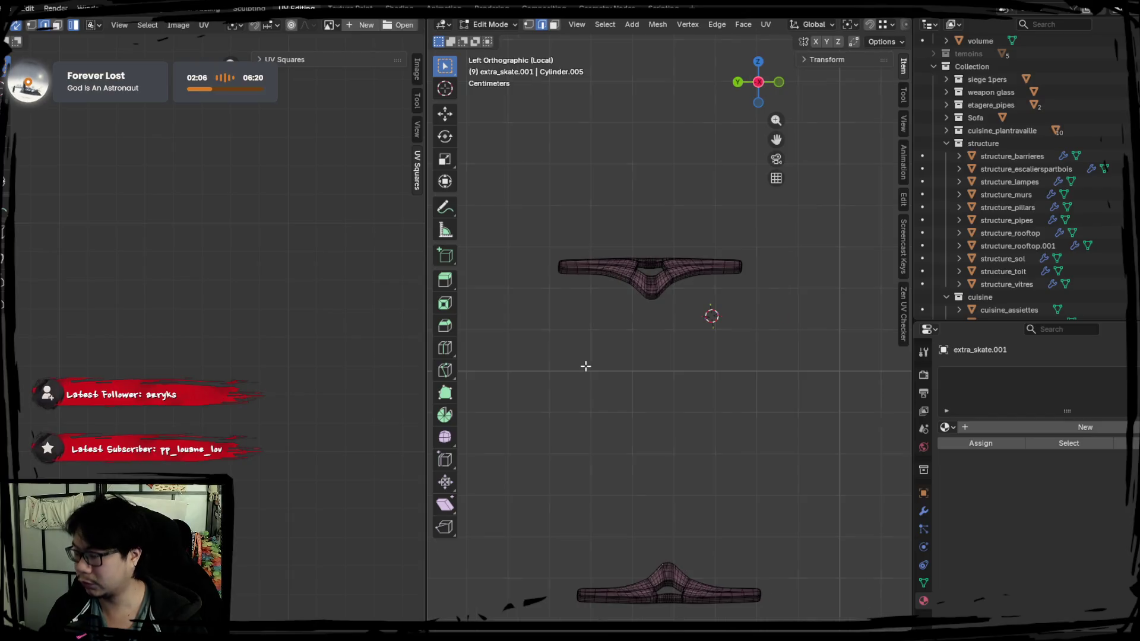
# Step: In face select mode, pick a path of faces across the top of the truck part
pyautogui.moveTo(585, 366)
pyautogui.mouseDown(button='middle')
pyautogui.moveTo(615, 254)
pyautogui.moveTo(620, 324)
pyautogui.moveTo(667, 270)
pyautogui.moveTo(690, 298)
pyautogui.moveTo(632, 319)
pyautogui.moveTo(656, 285)
pyautogui.mouseUp(button='middle')
pyautogui.scroll(5, 683, 332)
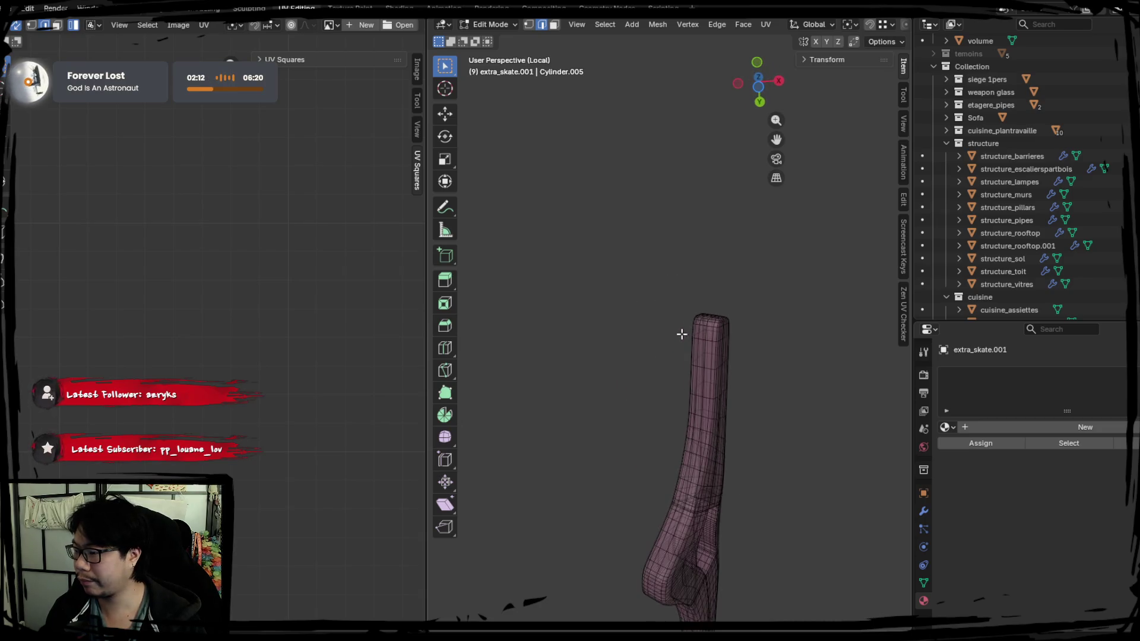
pyautogui.moveTo(682, 333)
pyautogui.mouseDown(button='middle')
pyautogui.moveTo(698, 360)
pyautogui.moveTo(657, 374)
pyautogui.moveTo(750, 303)
pyautogui.moveTo(713, 283)
pyautogui.moveTo(637, 328)
pyautogui.mouseUp(button='middle')
pyautogui.scroll(5, 675, 343)
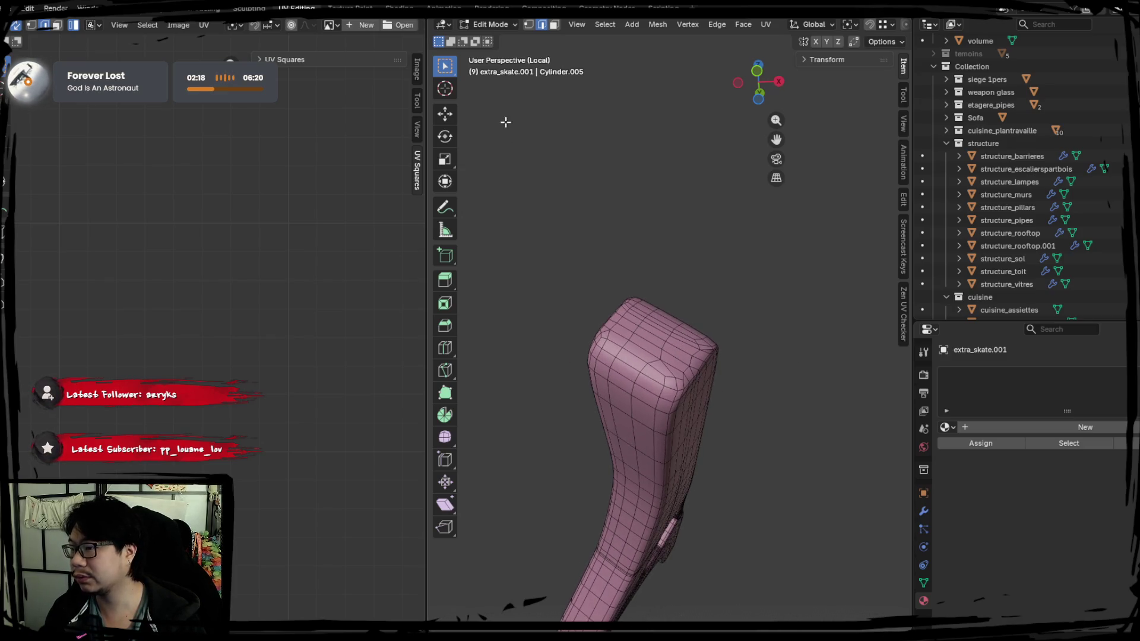
pyautogui.click(554, 27)
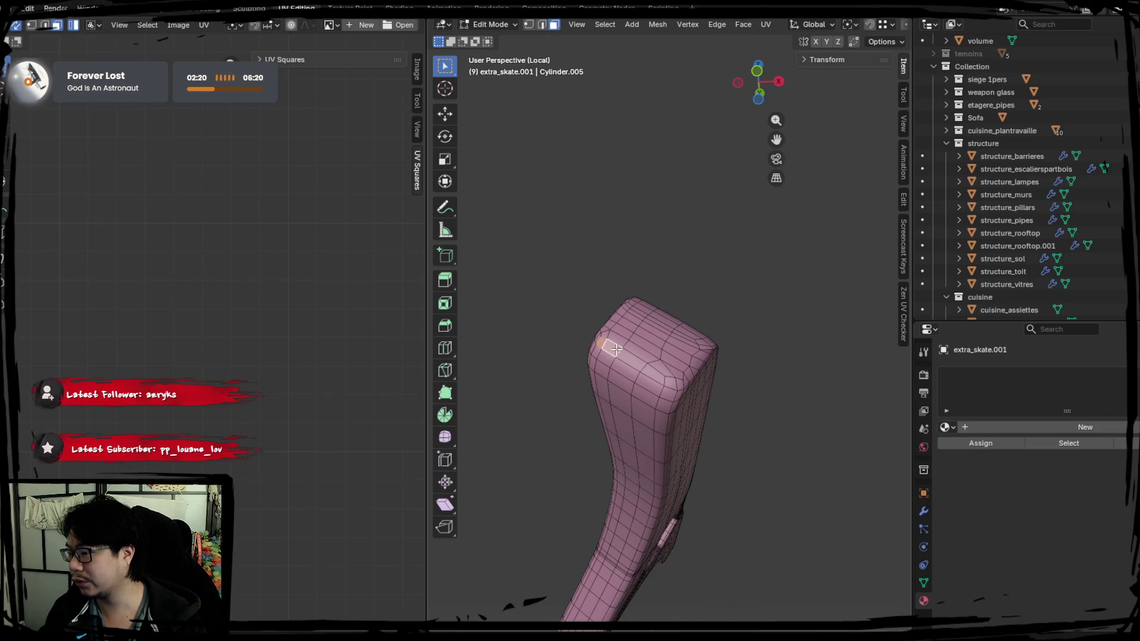
pyautogui.keyDown('ctrl'); pyautogui.click(669, 379); pyautogui.keyUp('ctrl')
pyautogui.moveTo(669, 371)
pyautogui.mouseDown(button='middle')
pyautogui.moveTo(644, 333)
pyautogui.moveTo(725, 450)
pyautogui.moveTo(594, 344)
pyautogui.mouseUp(button='middle')
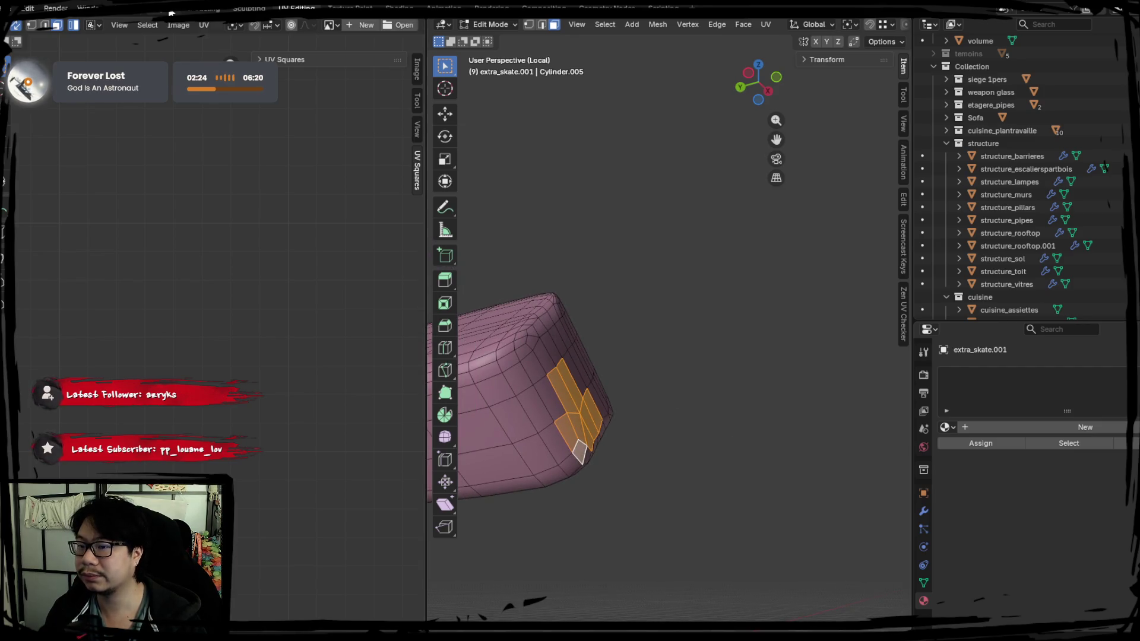
# Step: Switch to the Layout workspace and put extra_skate.001 into Edit Mode
pyautogui.click(171, 11)
pyautogui.moveTo(475, 335)
pyautogui.mouseDown(button='middle')
pyautogui.moveTo(606, 324)
pyautogui.moveTo(453, 311)
pyautogui.mouseUp(button='middle')
pyautogui.press('Tab')
pyautogui.moveTo(548, 439)
pyautogui.mouseDown(button='middle')
pyautogui.moveTo(468, 376)
pyautogui.moveTo(447, 327)
pyautogui.mouseUp(button='middle')
pyautogui.scroll(5, 608, 376)
pyautogui.moveTo(608, 377); pyautogui.dragTo(536, 394, button='middle')
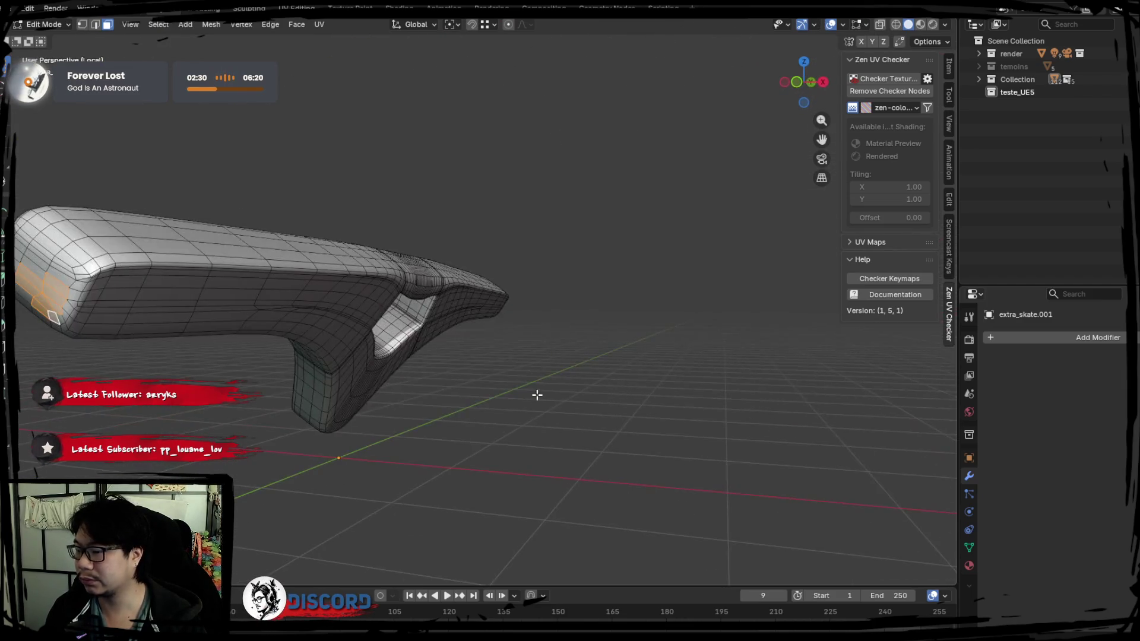
# Step: Extend the face selection over the left side and upper-left edge of the top block
pyautogui.scroll(-2, 649, 413)
pyautogui.keyDown('shift'); pyautogui.click(368, 319); pyautogui.keyUp('shift')
pyautogui.moveTo(368, 318); pyautogui.dragTo(456, 337, button='middle')
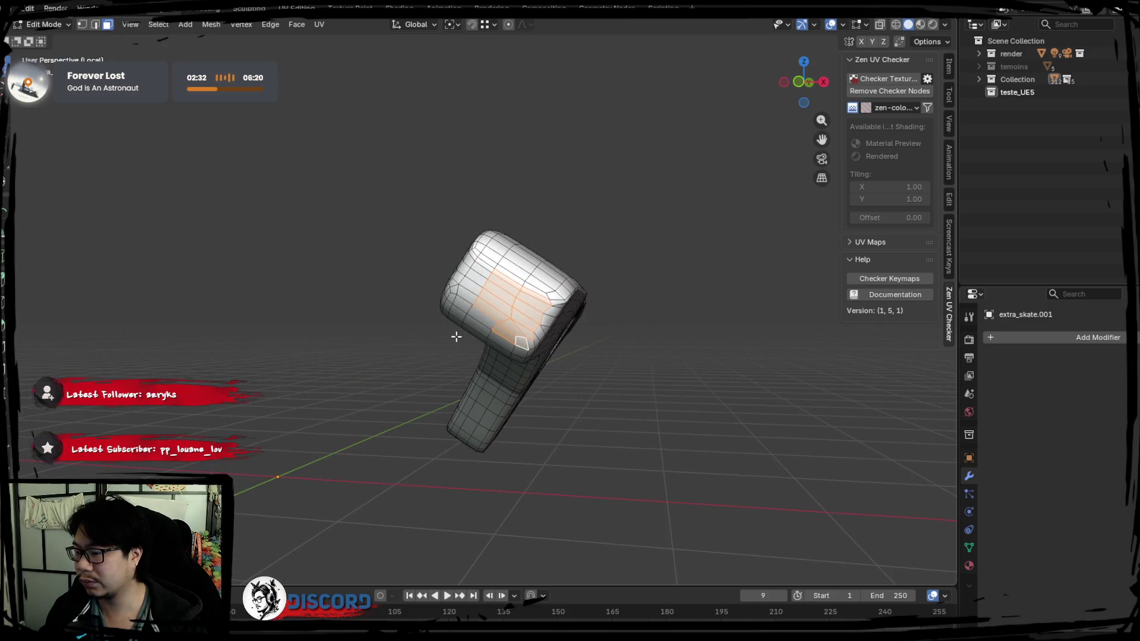
pyautogui.keyDown('shift'); pyautogui.click(451, 298); pyautogui.keyUp('shift')
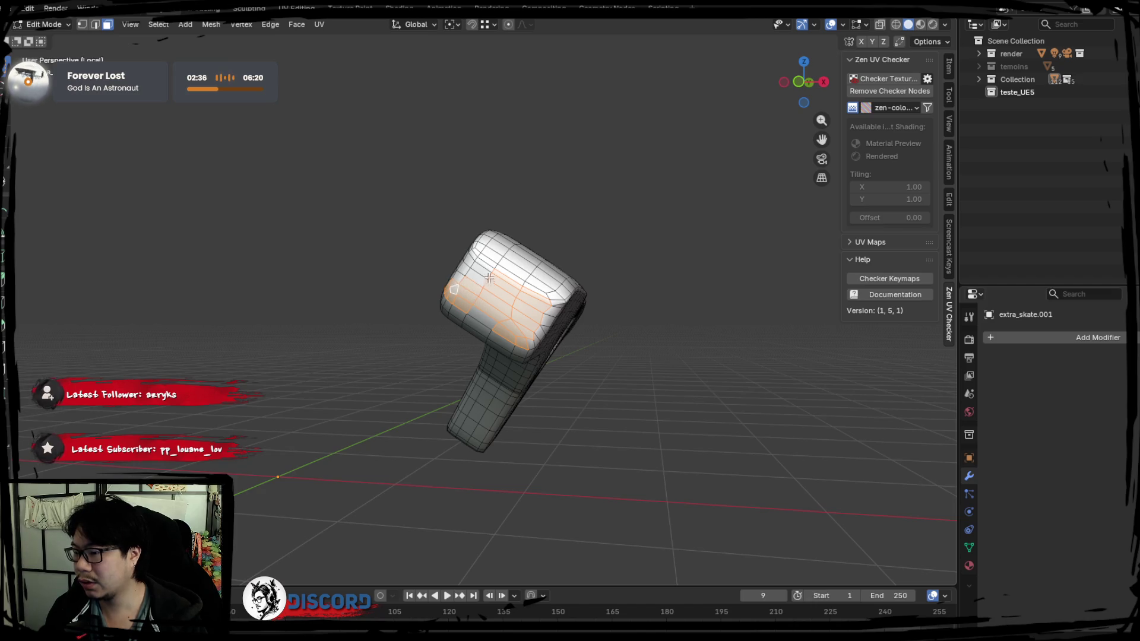
pyautogui.moveTo(488, 277); pyautogui.dragTo(457, 287, button='middle')
pyautogui.scroll(2, 458, 287)
pyautogui.keyDown('shift'); pyautogui.click(437, 279); pyautogui.keyUp('shift')
pyautogui.keyDown('shift'); pyautogui.click(445, 253); pyautogui.keyUp('shift')
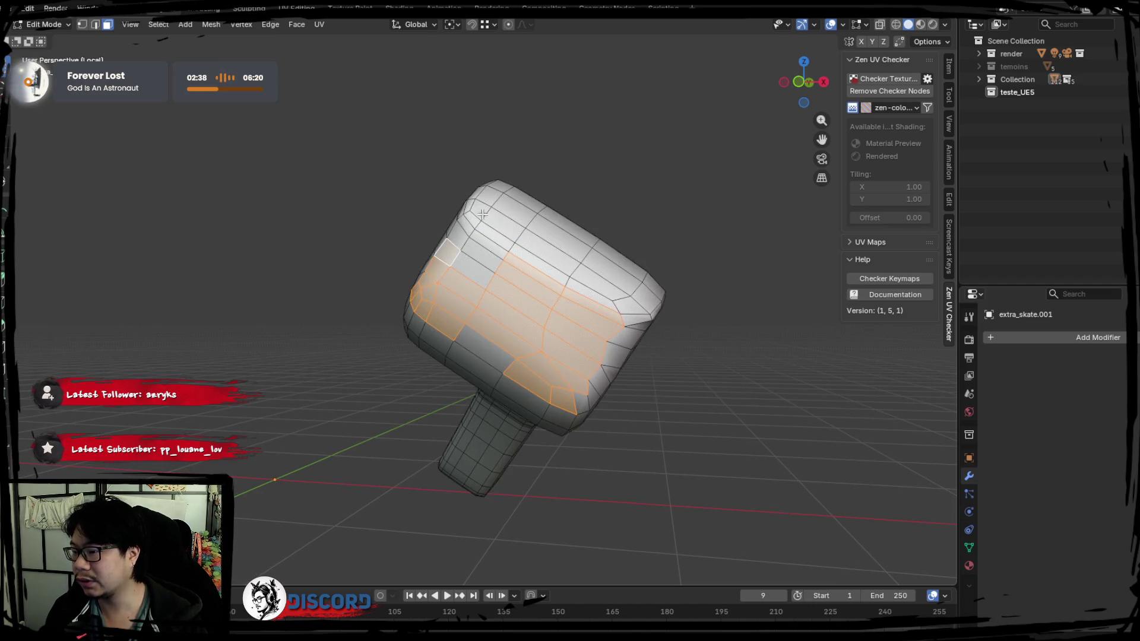
pyautogui.keyDown('shift'); pyautogui.click(482, 214); pyautogui.keyUp('shift')
pyautogui.keyDown('shift'); pyautogui.click(499, 202); pyautogui.keyUp('shift')
pyautogui.keyDown('shift'); pyautogui.click(525, 216); pyautogui.keyUp('shift')
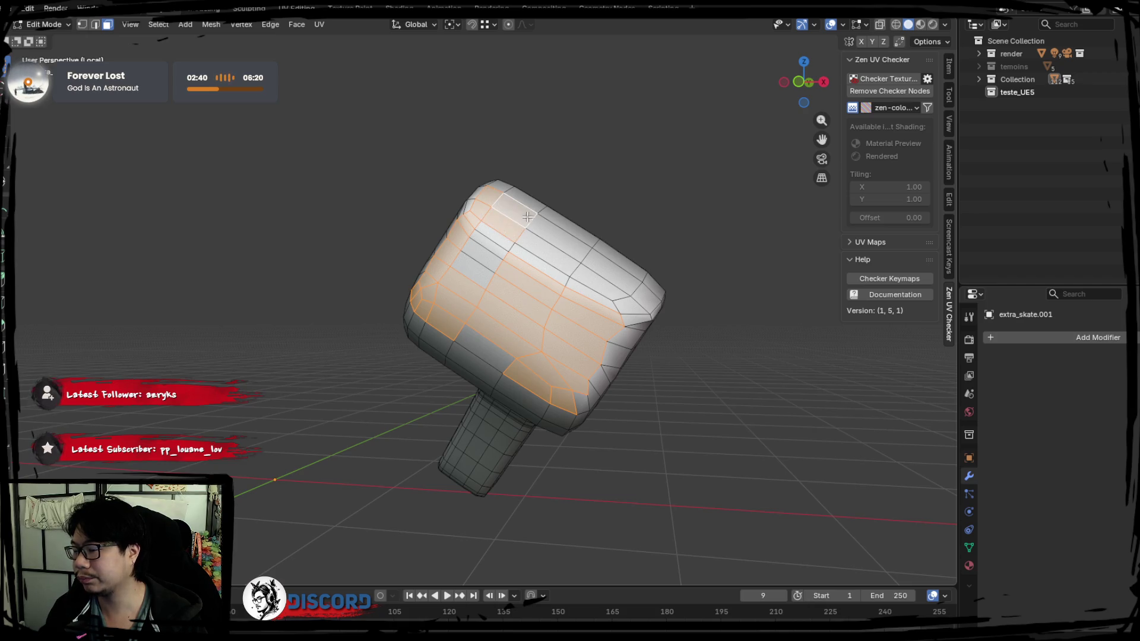
# Step: Add the top strip, lower-right edge and remaining upper-left faces, then return to Object Mode
pyautogui.keyDown('alt'); pyautogui.keyDown('shift'); pyautogui.click(579, 253); pyautogui.keyUp('shift'); pyautogui.keyUp('alt')
pyautogui.keyDown('shift'); pyautogui.click(631, 320); pyautogui.keyUp('shift')
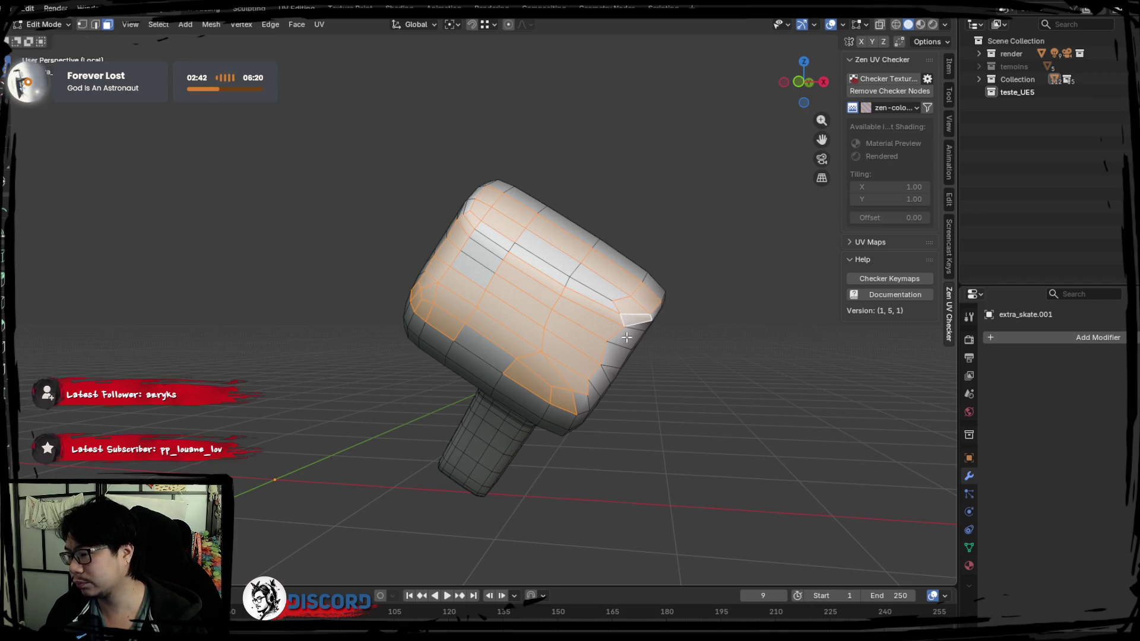
pyautogui.keyDown('shift'); pyautogui.click(627, 338); pyautogui.keyUp('shift')
pyautogui.keyDown('shift'); pyautogui.click(614, 357); pyautogui.keyUp('shift')
pyautogui.keyDown('shift'); pyautogui.click(603, 374); pyautogui.keyUp('shift')
pyautogui.keyDown('shift'); pyautogui.click(581, 387); pyautogui.keyUp('shift')
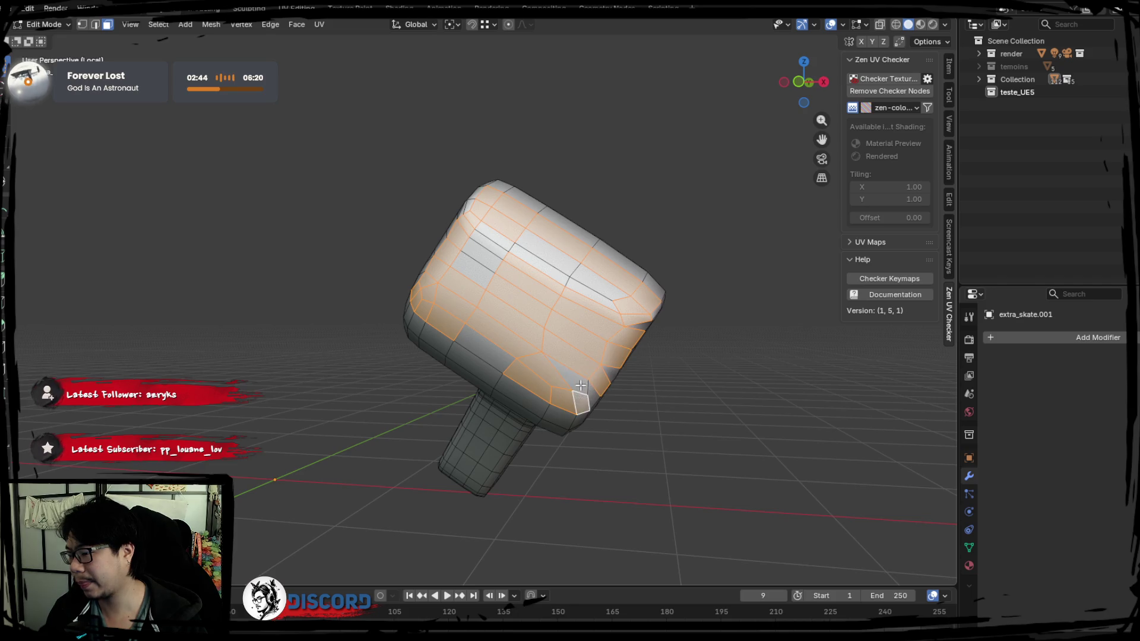
pyautogui.keyDown('shift'); pyautogui.click(636, 327); pyautogui.keyUp('shift')
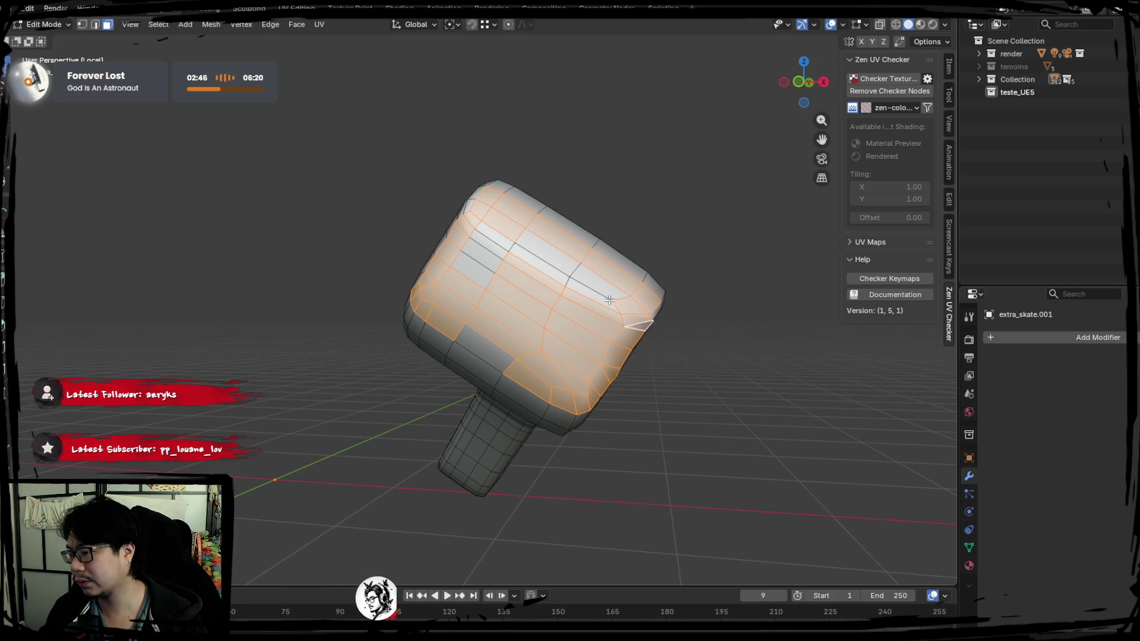
pyautogui.keyDown('shift'); pyautogui.click(538, 261); pyautogui.keyUp('shift')
pyautogui.keyDown('shift'); pyautogui.click(490, 246); pyautogui.keyUp('shift')
pyautogui.keyDown('shift'); pyautogui.moveTo(476, 273); pyautogui.dragTo(487, 302); pyautogui.keyUp('shift')
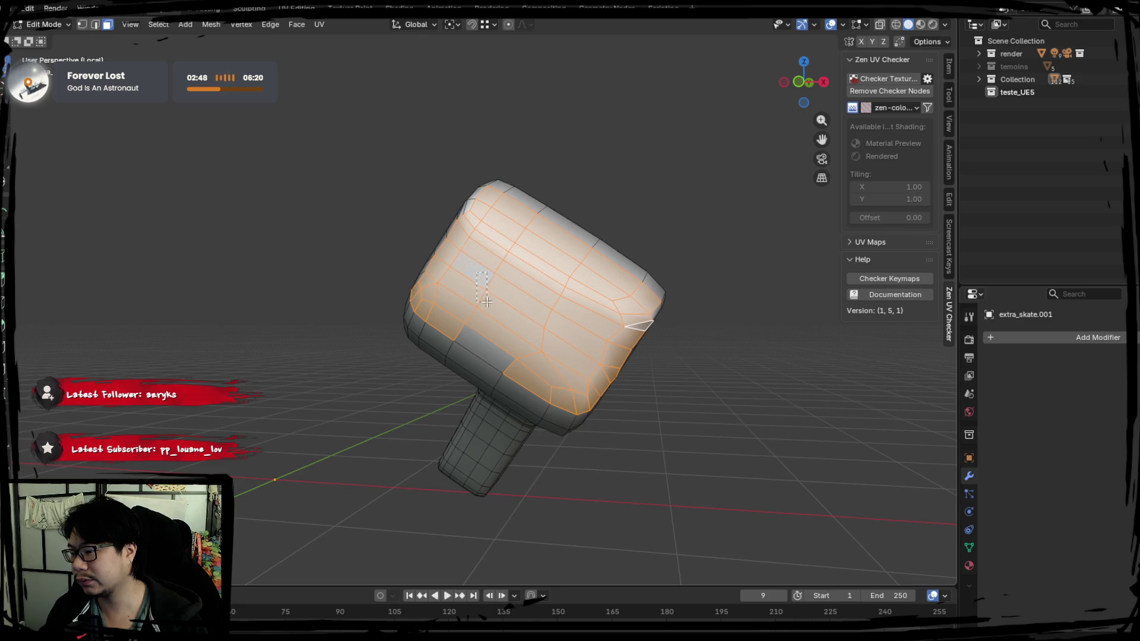
pyautogui.press('Tab')
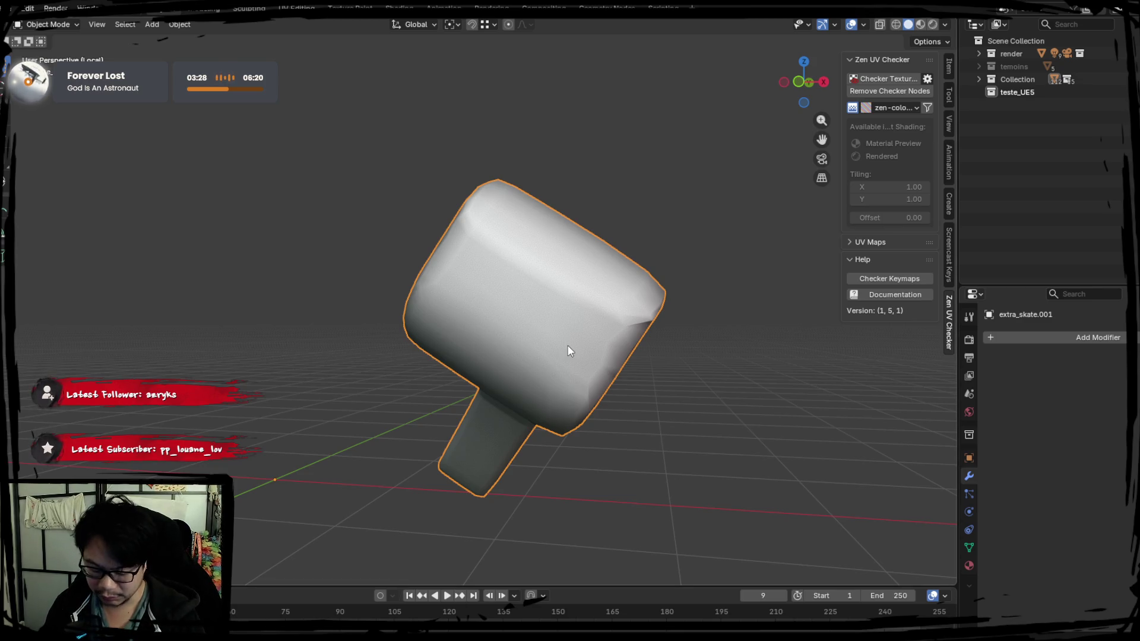
# Step: Exit Local view to show the full room, then delete the selected skateboard
pyautogui.press('KP_Divide')
pyautogui.press('Delete')
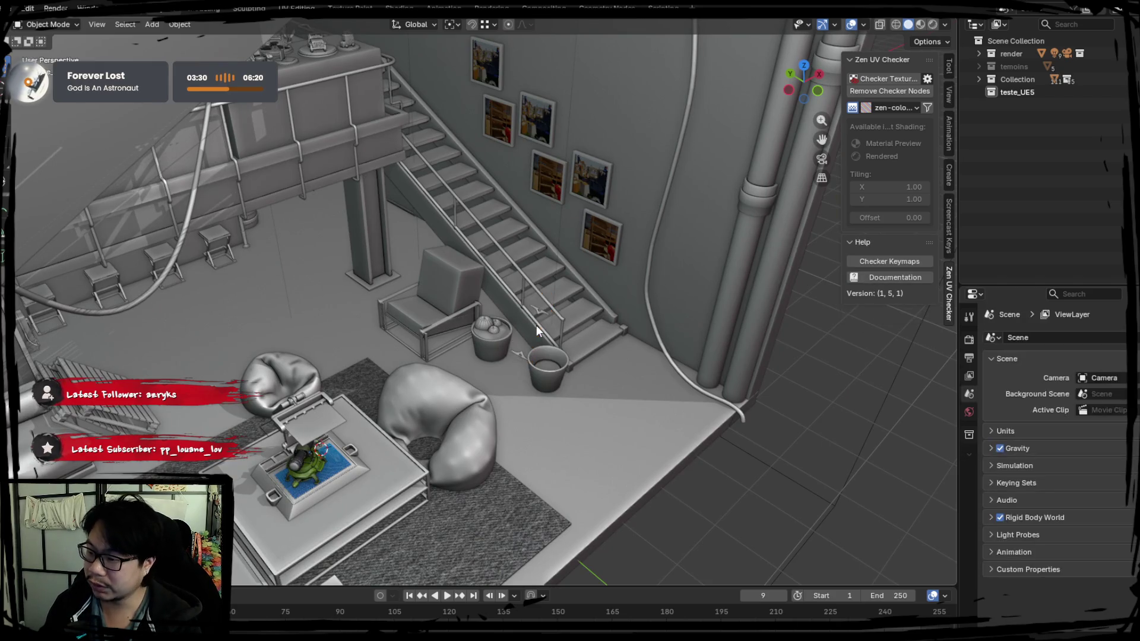
# Step: Restore the deleted skateboard and set its X, Y and Z rotation to 0
pyautogui.hotkey('ctrl', 'z')
pyautogui.press('Delete')
pyautogui.hotkey('ctrl', 'z')
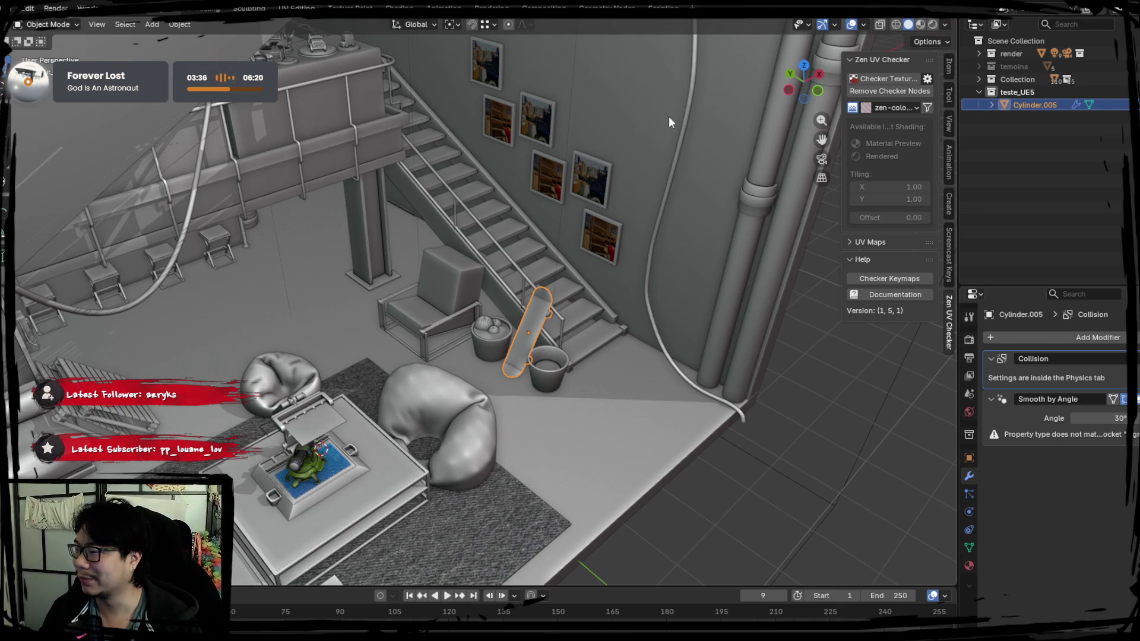
pyautogui.click(950, 71)
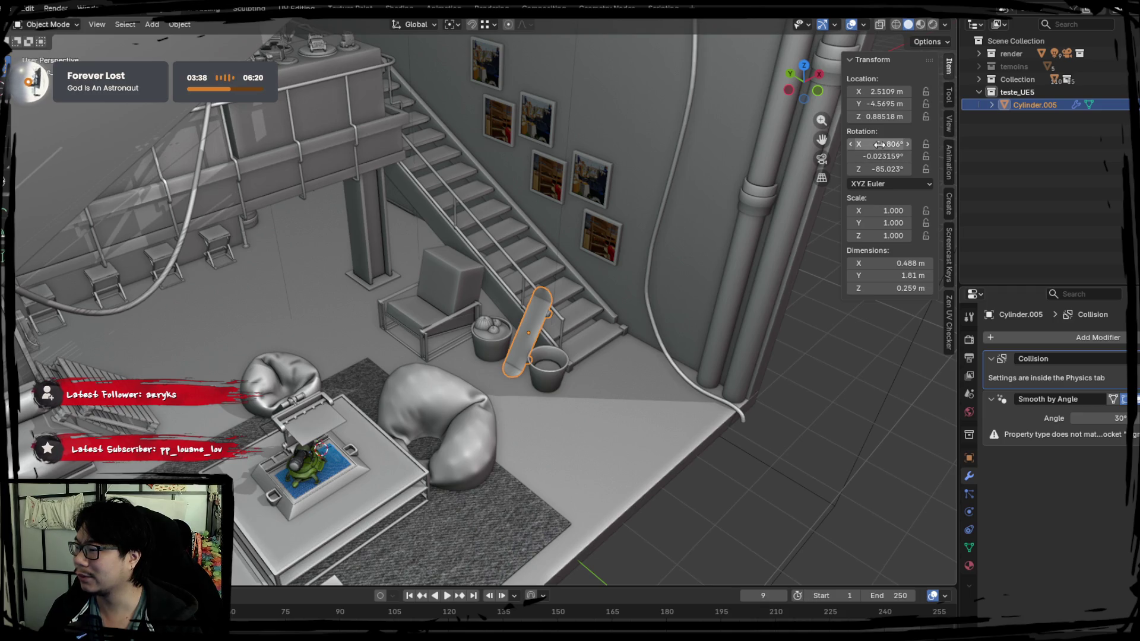
pyautogui.moveTo(880, 144); pyautogui.dragTo(880, 169)
pyautogui.write('0')
pyautogui.press('Return')
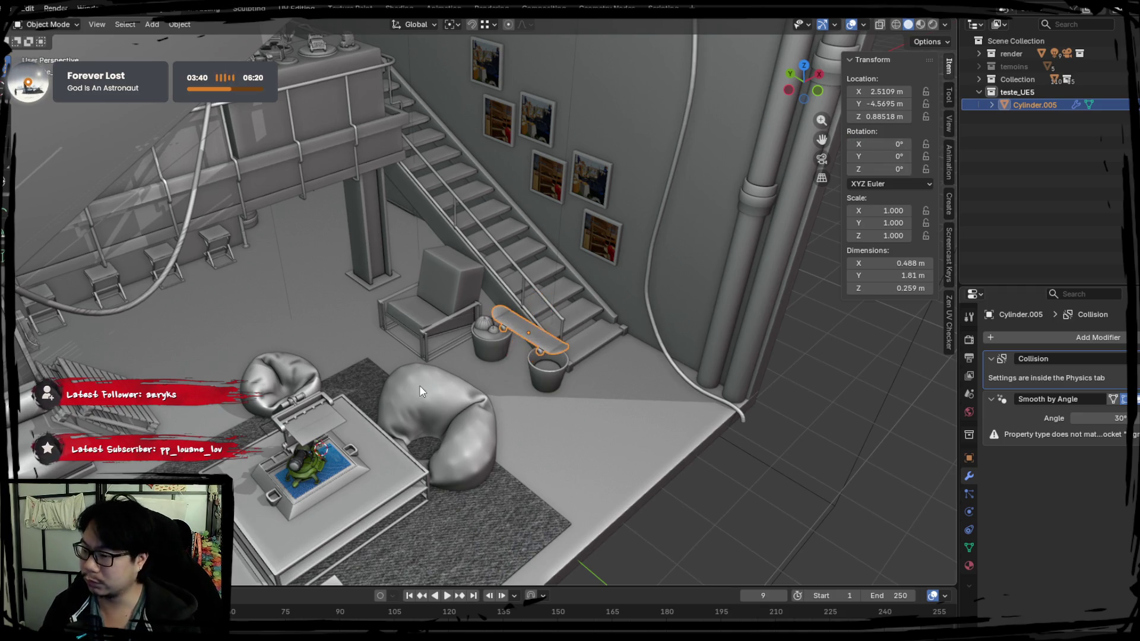
# Step: Isolate the skateboard and zero its rotation again so the board lies flat
pyautogui.press('KP_Divide')
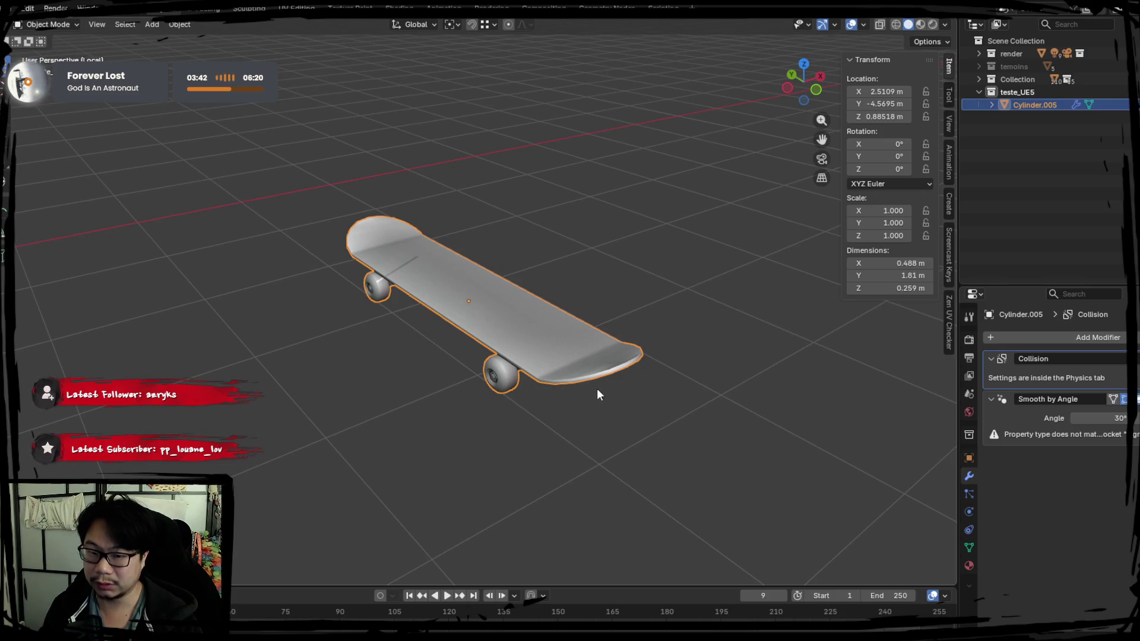
pyautogui.press('r')
pyautogui.press('r')
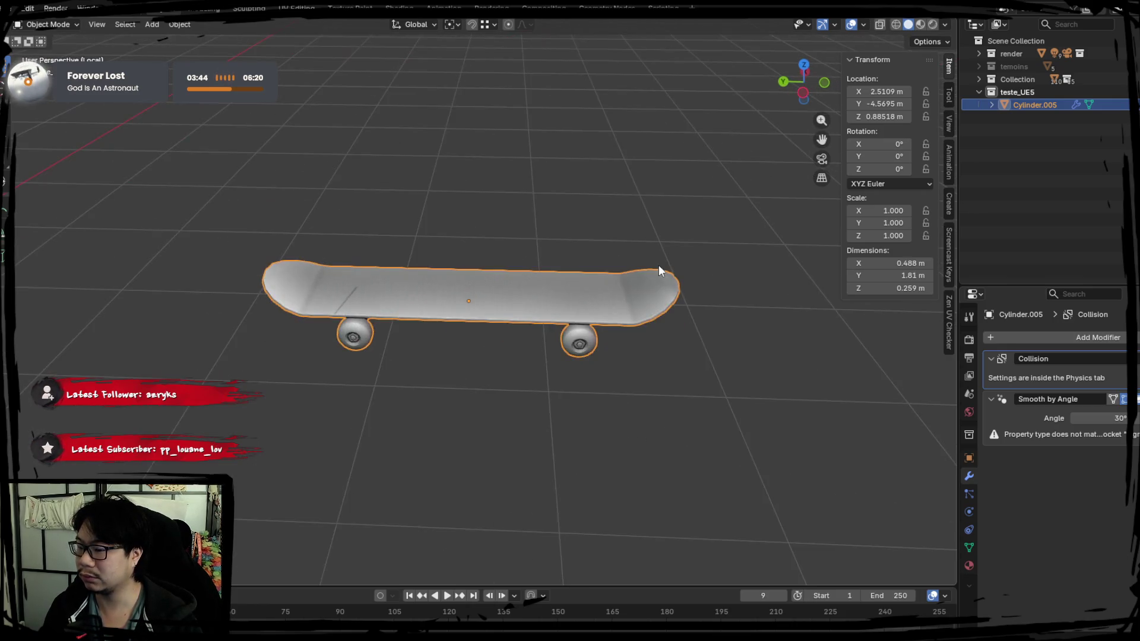
pyautogui.click(630, 237)
pyautogui.moveTo(882, 156); pyautogui.dragTo(883, 146)
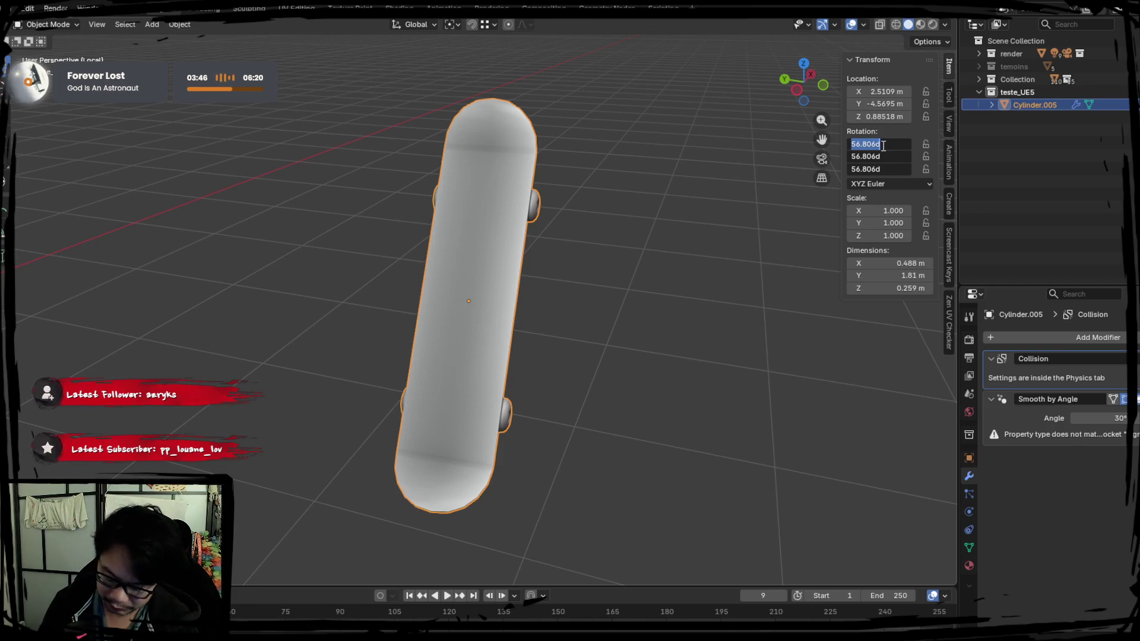
pyautogui.write('0')
pyautogui.press('Return')
# Step: Deselect the board and open the Viewport Shading settings
pyautogui.click(690, 153)
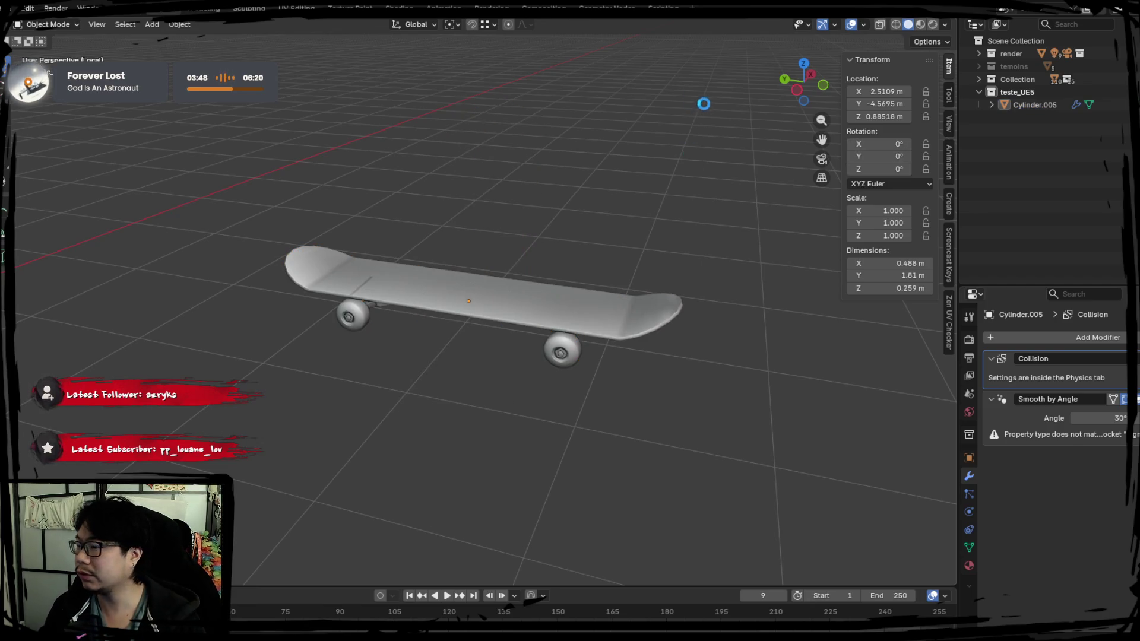
pyautogui.click(946, 27)
pyautogui.click(944, 27)
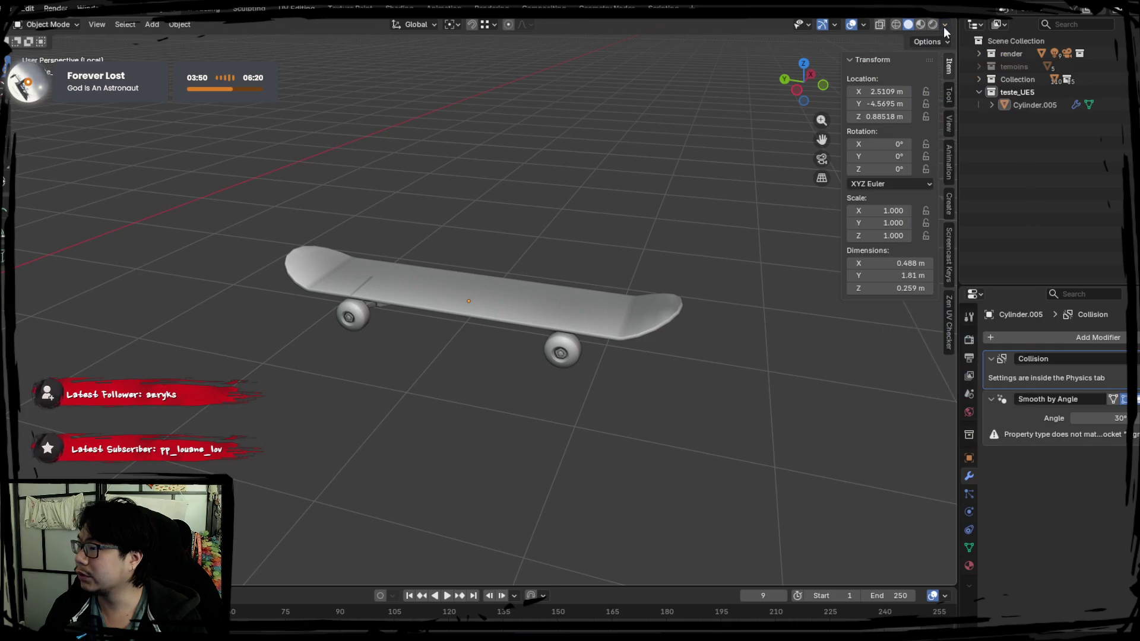
pyautogui.click(943, 26)
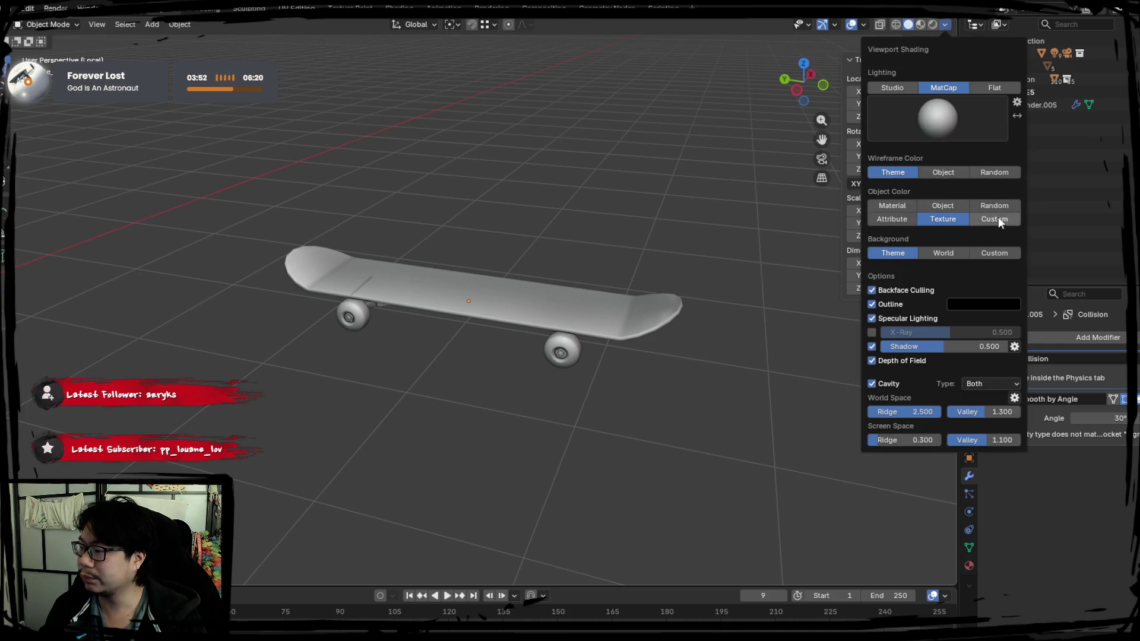
# Step: Set Object Color to Custom, then clear edge markings from all of the board's edges
pyautogui.click(999, 218)
pyautogui.press('Tab')
pyautogui.moveTo(623, 287); pyautogui.dragTo(466, 287, button='middle')
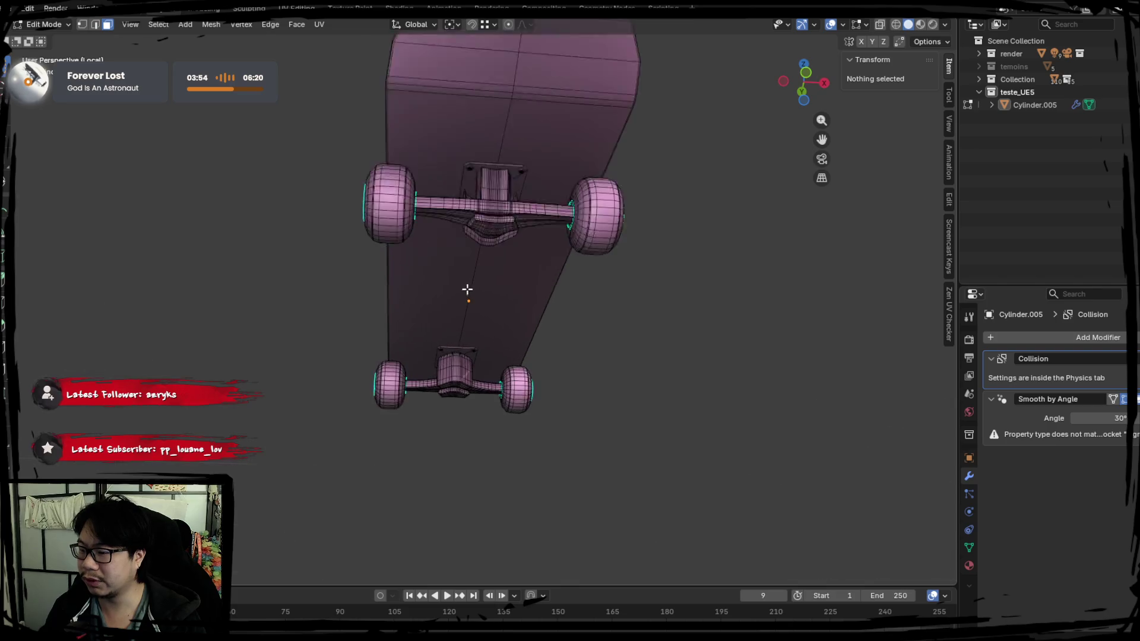
pyautogui.scroll(3, 465, 255)
pyautogui.press('a')
pyautogui.press('z')
pyautogui.click(309, 131)
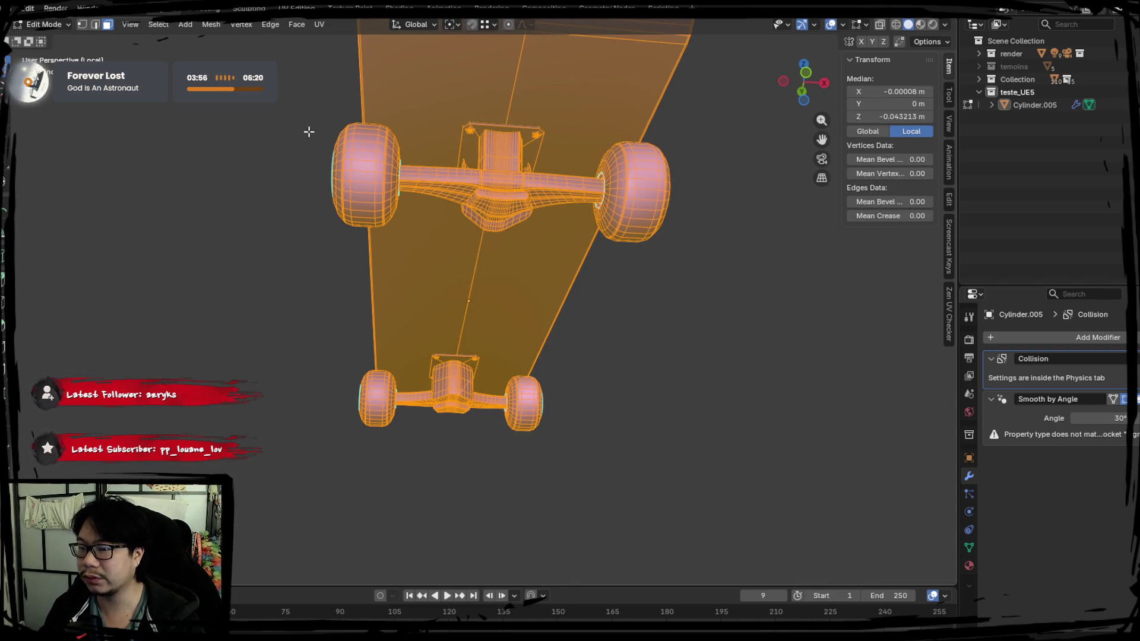
pyautogui.click(94, 26)
pyautogui.hotkey('ctrl', 'e')
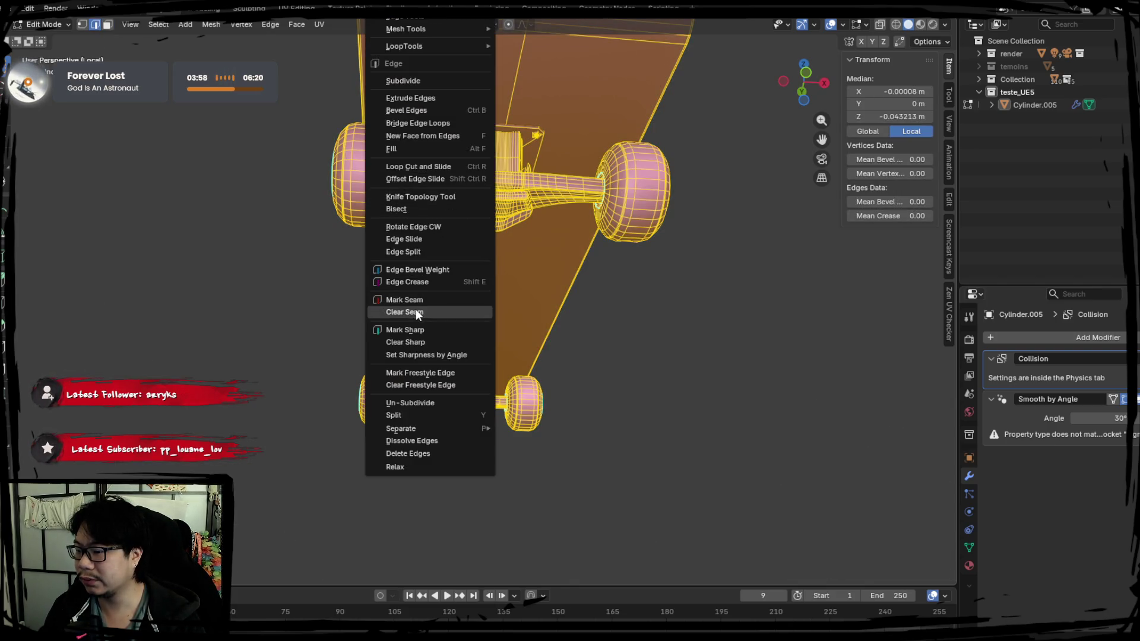
pyautogui.click(415, 342)
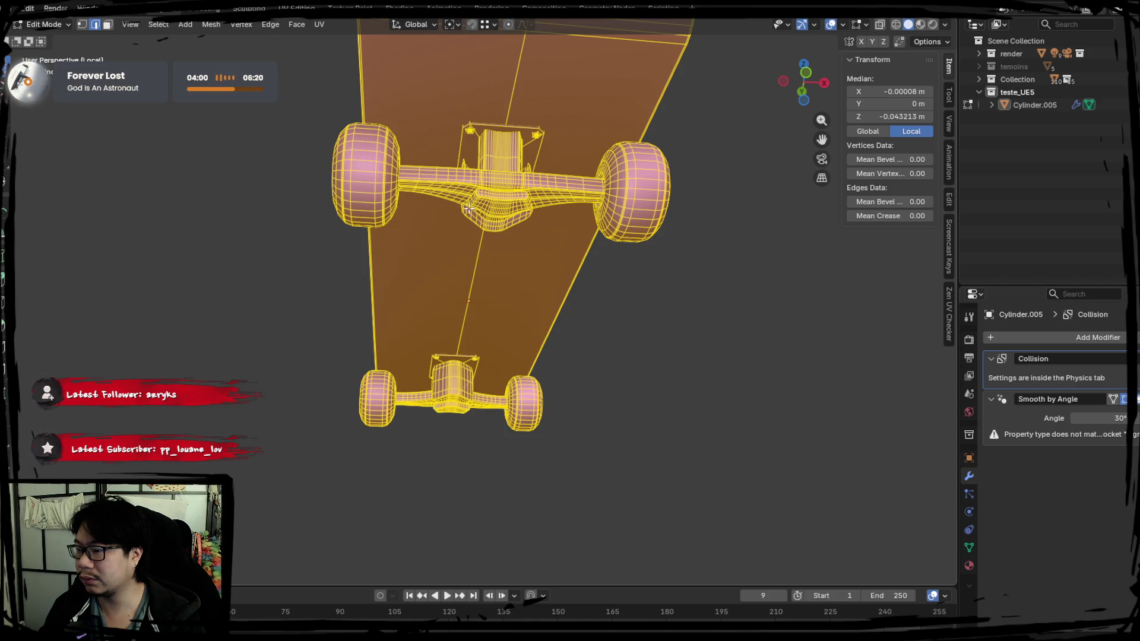
# Step: Select both truck axle pieces and separate them into a new object
pyautogui.moveTo(469, 209); pyautogui.dragTo(451, 237, button='middle')
pyautogui.click(438, 249)
pyautogui.hotkey('ctrl', 'l')
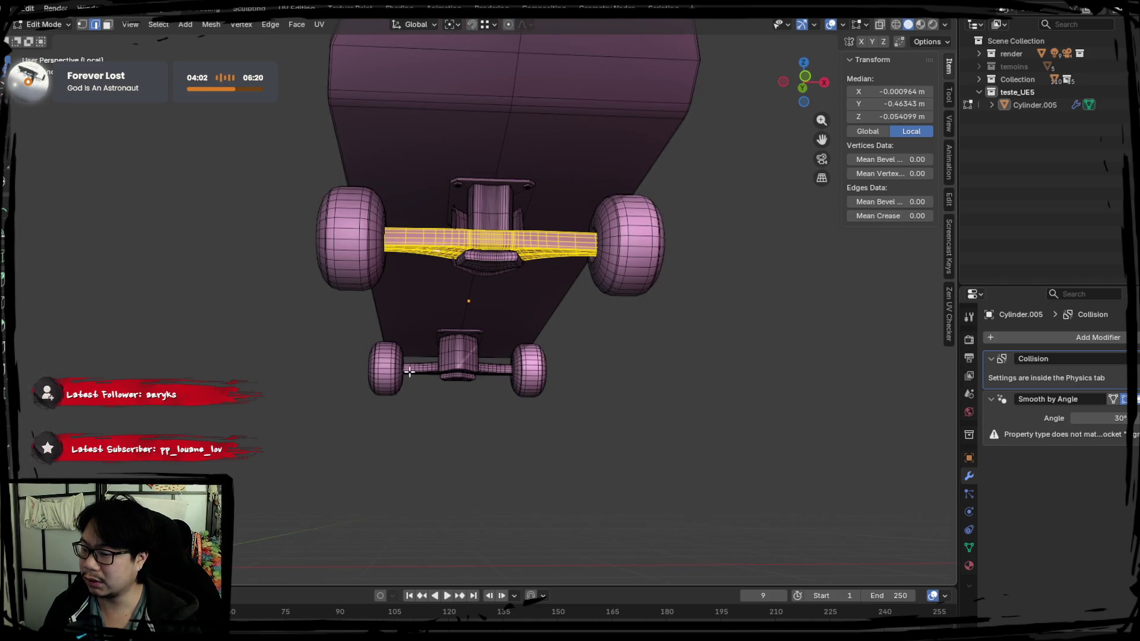
pyautogui.press('l')
pyautogui.press('p')
pyautogui.click(412, 372)
# Step: Isolate Cylinder.001 and open it in Edit Mode from the top view
pyautogui.press('Tab')
pyautogui.click(418, 245)
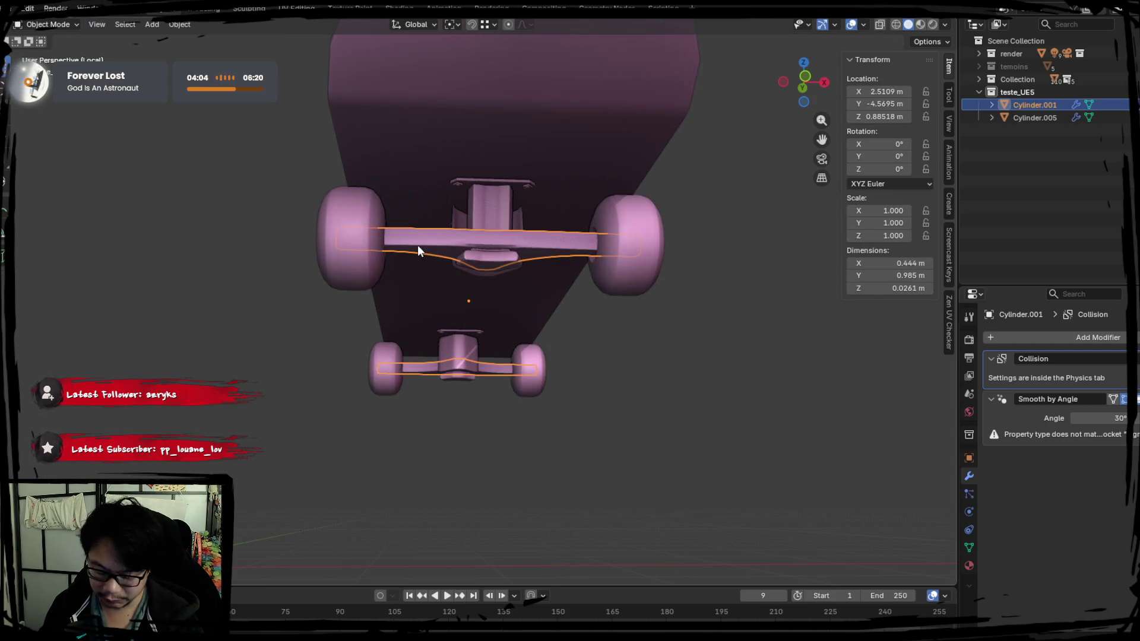
pyautogui.press('KP_Divide')
pyautogui.press('KP_Divide')
pyautogui.press('Tab')
pyautogui.press('KP_7')
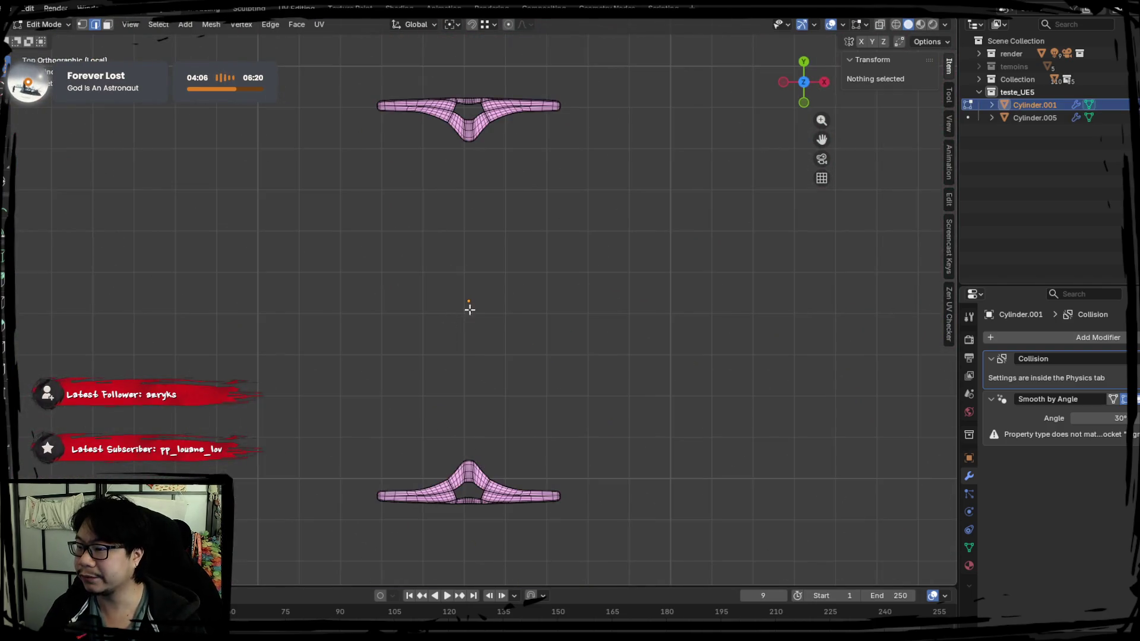
# Step: Clear the selection, switch to face select and box-select faces at the axle's ends
pyautogui.hotkey('alt', 'a')
pyautogui.click(109, 28)
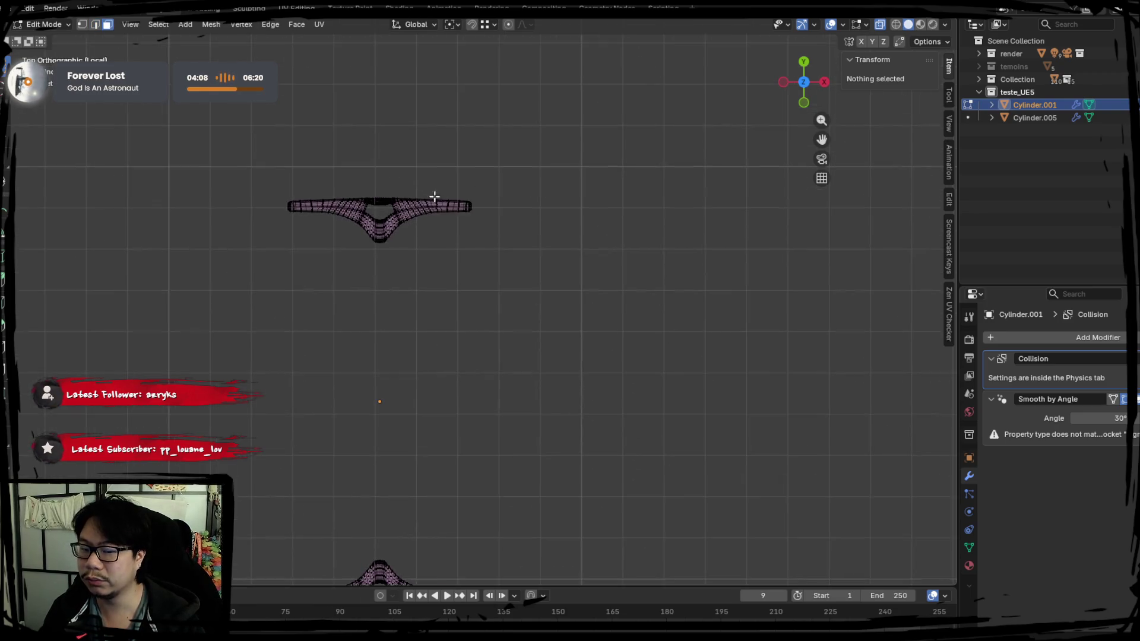
pyautogui.scroll(2, 433, 172)
pyautogui.scroll(3, 493, 190)
pyautogui.scroll(3, 499, 182)
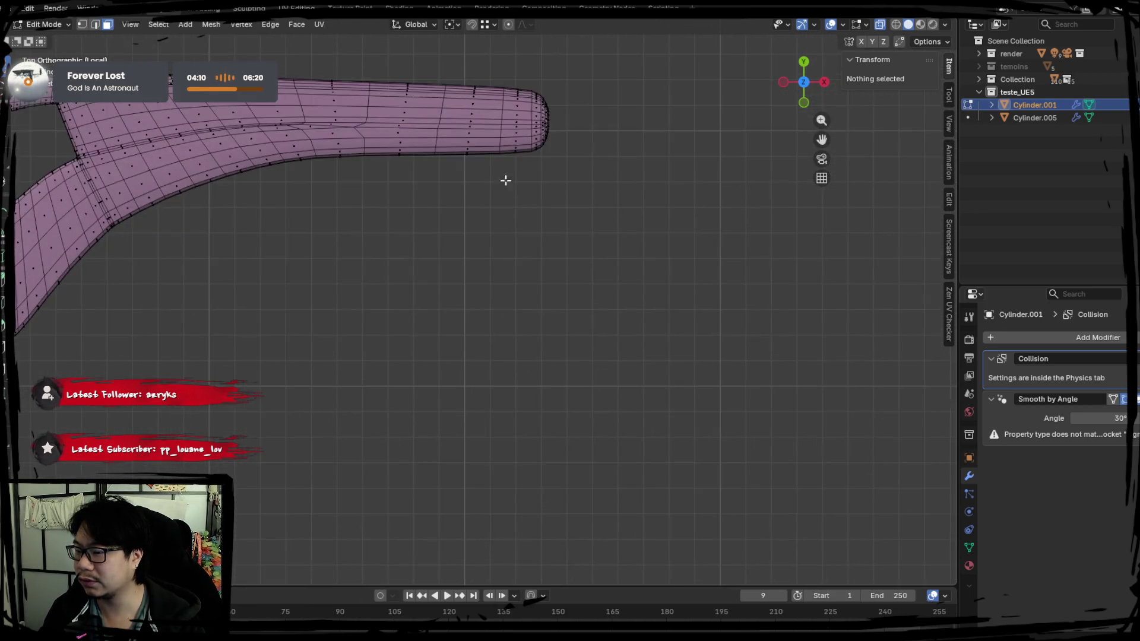
pyautogui.moveTo(531, 82); pyautogui.dragTo(599, 306)
pyautogui.moveTo(494, 257)
pyautogui.keyDown('shift'); pyautogui.mouseDown(button='middle')
pyautogui.moveTo(642, 305)
pyautogui.moveTo(229, 195)
pyautogui.mouseUp(button='middle'); pyautogui.keyUp('shift')
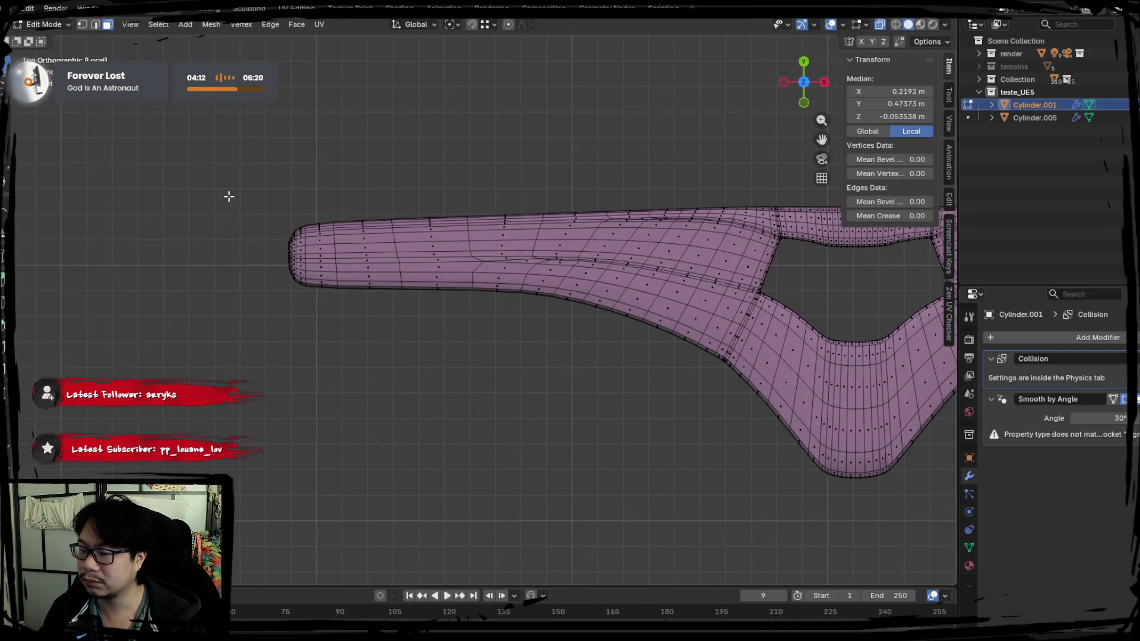
pyautogui.moveTo(226, 185); pyautogui.dragTo(303, 371)
pyautogui.keyDown('shift'); pyautogui.moveTo(303, 371); pyautogui.dragTo(221, 171, button='middle'); pyautogui.keyUp('shift')
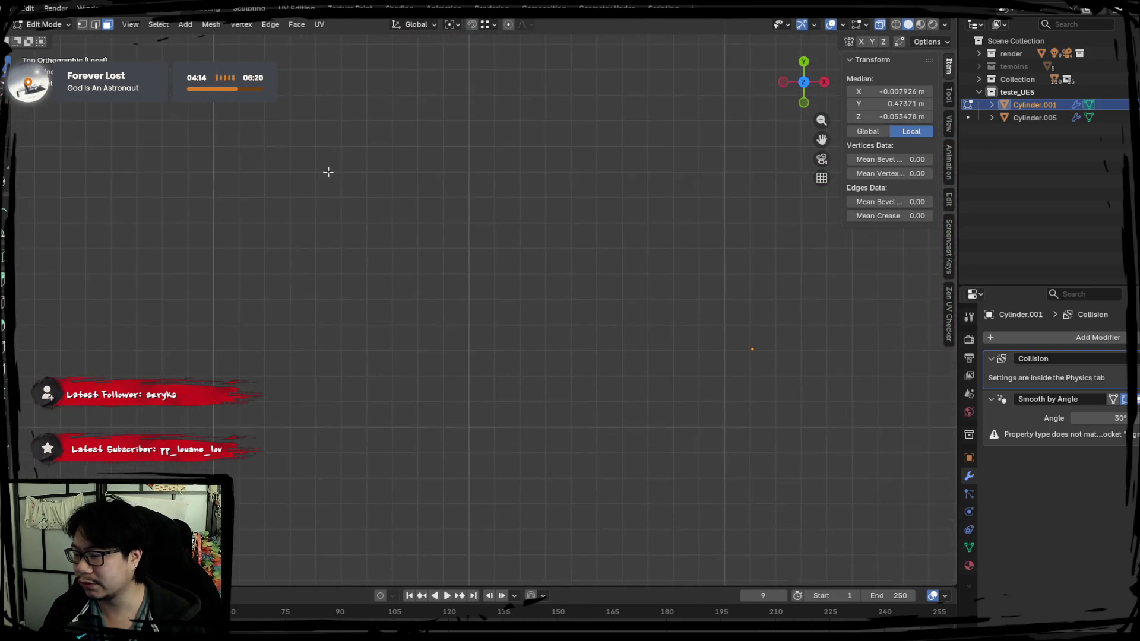
pyautogui.press('a')
pyautogui.press('KP_Decimal')
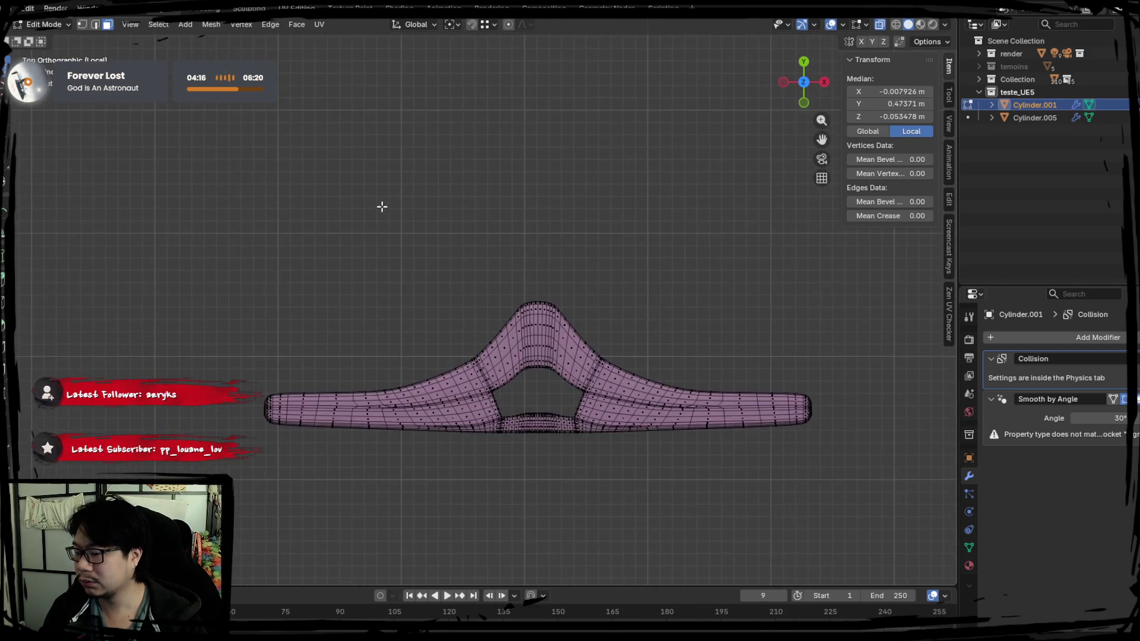
# Step: Select the rounded left and right end-cap faces and delete them
pyautogui.keyDown('shift'); pyautogui.moveTo(380, 332); pyautogui.dragTo(591, 242, button='middle'); pyautogui.keyUp('shift')
pyautogui.scroll(2, 465, 369)
pyautogui.moveTo(381, 260); pyautogui.dragTo(458, 507)
pyautogui.moveTo(427, 311); pyautogui.dragTo(460, 417)
pyautogui.scroll(2, 514, 214)
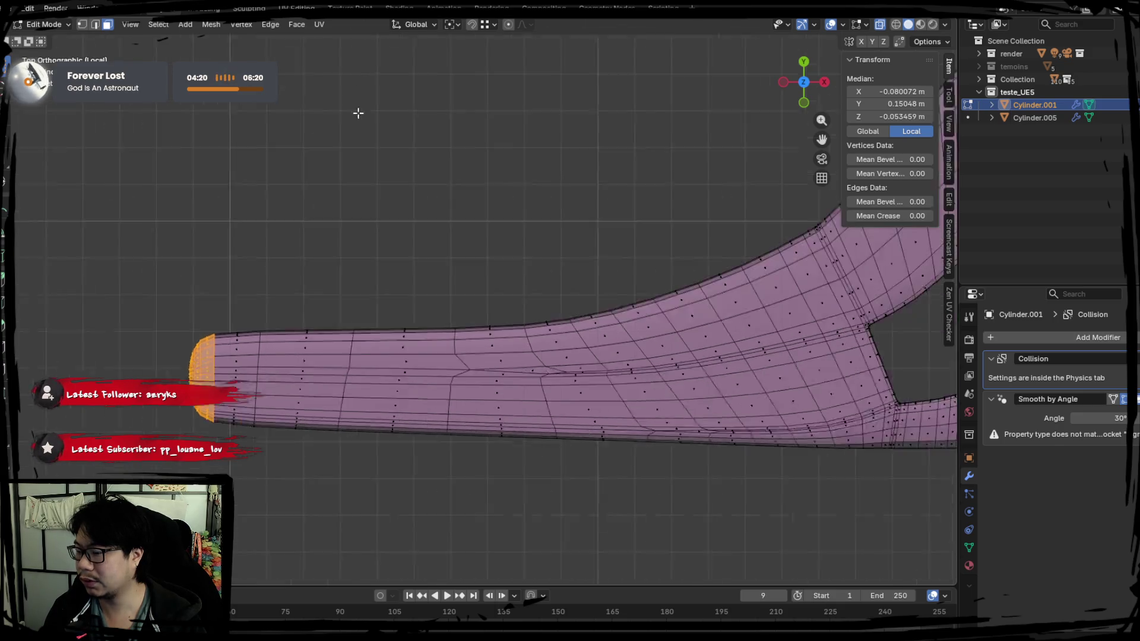
pyautogui.moveTo(357, 113)
pyautogui.keyDown('shift'); pyautogui.mouseDown(button='middle')
pyautogui.moveTo(281, 181)
pyautogui.moveTo(109, 234)
pyautogui.mouseUp(button='middle'); pyautogui.keyUp('shift')
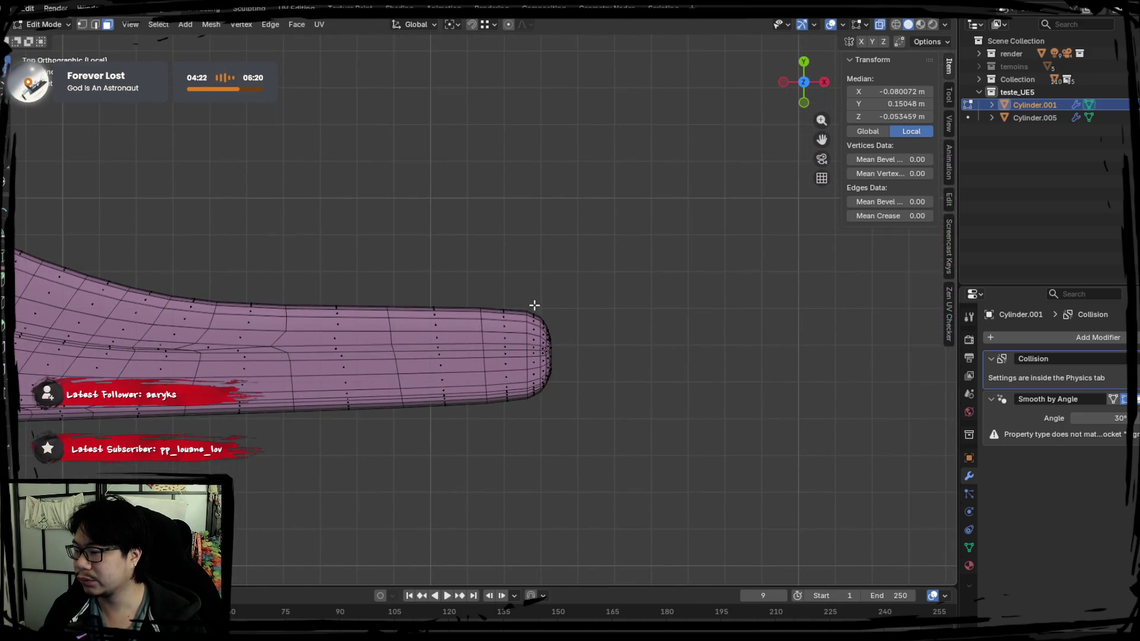
pyautogui.moveTo(535, 305); pyautogui.dragTo(593, 353)
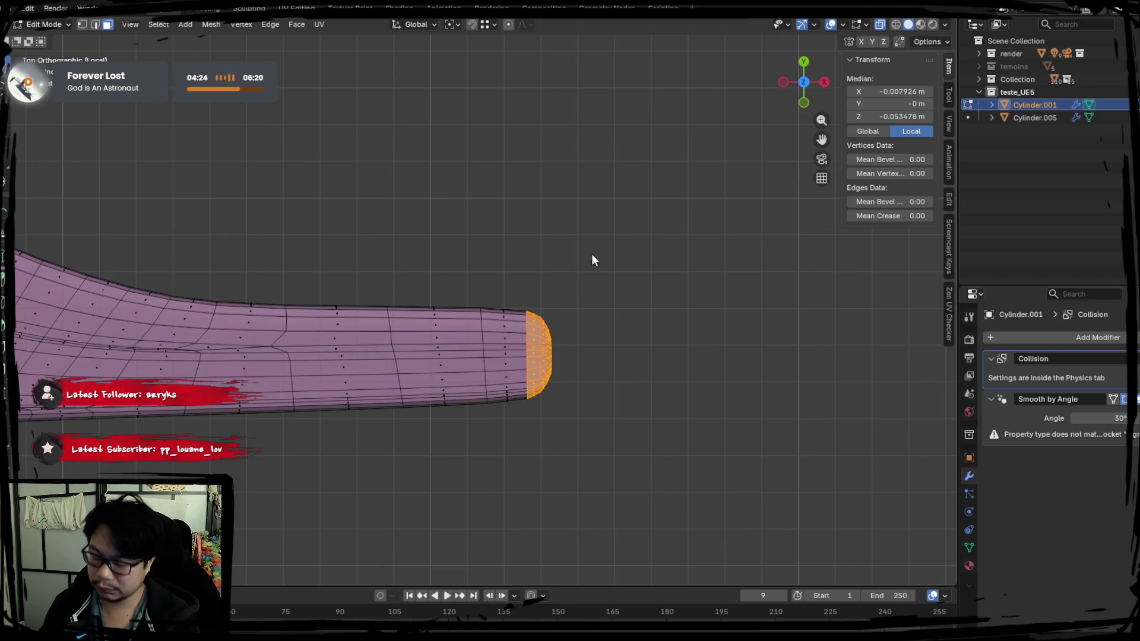
pyautogui.press('x')
pyautogui.click(567, 277)
# Step: Back in Object Mode, isolate the axle together with the skateboard
pyautogui.press('Tab')
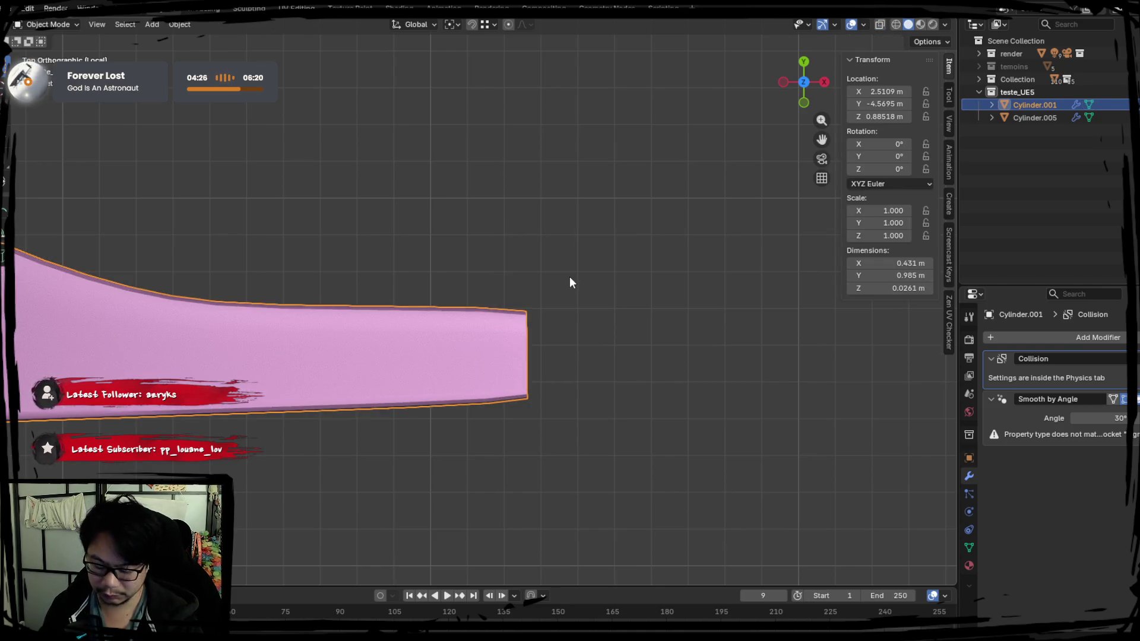
pyautogui.press('/')
pyautogui.keyDown('shift'); pyautogui.click(522, 320); pyautogui.keyUp('shift')
pyautogui.press('/')
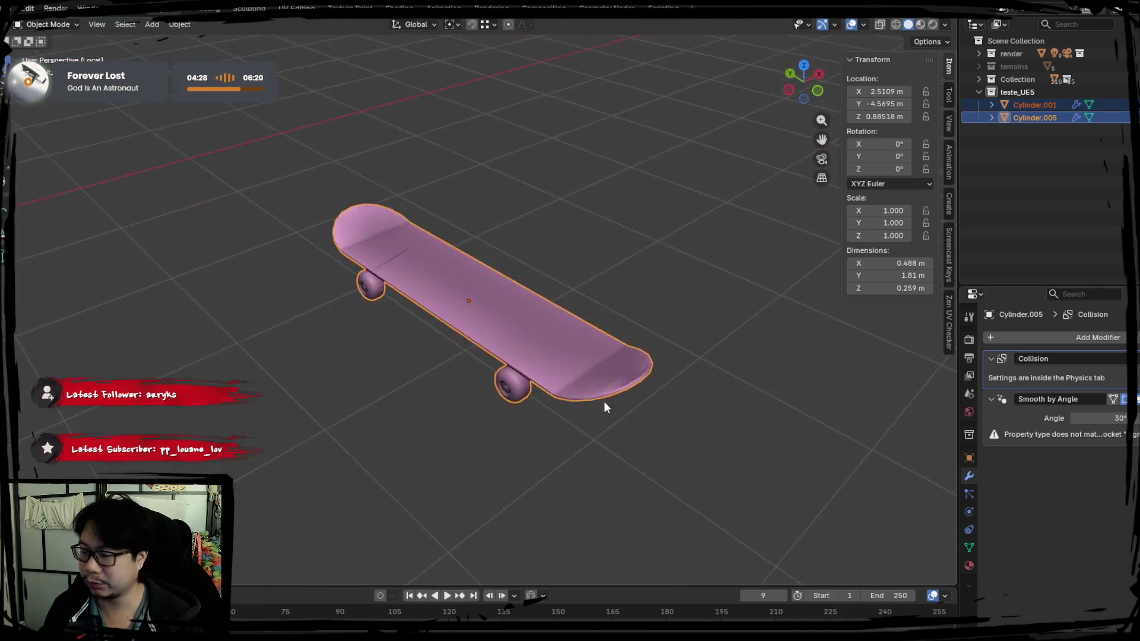
# Step: Join the axle into the skateboard
pyautogui.moveTo(604, 401); pyautogui.dragTo(553, 319, button='middle')
pyautogui.rightClick(526, 276)
pyautogui.click(526, 277)
pyautogui.moveTo(527, 277)
pyautogui.mouseDown(button='middle')
pyautogui.moveTo(518, 356)
pyautogui.moveTo(562, 346)
pyautogui.mouseUp(button='middle')
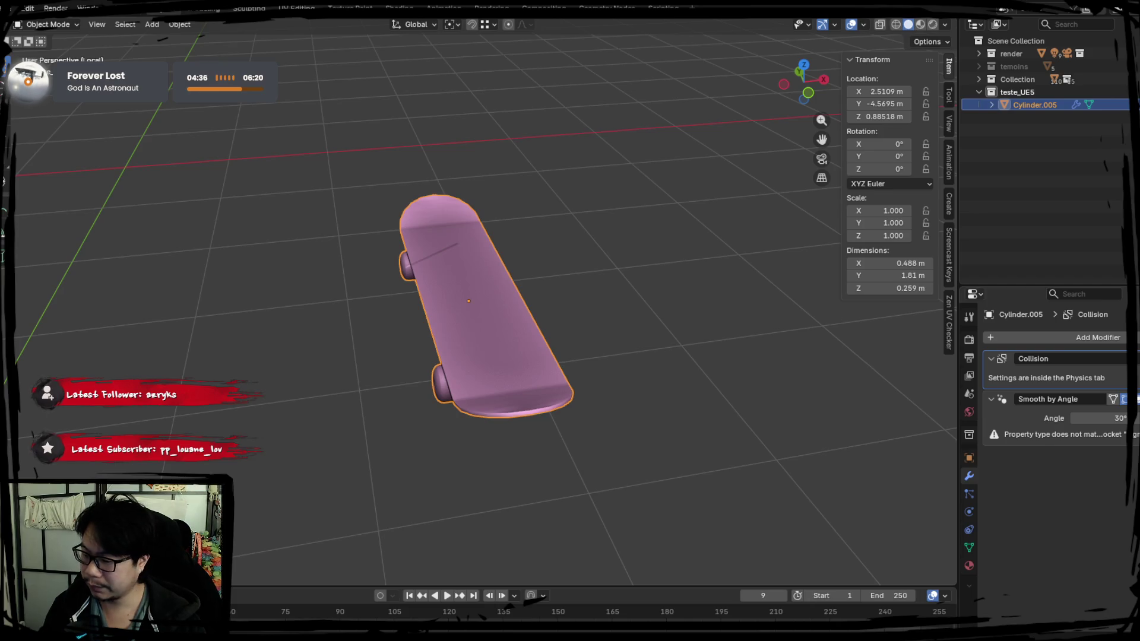
# Step: Rotate the skateboard to X 56.806° and Z -85.023° and view it in the room
pyautogui.doubleClick(890, 144)
pyautogui.write('56.806')
pyautogui.press('Return')
pyautogui.press('KP_Divide')
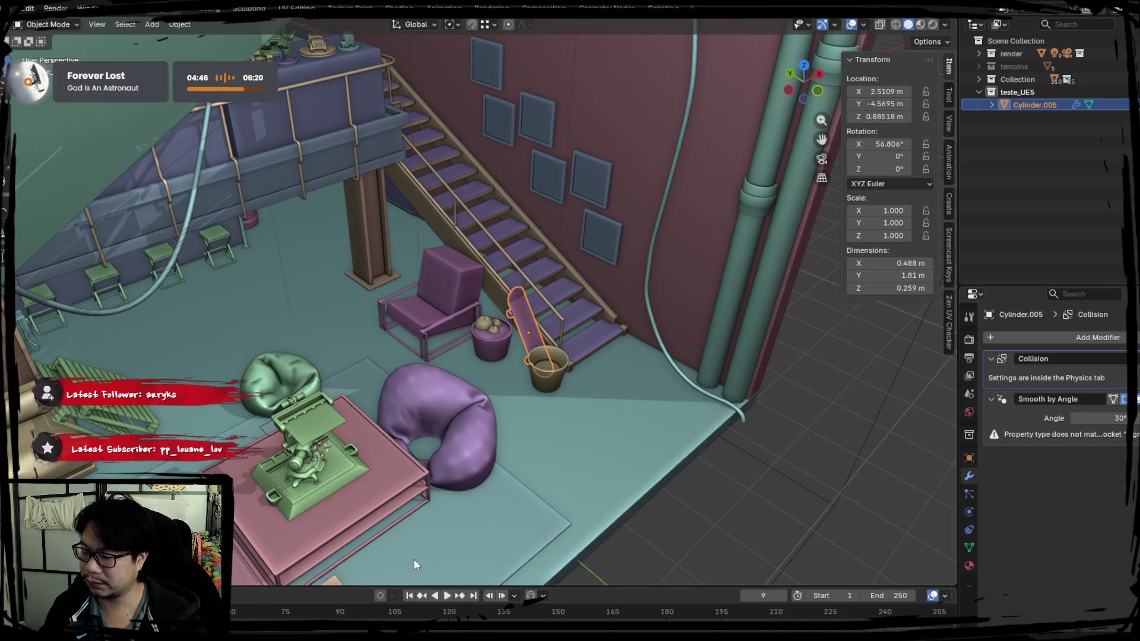
pyautogui.write('-85.023')
pyautogui.press('Return')
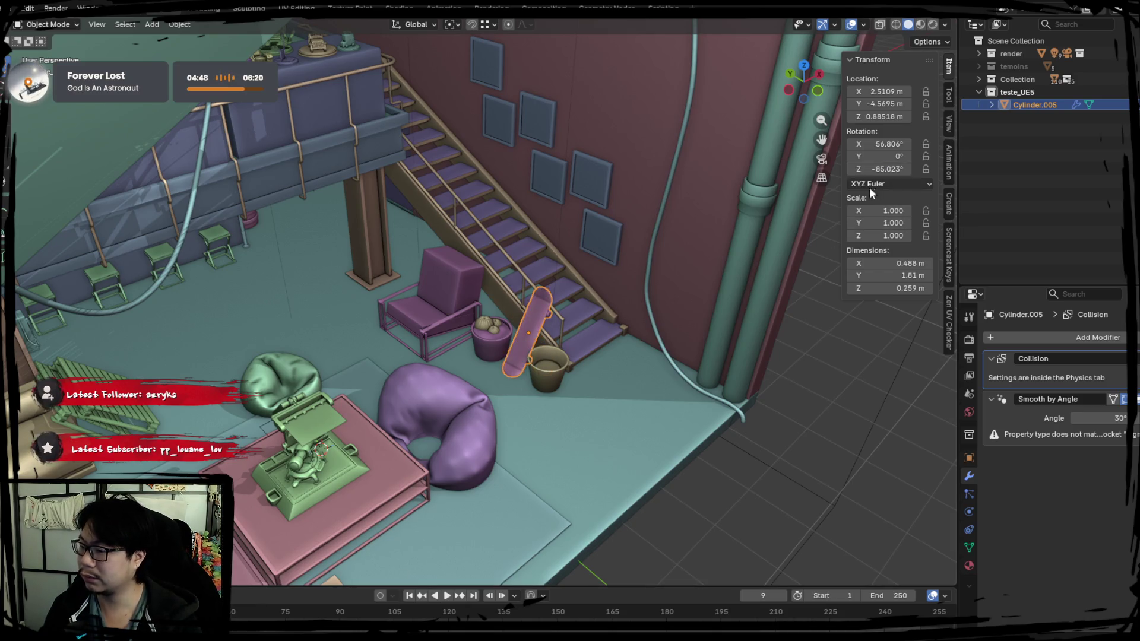
pyautogui.moveTo(841, 144)
pyautogui.mouseDown()
pyautogui.moveTo(715, 146)
pyautogui.moveTo(784, 143)
pyautogui.mouseUp()
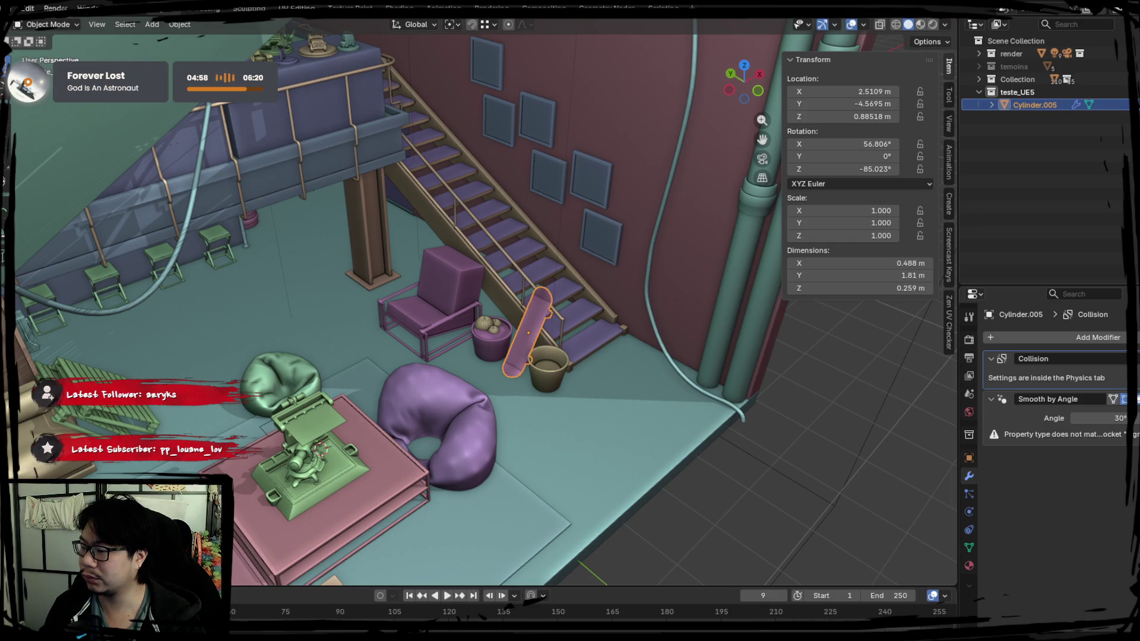
# Step: Isolate the skateboard again and open its mesh in Edit Mode
pyautogui.press('KP_Divide')
pyautogui.press('Tab')
pyautogui.moveTo(596, 504)
pyautogui.mouseDown(button='middle')
pyautogui.moveTo(237, 256)
pyautogui.moveTo(81, 131)
pyautogui.moveTo(364, 425)
pyautogui.moveTo(90, 59)
pyautogui.mouseUp(button='middle')
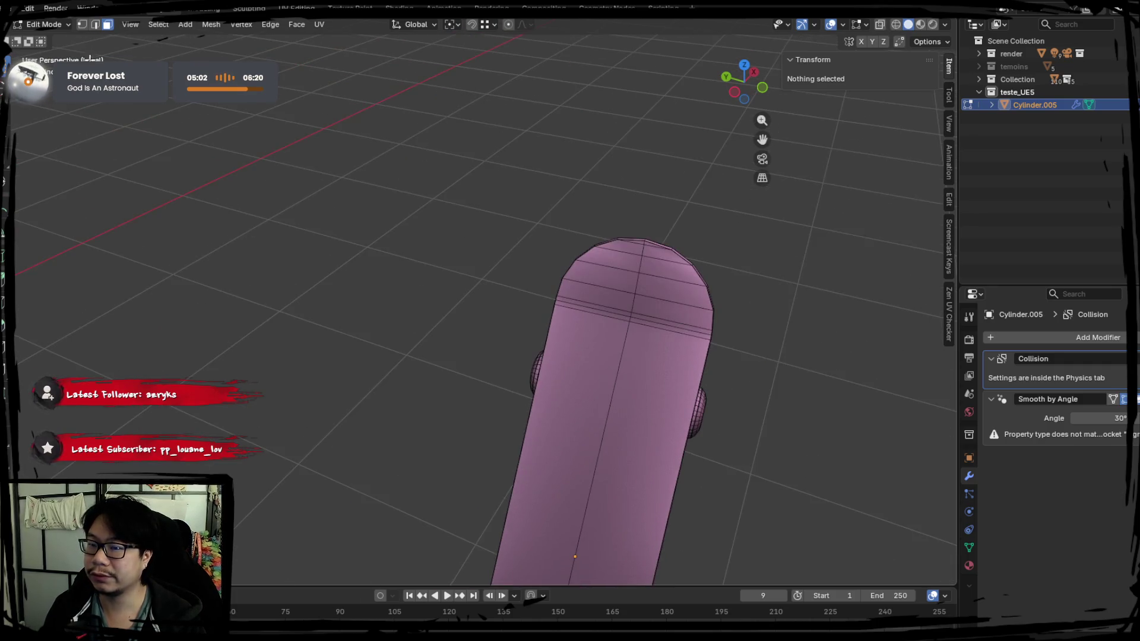
# Step: Select the edge loops along the skateboard's outline
pyautogui.moveTo(245, 168); pyautogui.dragTo(428, 369, button='middle')
pyautogui.scroll(3, 428, 369)
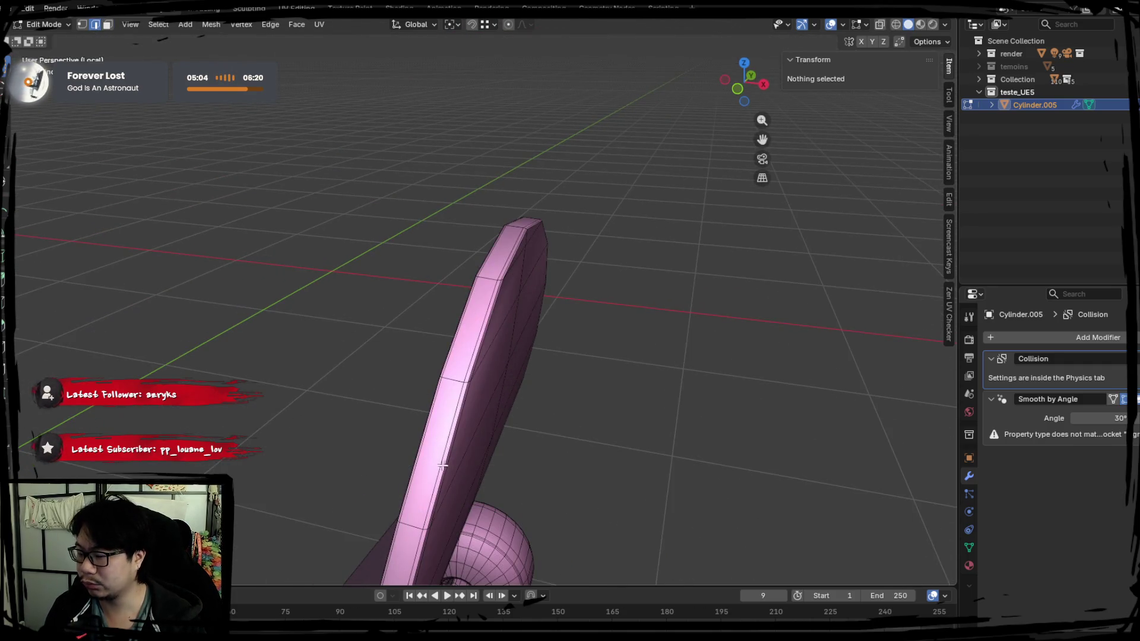
pyautogui.moveTo(442, 439)
pyautogui.mouseDown(button='middle')
pyautogui.moveTo(481, 489)
pyautogui.moveTo(535, 458)
pyautogui.mouseUp(button='middle')
pyautogui.moveTo(776, 351)
pyautogui.mouseDown(button='middle')
pyautogui.moveTo(781, 386)
pyautogui.moveTo(686, 311)
pyautogui.mouseUp(button='middle')
pyautogui.keyDown('alt'); pyautogui.click(670, 285); pyautogui.keyUp('alt')
pyautogui.keyDown('alt'); pyautogui.click(705, 336); pyautogui.keyUp('alt')
pyautogui.keyDown('alt'); pyautogui.click(671, 330); pyautogui.keyUp('alt')
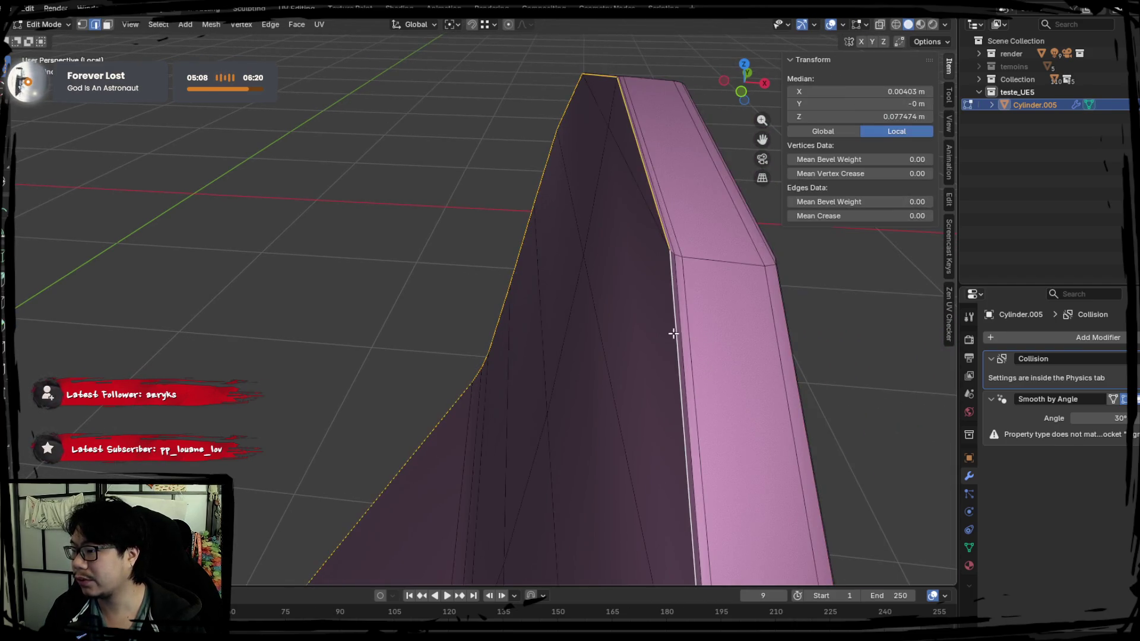
pyautogui.press('Tab')
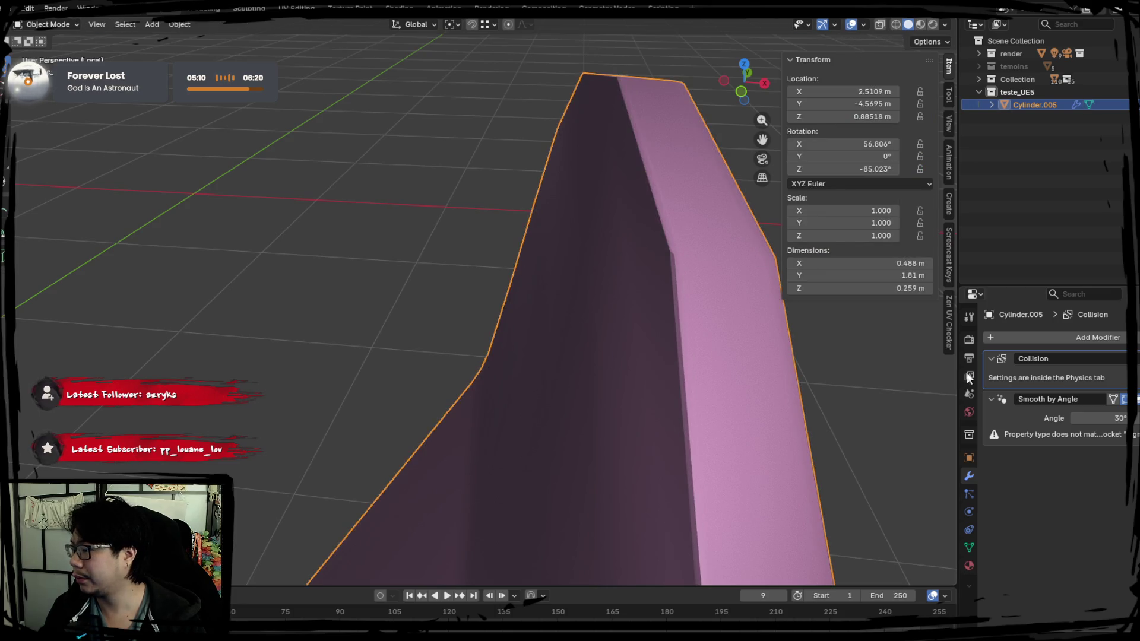
# Step: Remove the skateboard's Collision modifier and shade it smooth
pyautogui.rightClick(769, 347)
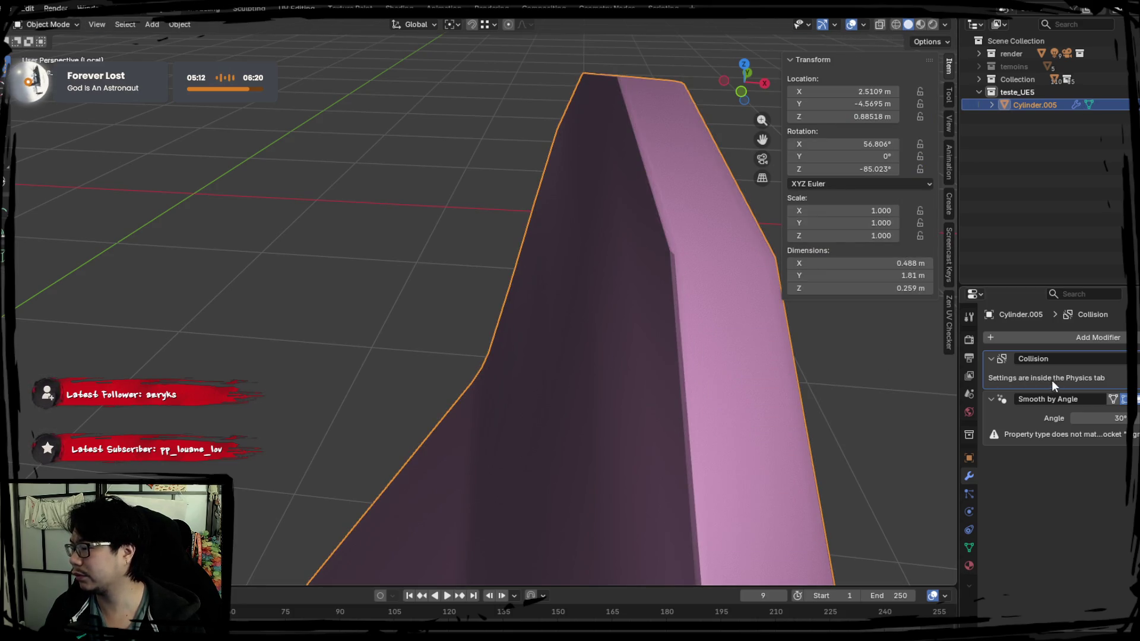
pyautogui.hotkey('ctrl', 'x')
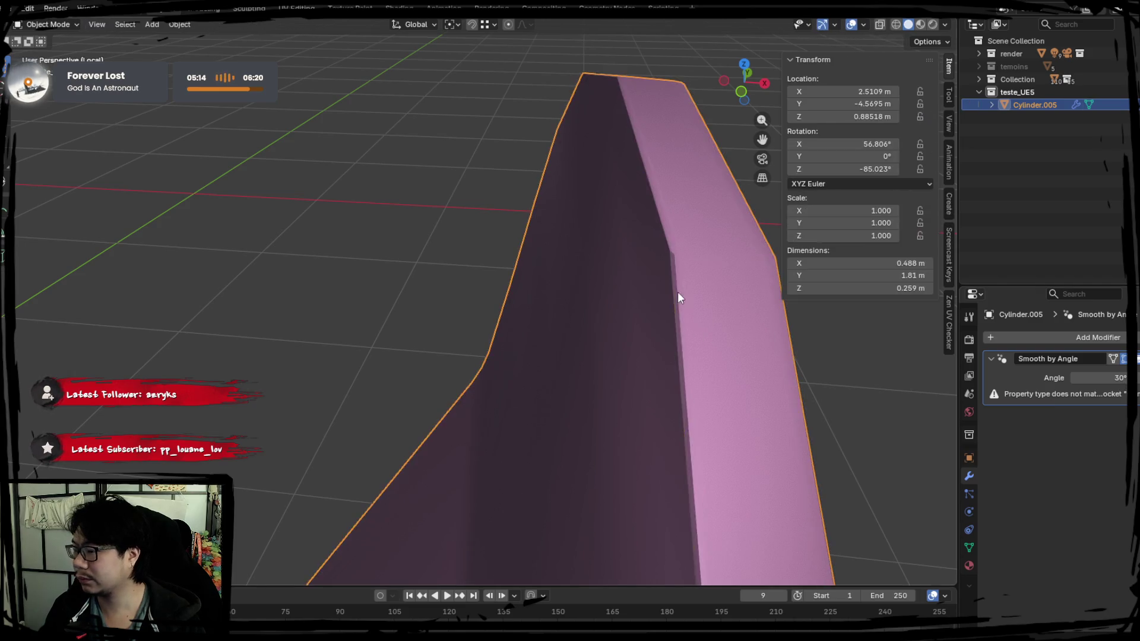
pyautogui.rightClick(678, 291)
pyautogui.click(679, 290)
pyautogui.scroll(-3, 678, 291)
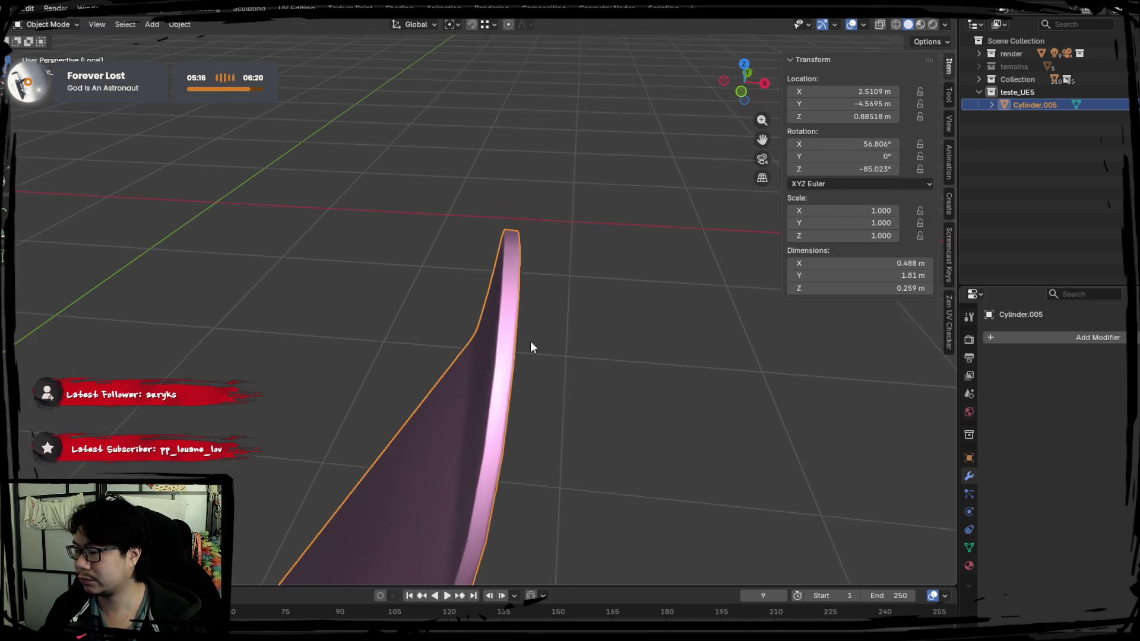
# Step: Add the bevel ridge loop and mark the selected outline loops as seams
pyautogui.press('Tab')
pyautogui.scroll(5, 603, 361)
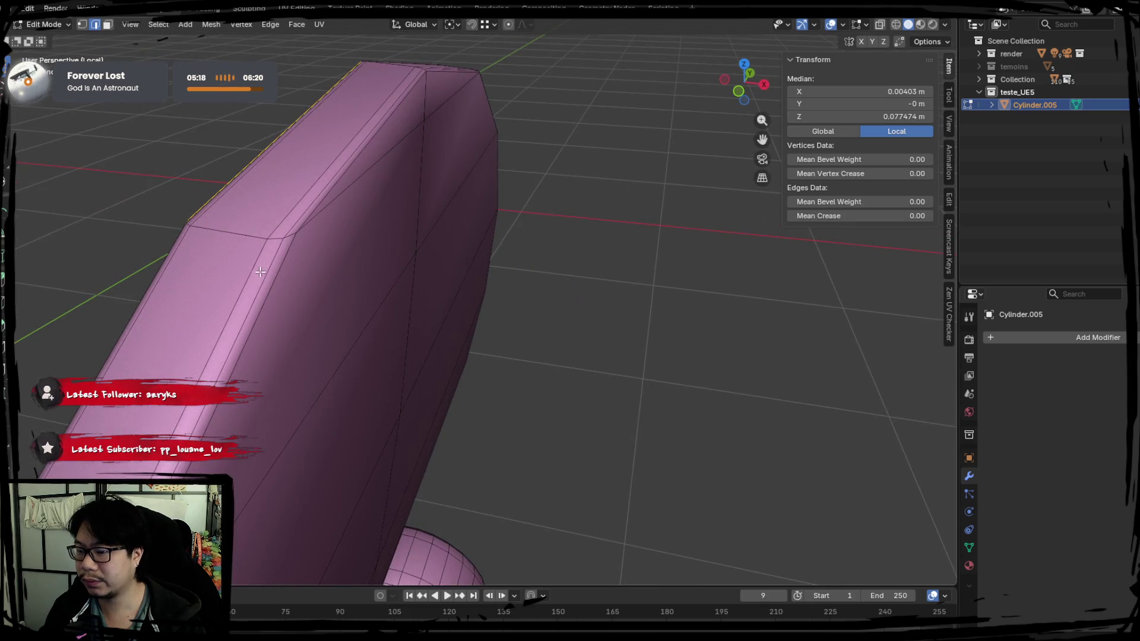
pyautogui.keyDown('alt'); pyautogui.keyDown('shift'); pyautogui.click(271, 271); pyautogui.keyUp('shift'); pyautogui.keyUp('alt')
pyautogui.moveTo(455, 319)
pyautogui.mouseDown(button='middle')
pyautogui.moveTo(357, 331)
pyautogui.moveTo(412, 340)
pyautogui.mouseUp(button='middle')
pyautogui.hotkey('ctrl', 'e')
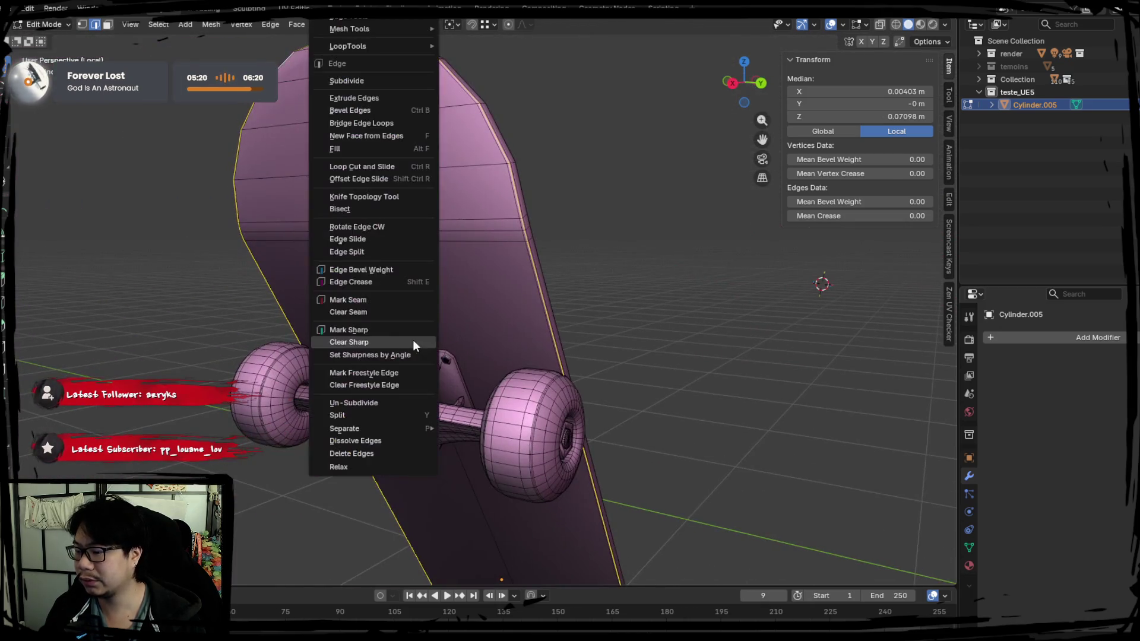
pyautogui.click(392, 323)
pyautogui.moveTo(196, 351); pyautogui.dragTo(415, 297, button='middle')
pyautogui.scroll(6, 469, 271)
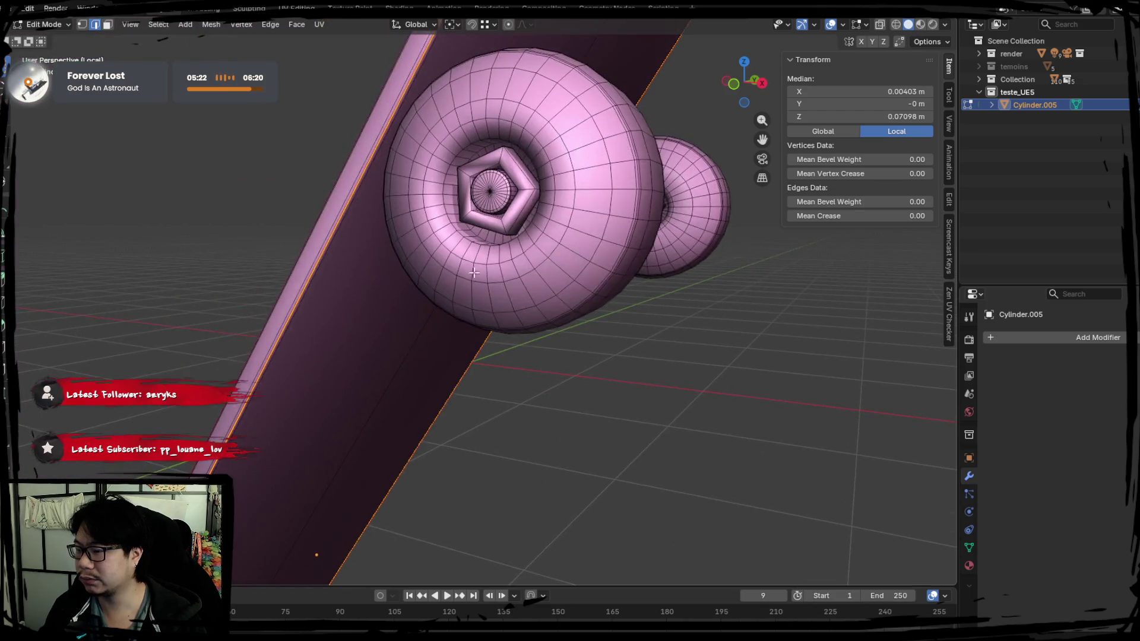
# Step: Apply Shade Auto Smooth, giving the skateboard a Smooth by Angle modifier at 30°
pyautogui.press('Tab')
pyautogui.rightClick(478, 244)
pyautogui.click(475, 257)
pyautogui.scroll(-4, 474, 265)
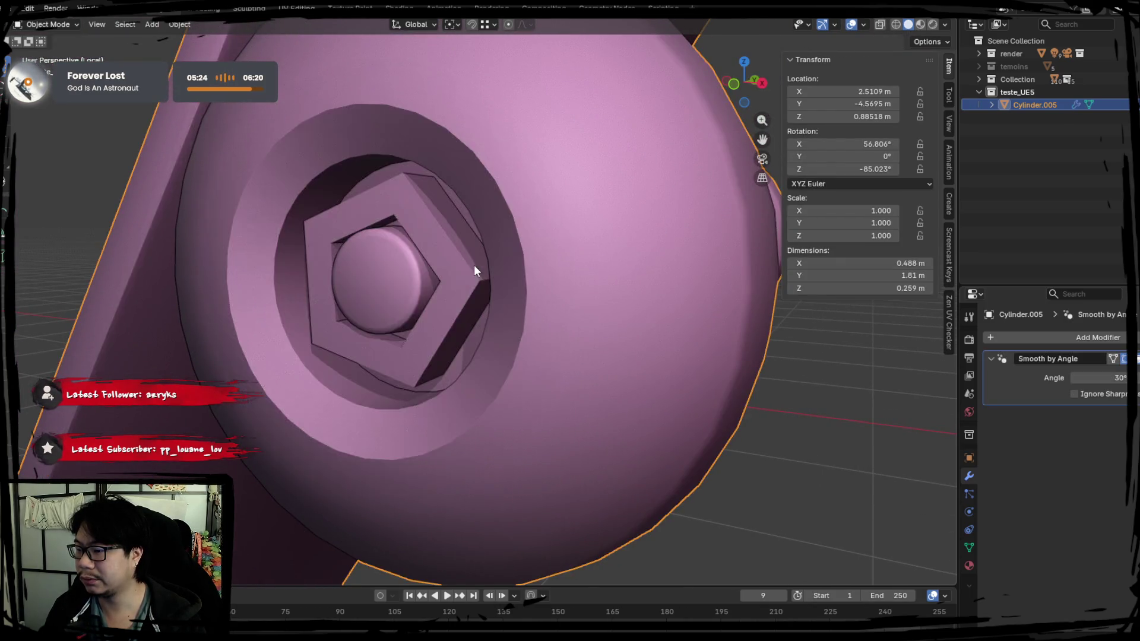
pyautogui.moveTo(474, 264); pyautogui.dragTo(451, 280, button='middle')
pyautogui.press('Tab')
pyautogui.scroll(2, 548, 378)
pyautogui.click(1033, 336)
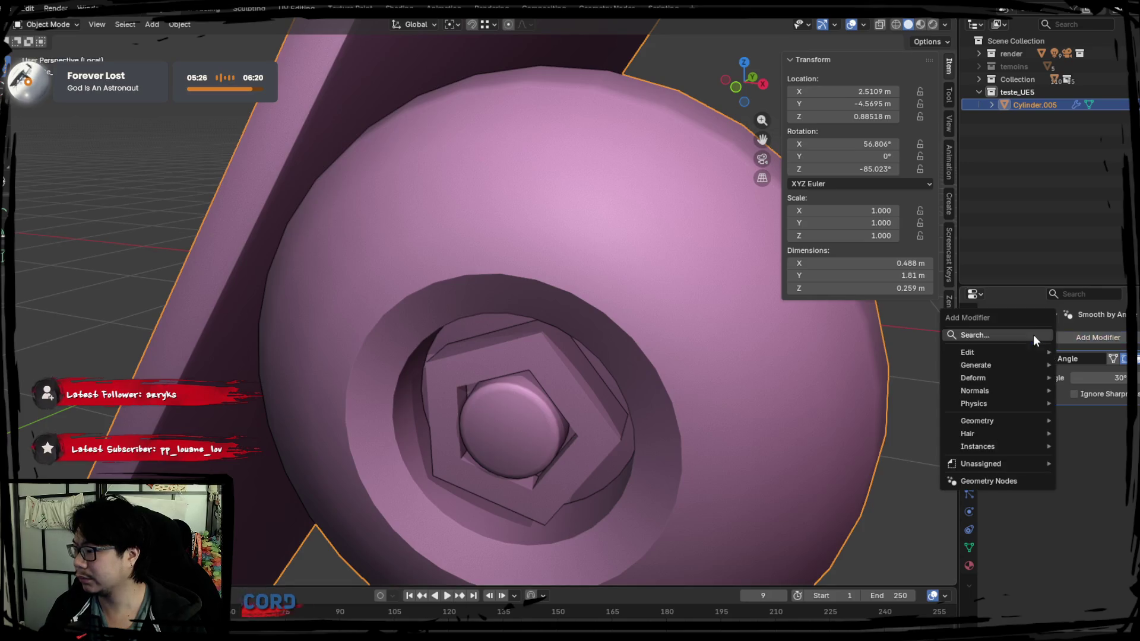
# Step: Add a Subdivision Surface modifier via 'subd' and check the wheel's wireframe
pyautogui.write('subd')
pyautogui.press('Return')
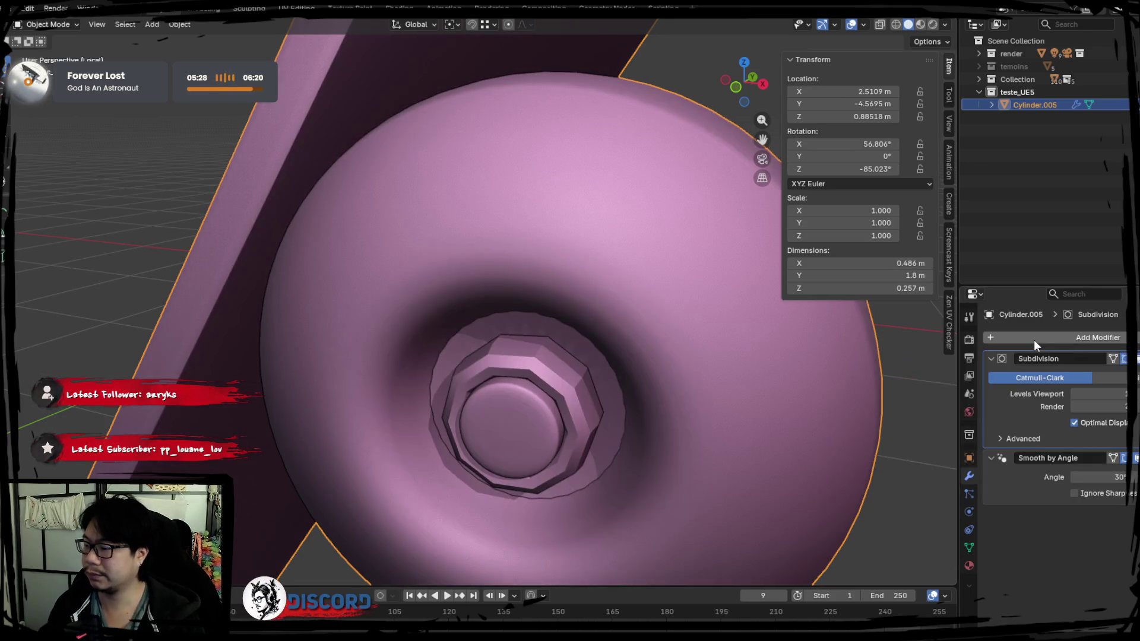
pyautogui.scroll(-5, 458, 396)
pyautogui.moveTo(458, 395)
pyautogui.mouseDown(button='middle')
pyautogui.moveTo(410, 359)
pyautogui.moveTo(579, 311)
pyautogui.moveTo(544, 342)
pyautogui.moveTo(565, 340)
pyautogui.moveTo(611, 312)
pyautogui.moveTo(550, 321)
pyautogui.mouseUp(button='middle')
pyautogui.press('Tab')
pyautogui.press('Tab')
pyautogui.scroll(3, 544, 363)
pyautogui.press('Tab')
pyautogui.press('Tab')
pyautogui.scroll(3, 550, 322)
pyautogui.press('Tab')
pyautogui.press('Tab')
pyautogui.moveTo(521, 239); pyautogui.dragTo(521, 254, button='middle')
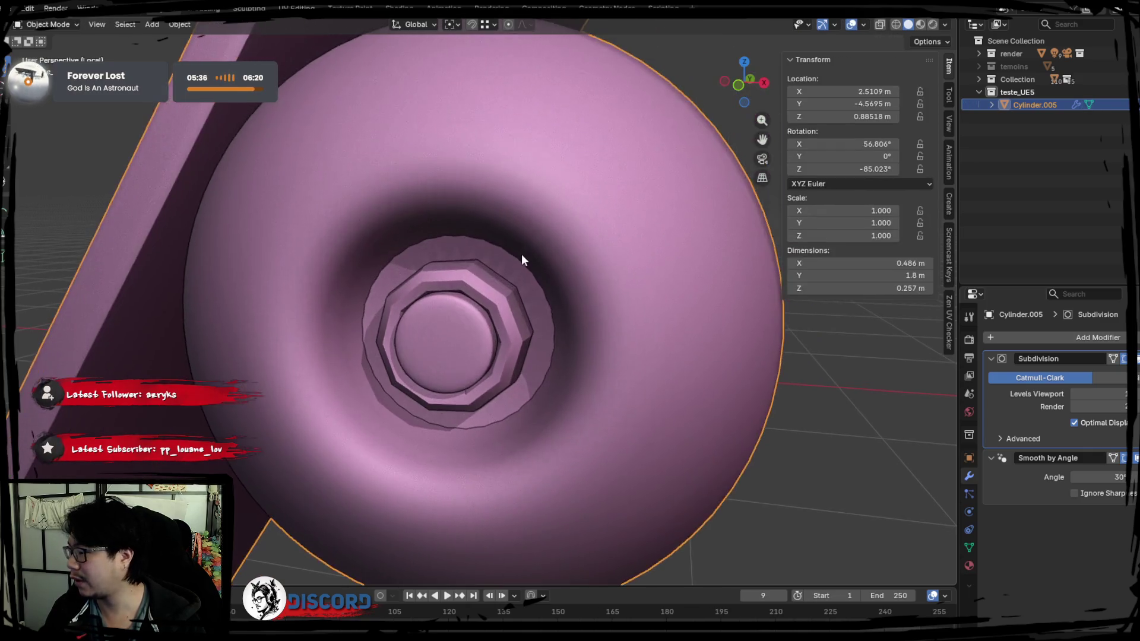
pyautogui.press('Tab')
# Step: Select the hub edge ring, try a Bevel modifier, then undo it
pyautogui.keyDown('alt'); pyautogui.click(395, 233); pyautogui.keyUp('alt')
pyautogui.click(410, 227)
pyautogui.keyDown('alt'); pyautogui.click(411, 227); pyautogui.keyUp('alt')
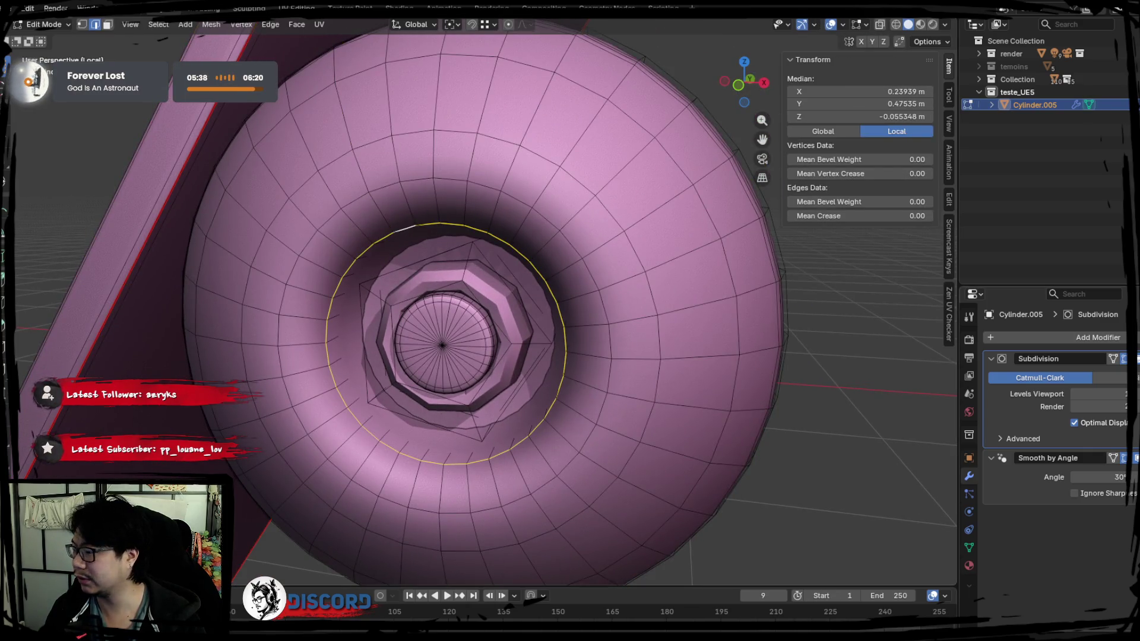
pyautogui.click(1091, 340)
pyautogui.write('seb')
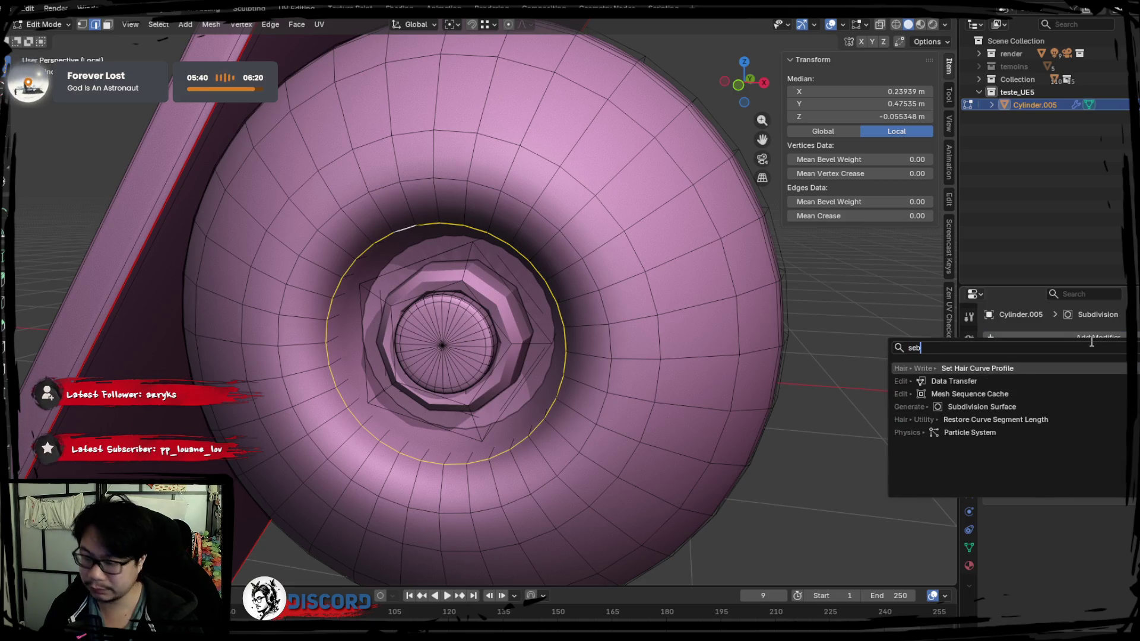
pyautogui.press('BackSpace')
pyautogui.press('BackSpace')
pyautogui.press('BackSpace')
pyautogui.write('bevel')
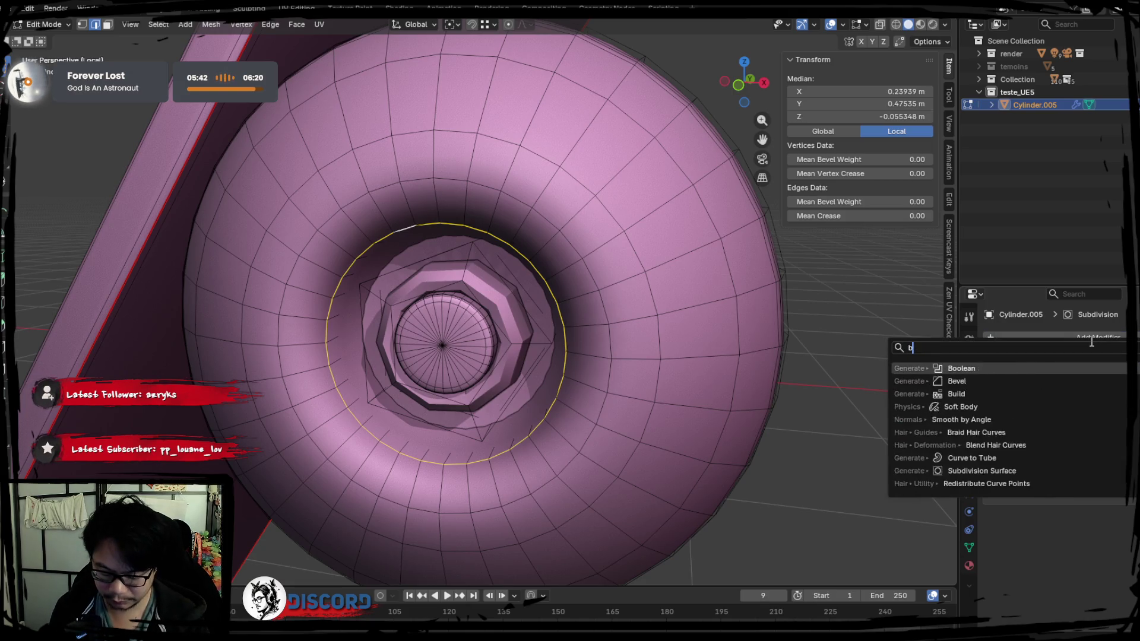
pyautogui.press('Return')
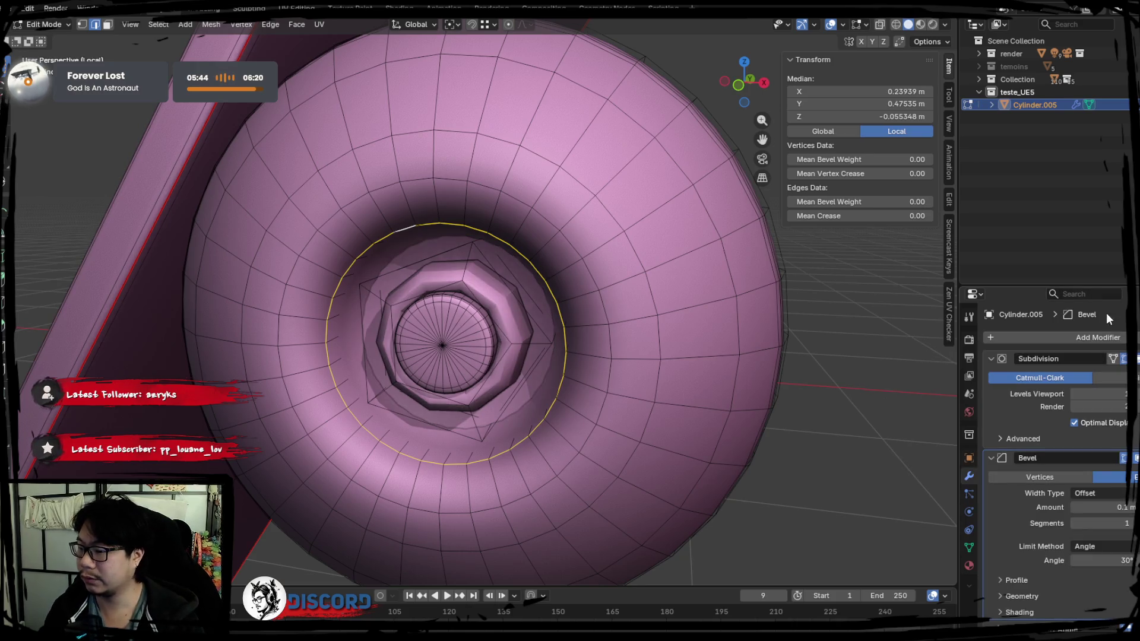
pyautogui.press('Tab')
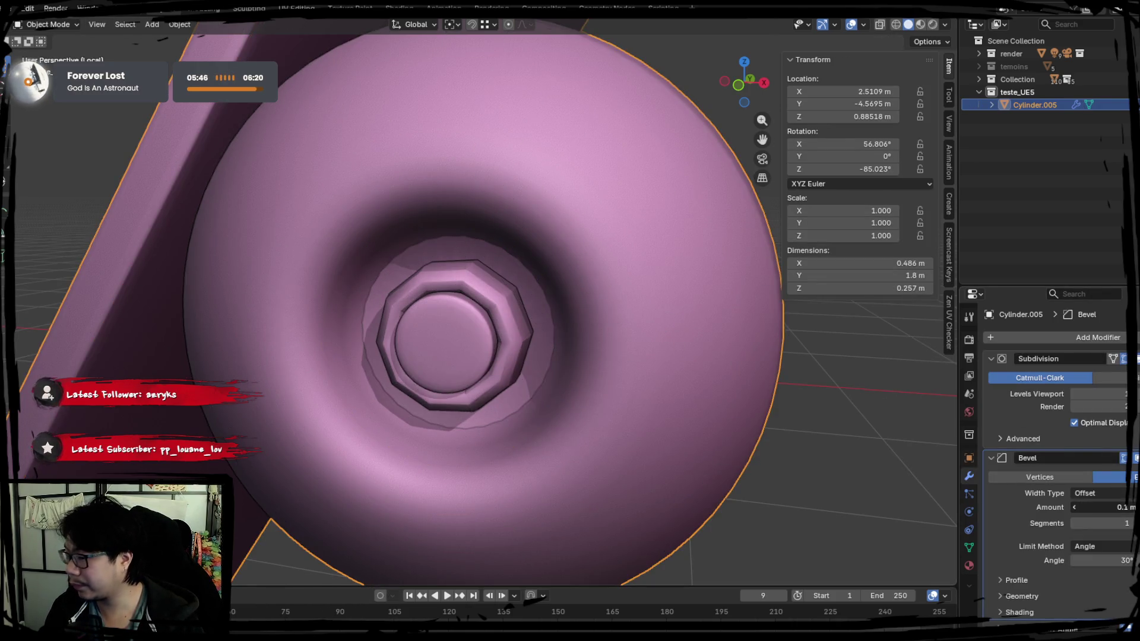
pyautogui.hotkey('ctrl', 'z')
# Step: Add Smooth by Angle below Subdivision, preview the shading, and select the inner edge loop
pyautogui.press('Tab')
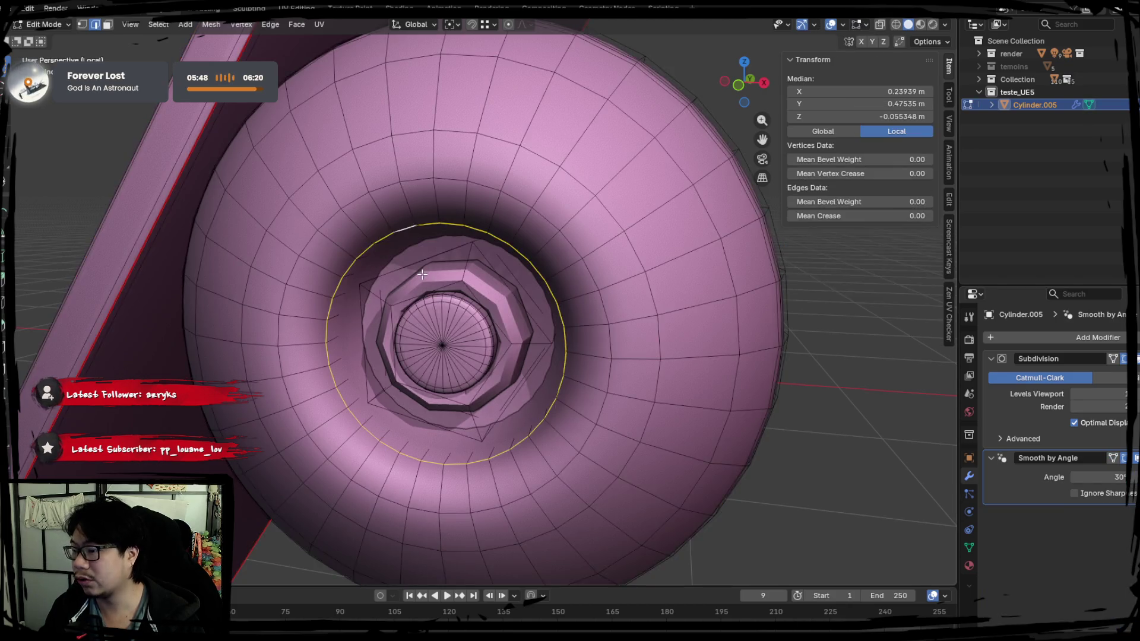
pyautogui.scroll(2, 404, 279)
pyautogui.press('Tab')
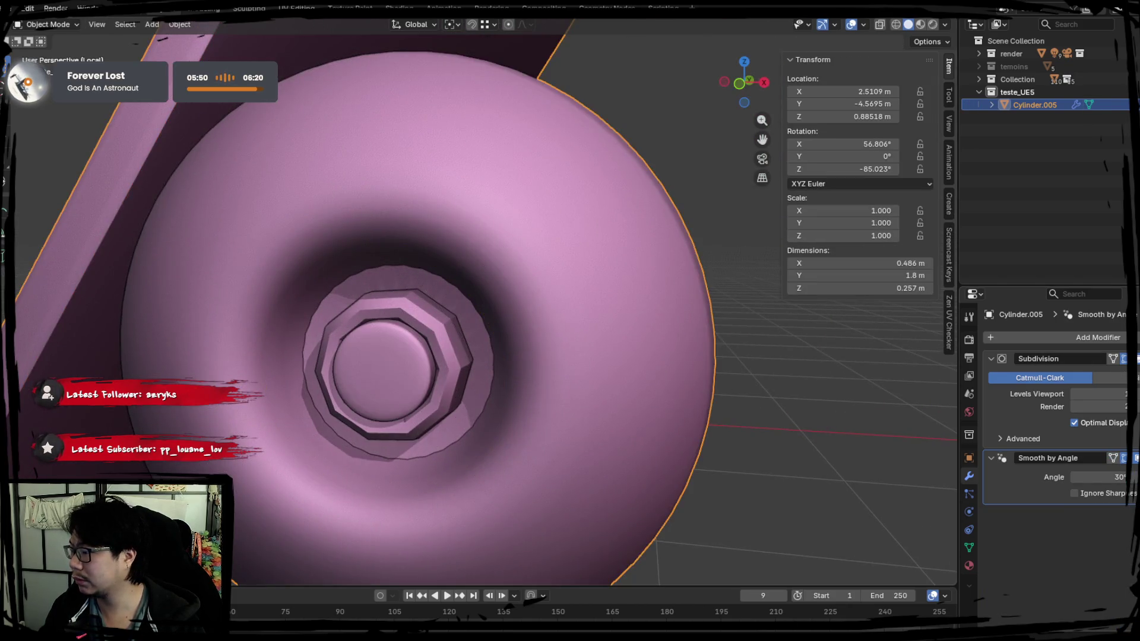
pyautogui.press('Tab')
pyautogui.scroll(3, 365, 271)
pyautogui.press('Tab')
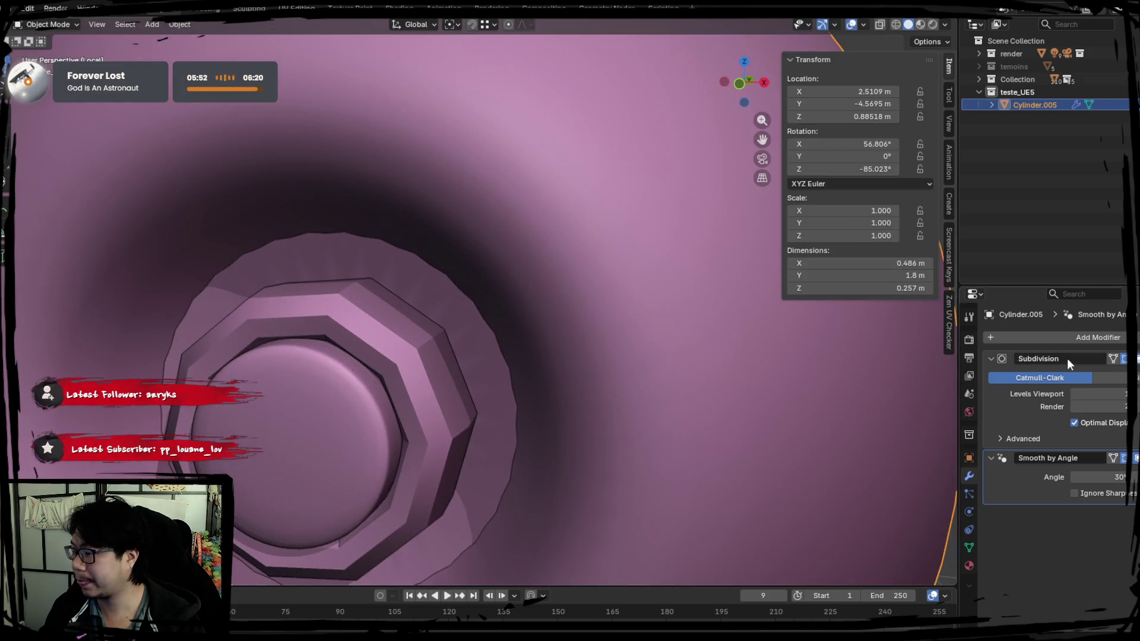
pyautogui.press('Tab')
pyautogui.keyDown('alt'); pyautogui.keyDown('shift'); pyautogui.click(283, 219); pyautogui.keyUp('shift'); pyautogui.keyUp('alt')
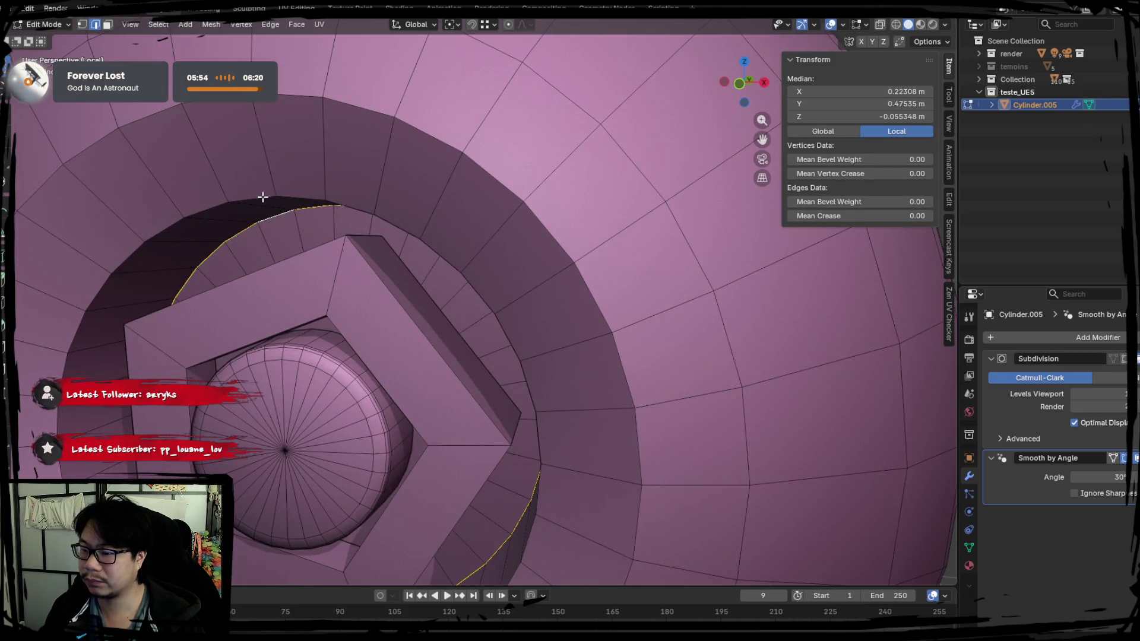
# Step: Mark the wheel's ring loops as sharp, check the shading, then undo it
pyautogui.keyDown('alt'); pyautogui.keyDown('shift'); pyautogui.click(263, 196); pyautogui.keyUp('shift'); pyautogui.keyUp('alt')
pyautogui.rightClick(520, 416)
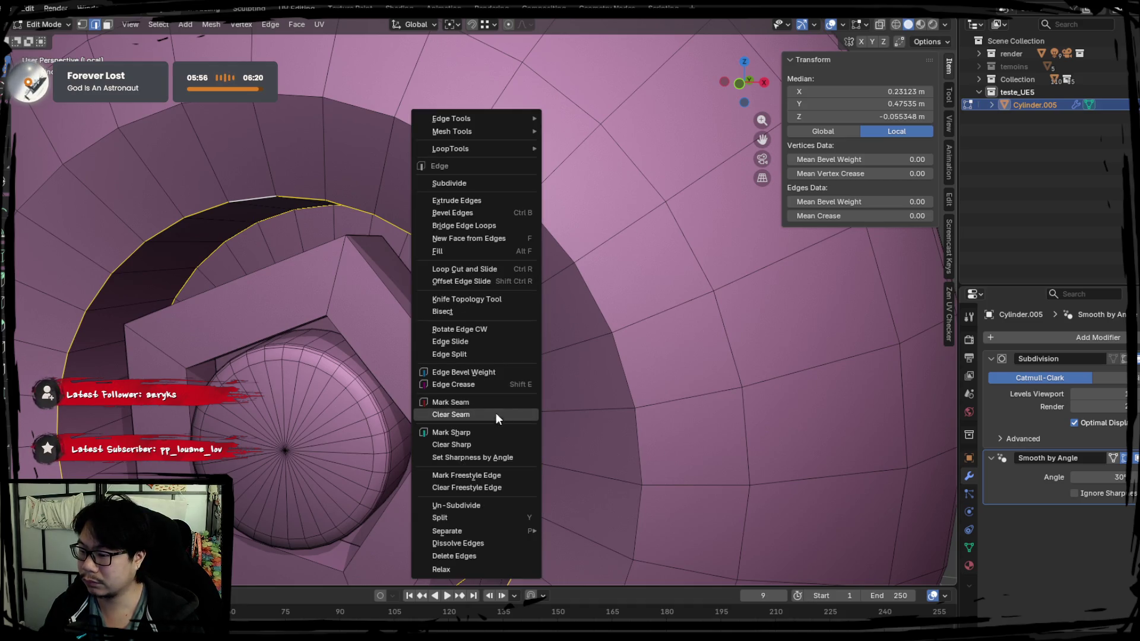
pyautogui.click(497, 428)
pyautogui.press('Tab')
pyautogui.press('KP_Decimal')
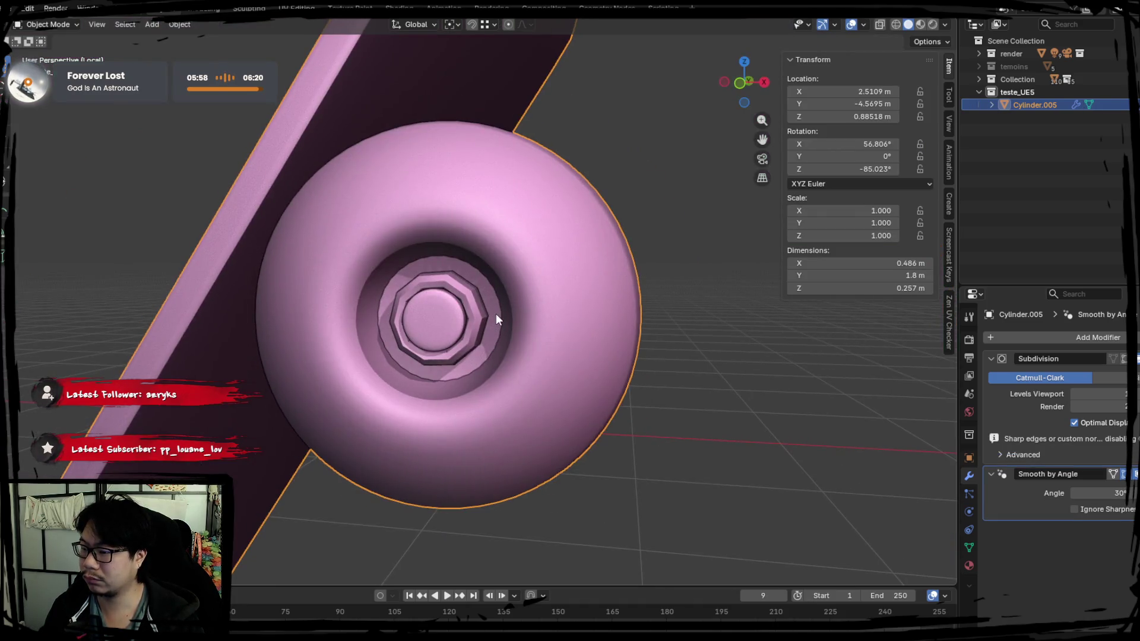
pyautogui.press('Tab')
pyautogui.hotkey('ctrl', 'z')
pyautogui.hotkey('ctrl', 'z')
pyautogui.hotkey('ctrl', 'z')
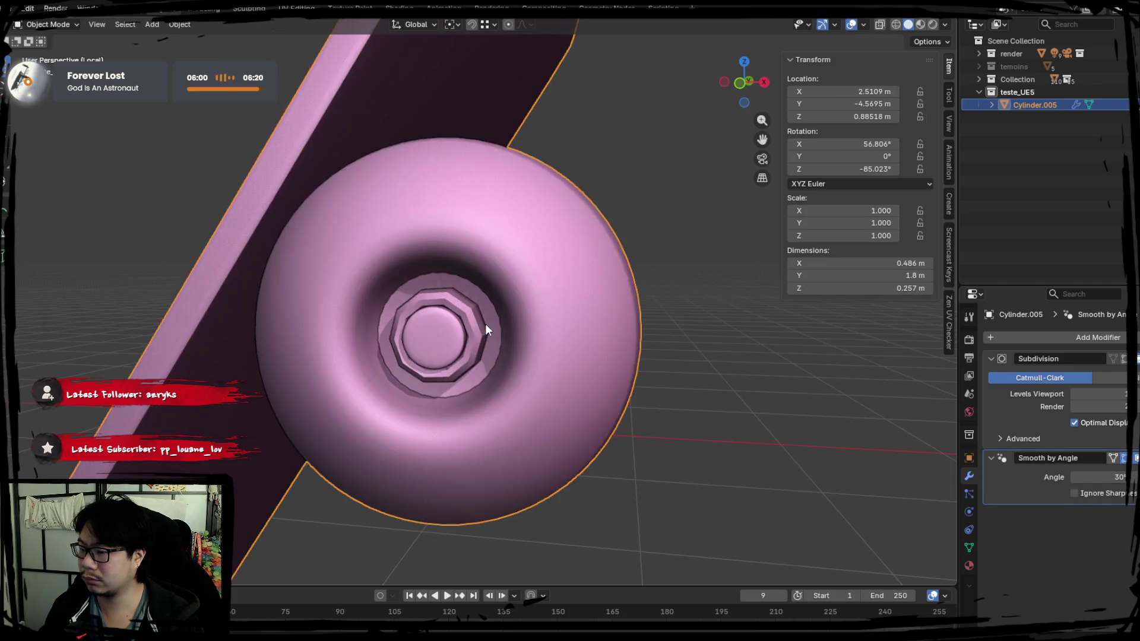
# Step: Mark the selected ring loops as UV seams
pyautogui.scroll(5, 486, 326)
pyautogui.rightClick(486, 323)
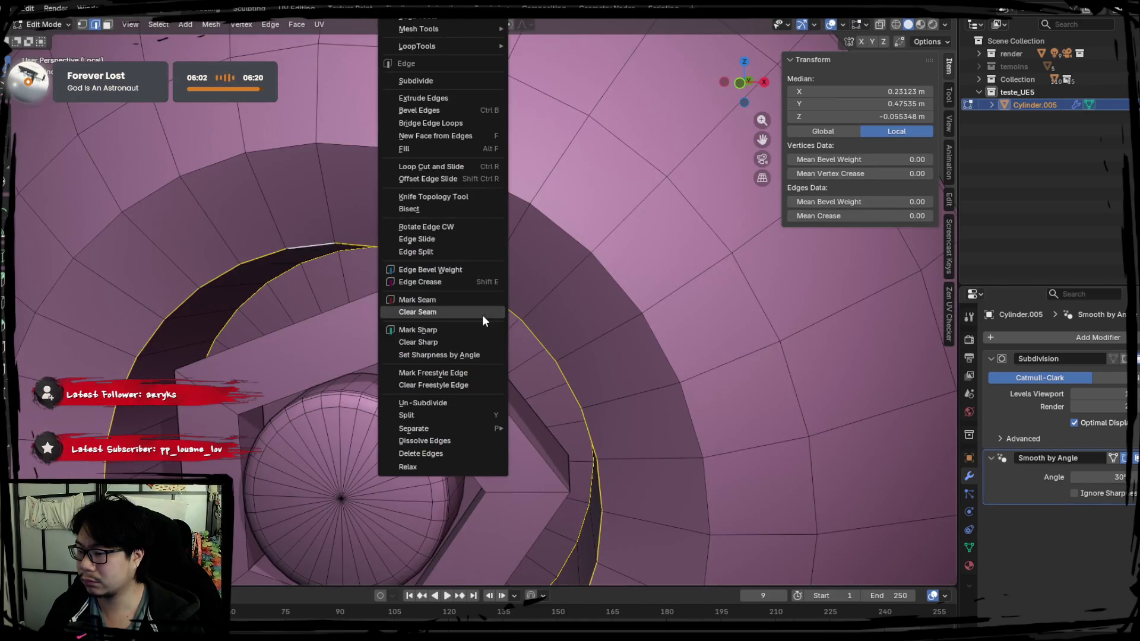
pyautogui.click(465, 300)
pyautogui.moveTo(321, 274)
pyautogui.mouseDown(button='middle')
pyautogui.moveTo(331, 301)
pyautogui.moveTo(344, 297)
pyautogui.mouseUp(button='middle')
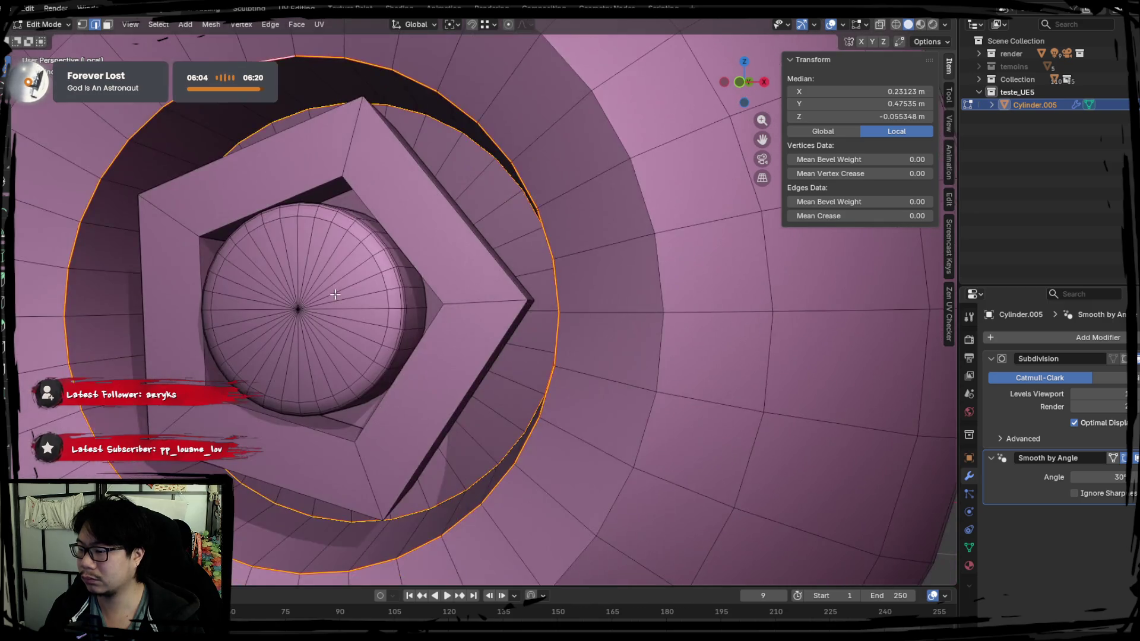
pyautogui.press('Tab')
pyautogui.press('Tab')
# Step: Remove the wheel's Subdivision modifier
pyautogui.click(108, 25)
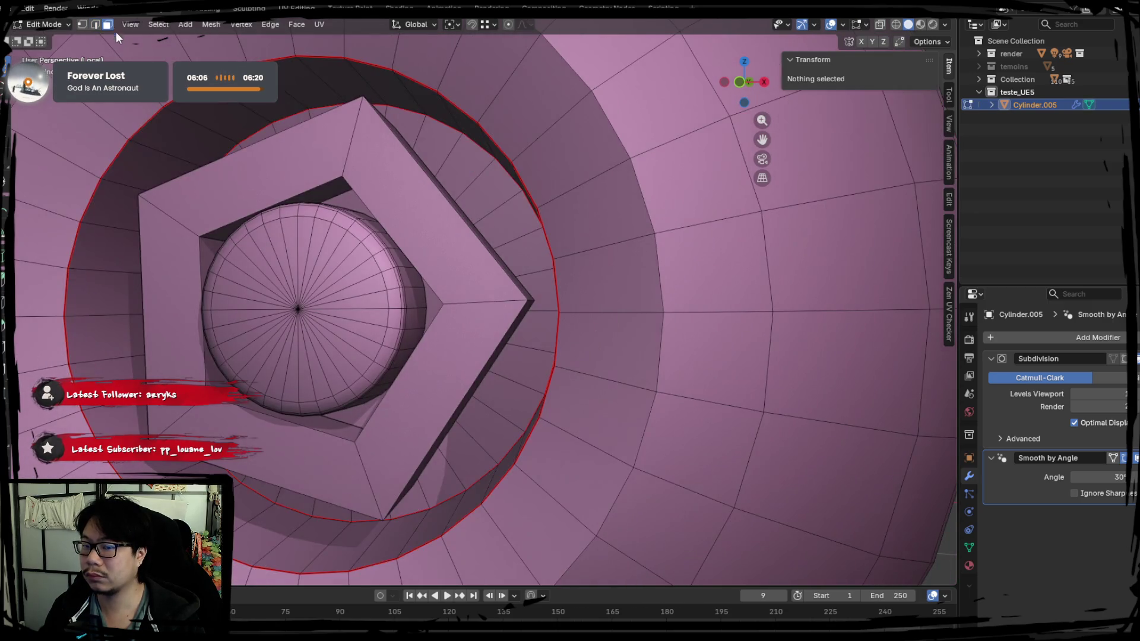
pyautogui.click(439, 161)
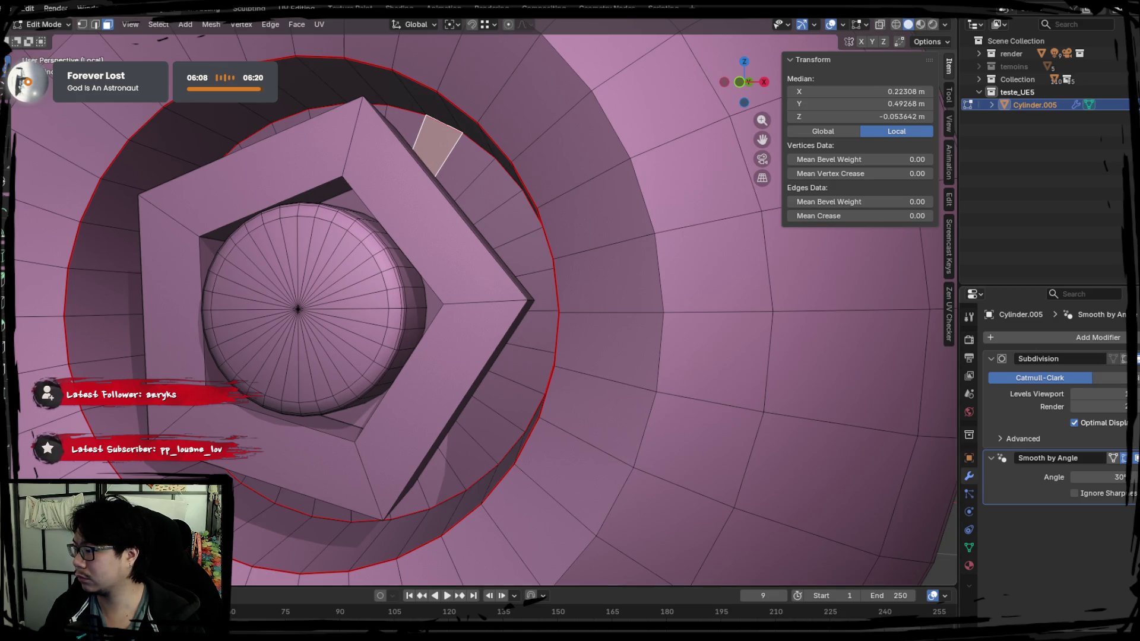
pyautogui.hotkey('ctrl', 'x')
pyautogui.press('Tab')
pyautogui.scroll(-5, 571, 296)
pyautogui.press('Tab')
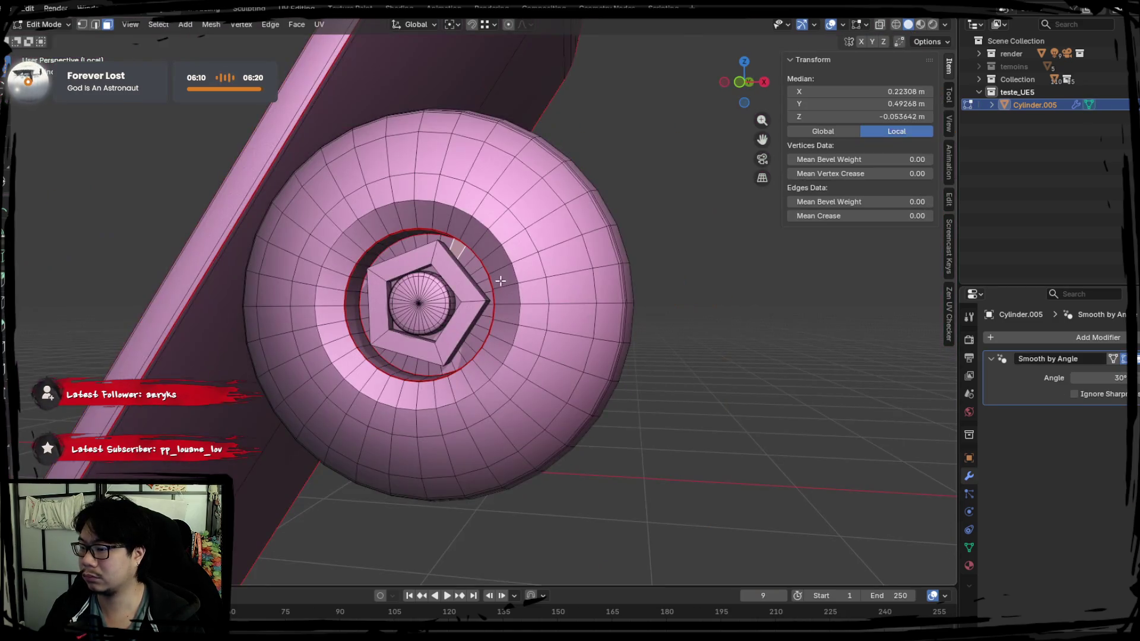
# Step: Select the recess loops and dissolve the cap's rim edge loop
pyautogui.click(97, 25)
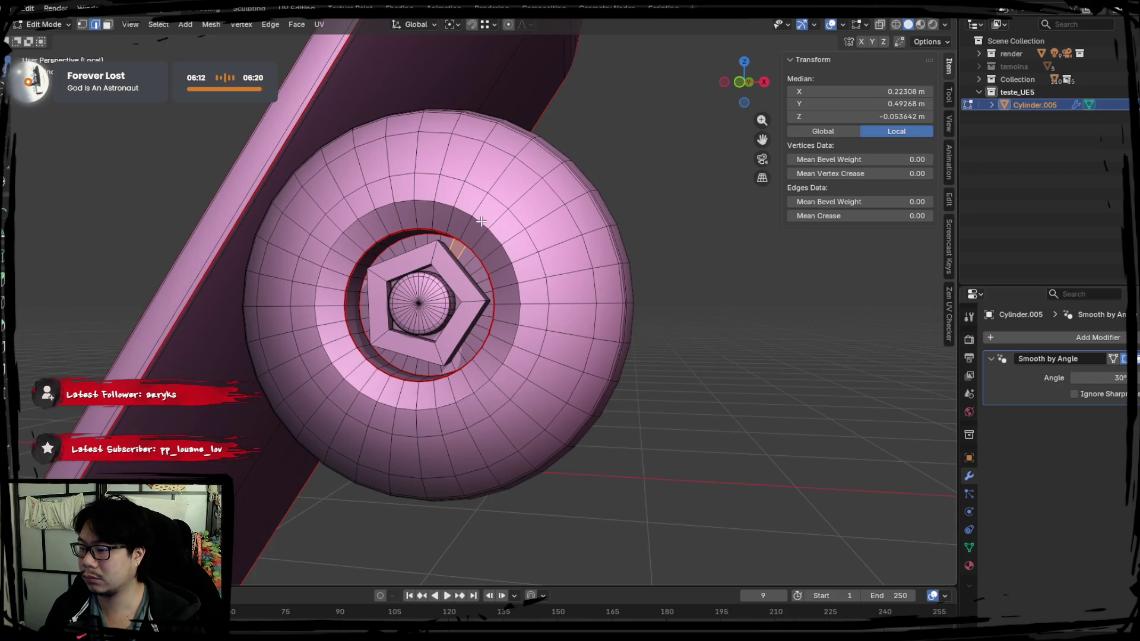
pyautogui.keyDown('alt'); pyautogui.click(481, 221); pyautogui.keyUp('alt')
pyautogui.scroll(5, 608, 334)
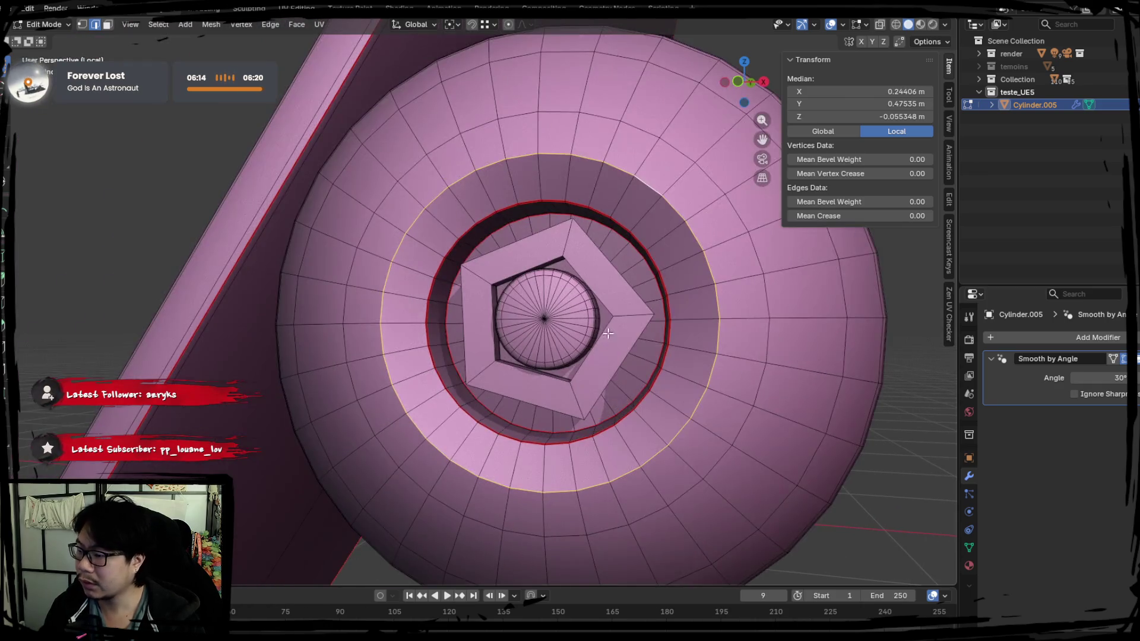
pyautogui.keyDown('alt'); pyautogui.click(610, 293); pyautogui.keyUp('alt')
pyautogui.scroll(6, 612, 328)
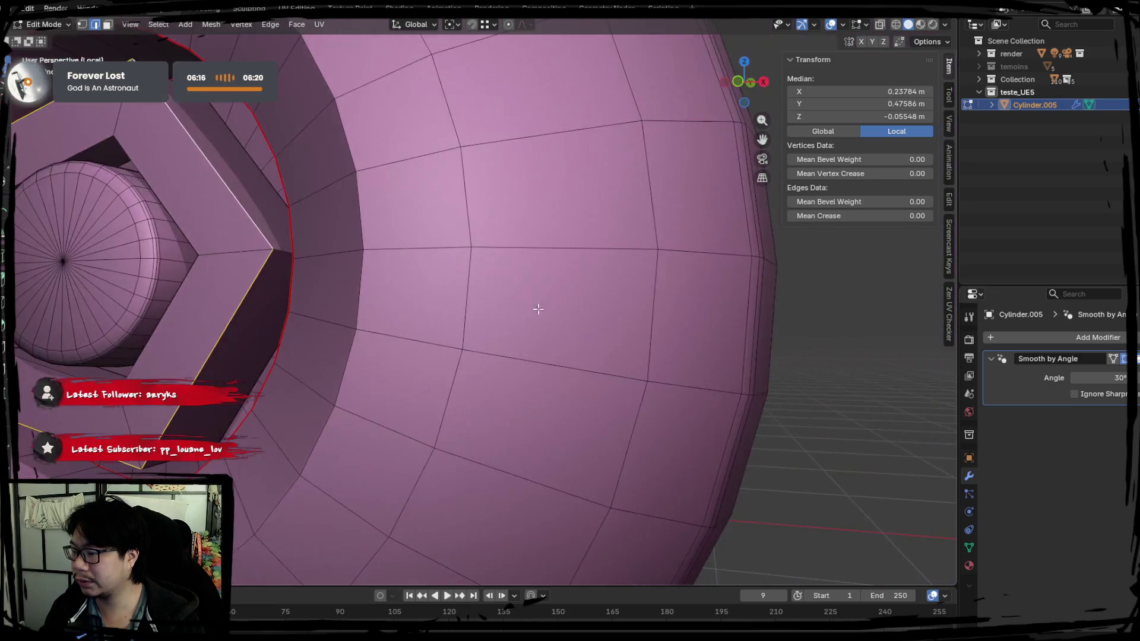
pyautogui.keyDown('alt'); pyautogui.click(133, 249); pyautogui.keyUp('alt')
pyautogui.keyDown('alt'); pyautogui.click(140, 248); pyautogui.keyUp('alt')
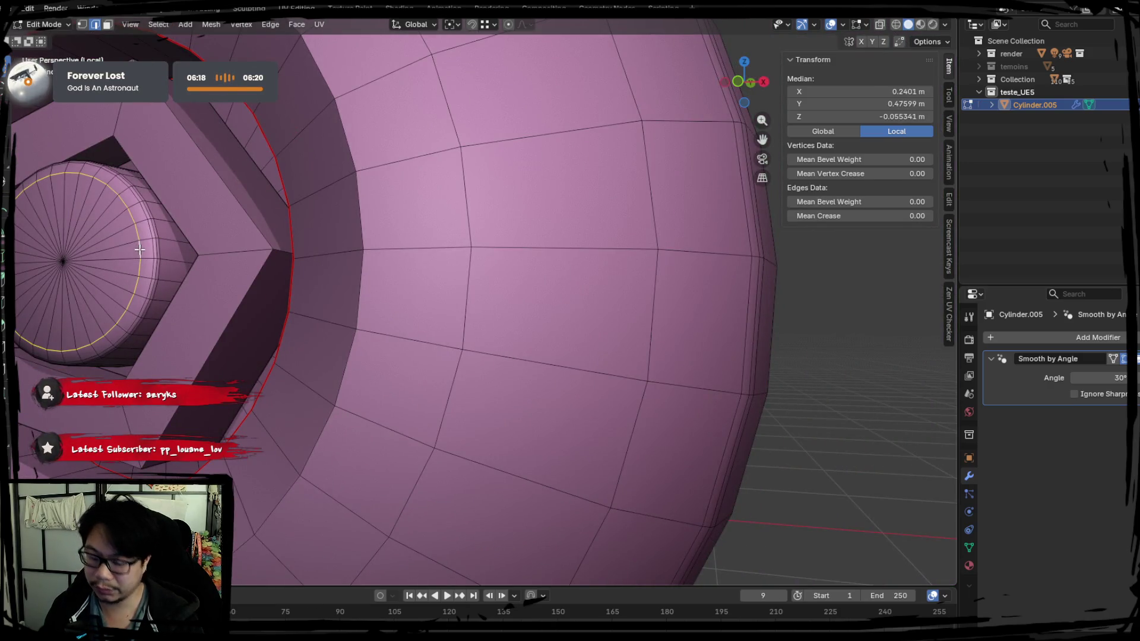
pyautogui.press('x')
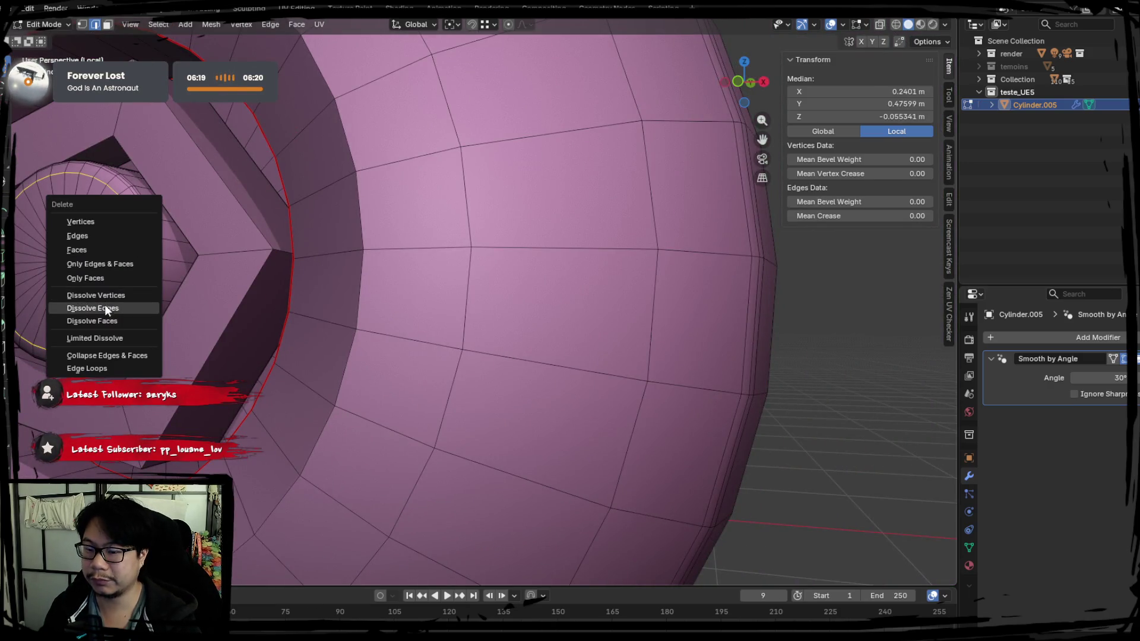
pyautogui.click(105, 309)
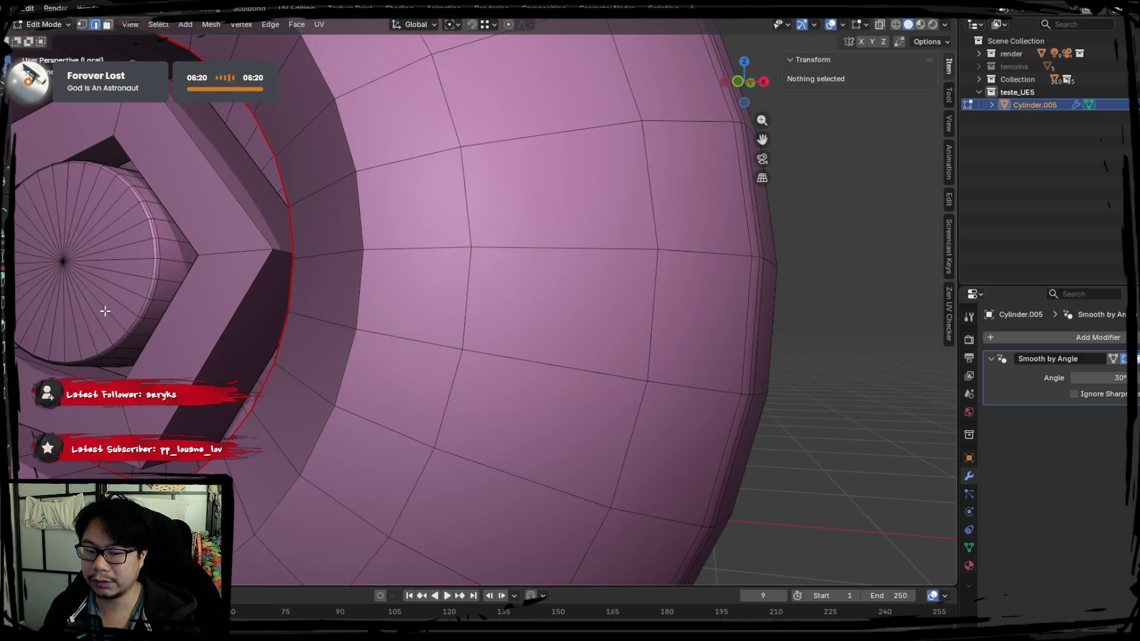
# Step: Select the outer hexagon, inner hexagon and circle loops in see-through view
pyautogui.click(153, 258)
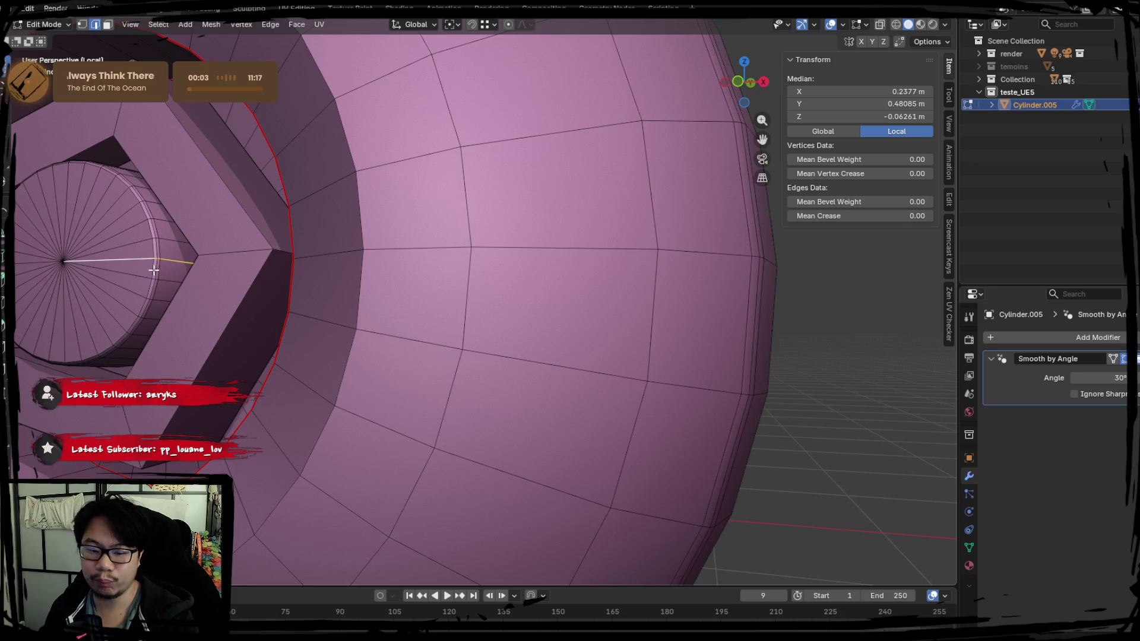
pyautogui.moveTo(153, 270)
pyautogui.mouseDown(button='middle')
pyautogui.moveTo(432, 380)
pyautogui.moveTo(518, 360)
pyautogui.mouseUp(button='middle')
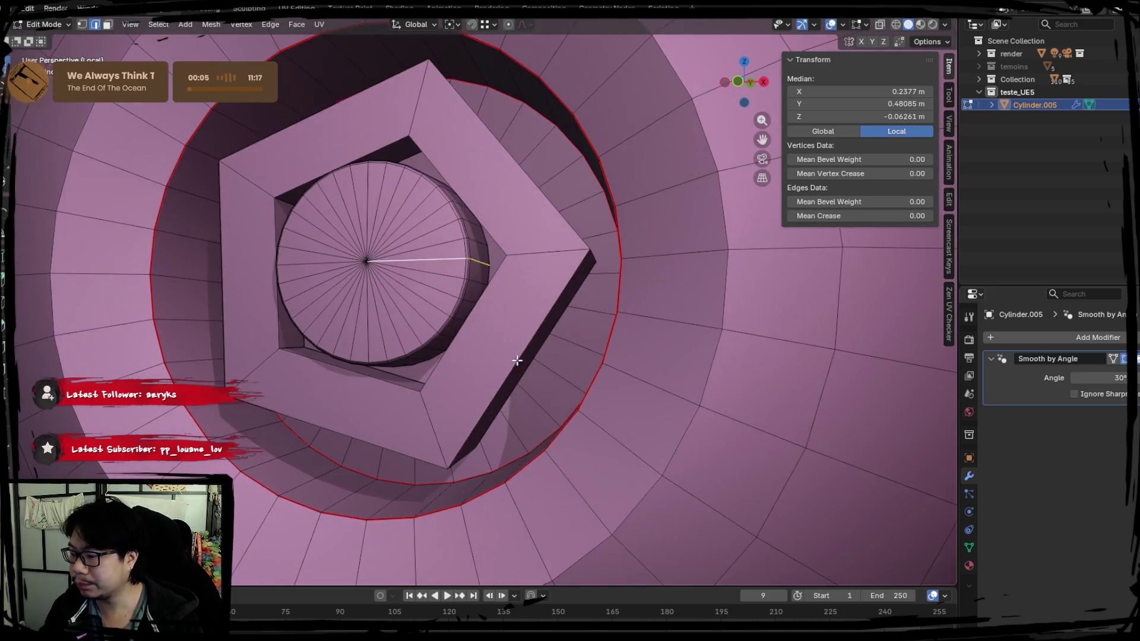
pyautogui.keyDown('alt'); pyautogui.click(517, 360); pyautogui.keyUp('alt')
pyautogui.keyDown('alt'); pyautogui.keyDown('shift'); pyautogui.click(424, 161); pyautogui.keyUp('shift'); pyautogui.keyUp('alt')
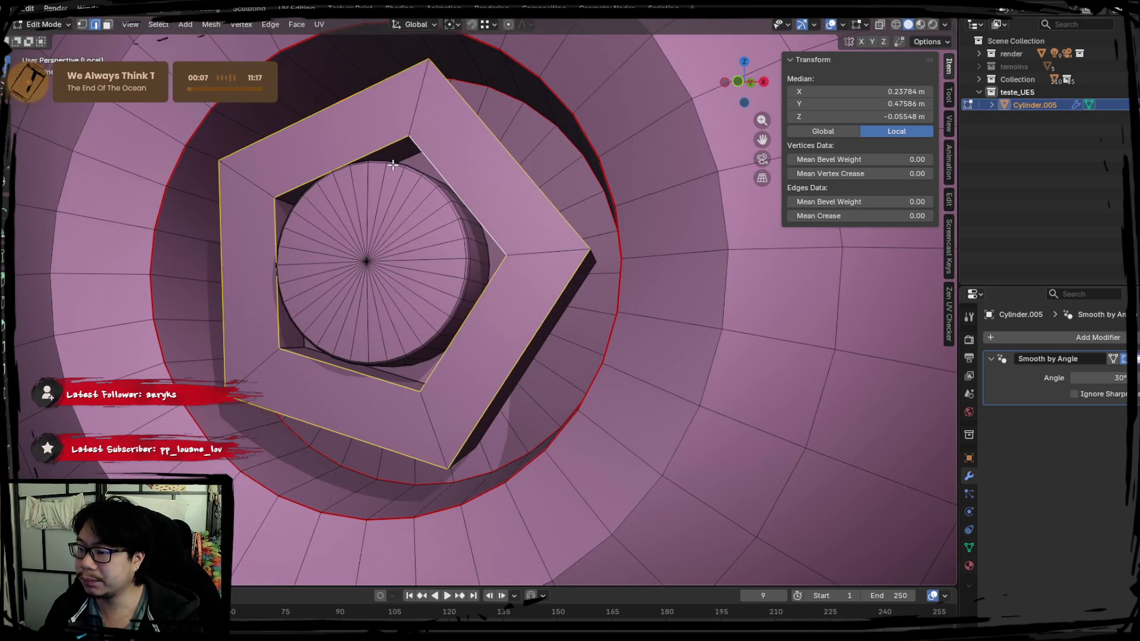
pyautogui.keyDown('alt'); pyautogui.keyDown('shift'); pyautogui.click(462, 228); pyautogui.keyUp('shift'); pyautogui.keyUp('alt')
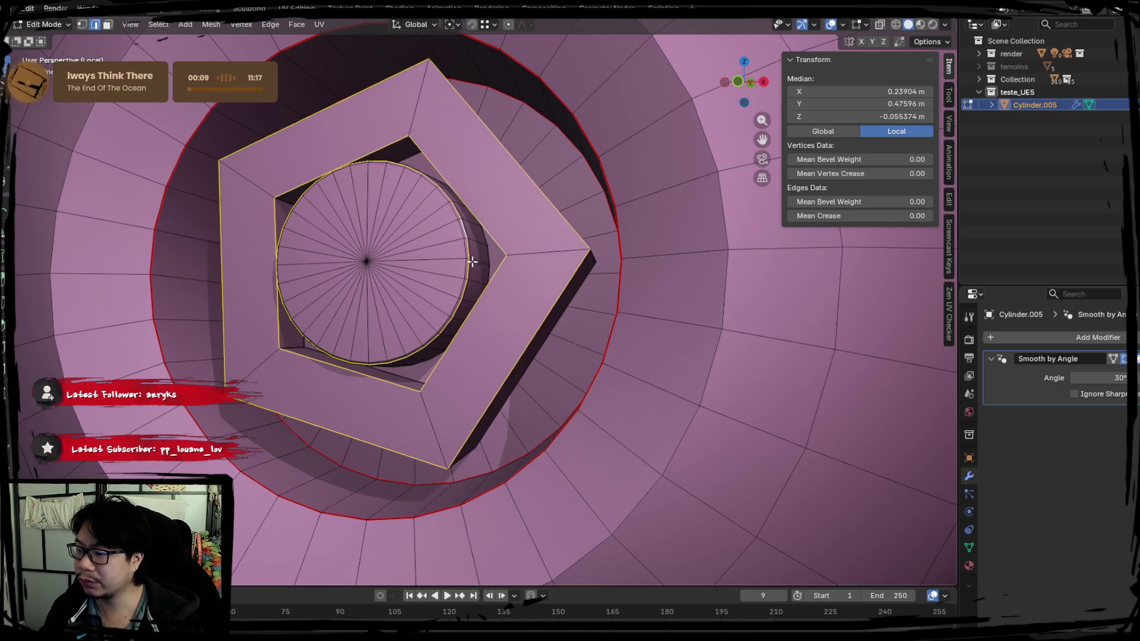
pyautogui.rightClick(478, 264)
pyautogui.press('Escape')
pyautogui.hotkey('alt', 'z')
pyautogui.hotkey('alt', 'e')
pyautogui.press('Escape')
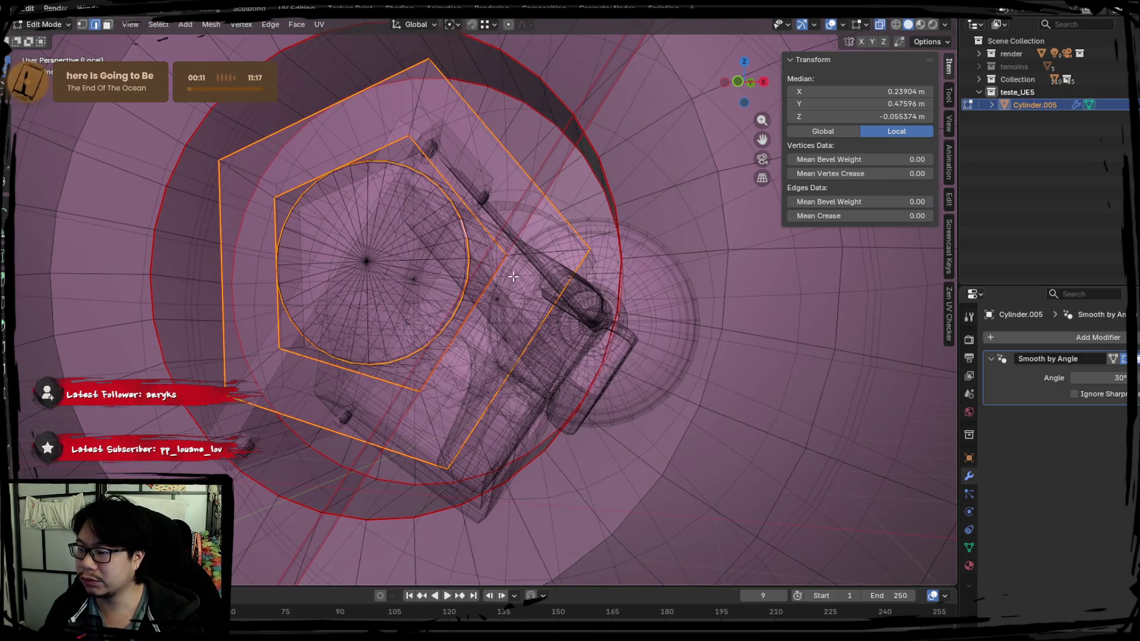
pyautogui.moveTo(542, 276)
pyautogui.mouseDown(button='middle')
pyautogui.moveTo(288, 275)
pyautogui.moveTo(466, 269)
pyautogui.mouseUp(button='middle')
pyautogui.press('KP_Decimal')
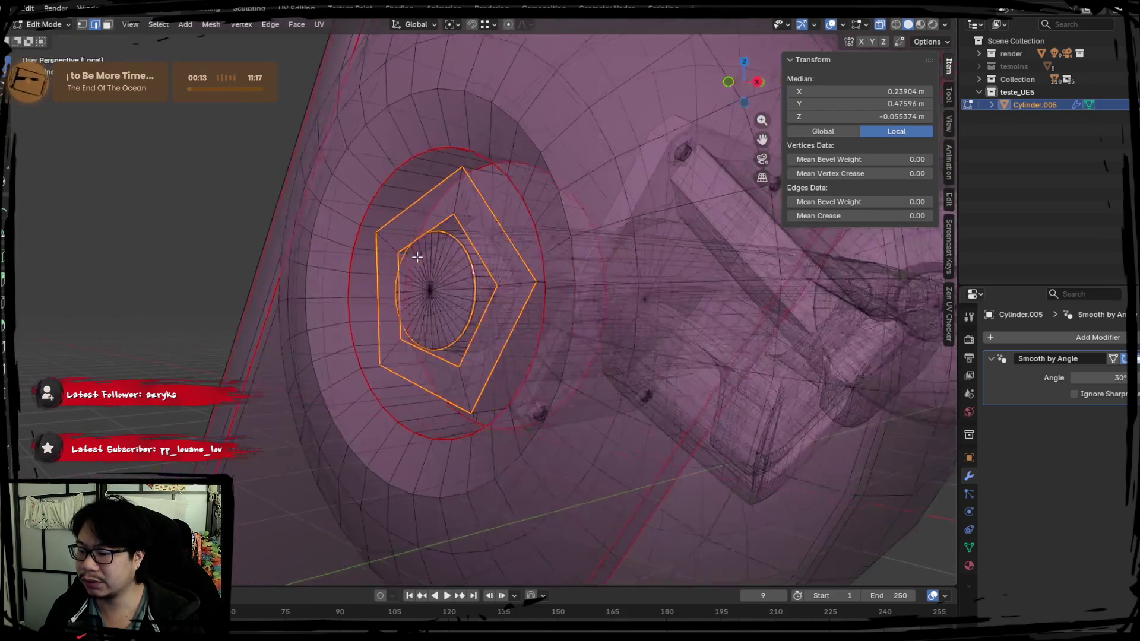
# Step: Separate the inner cylinder into its own object, Cylinder.001, and frame it
pyautogui.click(435, 286)
pyautogui.press('l')
pyautogui.hotkey('alt', 'z')
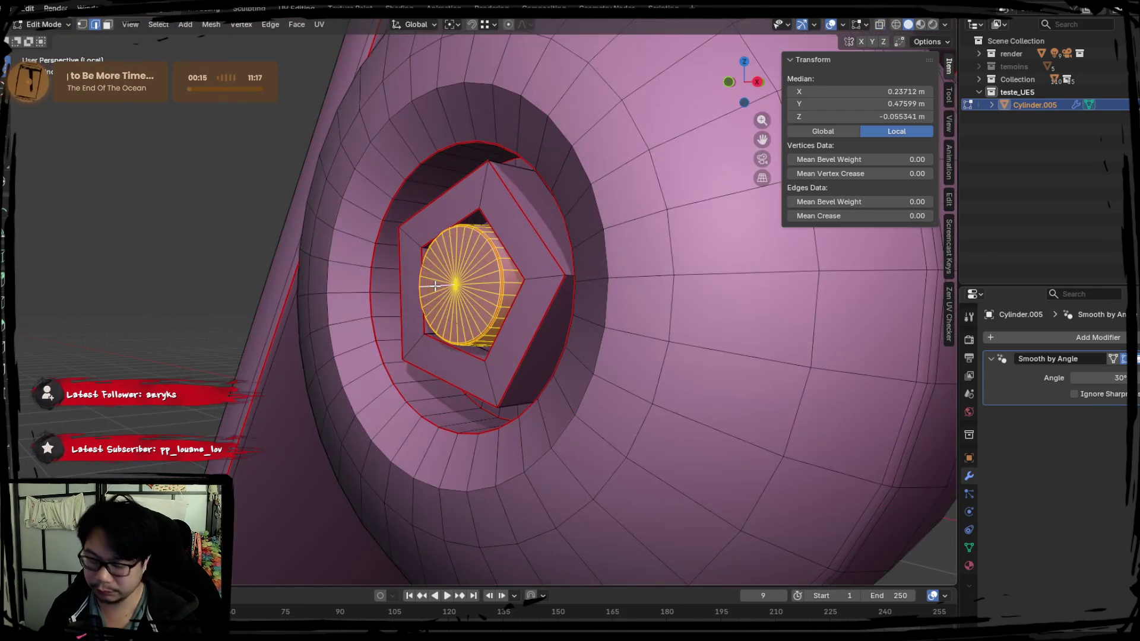
pyautogui.press('p')
pyautogui.press('s')
pyautogui.press('Tab')
pyautogui.click(457, 282)
pyautogui.press('KP_Decimal')
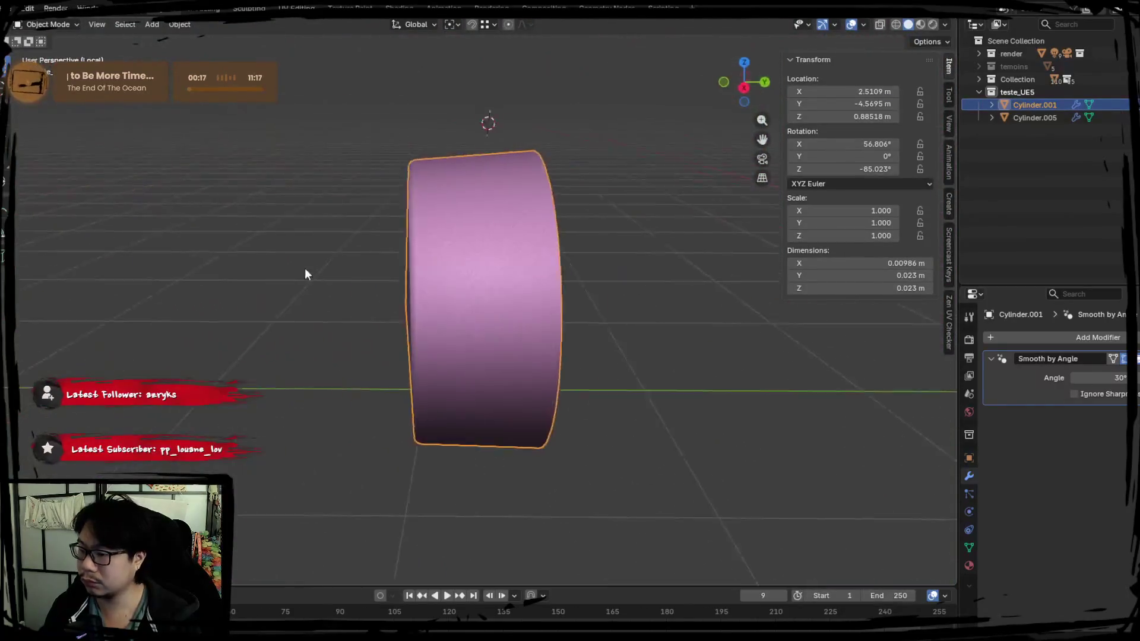
# Step: Join the separated Cylinder.001 back into the Cylinder.005 skateboard
pyautogui.moveTo(305, 269); pyautogui.dragTo(373, 280, button='middle')
pyautogui.press('KP_Decimal')
pyautogui.keyDown('shift'); pyautogui.click(527, 325); pyautogui.keyUp('shift')
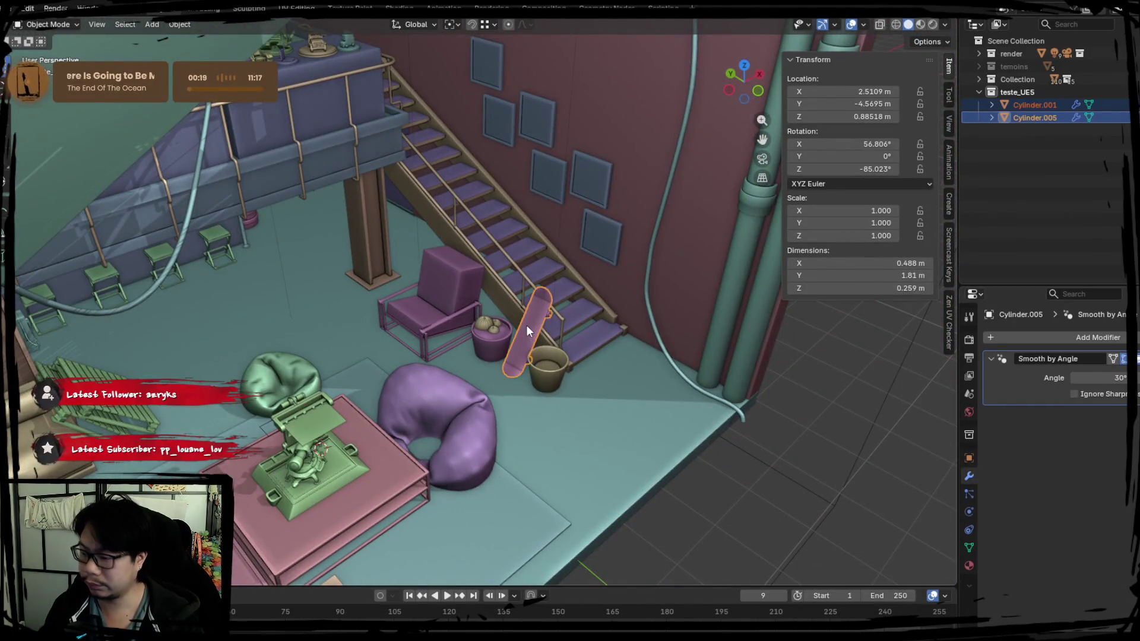
pyautogui.press('KP_Divide')
pyautogui.rightClick(522, 326)
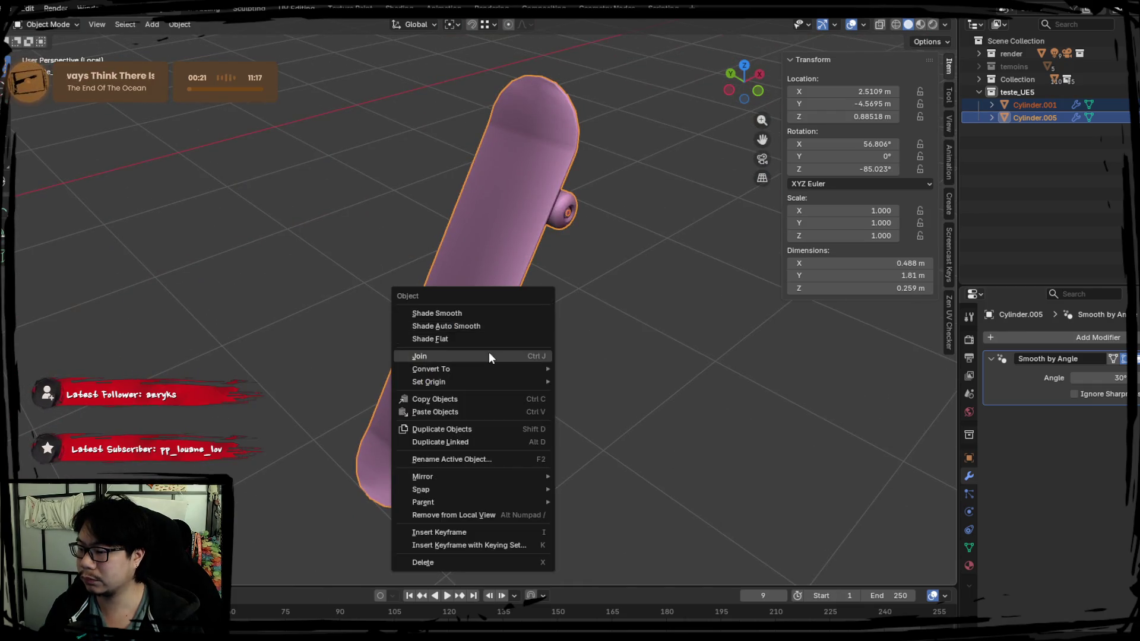
pyautogui.click(490, 352)
# Step: In Edit Mode, select the edge loop around the front wheel
pyautogui.moveTo(486, 312)
pyautogui.mouseDown(button='middle')
pyautogui.moveTo(450, 306)
pyautogui.moveTo(499, 275)
pyautogui.mouseUp(button='middle')
pyautogui.press('Tab')
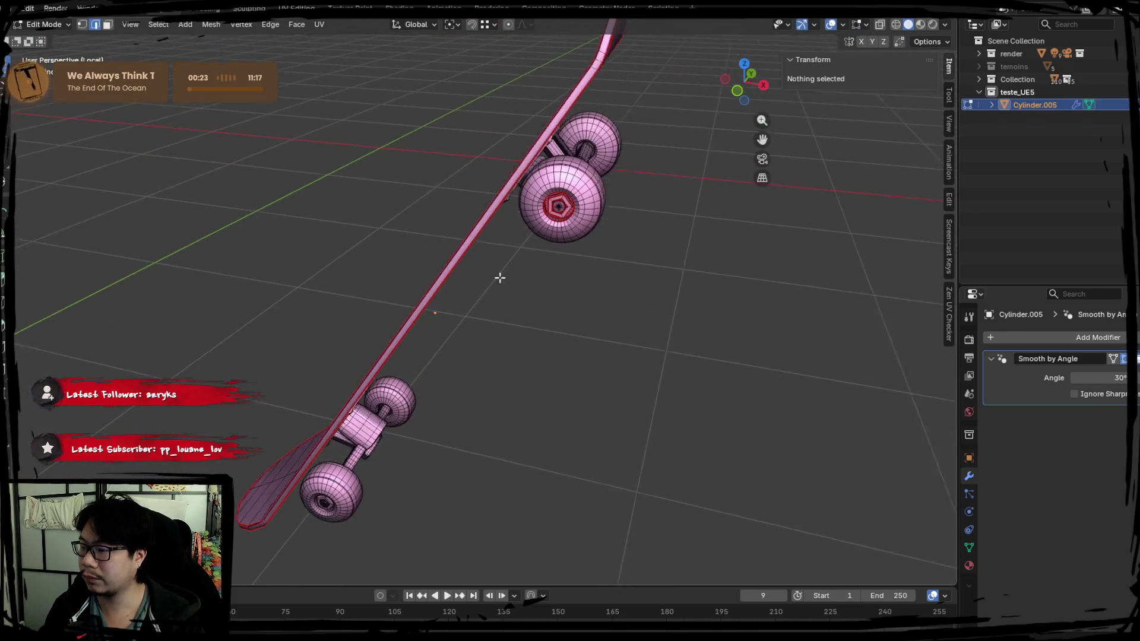
pyautogui.scroll(4, 476, 300)
pyautogui.scroll(5, 424, 307)
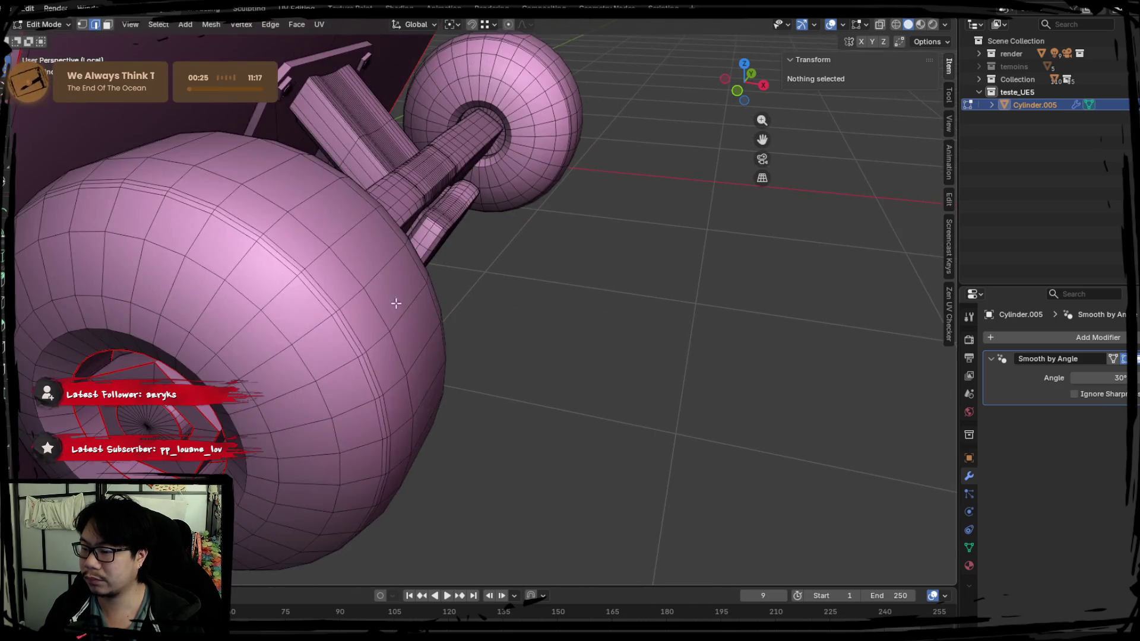
pyautogui.keyDown('alt'); pyautogui.click(352, 282); pyautogui.keyUp('alt')
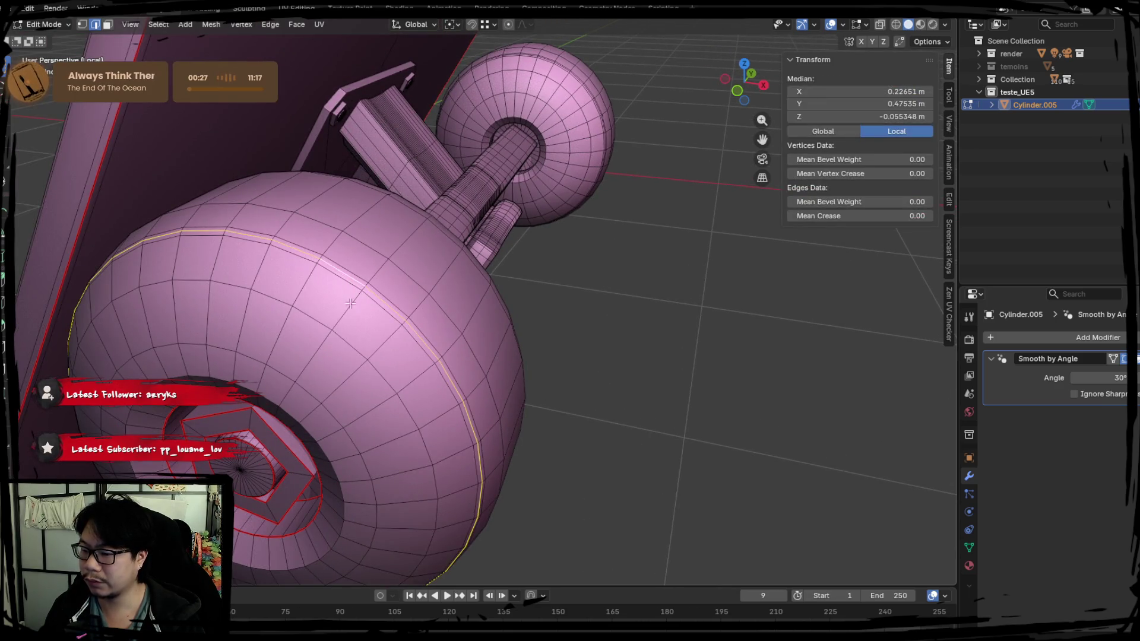
# Step: Add the loop around the wheel's axle hole and mark both loops as seams
pyautogui.moveTo(292, 402)
pyautogui.mouseDown(button='middle')
pyautogui.moveTo(374, 387)
pyautogui.moveTo(421, 293)
pyautogui.mouseUp(button='middle')
pyautogui.scroll(3, 421, 292)
pyautogui.moveTo(234, 279); pyautogui.dragTo(357, 289, button='middle')
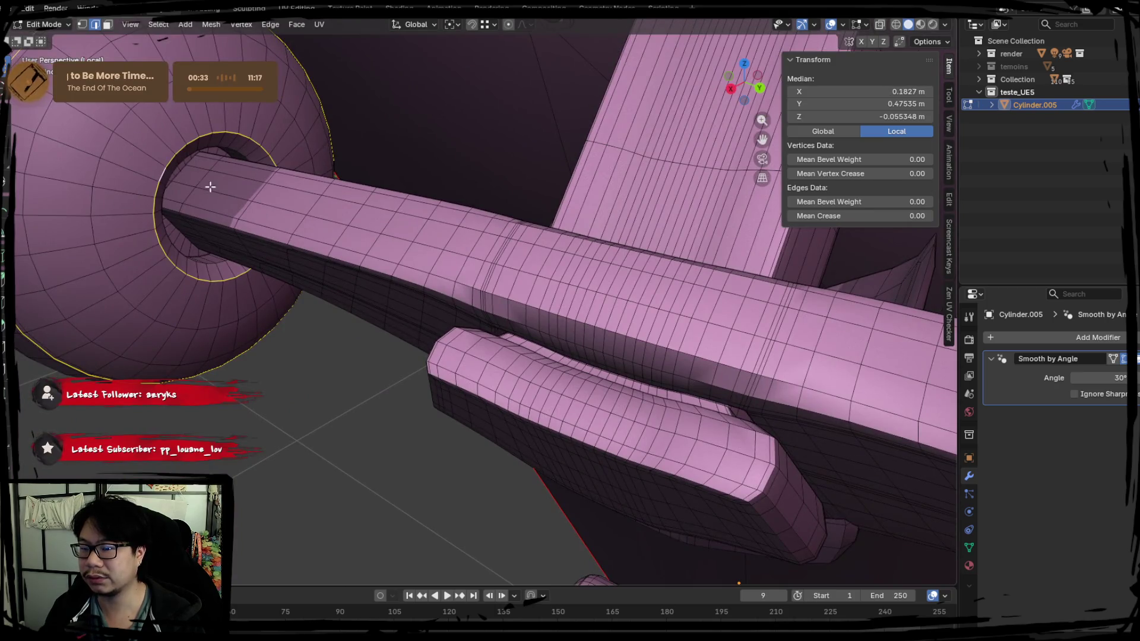
pyautogui.scroll(-2, 211, 186)
pyautogui.scroll(6, 300, 327)
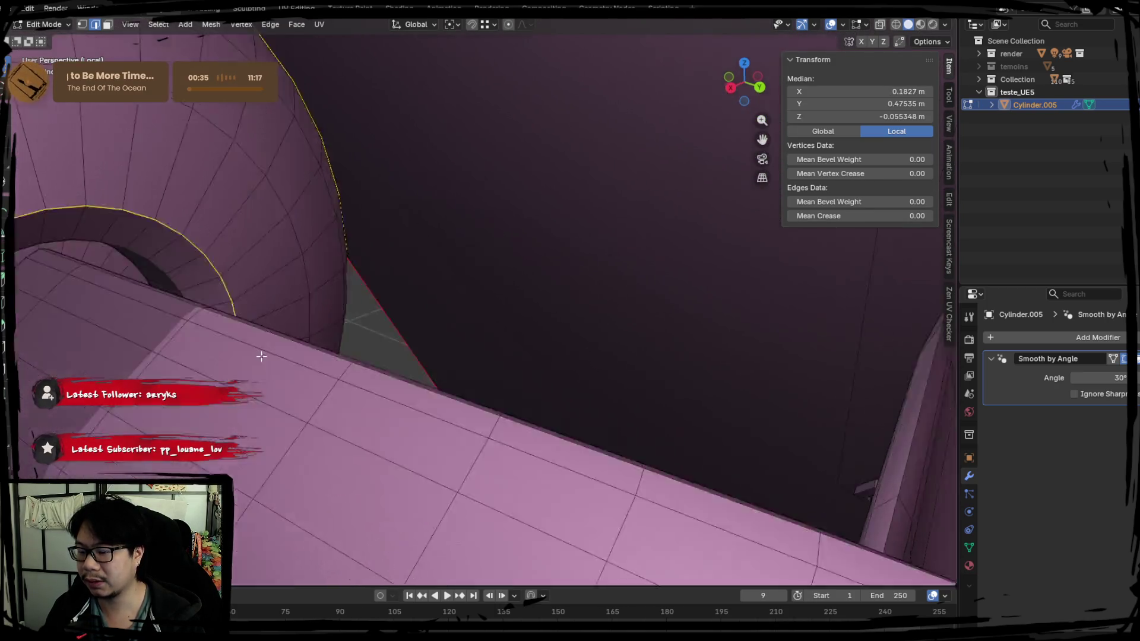
pyautogui.scroll(-2, 262, 356)
pyautogui.scroll(4, 361, 319)
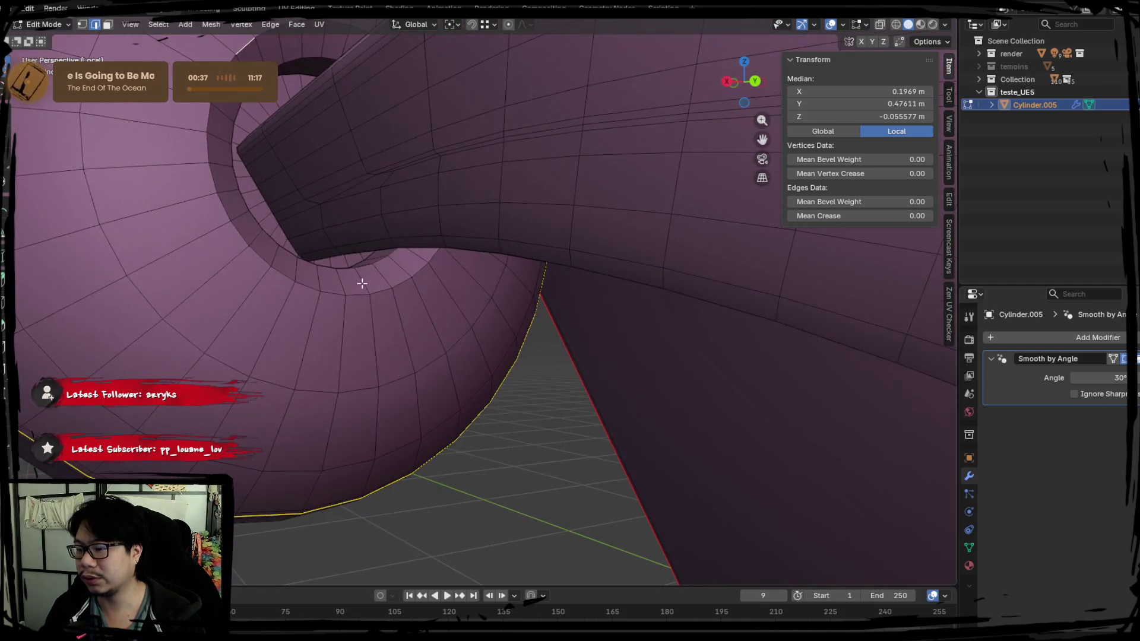
pyautogui.keyDown('alt'); pyautogui.keyDown('shift'); pyautogui.click(354, 263); pyautogui.keyUp('shift'); pyautogui.keyUp('alt')
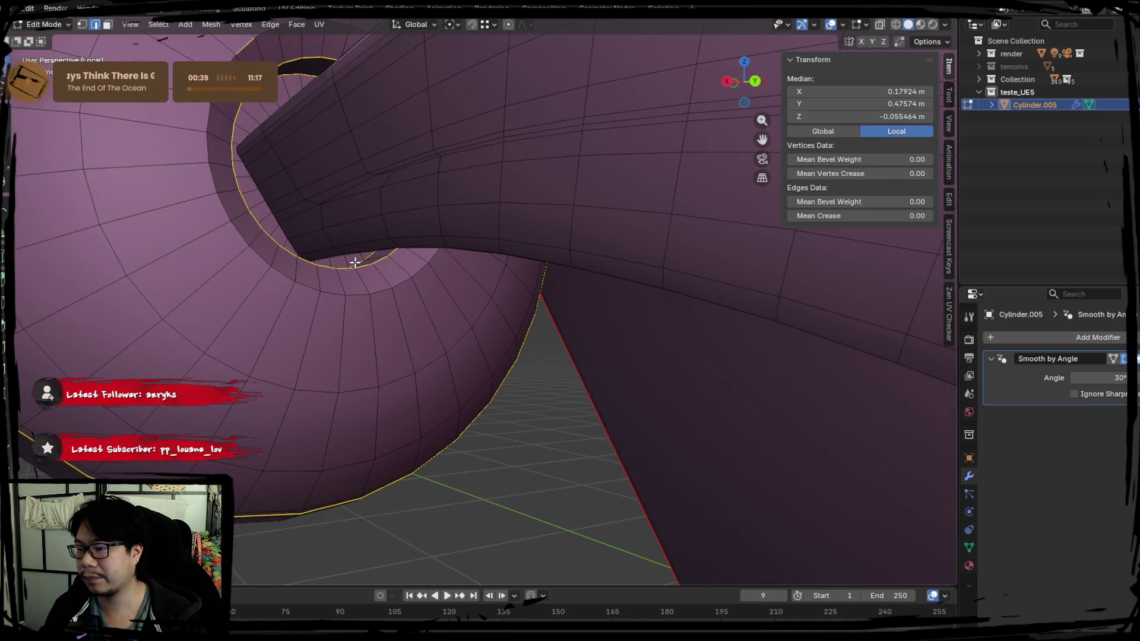
pyautogui.rightClick(355, 263)
pyautogui.click(355, 265)
# Step: Look over the wheel seams and return to Object Mode
pyautogui.scroll(-2, 313, 300)
pyautogui.moveTo(313, 301)
pyautogui.mouseDown(button='middle')
pyautogui.moveTo(634, 330)
pyautogui.moveTo(362, 295)
pyautogui.moveTo(216, 308)
pyautogui.moveTo(611, 295)
pyautogui.moveTo(196, 287)
pyautogui.moveTo(405, 315)
pyautogui.moveTo(468, 298)
pyautogui.mouseUp(button='middle')
pyautogui.scroll(4, 611, 295)
pyautogui.scroll(2, 468, 297)
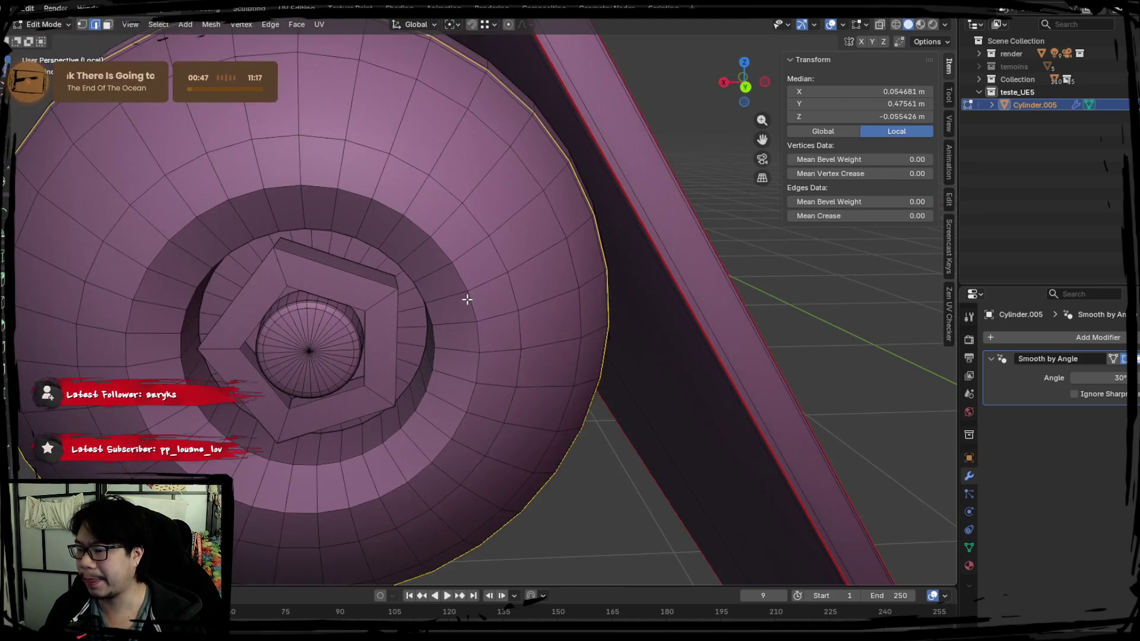
pyautogui.scroll(2, 353, 295)
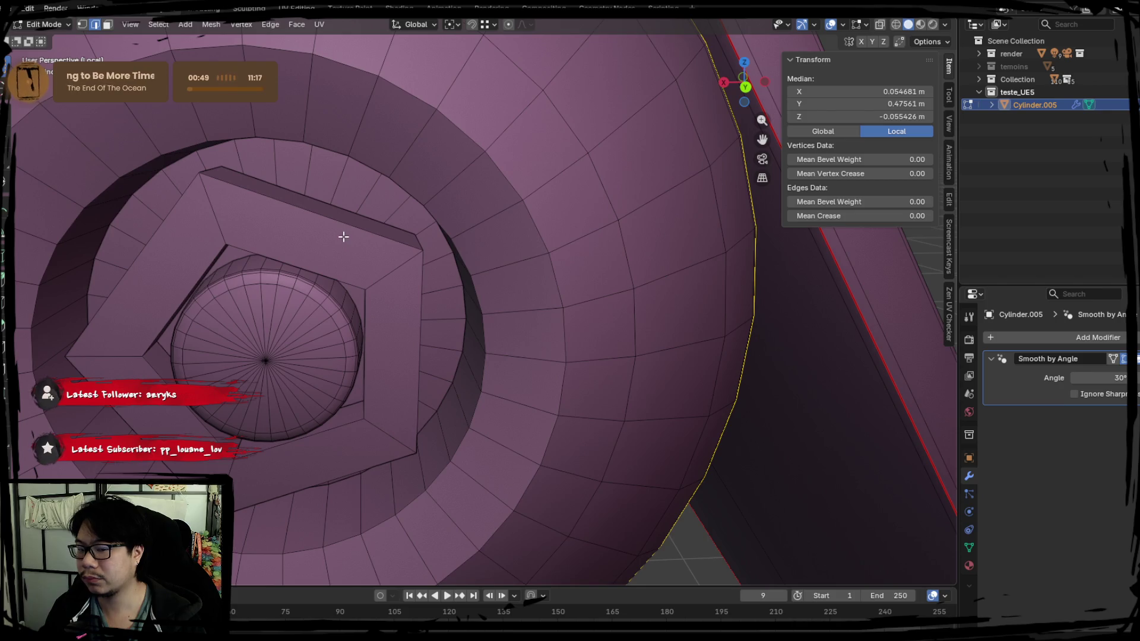
pyautogui.press('Tab')
pyautogui.press('Tab')
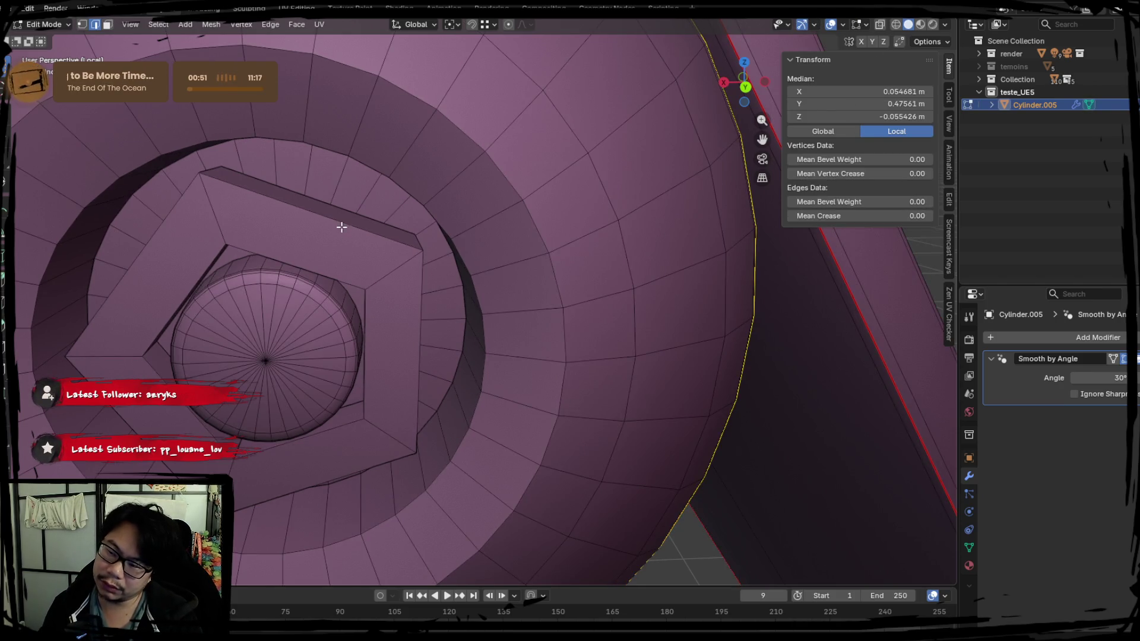
pyautogui.press('Tab')
pyautogui.press('/')
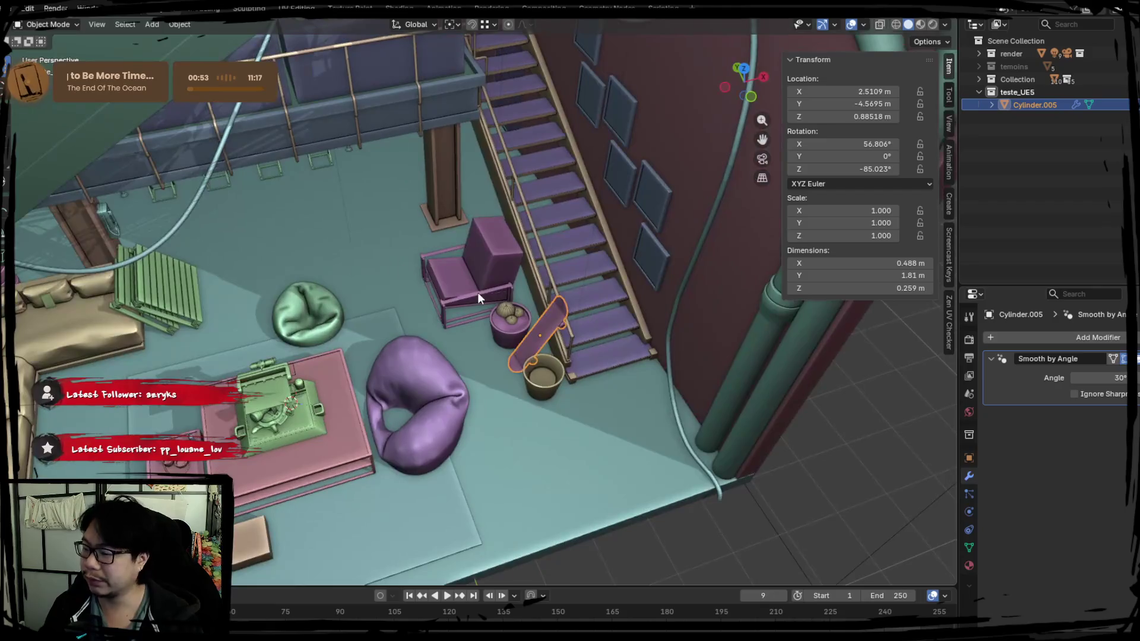
# Step: Select the wheel's pentagonal nut outer loop together with the inner hub circle loop
pyautogui.press('/')
pyautogui.press('Tab')
pyautogui.moveTo(560, 300)
pyautogui.mouseDown(button='middle')
pyautogui.moveTo(498, 301)
pyautogui.moveTo(527, 354)
pyautogui.moveTo(351, 313)
pyautogui.moveTo(399, 372)
pyautogui.mouseUp(button='middle')
pyautogui.scroll(4, 351, 313)
pyautogui.scroll(8, 399, 371)
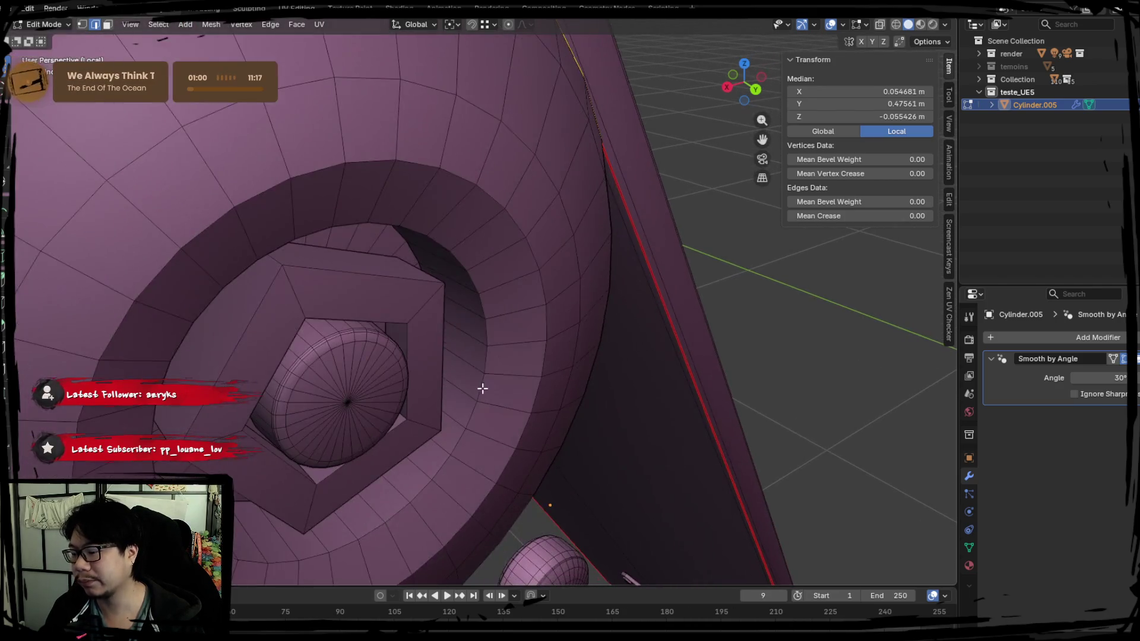
pyautogui.moveTo(483, 388)
pyautogui.mouseDown(button='middle')
pyautogui.moveTo(379, 257)
pyautogui.moveTo(386, 290)
pyautogui.moveTo(333, 319)
pyautogui.moveTo(355, 329)
pyautogui.mouseUp(button='middle')
pyautogui.keyDown('alt'); pyautogui.keyDown('shift'); pyautogui.click(366, 298); pyautogui.keyUp('shift'); pyautogui.keyUp('alt')
pyautogui.keyDown('alt'); pyautogui.keyDown('shift'); pyautogui.click(341, 265); pyautogui.keyUp('shift'); pyautogui.keyUp('alt')
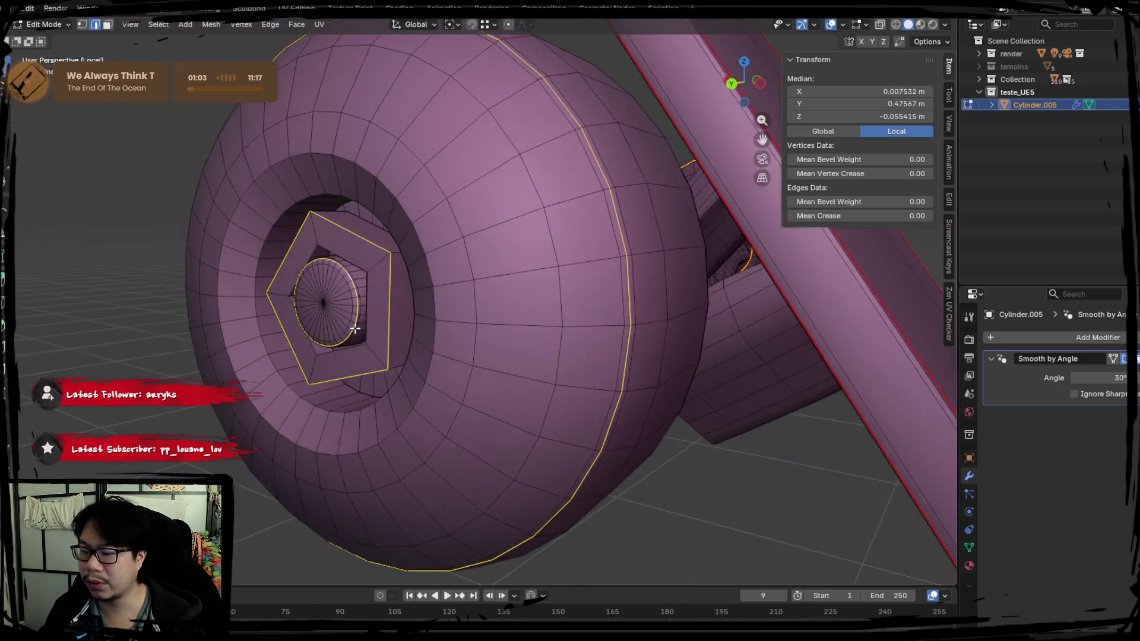
pyautogui.scroll(3, 354, 328)
pyautogui.keyDown('alt'); pyautogui.keyDown('shift'); pyautogui.click(227, 278); pyautogui.keyUp('shift'); pyautogui.keyUp('alt')
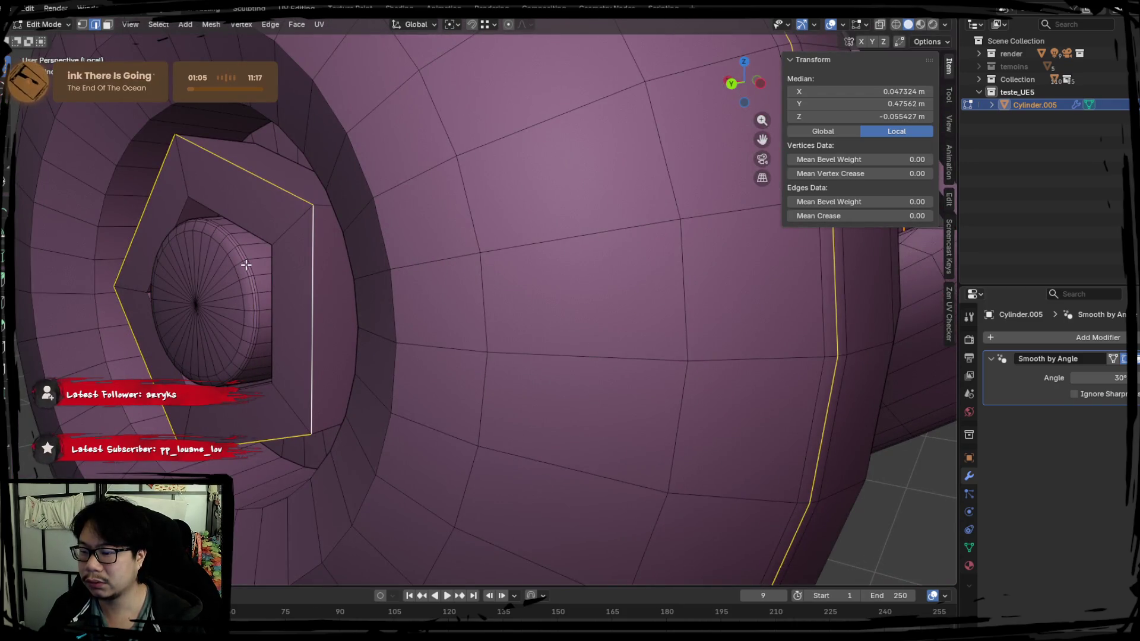
pyautogui.keyDown('alt'); pyautogui.keyDown('shift'); pyautogui.click(245, 265); pyautogui.keyUp('shift'); pyautogui.keyUp('alt')
# Step: Add the large circle around the hub and another loop, then mark all selected loops as seams
pyautogui.moveTo(246, 265); pyautogui.dragTo(201, 297, button='middle')
pyautogui.keyDown('alt'); pyautogui.keyDown('shift'); pyautogui.click(252, 278); pyautogui.keyUp('shift'); pyautogui.keyUp('alt')
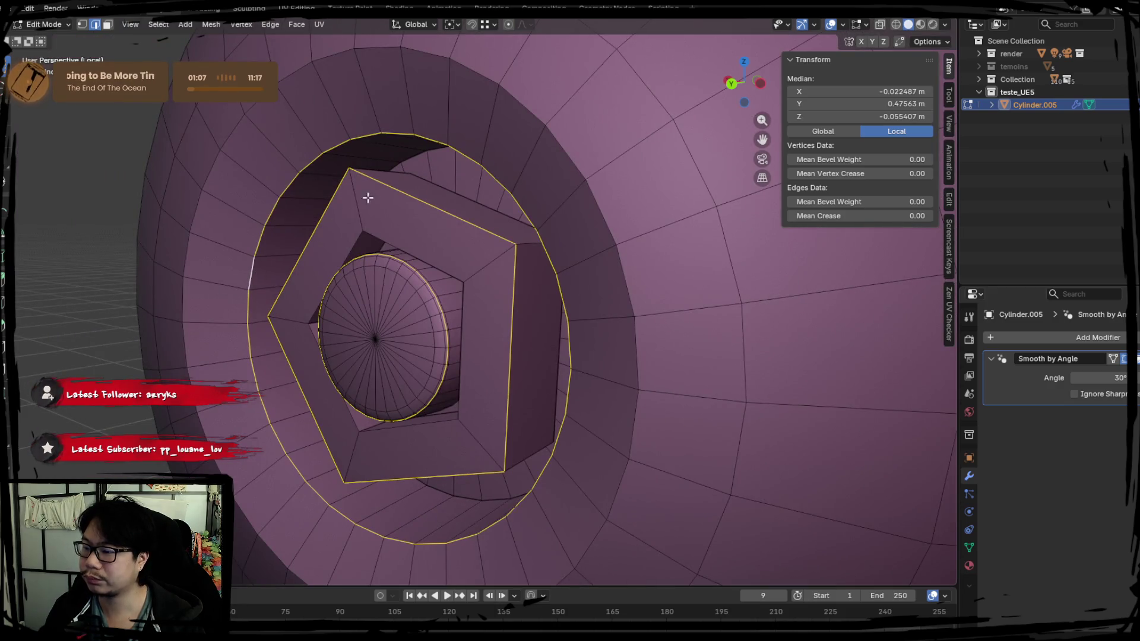
pyautogui.keyDown('alt'); pyautogui.keyDown('shift'); pyautogui.click(412, 161); pyautogui.keyUp('shift'); pyautogui.keyUp('alt')
pyautogui.moveTo(412, 160); pyautogui.dragTo(364, 239, button='middle')
pyautogui.scroll(-5, 374, 257)
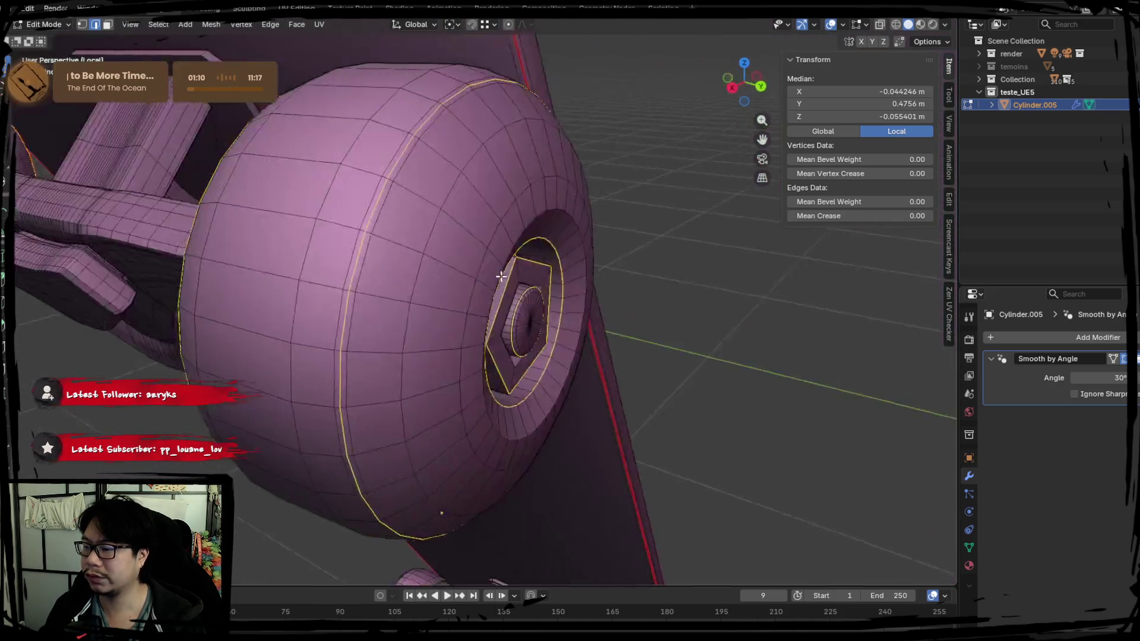
pyautogui.rightClick(500, 277)
pyautogui.click(502, 300)
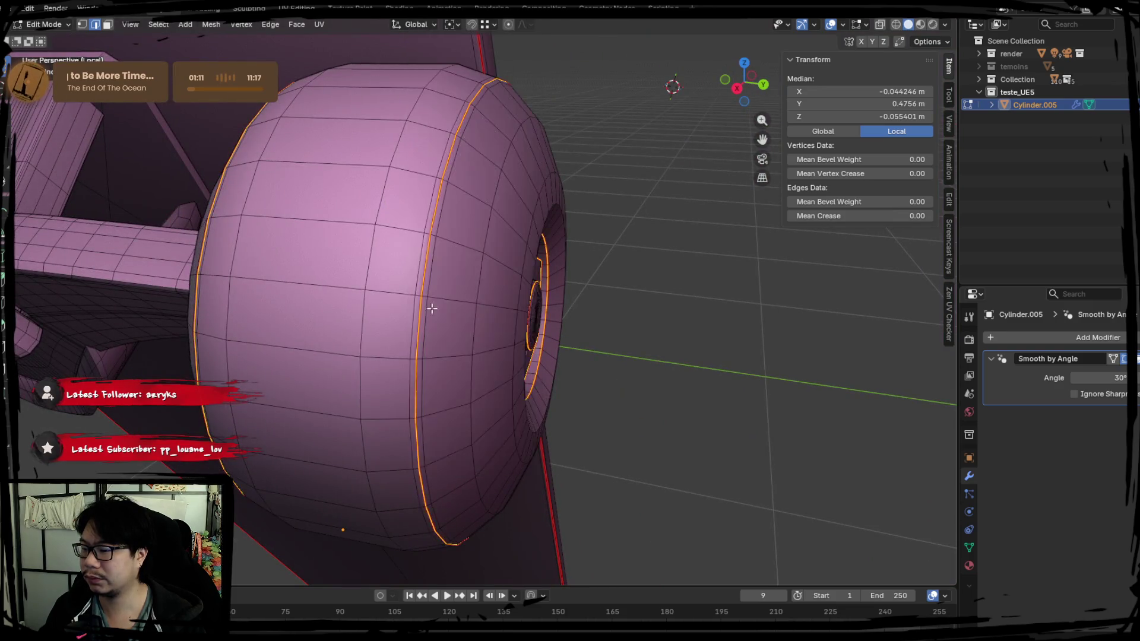
# Step: Mark the inner hub edge loop as a seam and select the entire wheel mesh
pyautogui.moveTo(502, 300)
pyautogui.mouseDown(button='middle')
pyautogui.moveTo(323, 303)
pyautogui.moveTo(371, 260)
pyautogui.moveTo(476, 240)
pyautogui.moveTo(471, 224)
pyautogui.moveTo(433, 266)
pyautogui.mouseUp(button='middle')
pyautogui.keyDown('alt'); pyautogui.click(440, 222); pyautogui.keyUp('alt')
pyautogui.rightClick(434, 266)
pyautogui.click(433, 269)
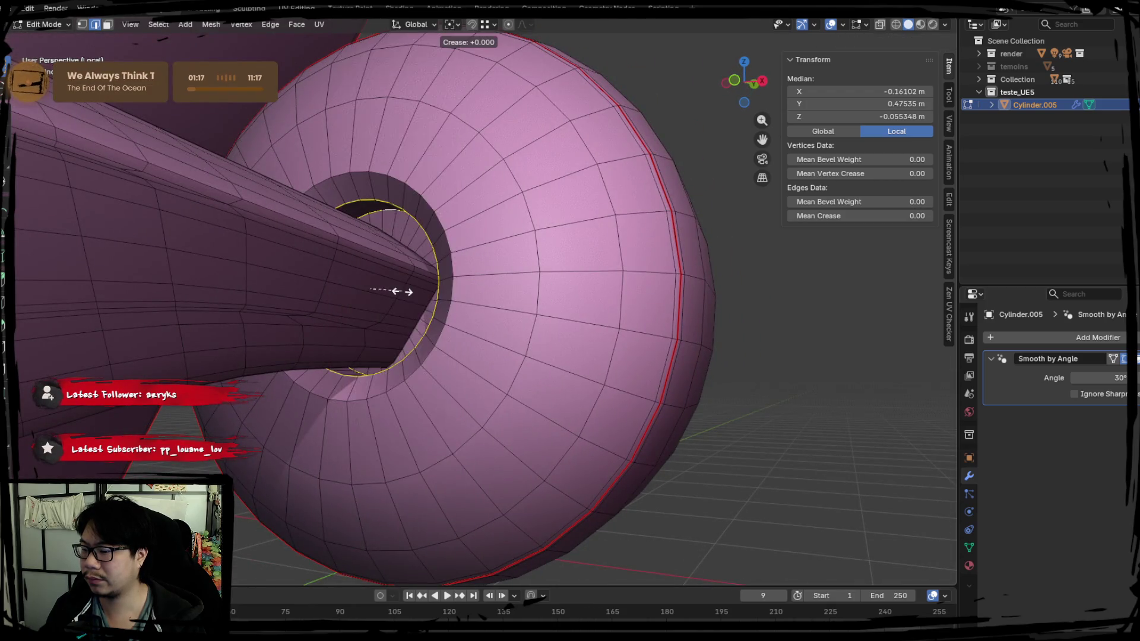
pyautogui.rightClick(398, 288)
pyautogui.rightClick(399, 293)
pyautogui.moveTo(612, 328); pyautogui.dragTo(370, 336, button='middle')
pyautogui.press('a')
pyautogui.click(297, 7)
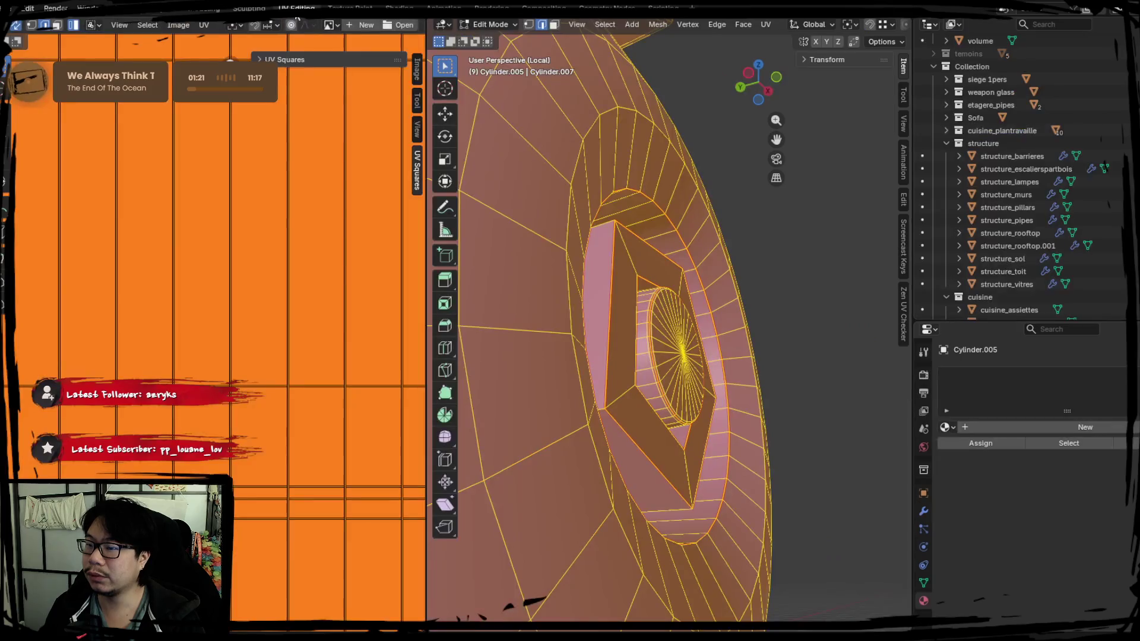
# Step: Widen the UV editor and unwrap the wheel mesh along its seams
pyautogui.scroll(-2, 282, 235)
pyautogui.scroll(-1, 528, 289)
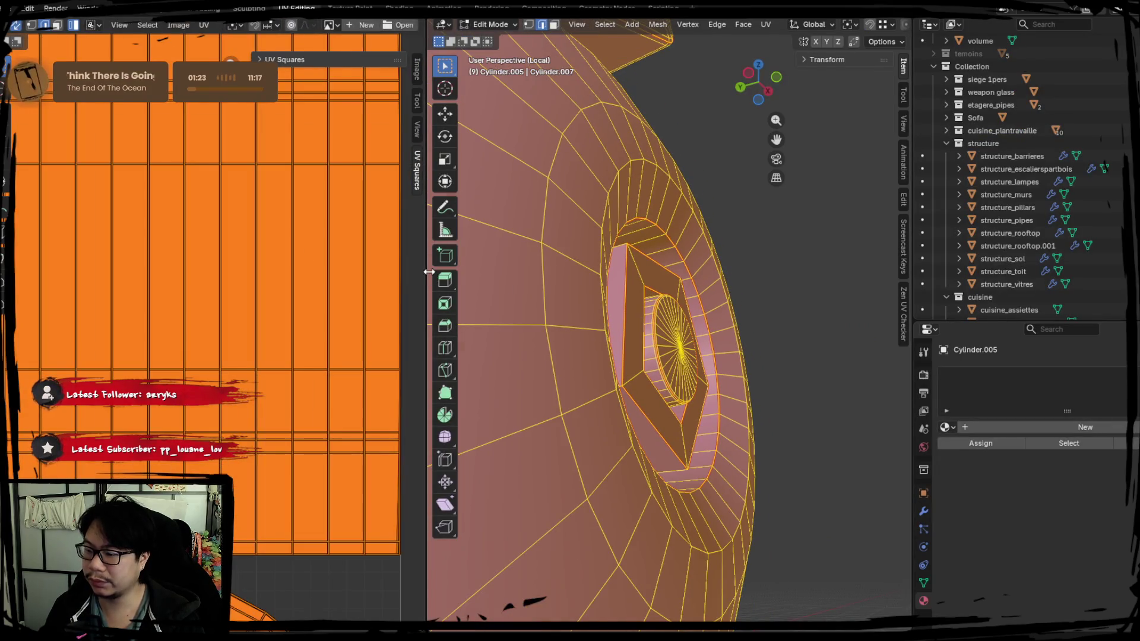
pyautogui.moveTo(429, 271); pyautogui.dragTo(595, 272)
pyautogui.rightClick(428, 266)
pyautogui.click(380, 281)
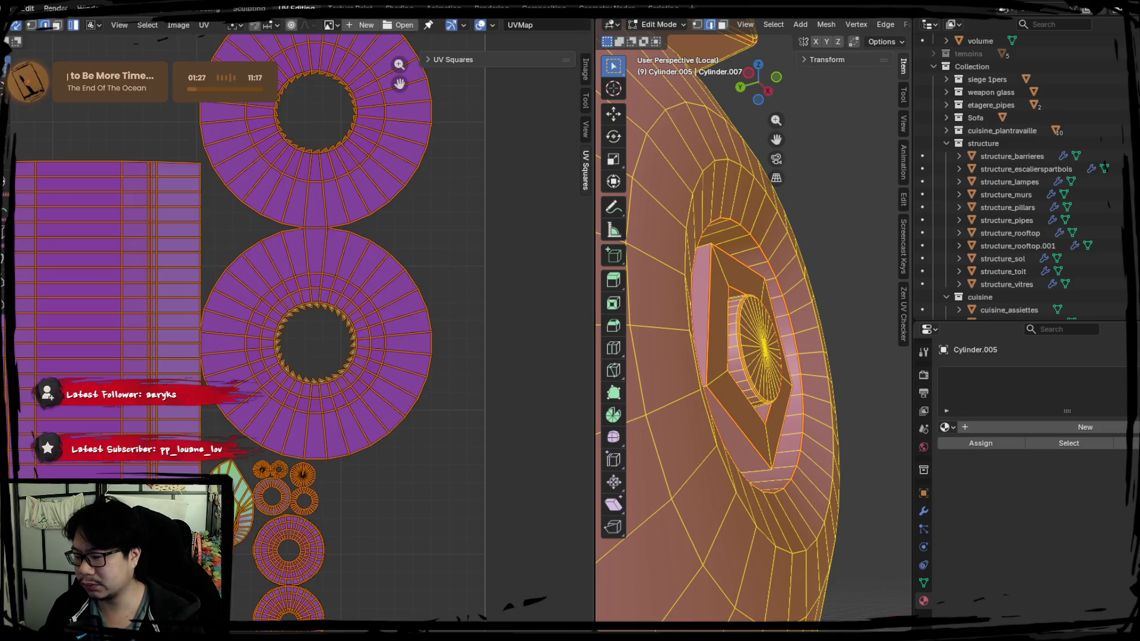
# Step: Select the leaf-shaped UV island and switch UV selection to Face mode
pyautogui.scroll(-2, 343, 372)
pyautogui.scroll(3, 420, 450)
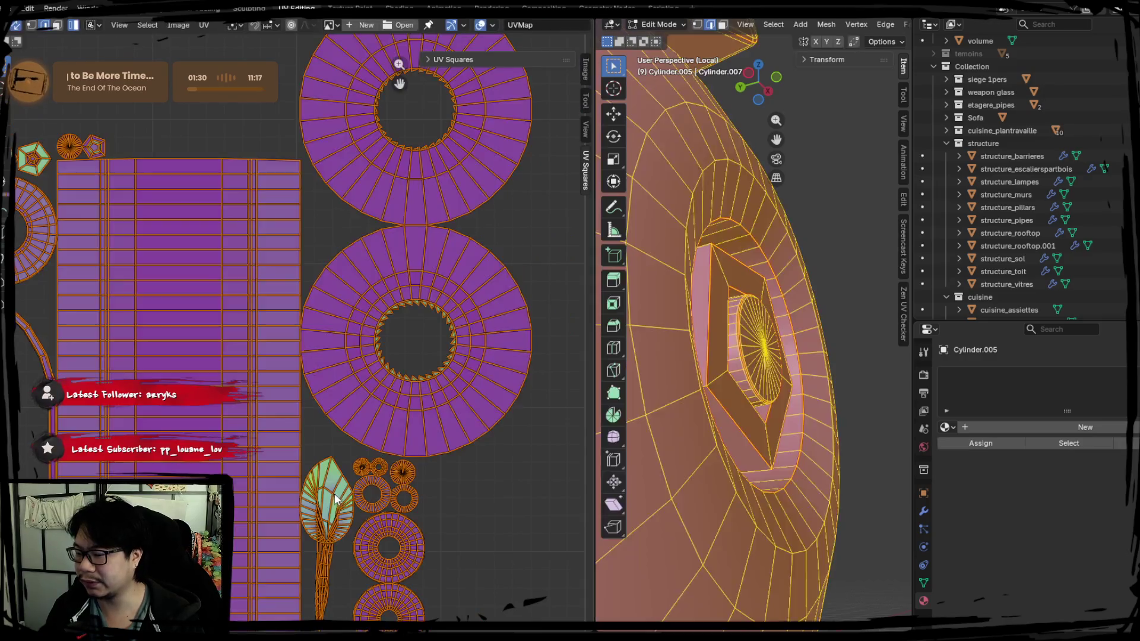
pyautogui.click(333, 496)
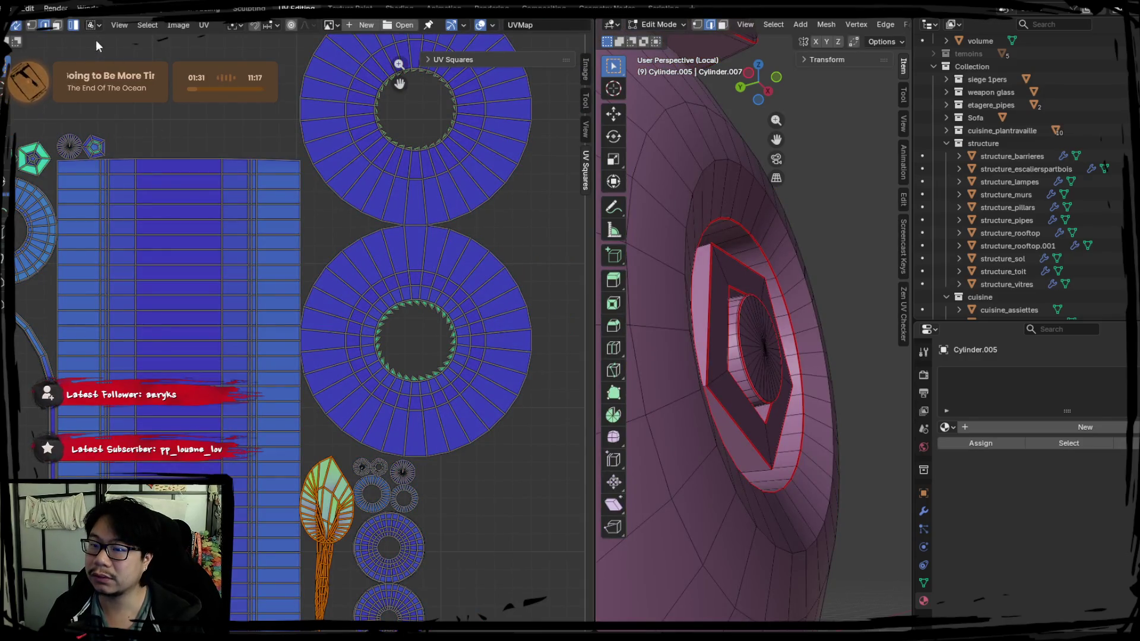
pyautogui.click(57, 26)
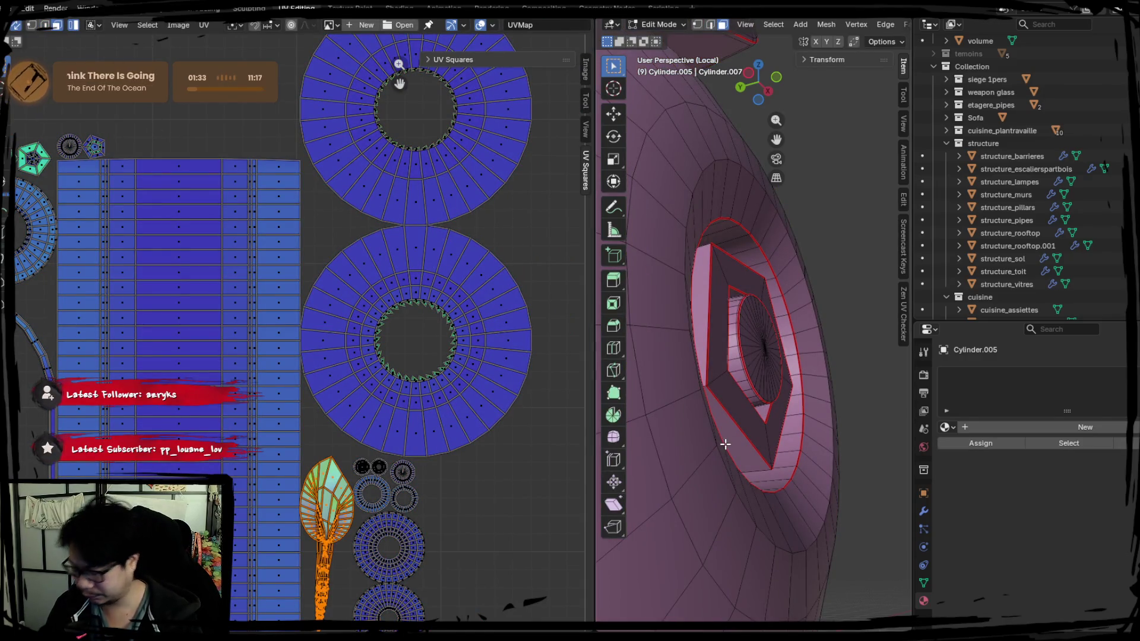
pyautogui.scroll(-6, 733, 444)
pyautogui.moveTo(733, 438)
pyautogui.mouseDown(button='middle')
pyautogui.moveTo(763, 394)
pyautogui.moveTo(764, 326)
pyautogui.mouseUp(button='middle')
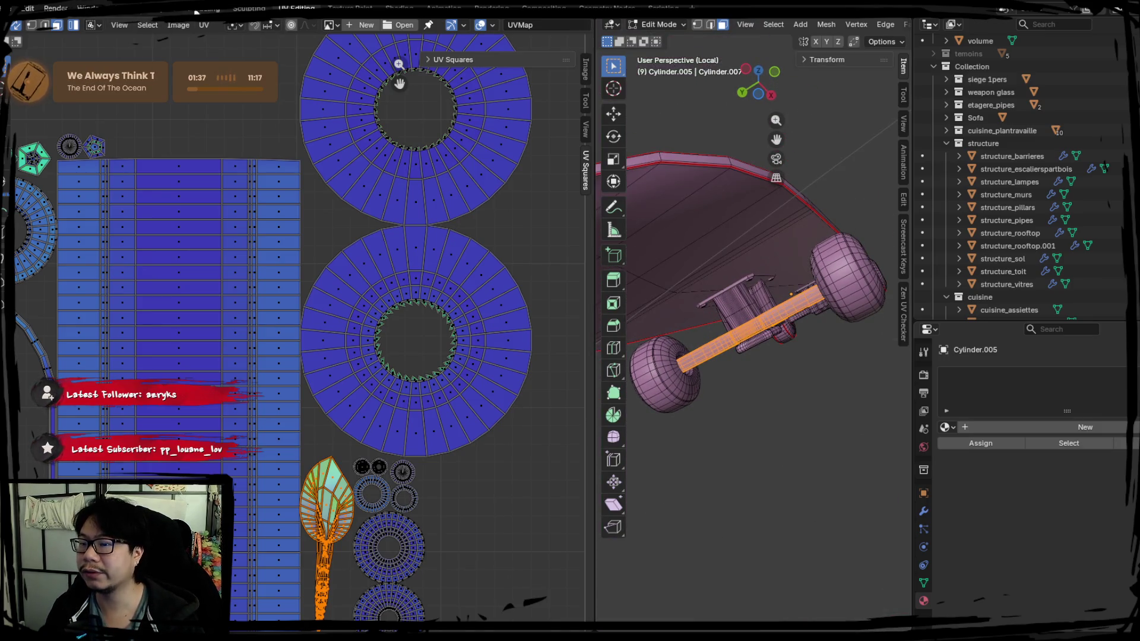
pyautogui.click(158, 13)
# Step: Separate the axle into its own object, then isolate and frame it for editing
pyautogui.moveTo(376, 252)
pyautogui.mouseDown(button='middle')
pyautogui.moveTo(415, 308)
pyautogui.moveTo(544, 325)
pyautogui.mouseUp(button='middle')
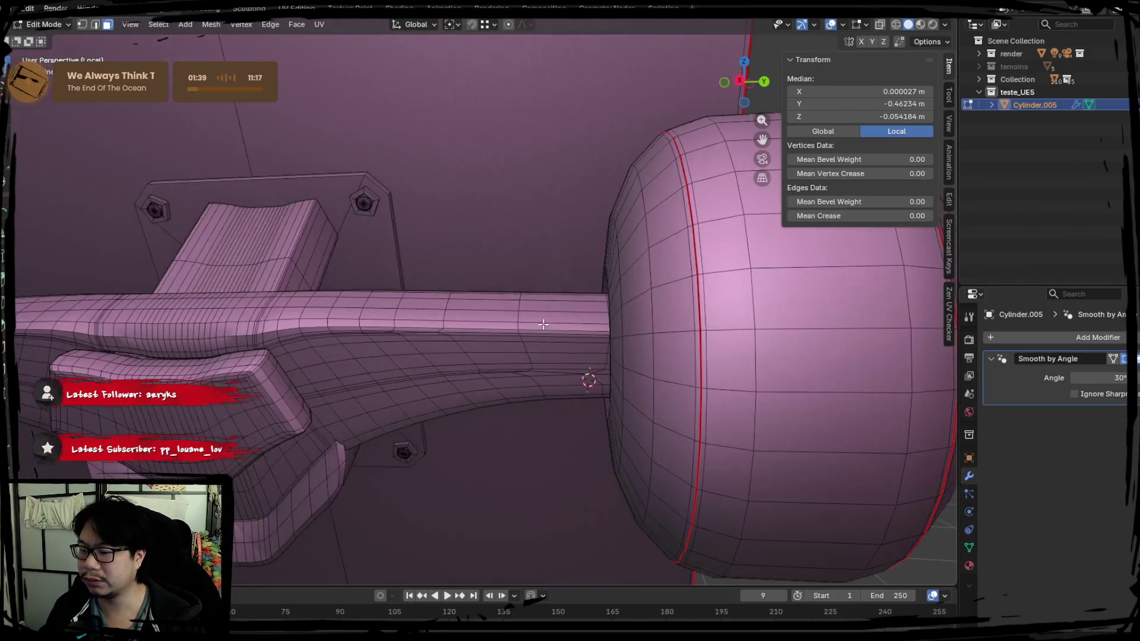
pyautogui.moveTo(327, 327); pyautogui.dragTo(304, 321)
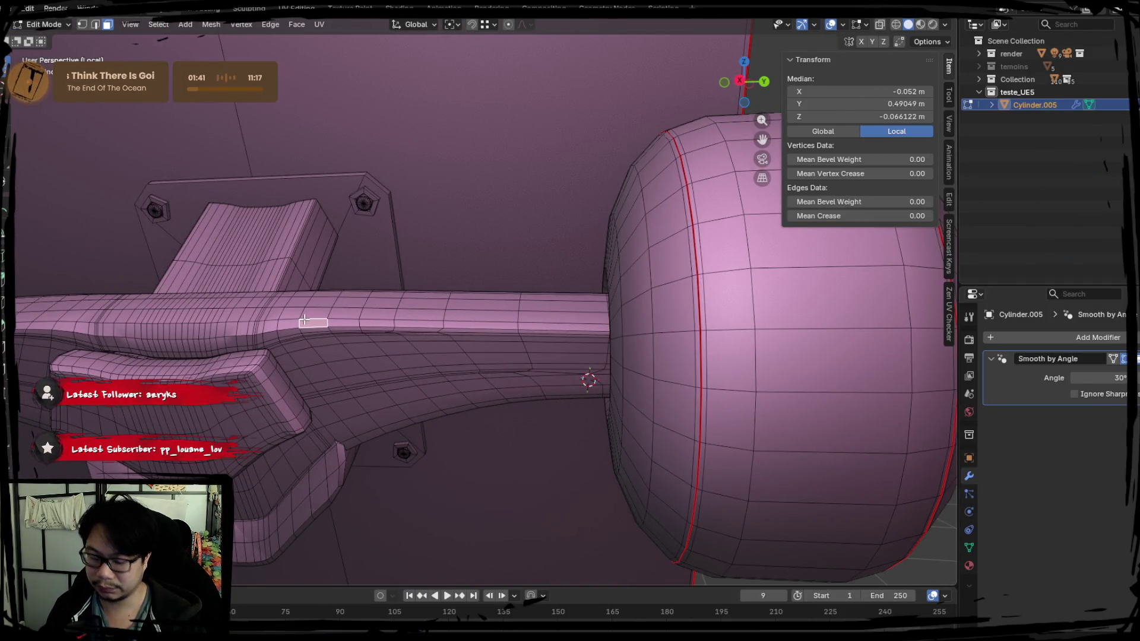
pyautogui.hotkey('ctrl', 'l')
pyautogui.press('l')
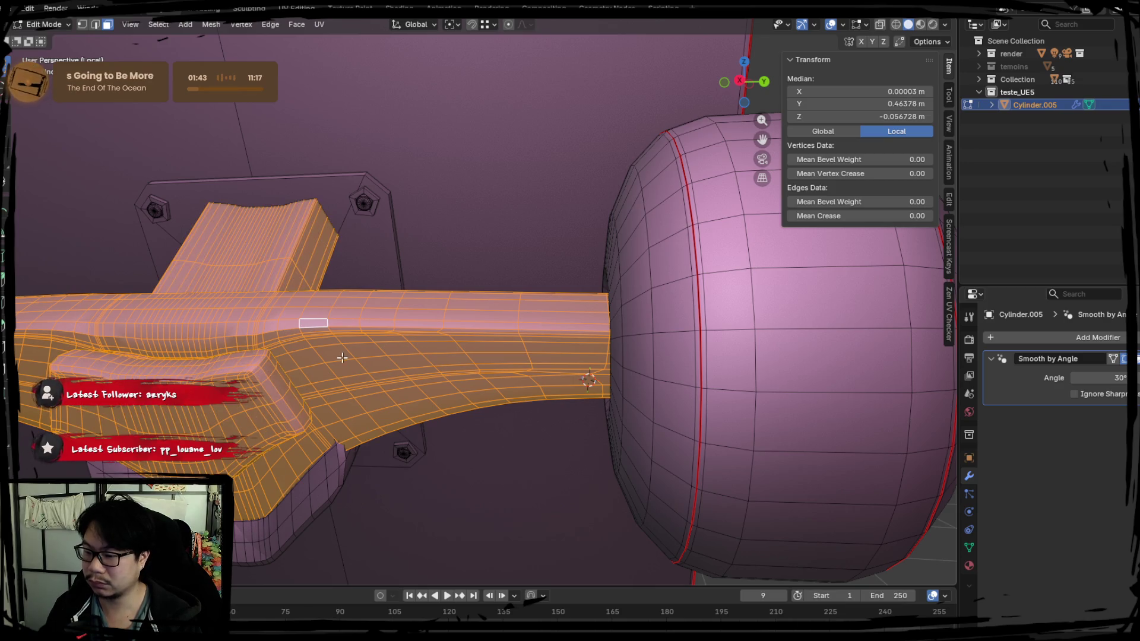
pyautogui.hotkey('ctrl', 'z')
pyautogui.press('p')
pyautogui.click(301, 334)
pyautogui.press('Tab')
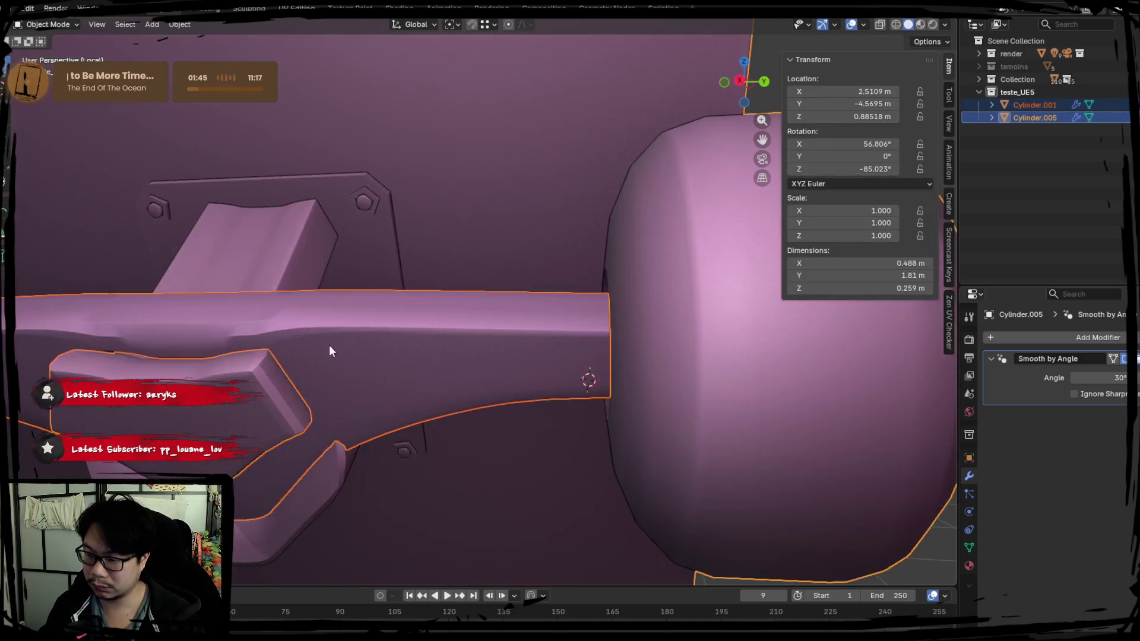
pyautogui.press('KP_Divide')
pyautogui.press('KP_Divide')
pyautogui.press('KP_Decimal')
pyautogui.press('Tab')
# Step: Switch to edge selection and pick a vertical edge loop below the hole
pyautogui.moveTo(425, 318)
pyautogui.mouseDown(button='middle')
pyautogui.moveTo(453, 331)
pyautogui.moveTo(439, 334)
pyautogui.moveTo(386, 255)
pyautogui.moveTo(302, 201)
pyautogui.mouseUp(button='middle')
pyautogui.scroll(8, 439, 334)
pyautogui.click(95, 25)
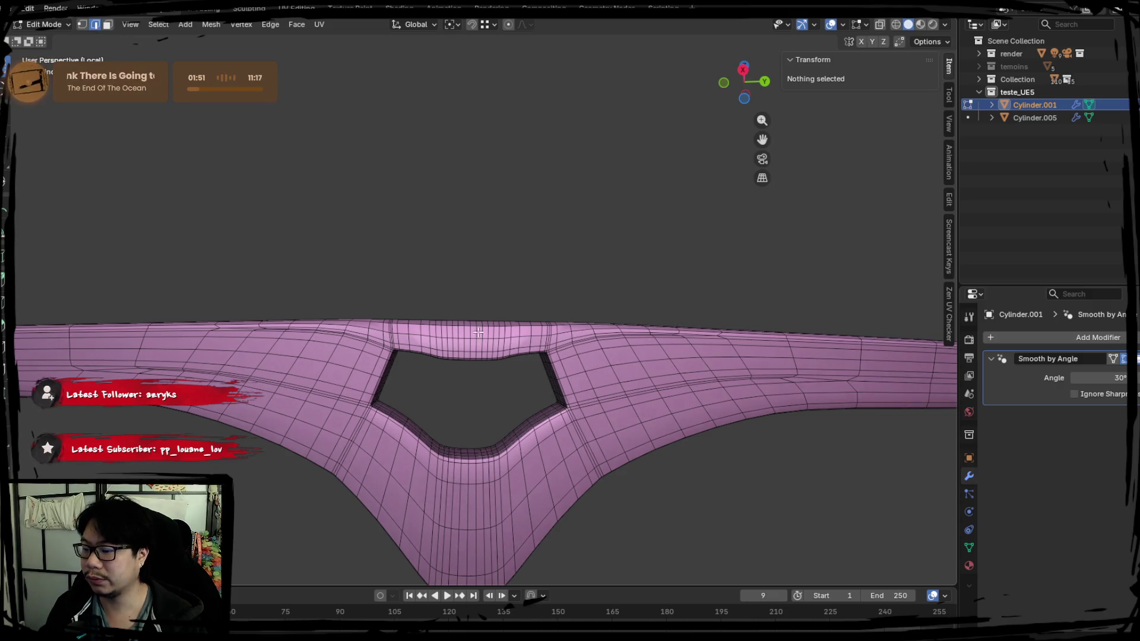
pyautogui.keyDown('shift'); pyautogui.moveTo(463, 419); pyautogui.dragTo(387, 331, button='middle'); pyautogui.keyUp('shift')
pyautogui.scroll(5, 392, 416)
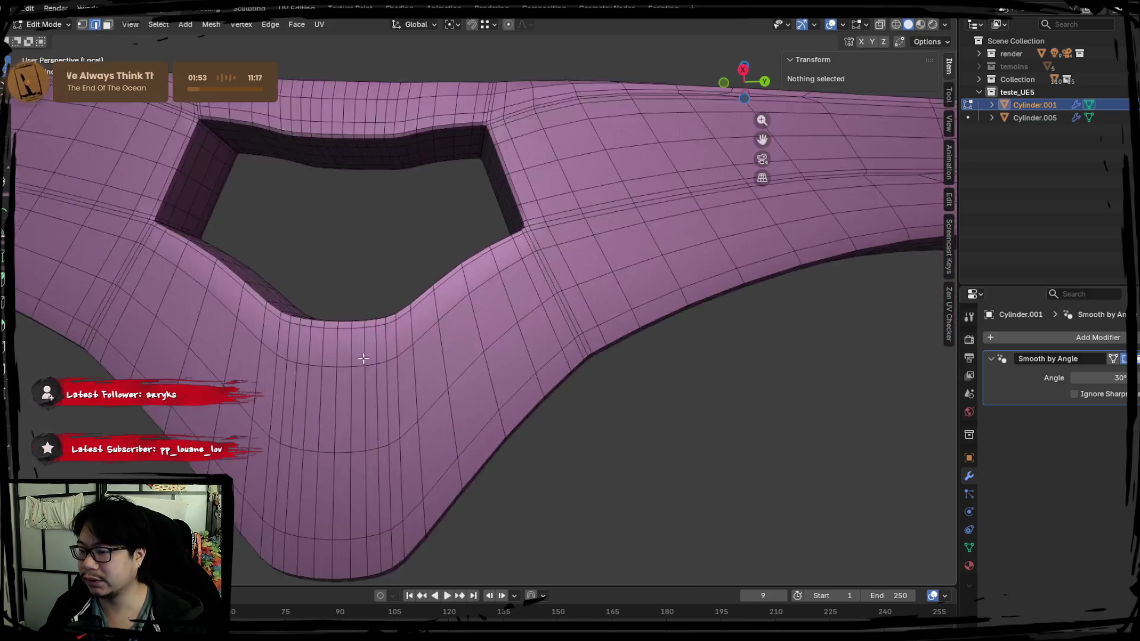
pyautogui.keyDown('alt'); pyautogui.click(397, 307); pyautogui.keyUp('alt')
pyautogui.moveTo(396, 307); pyautogui.dragTo(395, 361, button='middle')
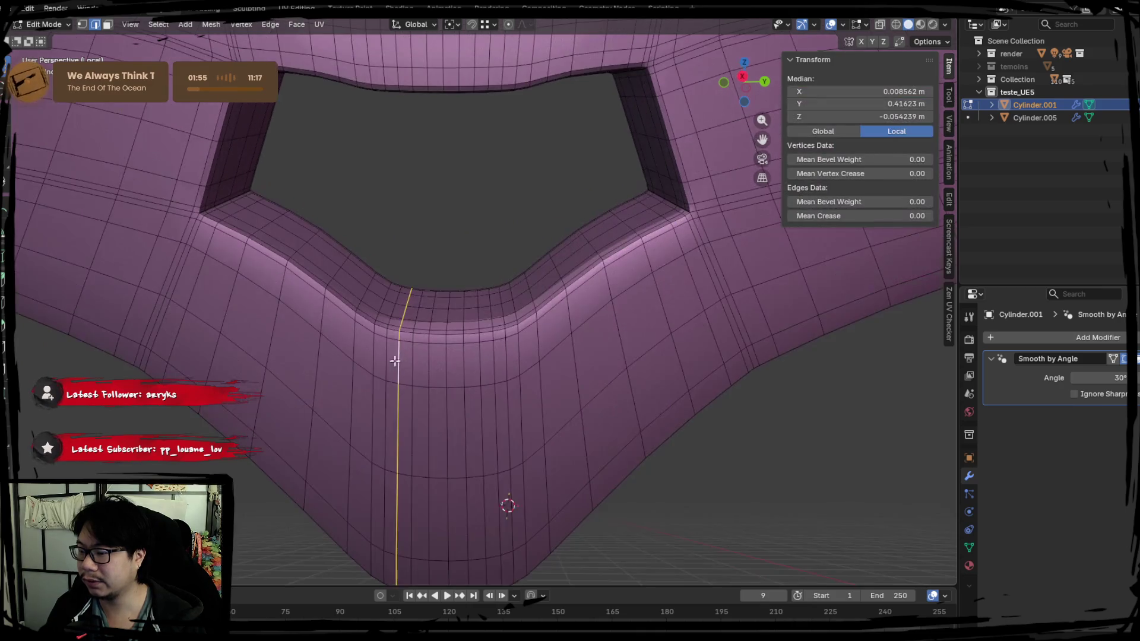
pyautogui.press('Tab')
# Step: Select the baseplate's long horizontal top edge loop and bevel it
pyautogui.keyDown('shift'); pyautogui.moveTo(416, 257); pyautogui.dragTo(412, 383, button='middle'); pyautogui.keyUp('shift')
pyautogui.press('Tab')
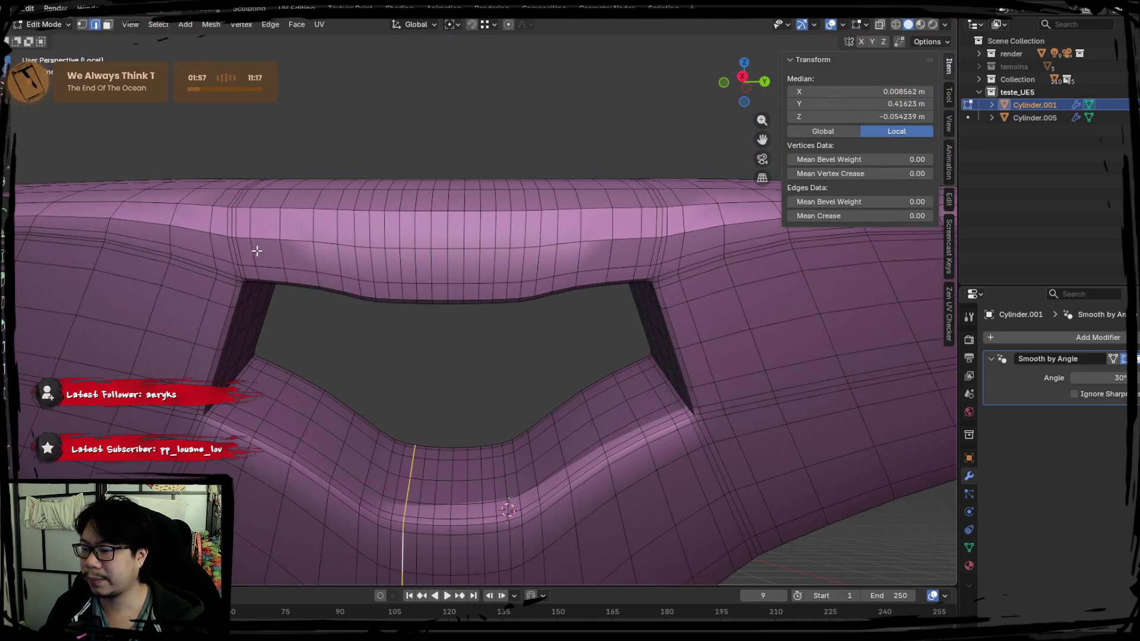
pyautogui.keyDown('alt'); pyautogui.click(240, 268); pyautogui.keyUp('alt')
pyautogui.moveTo(240, 268); pyautogui.dragTo(392, 297, button='middle')
pyautogui.keyDown('alt'); pyautogui.click(616, 284); pyautogui.keyUp('alt')
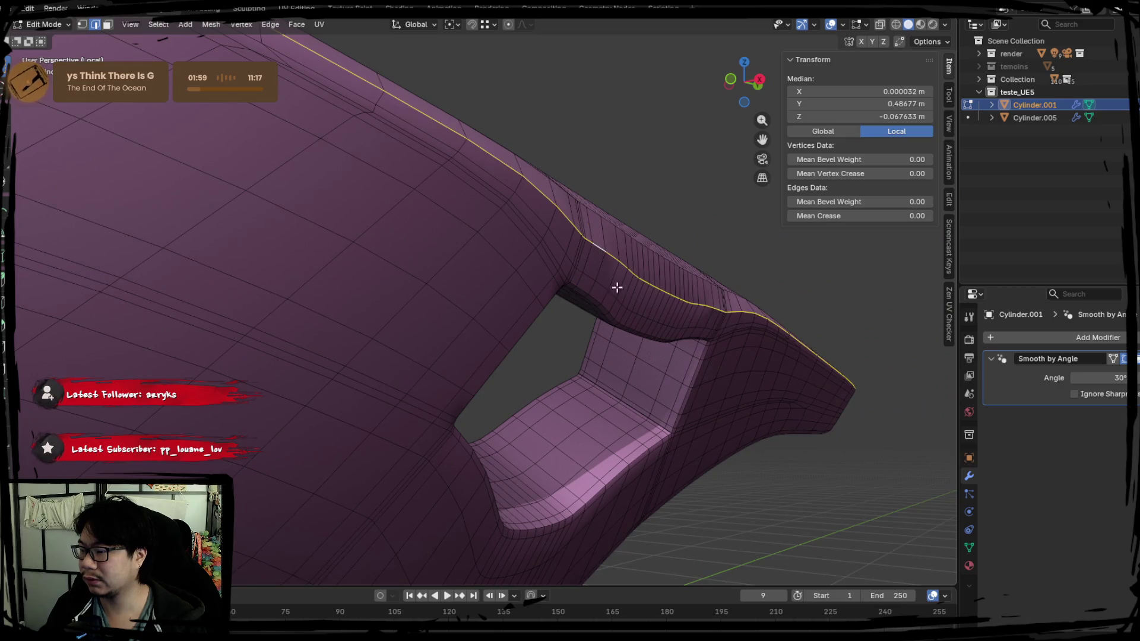
pyautogui.moveTo(615, 285)
pyautogui.mouseDown(button='middle')
pyautogui.moveTo(539, 356)
pyautogui.moveTo(461, 379)
pyautogui.moveTo(373, 401)
pyautogui.moveTo(390, 387)
pyautogui.moveTo(354, 354)
pyautogui.moveTo(426, 406)
pyautogui.mouseUp(button='middle')
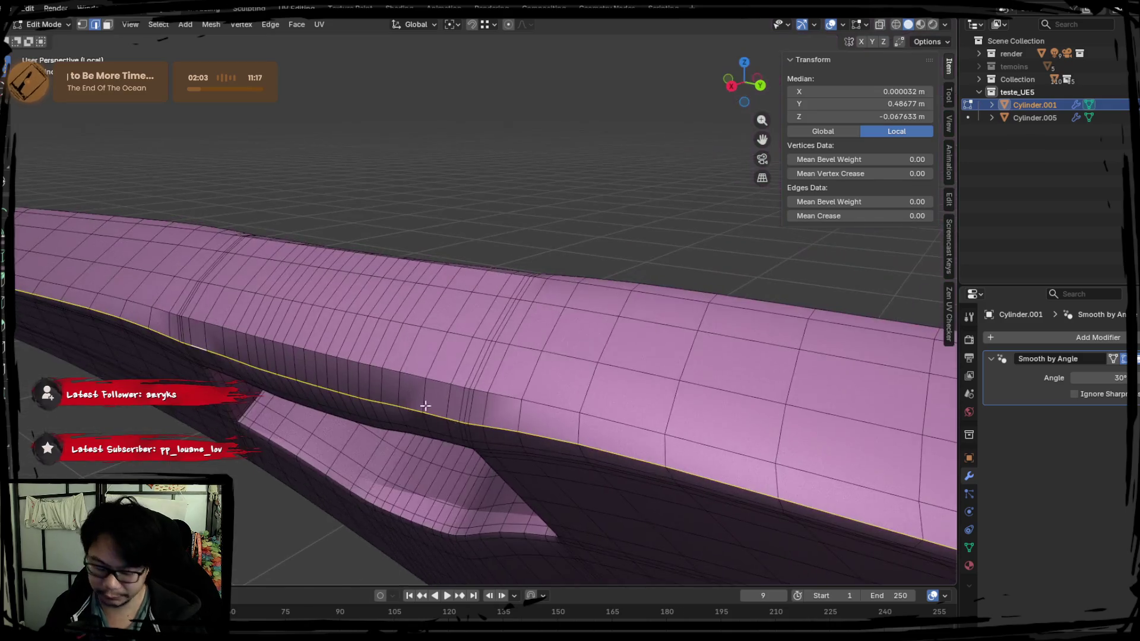
pyautogui.hotkey('ctrl', 'b')
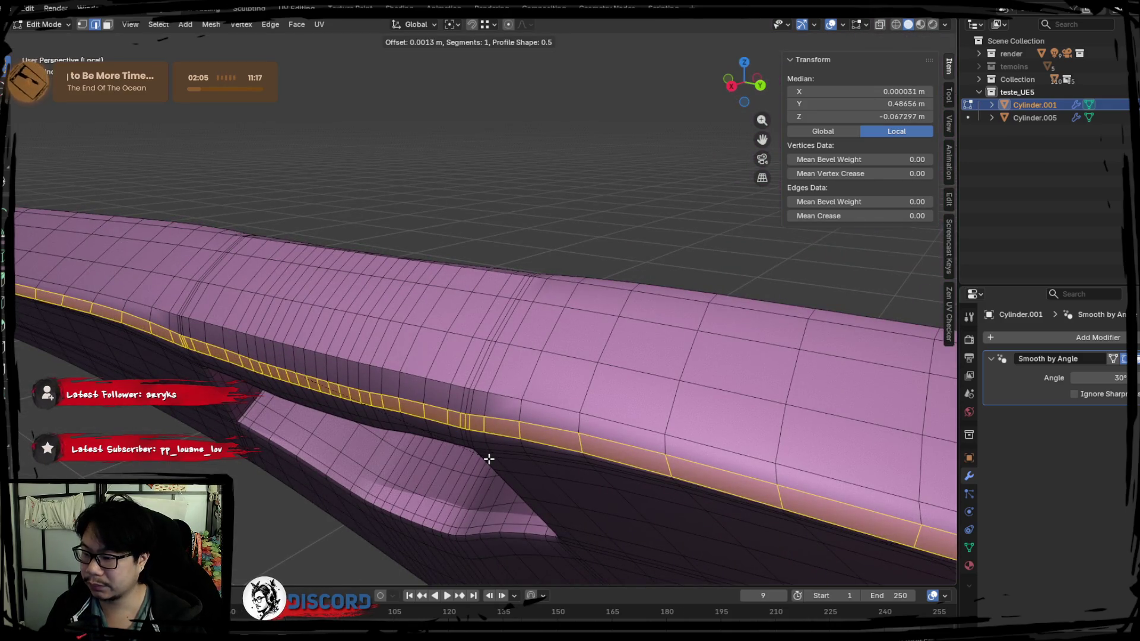
pyautogui.click(491, 461)
# Step: Remove the baseplate's Smooth by Angle modifier and return to Edit Mode
pyautogui.press('Tab')
pyautogui.moveTo(493, 469)
pyautogui.mouseDown(button='middle')
pyautogui.moveTo(518, 438)
pyautogui.moveTo(402, 318)
pyautogui.moveTo(387, 327)
pyautogui.moveTo(533, 361)
pyautogui.moveTo(315, 390)
pyautogui.moveTo(429, 404)
pyautogui.mouseUp(button='middle')
pyautogui.rightClick(401, 316)
pyautogui.click(400, 315)
pyautogui.hotkey('ctrl', 'z')
pyautogui.press('Tab')
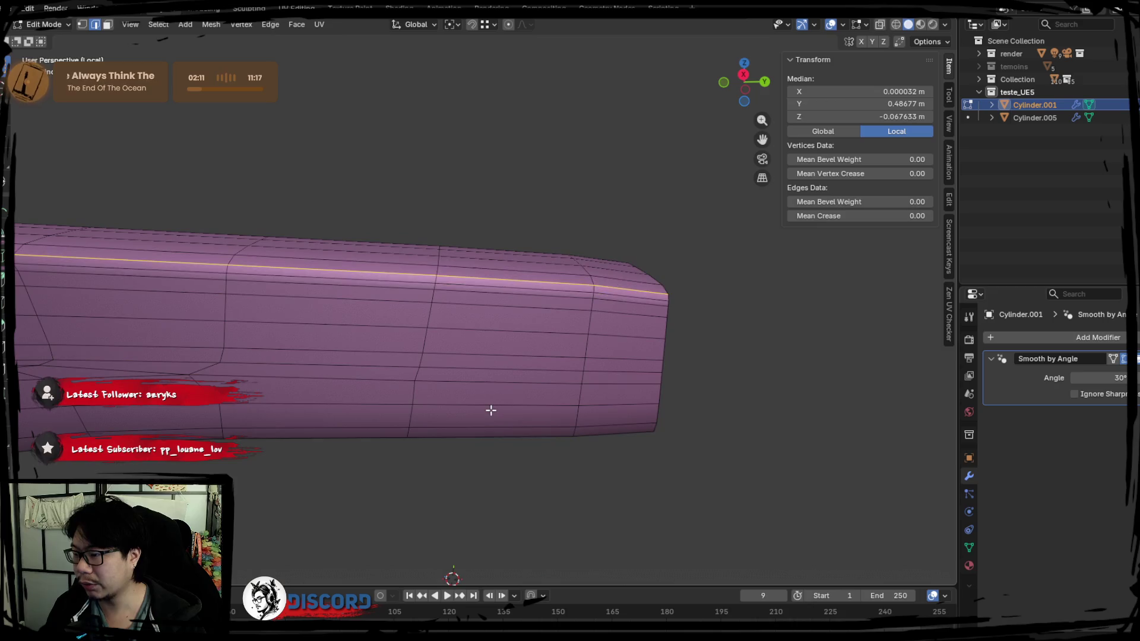
pyautogui.press('Tab')
pyautogui.rightClick(480, 357)
pyautogui.click(480, 358)
pyautogui.moveTo(547, 374); pyautogui.dragTo(450, 412, button='middle')
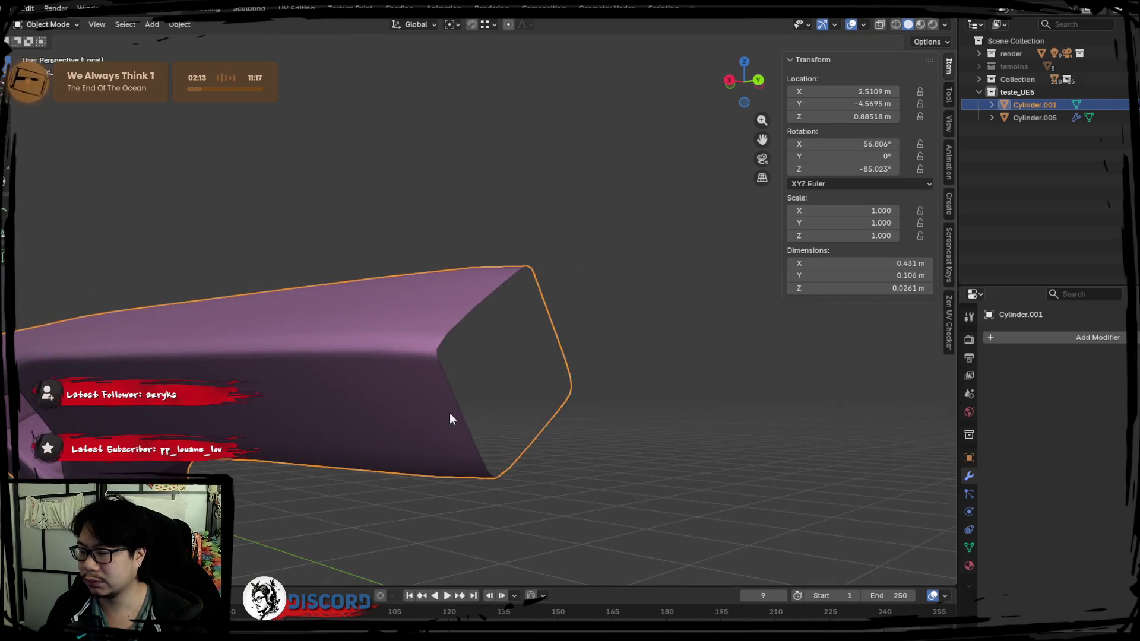
pyautogui.press('Tab')
# Step: Select the opening's edge loop, the bottom loop and the top edge loop
pyautogui.moveTo(405, 370)
pyautogui.mouseDown(button='middle')
pyautogui.moveTo(372, 369)
pyautogui.moveTo(683, 354)
pyautogui.moveTo(666, 403)
pyautogui.moveTo(488, 403)
pyautogui.mouseUp(button='middle')
pyautogui.keyDown('alt'); pyautogui.keyDown('shift'); pyautogui.click(682, 357); pyautogui.keyUp('shift'); pyautogui.keyUp('alt')
pyautogui.moveTo(467, 455); pyautogui.dragTo(619, 373, button='middle')
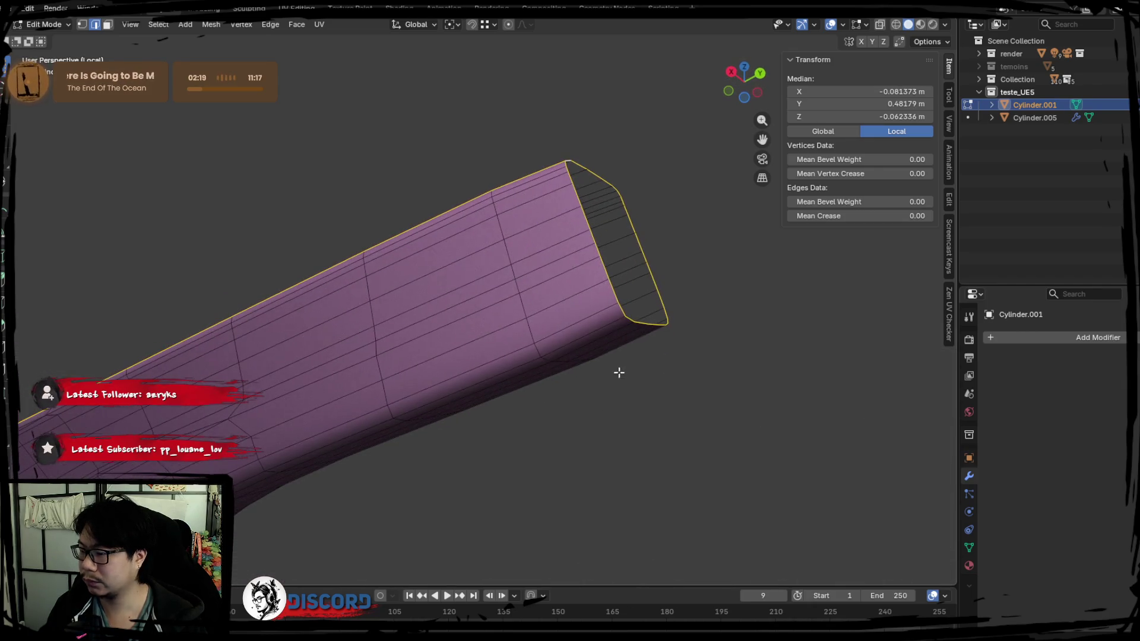
pyautogui.keyDown('alt'); pyautogui.keyDown('shift'); pyautogui.click(610, 319); pyautogui.keyUp('shift'); pyautogui.keyUp('alt')
pyautogui.moveTo(610, 319)
pyautogui.mouseDown(button='middle')
pyautogui.moveTo(369, 420)
pyautogui.moveTo(537, 198)
pyautogui.moveTo(309, 347)
pyautogui.moveTo(469, 377)
pyautogui.moveTo(394, 354)
pyautogui.moveTo(391, 306)
pyautogui.moveTo(368, 386)
pyautogui.mouseUp(button='middle')
pyautogui.keyDown('alt'); pyautogui.keyDown('shift'); pyautogui.click(369, 339); pyautogui.keyUp('shift'); pyautogui.keyUp('alt')
pyautogui.moveTo(279, 404)
pyautogui.mouseDown(button='middle')
pyautogui.moveTo(377, 422)
pyautogui.moveTo(496, 381)
pyautogui.moveTo(320, 397)
pyautogui.mouseUp(button='middle')
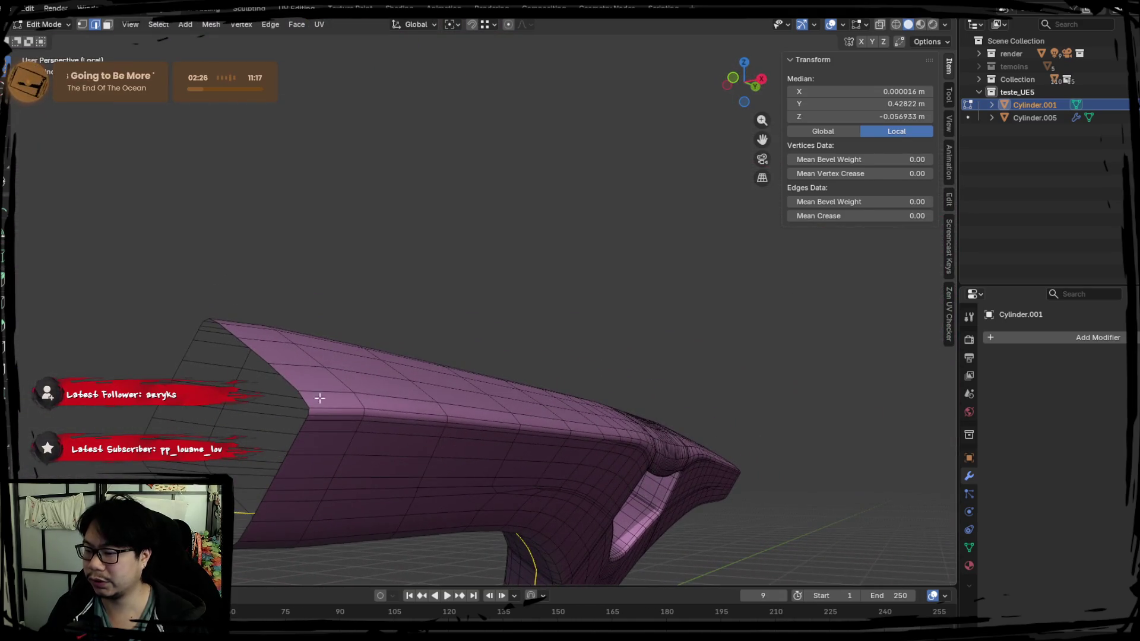
pyautogui.keyDown('alt'); pyautogui.keyDown('shift'); pyautogui.click(303, 366); pyautogui.keyUp('shift'); pyautogui.keyUp('alt')
pyautogui.keyDown('alt'); pyautogui.keyDown('shift'); pyautogui.click(292, 379); pyautogui.keyUp('shift'); pyautogui.keyUp('alt')
# Step: Mark the selected edge loops as seams and select the whole mesh
pyautogui.rightClick(307, 452)
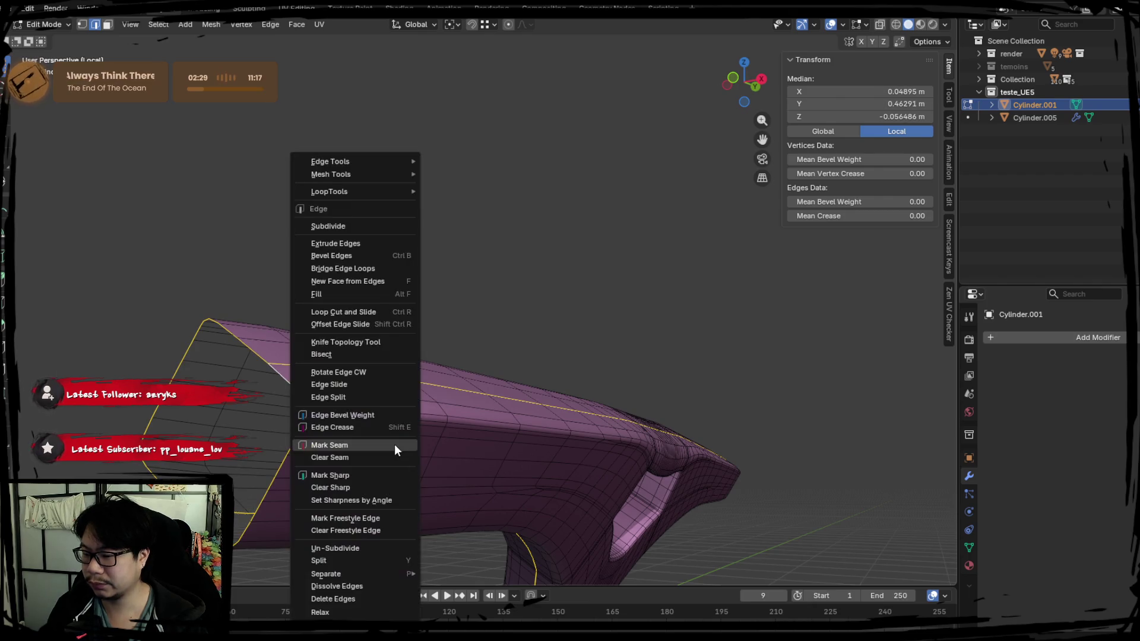
pyautogui.keyDown('alt'); pyautogui.keyDown('shift'); pyautogui.click(276, 395); pyautogui.keyUp('shift'); pyautogui.keyUp('alt')
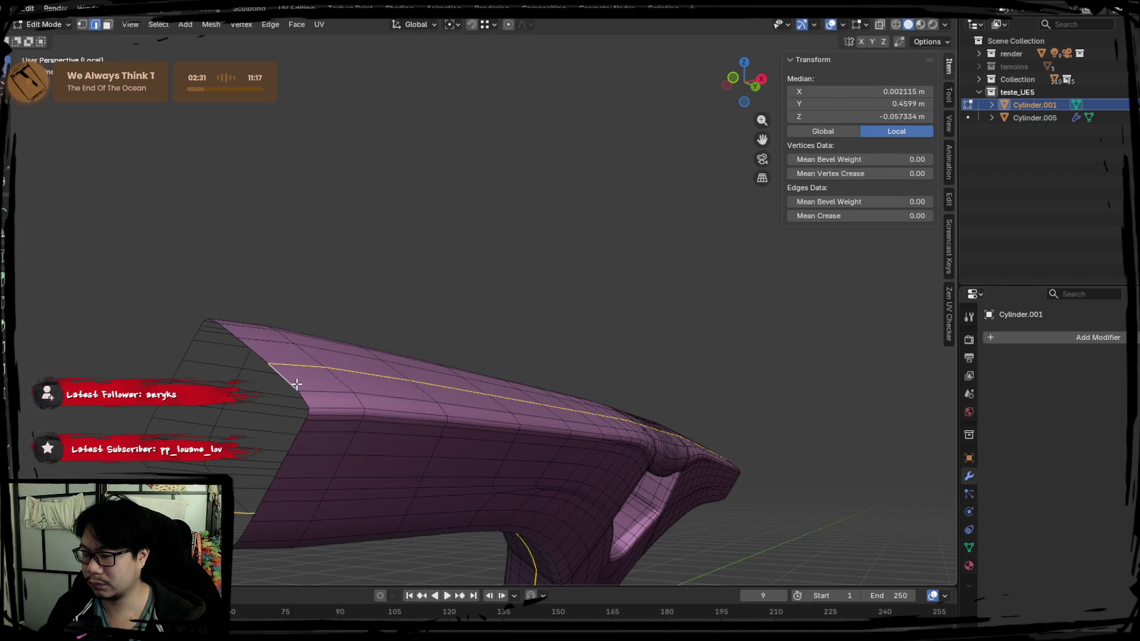
pyautogui.rightClick(296, 384)
pyautogui.click(411, 394)
pyautogui.press('a')
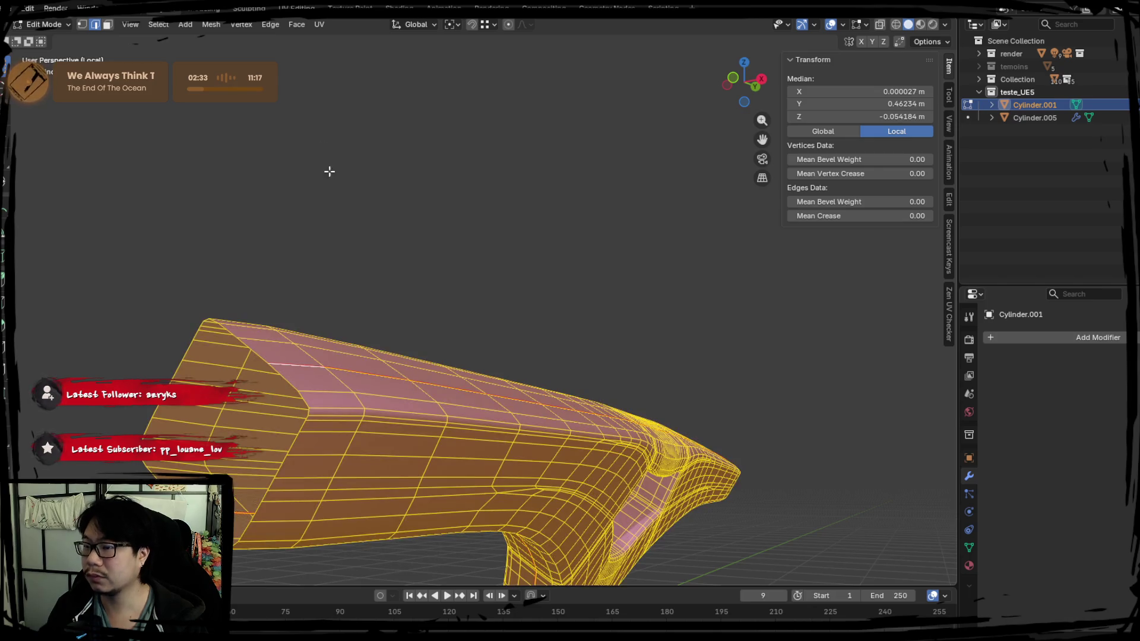
pyautogui.click(300, 8)
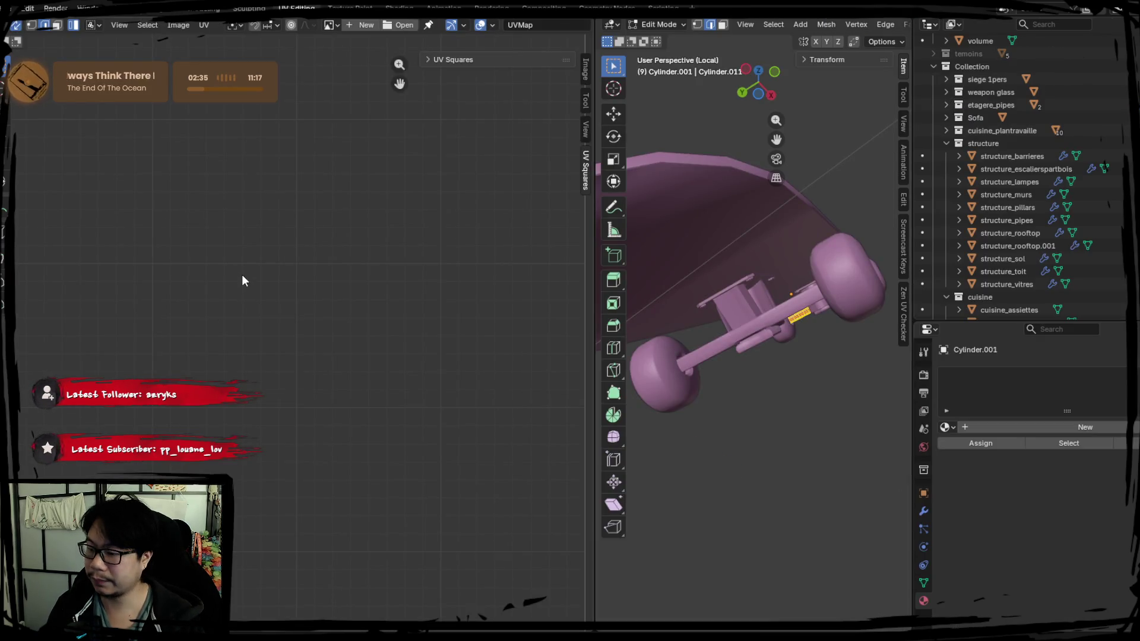
# Step: Isolate and frame the baseplate, then unwrap its whole mesh
pyautogui.press('Tab')
pyautogui.press('KP_Decimal')
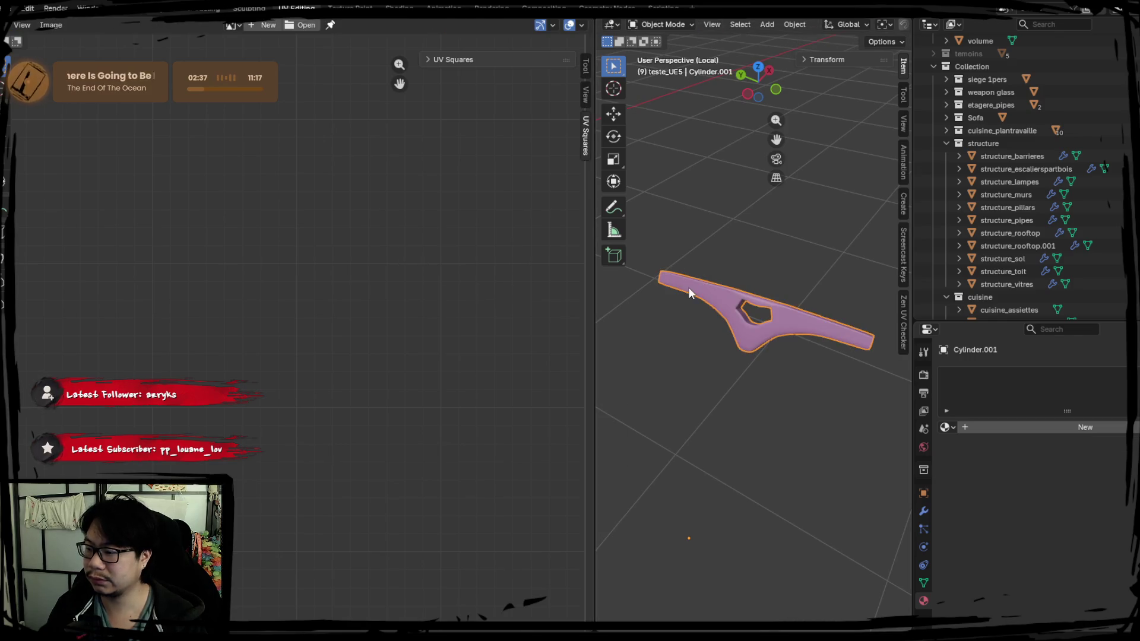
pyautogui.press('Tab')
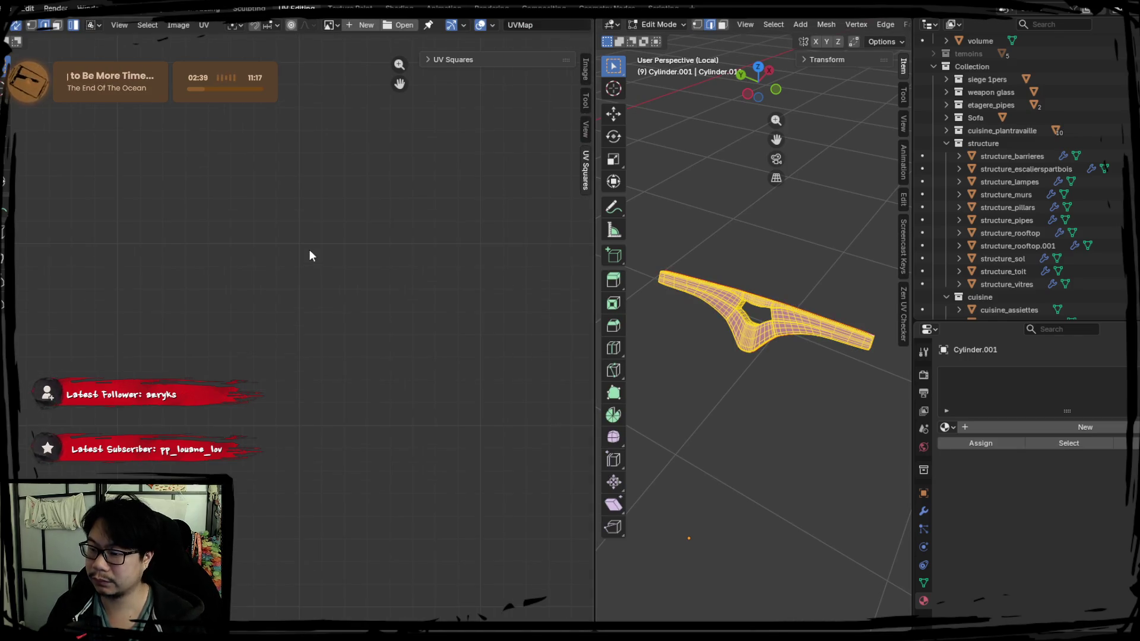
pyautogui.press('KP_Decimal')
pyautogui.press('u')
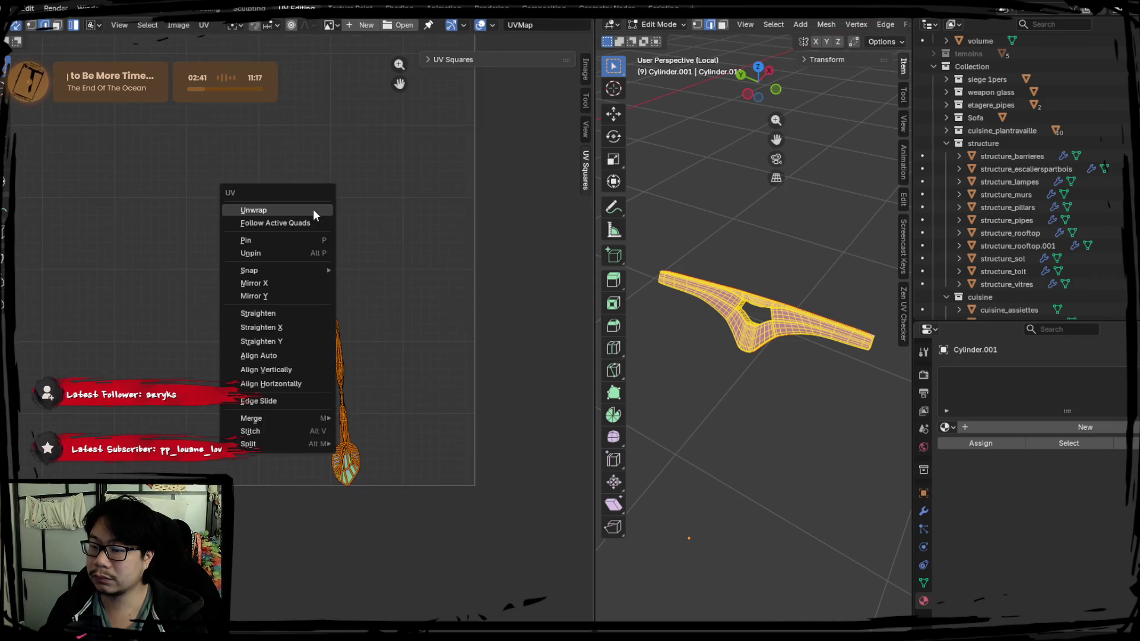
pyautogui.click(312, 209)
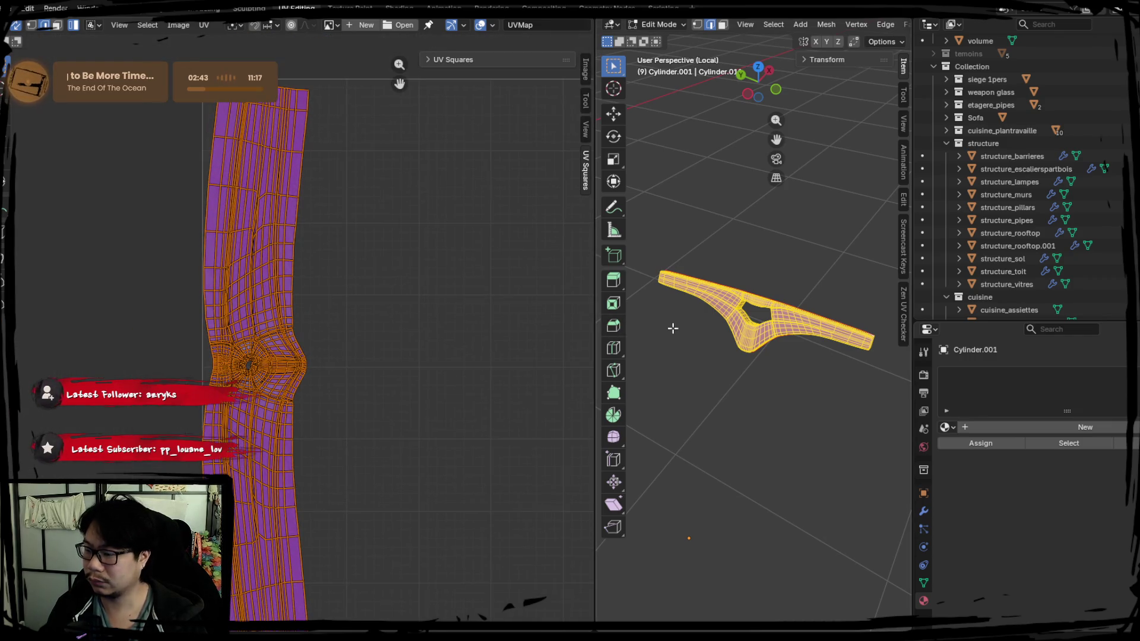
# Step: Mark the bolt hole's inner edge loop as a seam
pyautogui.press('KP_Divide')
pyautogui.press('KP_Divide')
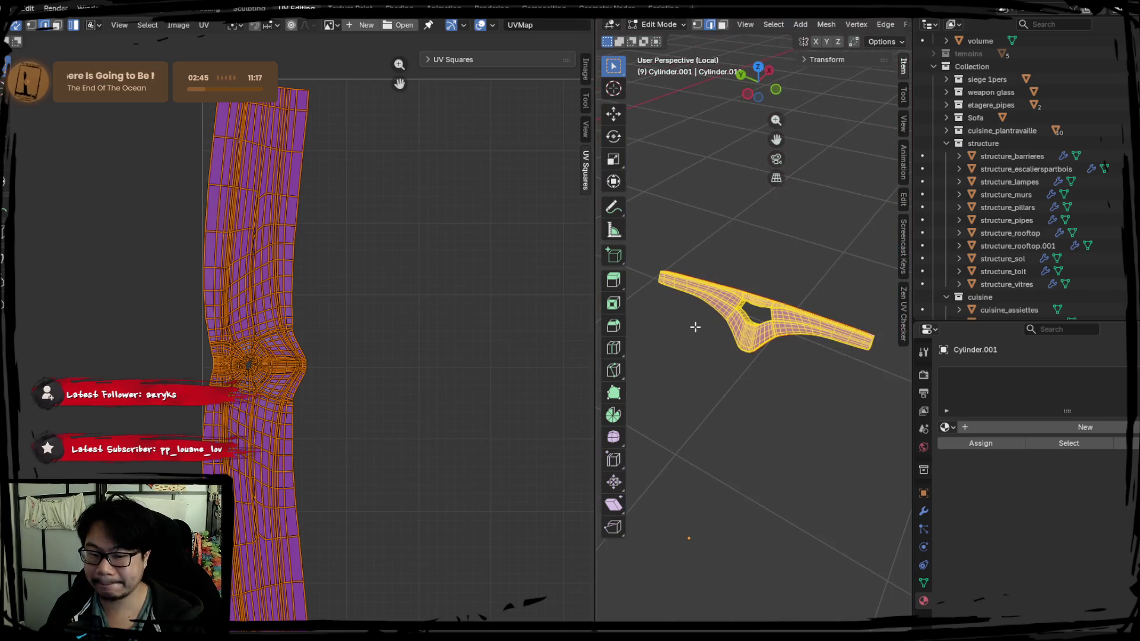
pyautogui.moveTo(591, 303); pyautogui.dragTo(416, 303)
pyautogui.press('Tab')
pyautogui.moveTo(626, 364)
pyautogui.mouseDown(button='middle')
pyautogui.moveTo(677, 396)
pyautogui.moveTo(590, 341)
pyautogui.moveTo(675, 382)
pyautogui.moveTo(606, 306)
pyautogui.moveTo(600, 395)
pyautogui.moveTo(655, 329)
pyautogui.moveTo(555, 399)
pyautogui.moveTo(553, 290)
pyautogui.mouseUp(button='middle')
pyautogui.press('Tab')
pyautogui.scroll(5, 654, 377)
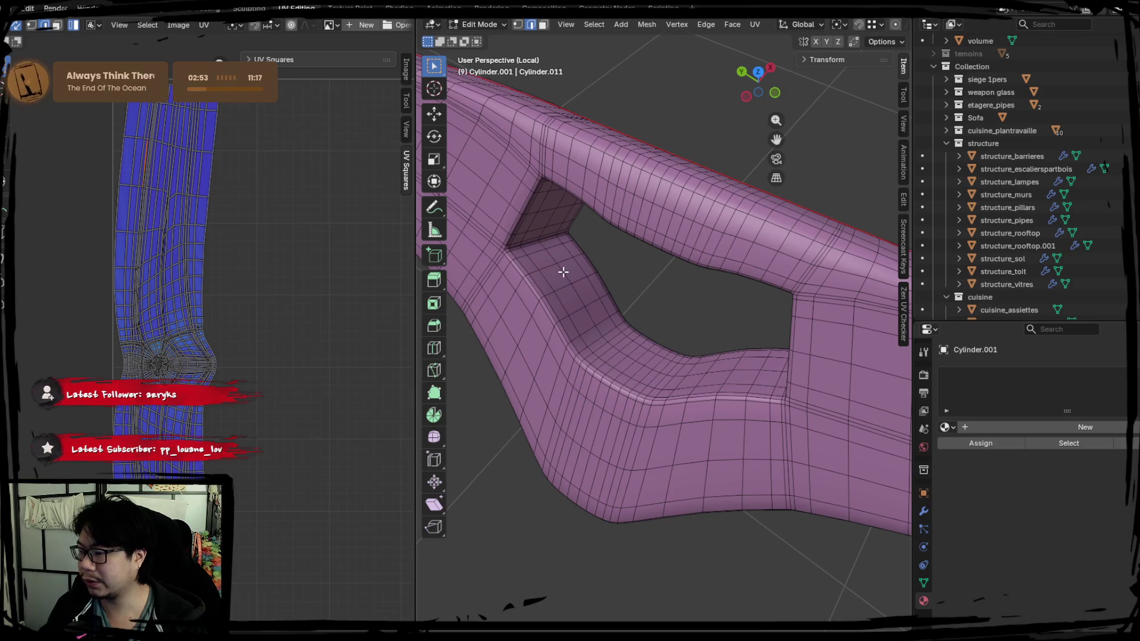
pyautogui.keyDown('alt'); pyautogui.click(563, 272); pyautogui.keyUp('alt')
pyautogui.hotkey('ctrl', 'e')
pyautogui.click(533, 300)
# Step: Select all and re-unwrap the baseplate into two UV islands
pyautogui.press('a')
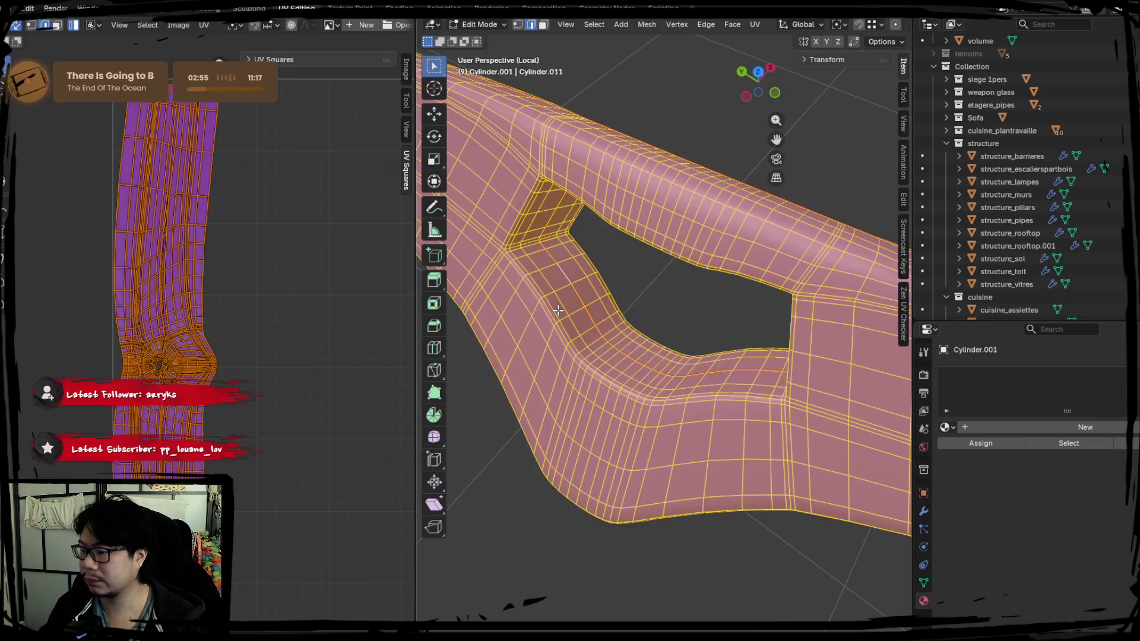
pyautogui.press('u')
pyautogui.click(257, 312)
pyautogui.scroll(-3, 193, 291)
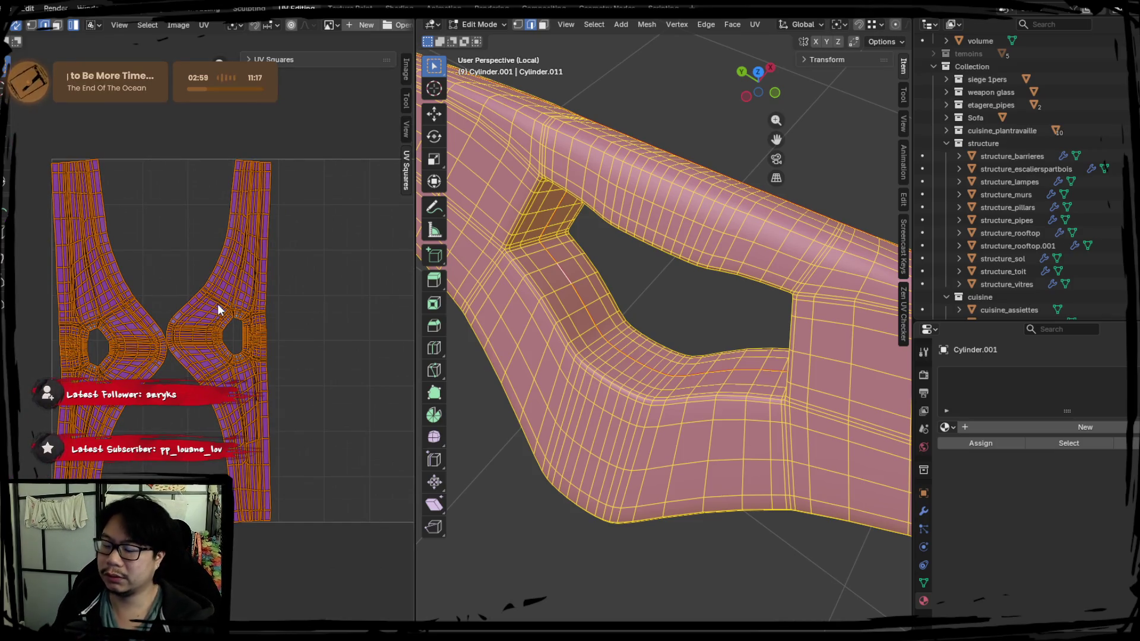
# Step: Mirror the strip island around the hole along X, keeping it beside the other island
pyautogui.press('l')
pyautogui.press('u')
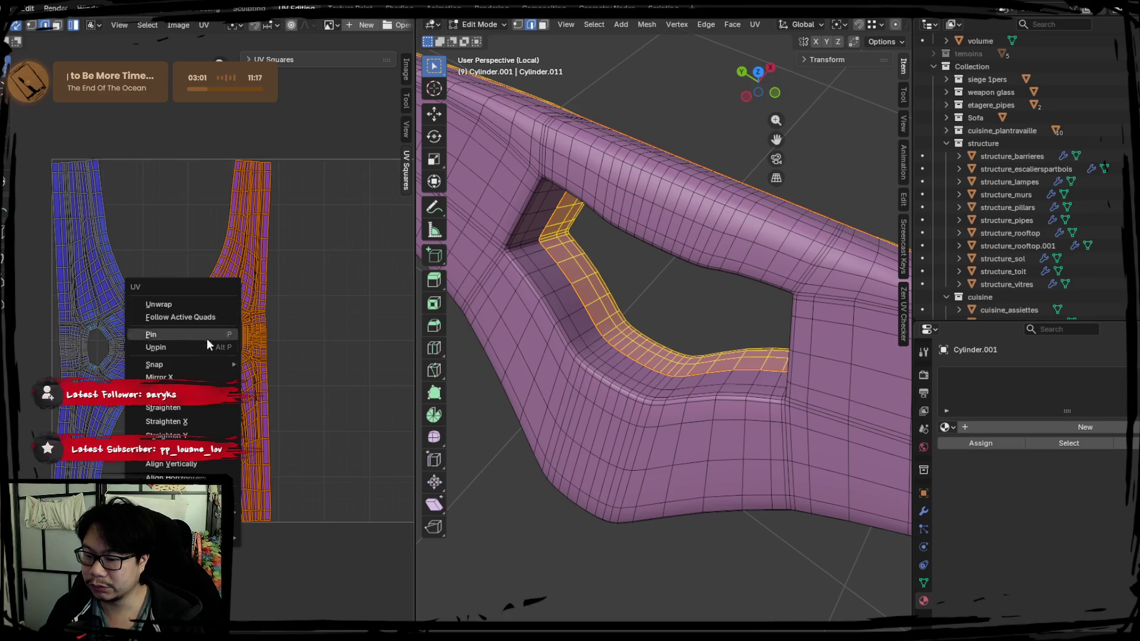
pyautogui.click(172, 378)
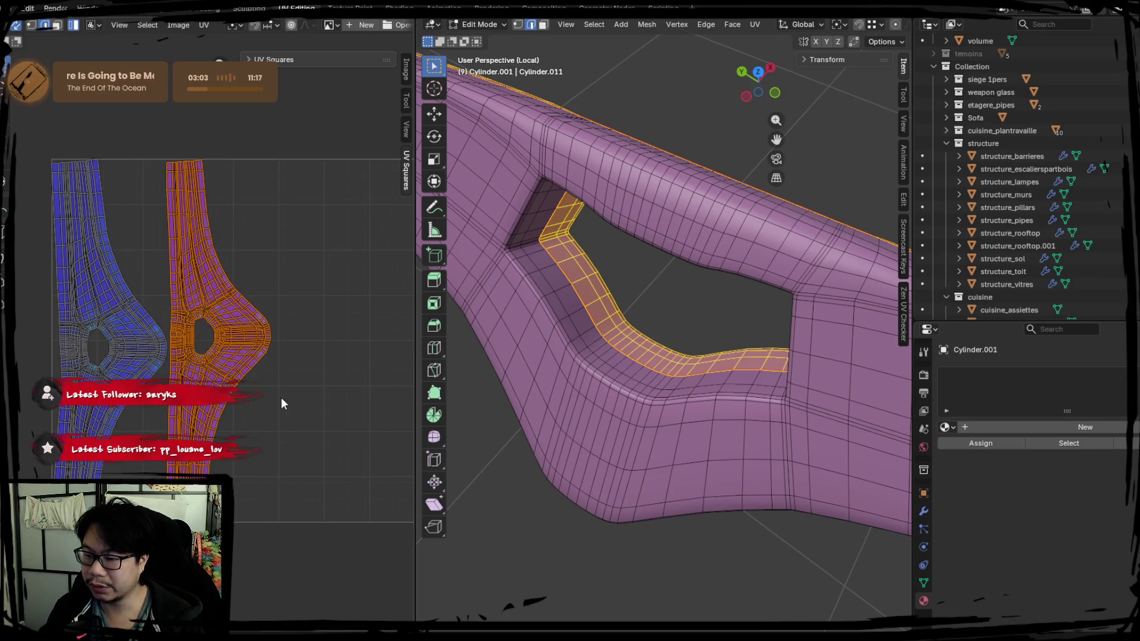
pyautogui.press('g')
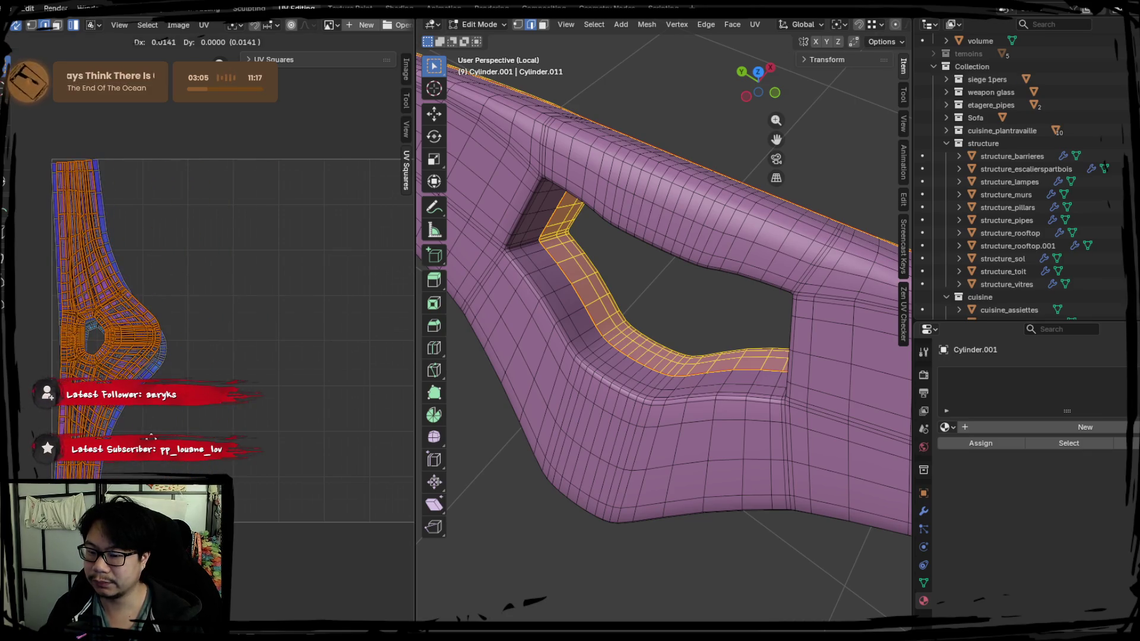
pyautogui.press('Escape')
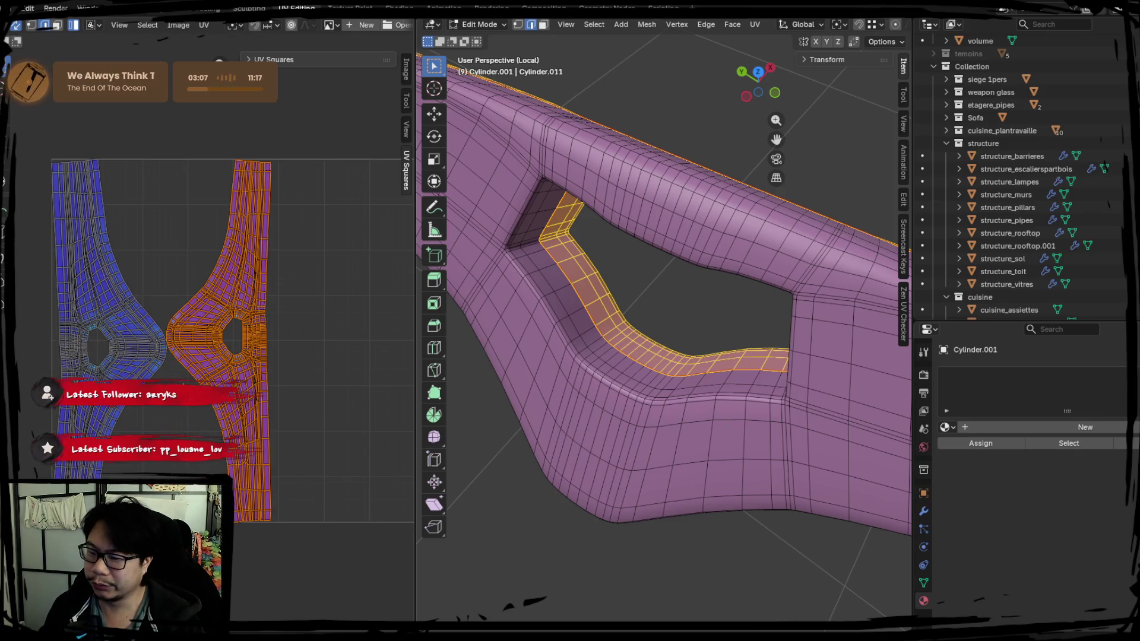
pyautogui.press('a')
pyautogui.click(159, 11)
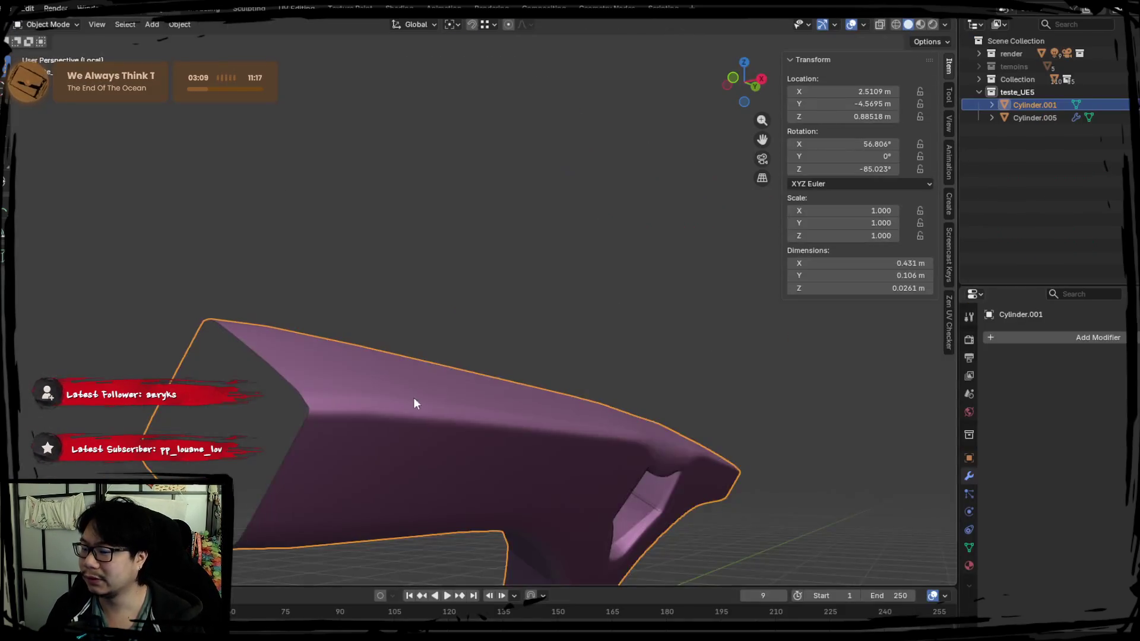
# Step: Isolate the skateboard deck in local view and tilt it to show the truck underneath
pyautogui.press('KP_Divide')
pyautogui.keyDown('shift'); pyautogui.click(525, 351); pyautogui.keyUp('shift')
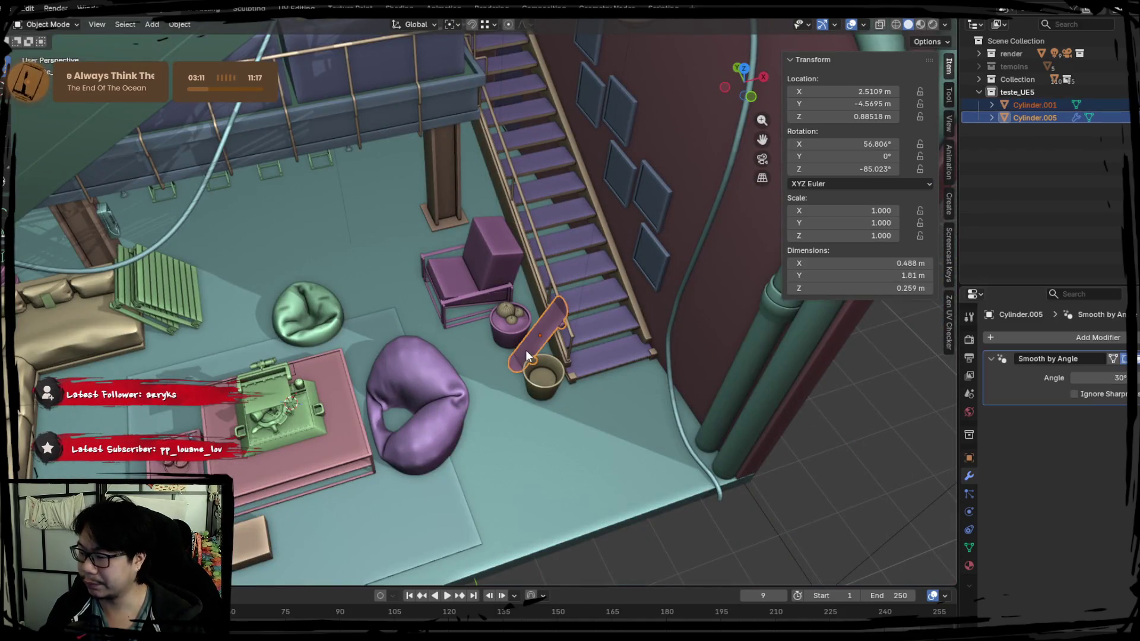
pyautogui.press('KP_Divide')
pyautogui.click(451, 219)
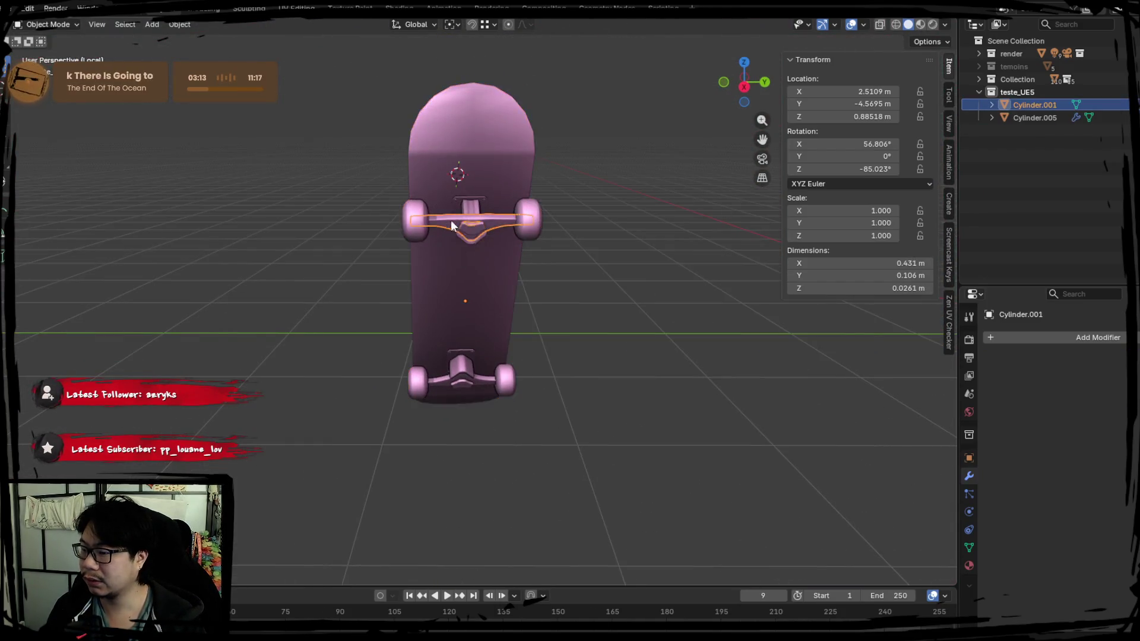
pyautogui.scroll(6, 480, 312)
pyautogui.click(498, 282)
pyautogui.moveTo(498, 282)
pyautogui.mouseDown(button='middle')
pyautogui.moveTo(468, 307)
pyautogui.moveTo(465, 236)
pyautogui.moveTo(504, 196)
pyautogui.moveTo(503, 163)
pyautogui.mouseUp(button='middle')
# Step: Separate the bushing piece under the truck into its own object and isolate it
pyautogui.press('Tab')
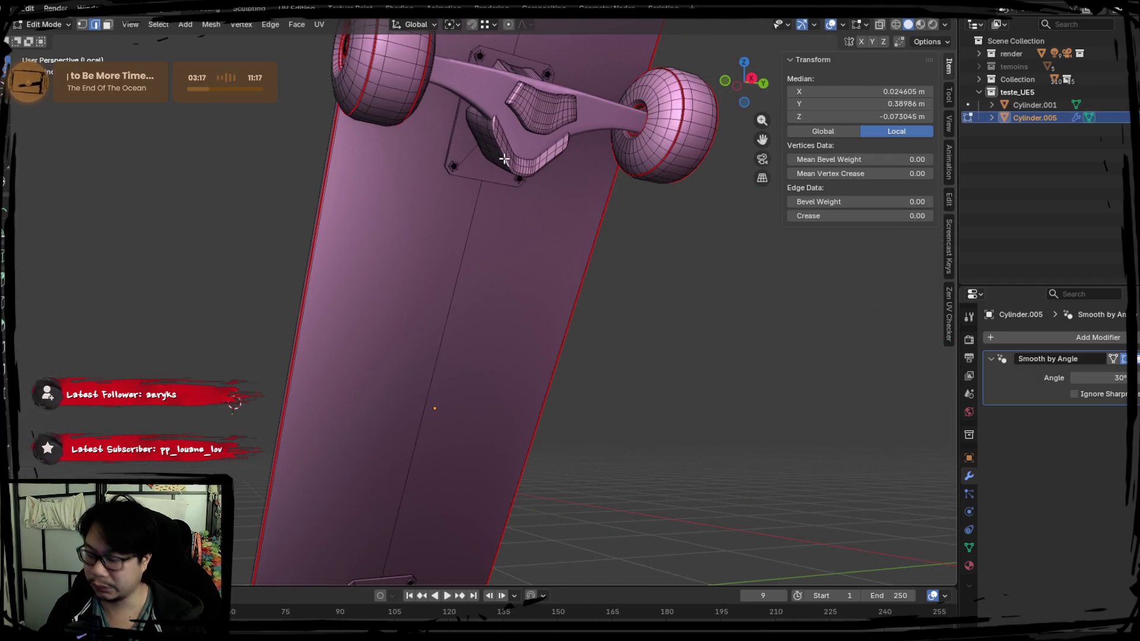
pyautogui.press('l')
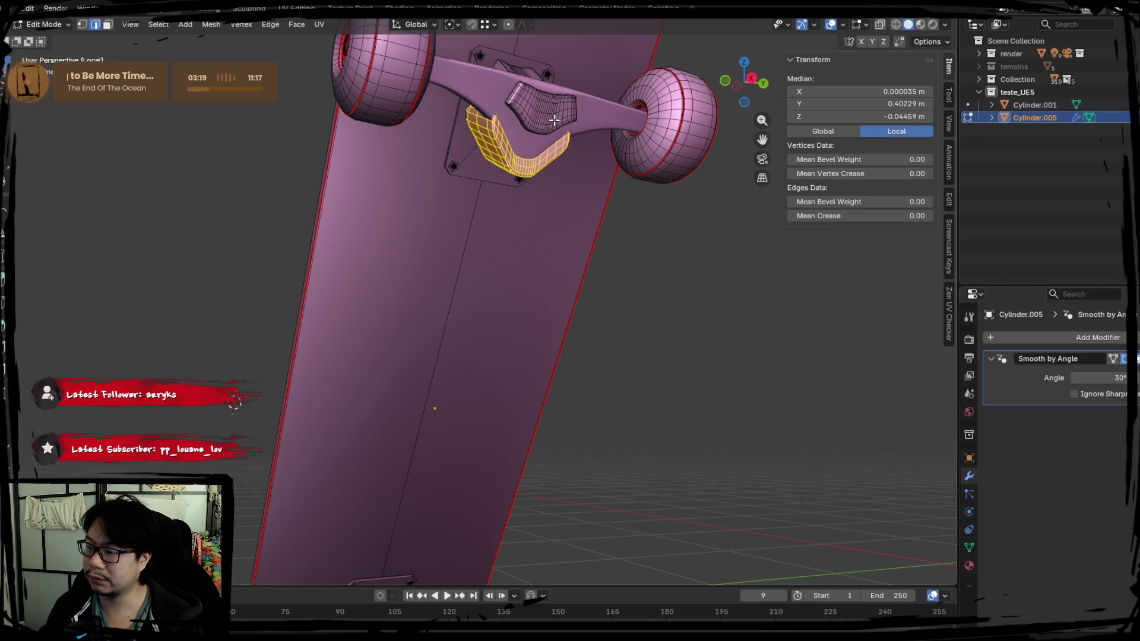
pyautogui.press('p')
pyautogui.click(537, 133)
pyautogui.press('Tab')
pyautogui.click(504, 154)
pyautogui.press('KP_Divide')
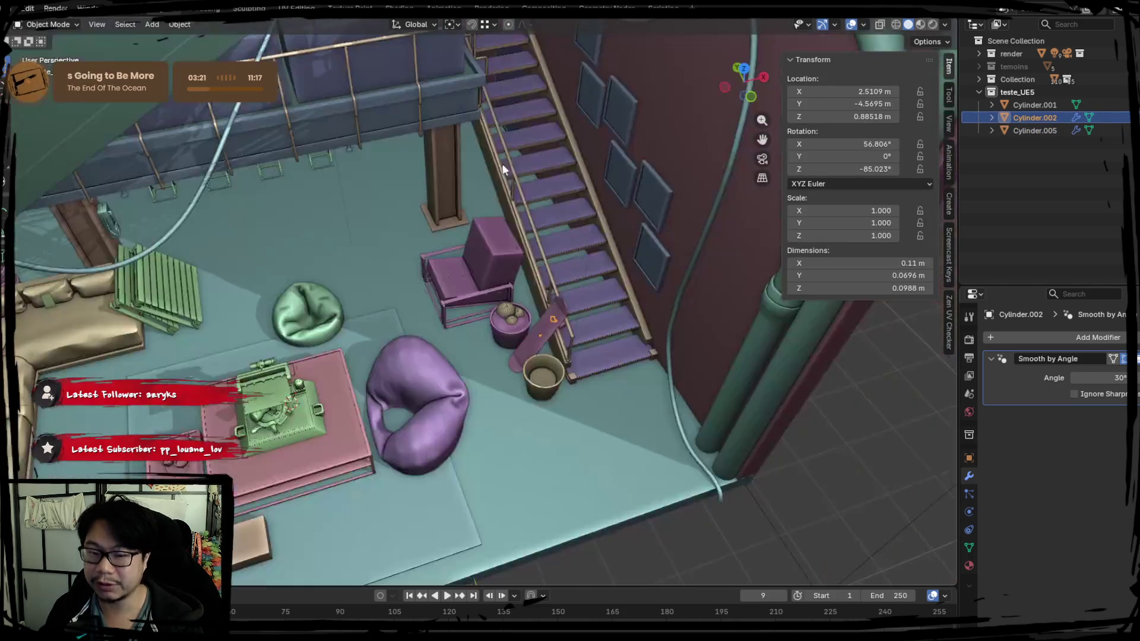
pyautogui.press('KP_Divide')
# Step: In Edit Mode, select the rim loop and the inner curved-wall edge loops of the piece
pyautogui.press('Tab')
pyautogui.moveTo(529, 244)
pyautogui.mouseDown(button='middle')
pyautogui.moveTo(369, 190)
pyautogui.moveTo(417, 320)
pyautogui.moveTo(408, 440)
pyautogui.moveTo(353, 336)
pyautogui.moveTo(305, 326)
pyautogui.moveTo(400, 320)
pyautogui.moveTo(339, 387)
pyautogui.moveTo(406, 367)
pyautogui.mouseUp(button='middle')
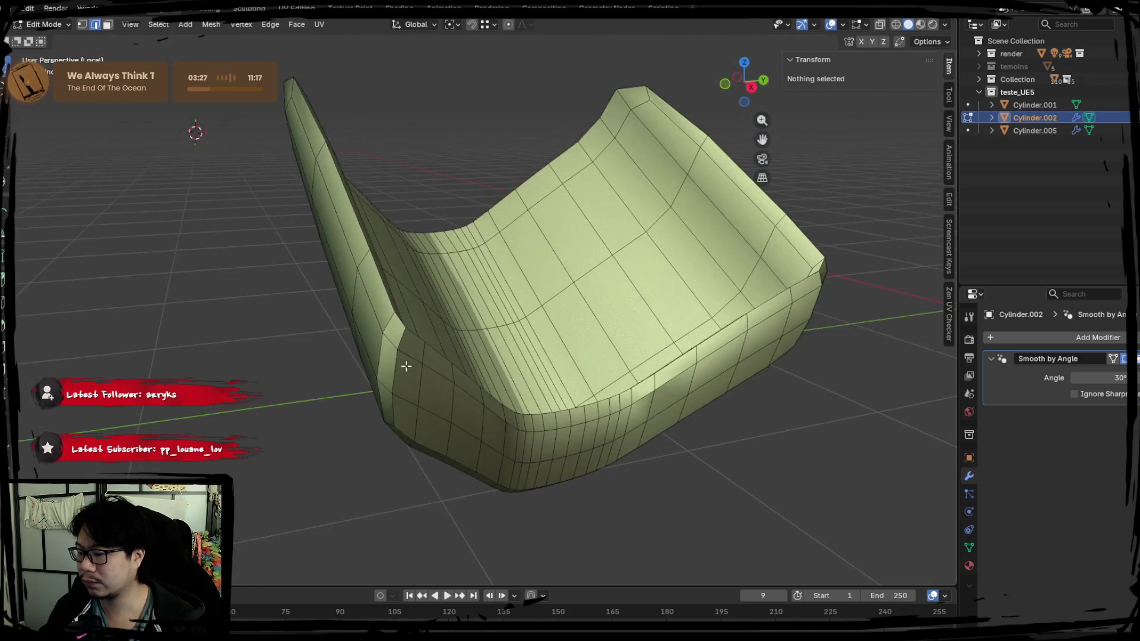
pyautogui.keyDown('alt'); pyautogui.click(399, 333); pyautogui.keyUp('alt')
pyautogui.moveTo(399, 322)
pyautogui.mouseDown(button='middle')
pyautogui.moveTo(344, 363)
pyautogui.moveTo(260, 379)
pyautogui.moveTo(380, 380)
pyautogui.moveTo(454, 291)
pyautogui.moveTo(408, 418)
pyautogui.moveTo(395, 387)
pyautogui.moveTo(392, 397)
pyautogui.moveTo(208, 369)
pyautogui.moveTo(278, 316)
pyautogui.moveTo(478, 374)
pyautogui.moveTo(550, 356)
pyautogui.moveTo(345, 371)
pyautogui.mouseUp(button='middle')
pyautogui.keyDown('alt'); pyautogui.keyDown('shift'); pyautogui.click(274, 231); pyautogui.keyUp('shift'); pyautogui.keyUp('alt')
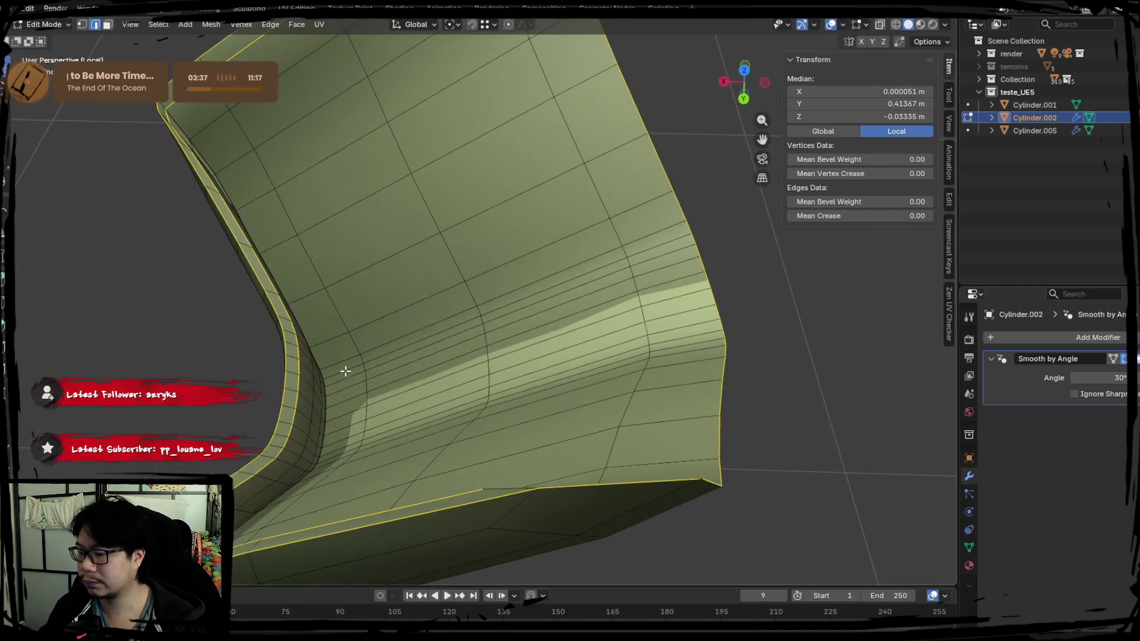
pyautogui.keyDown('alt'); pyautogui.keyDown('shift'); pyautogui.click(305, 476); pyautogui.keyUp('shift'); pyautogui.keyUp('alt')
pyautogui.moveTo(447, 384); pyautogui.dragTo(425, 375, button='middle')
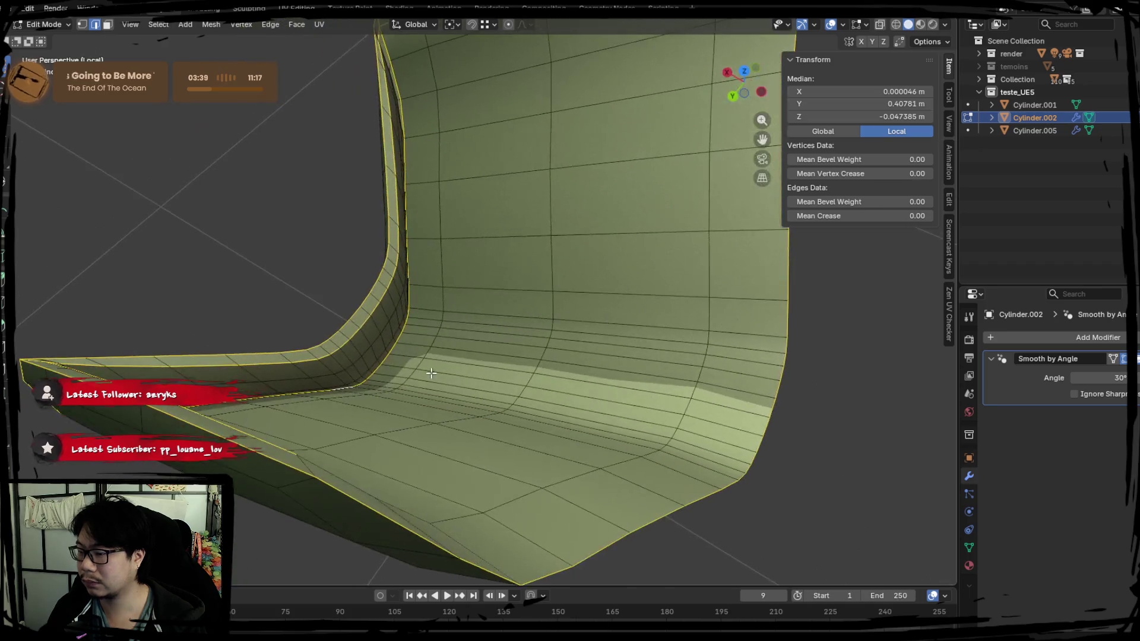
pyautogui.moveTo(518, 497)
pyautogui.mouseDown(button='middle')
pyautogui.moveTo(368, 168)
pyautogui.moveTo(359, 308)
pyautogui.moveTo(493, 309)
pyautogui.moveTo(515, 285)
pyautogui.mouseUp(button='middle')
# Step: Mark the selected loops as seams, select the whole mesh, and move to UV Editing
pyautogui.rightClick(529, 341)
pyautogui.click(528, 341)
pyautogui.press('a')
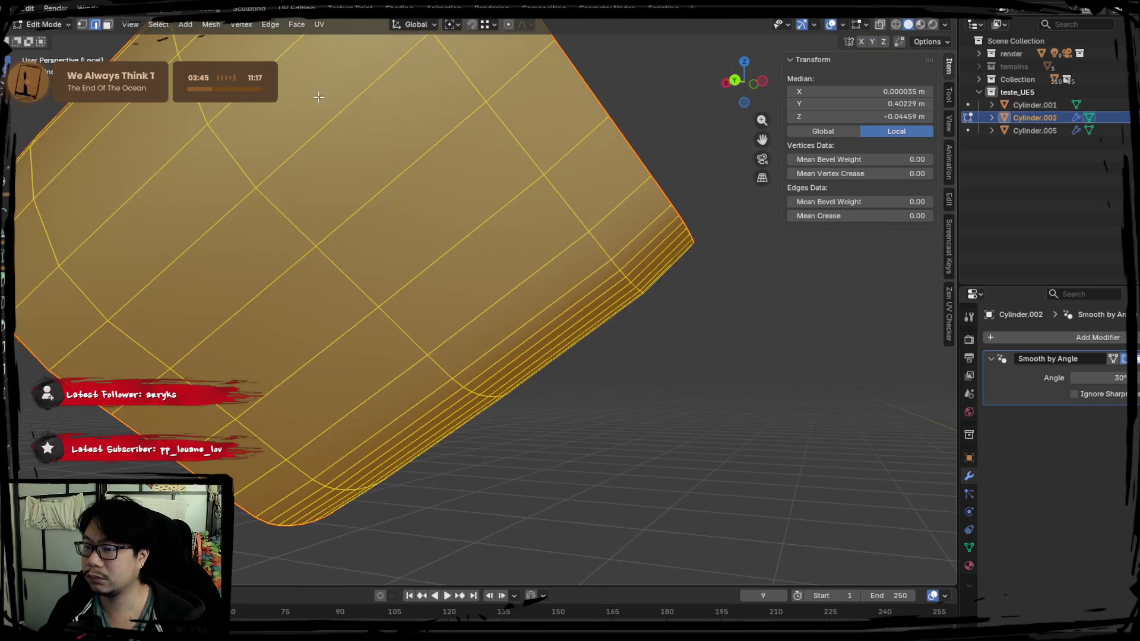
pyautogui.click(310, 8)
pyautogui.rightClick(350, 271)
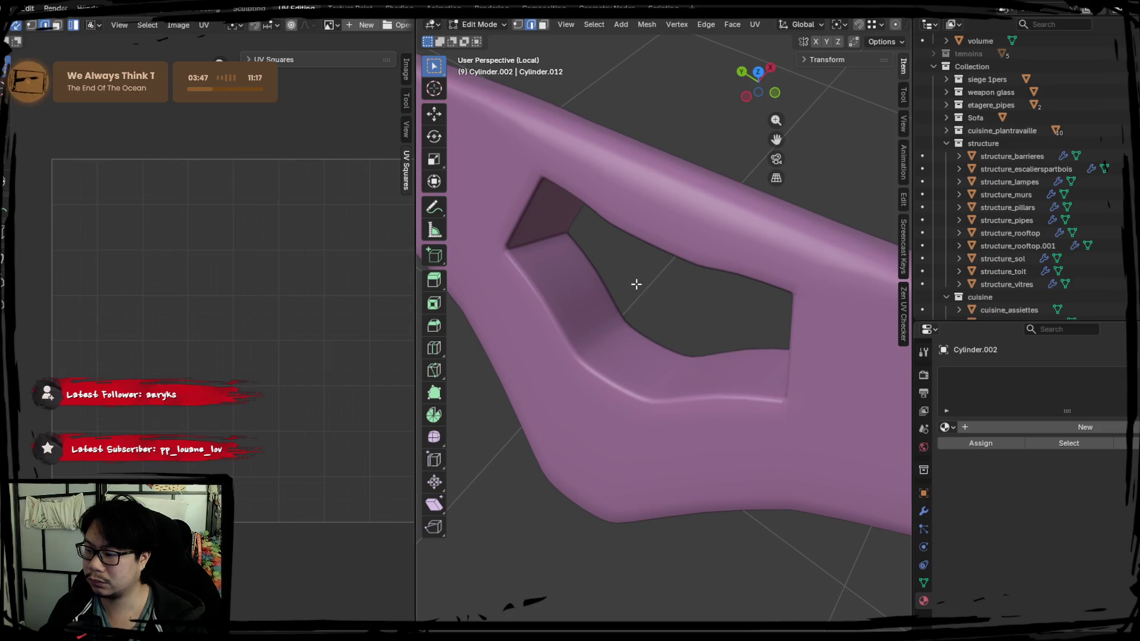
# Step: Frame the mesh and unwrap it into UV islands, after first trying Follow Active Quads
pyautogui.press('KP_Decimal')
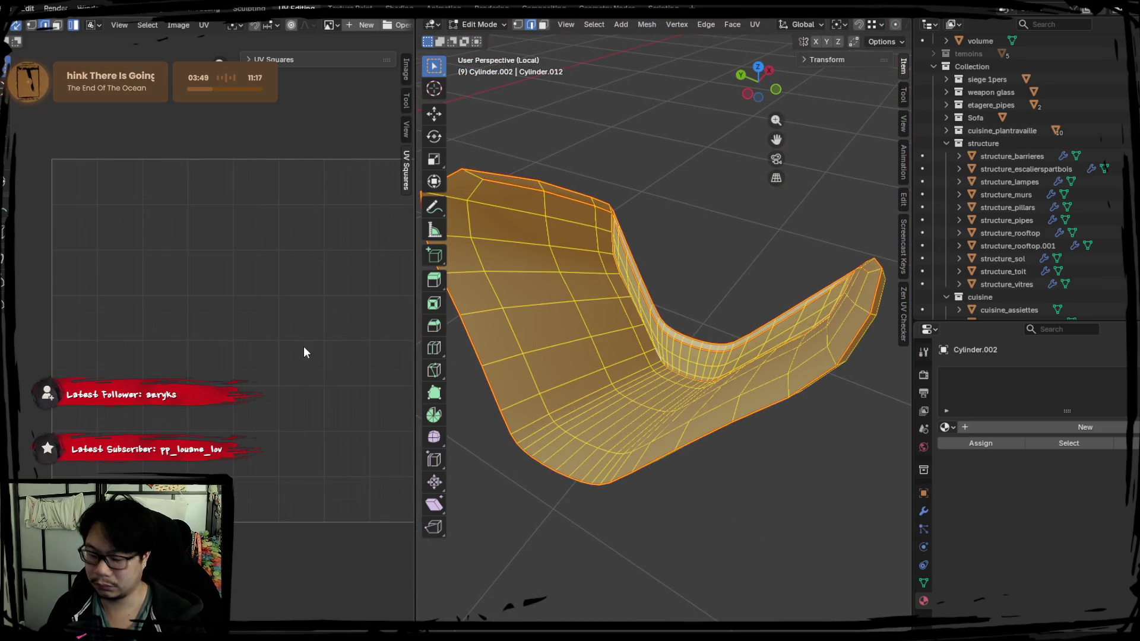
pyautogui.rightClick(289, 327)
pyautogui.click(268, 264)
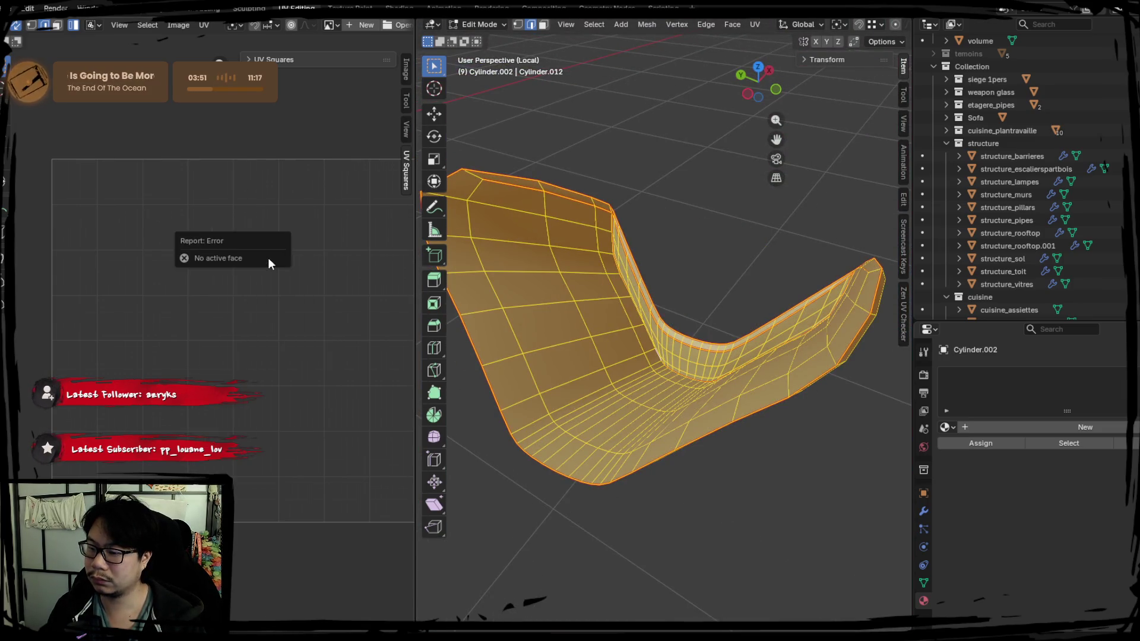
pyautogui.rightClick(191, 270)
pyautogui.click(187, 258)
pyautogui.moveTo(205, 244); pyautogui.dragTo(173, 248, button='middle')
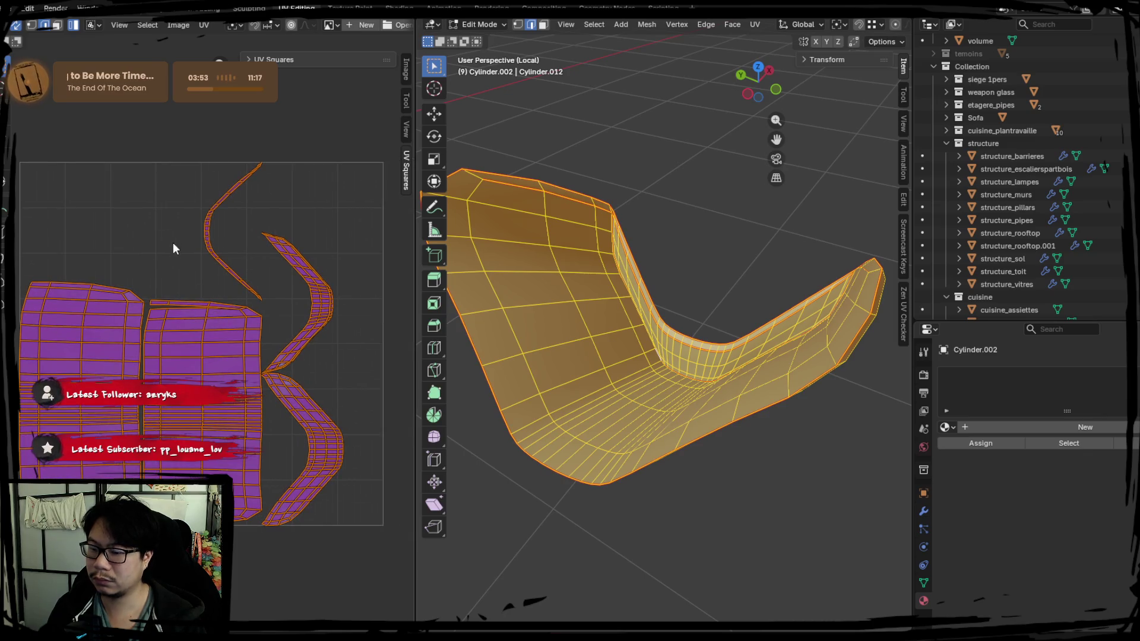
# Step: Return to Layout in Object Mode and isolate the piece together with the skateboard deck
pyautogui.click(205, 8)
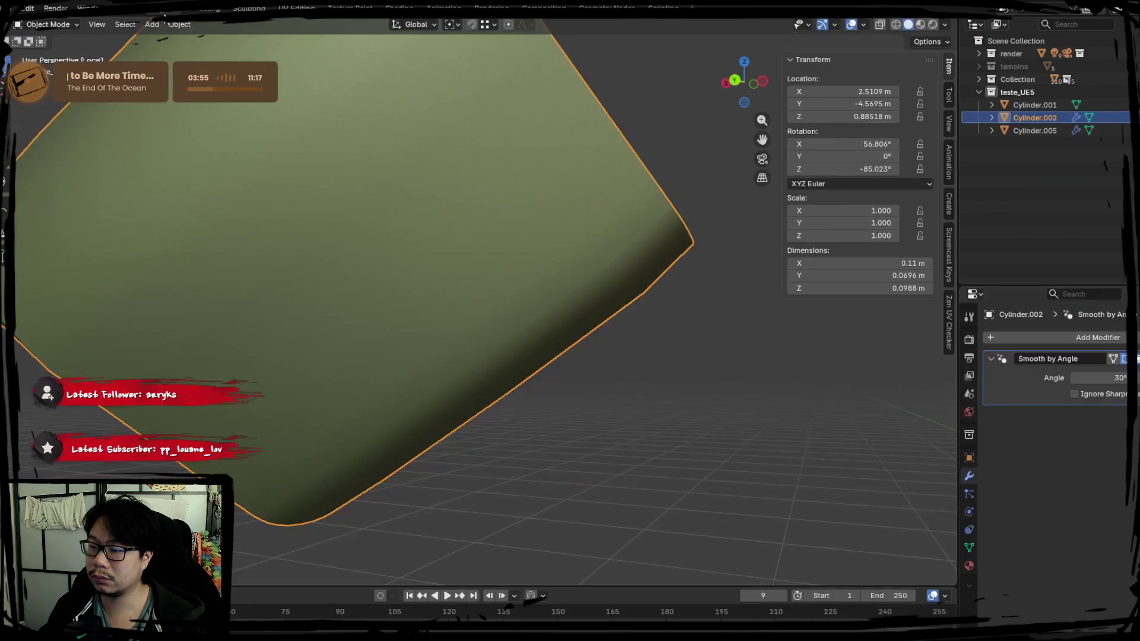
pyautogui.press('Tab')
pyautogui.press('KP_Divide')
pyautogui.press('Tab')
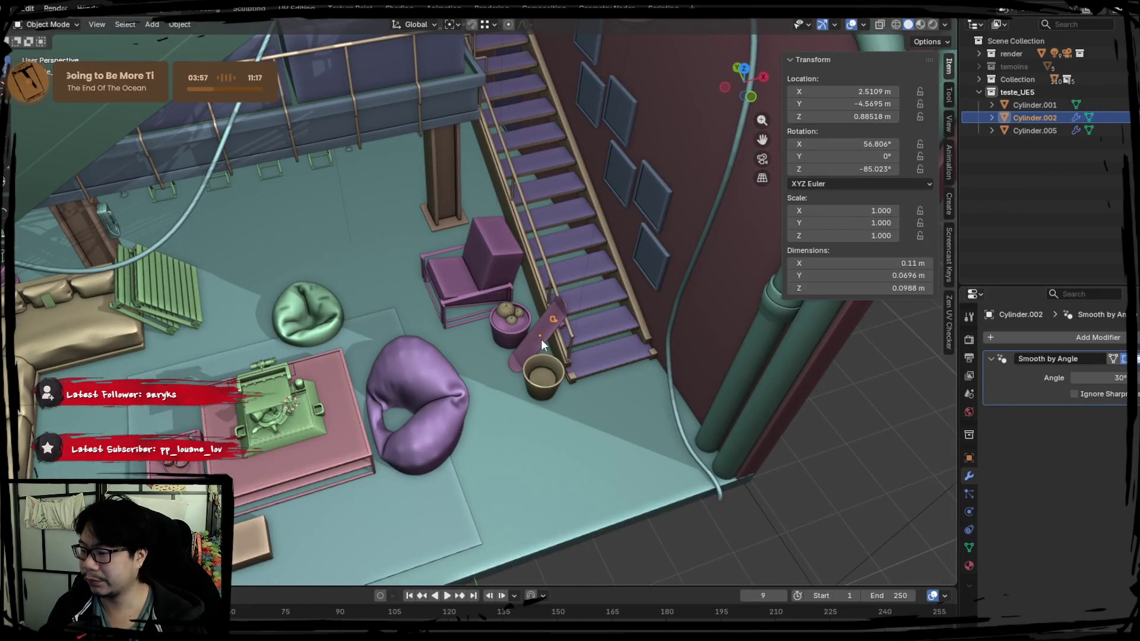
pyautogui.keyDown('shift'); pyautogui.click(541, 338); pyautogui.keyUp('shift')
pyautogui.press('KP_Divide')
pyautogui.moveTo(544, 364)
pyautogui.mouseDown(button='middle')
pyautogui.moveTo(429, 337)
pyautogui.moveTo(554, 343)
pyautogui.mouseUp(button='middle')
# Step: Isolate the skateboard with its truck, stand it upright, and select the truck
pyautogui.press('KP_Divide')
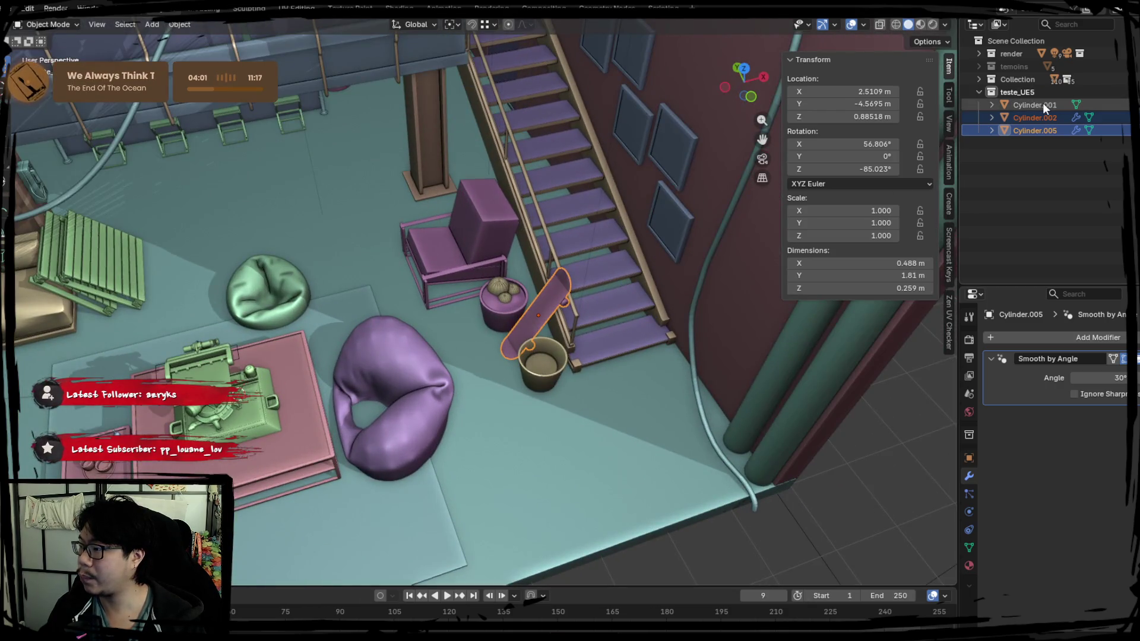
pyautogui.keyDown('shift'); pyautogui.click(1042, 104); pyautogui.keyUp('shift')
pyautogui.press('KP_Divide')
pyautogui.moveTo(464, 279); pyautogui.dragTo(450, 214, button='middle')
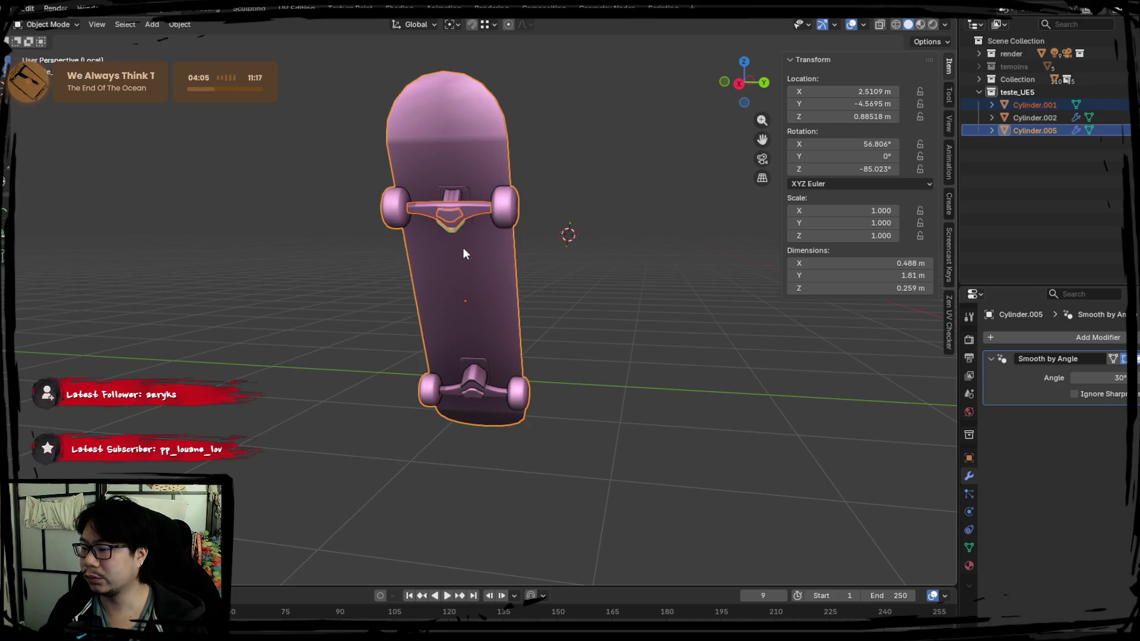
pyautogui.click(453, 226)
pyautogui.click(451, 216)
pyautogui.click(454, 217)
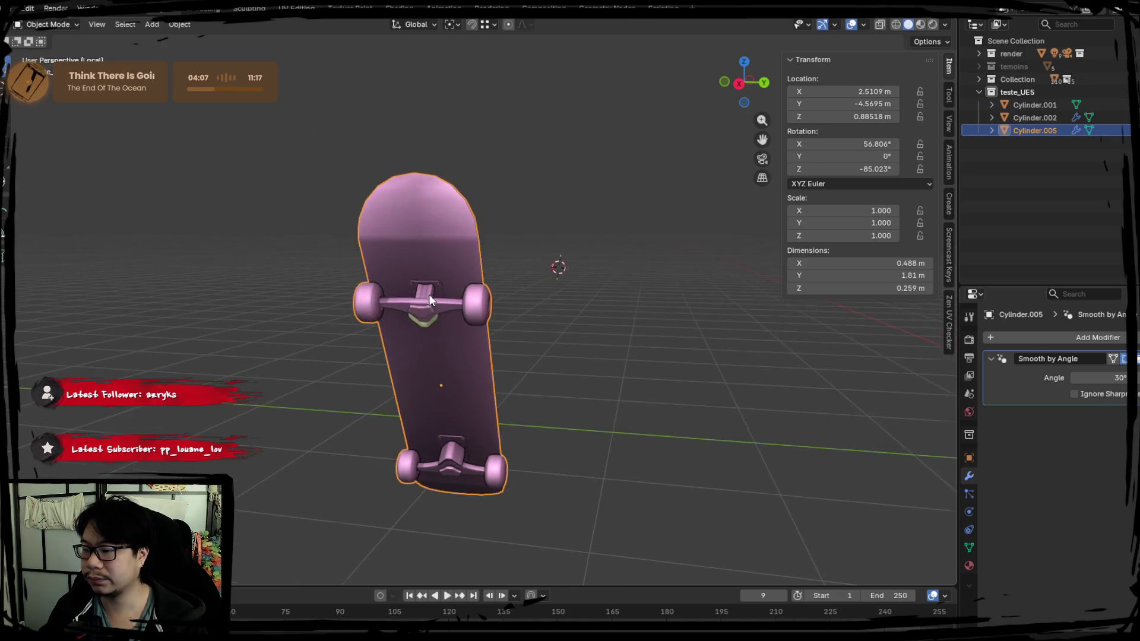
pyautogui.scroll(5, 423, 312)
# Step: Join the truck into the skateboard deck, cancelling an accidental move first
pyautogui.press('g')
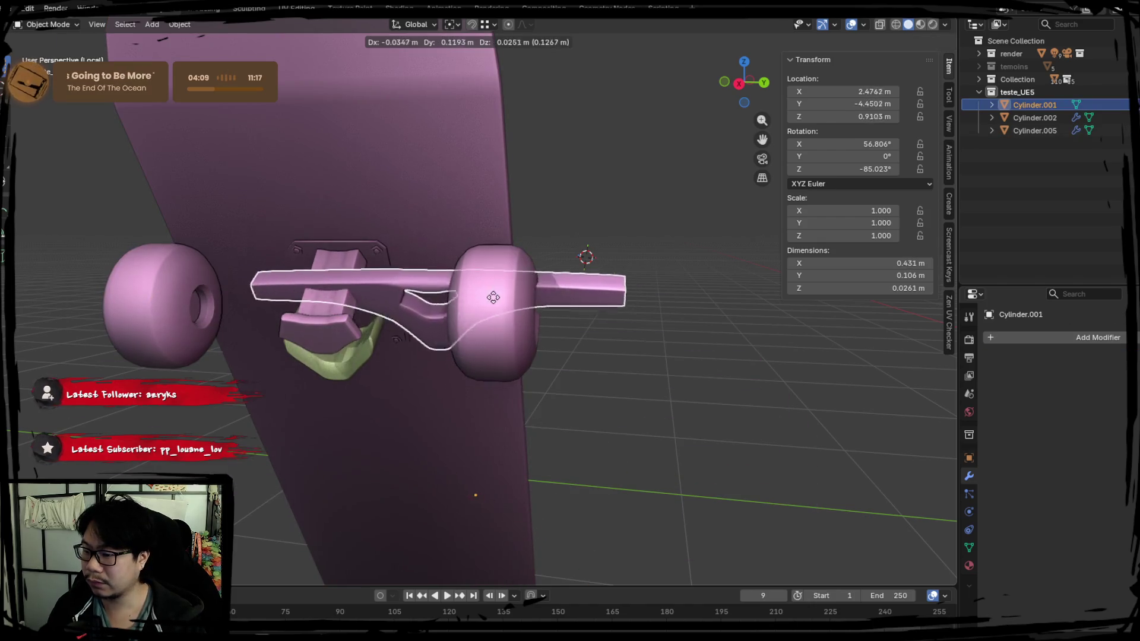
pyautogui.press('Escape')
pyautogui.keyDown('shift'); pyautogui.click(420, 228); pyautogui.keyUp('shift')
pyautogui.rightClick(412, 209)
pyautogui.click(341, 252)
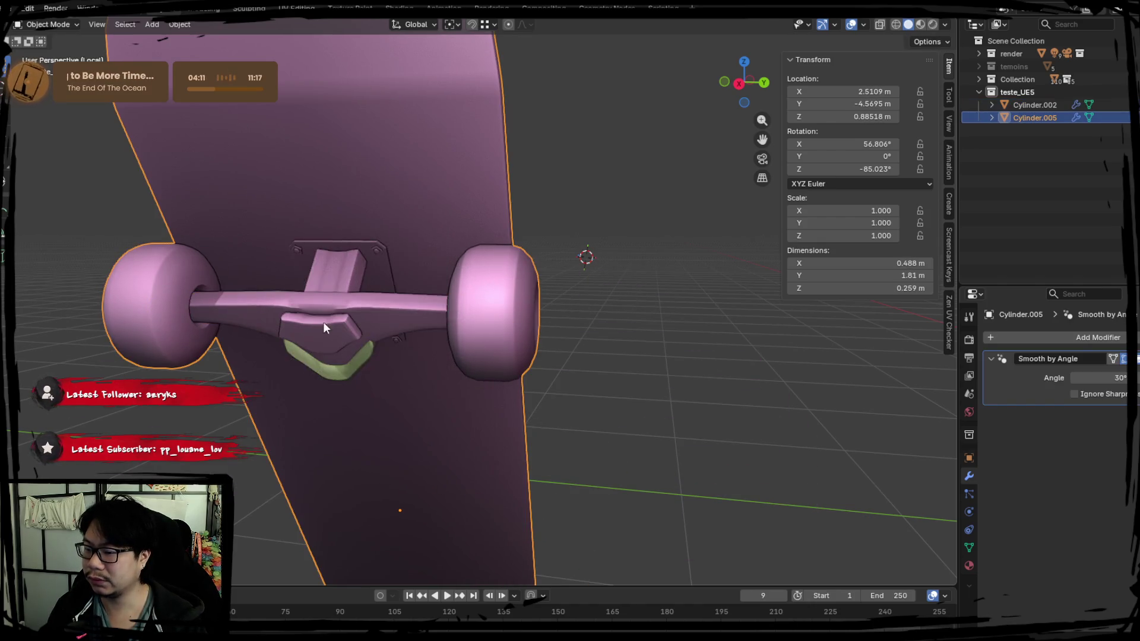
# Step: Join the riser into the deck and open the combined mesh in Edit Mode
pyautogui.click(329, 371)
pyautogui.keyDown('shift'); pyautogui.click(397, 255); pyautogui.keyUp('shift')
pyautogui.rightClick(397, 256)
pyautogui.click(397, 255)
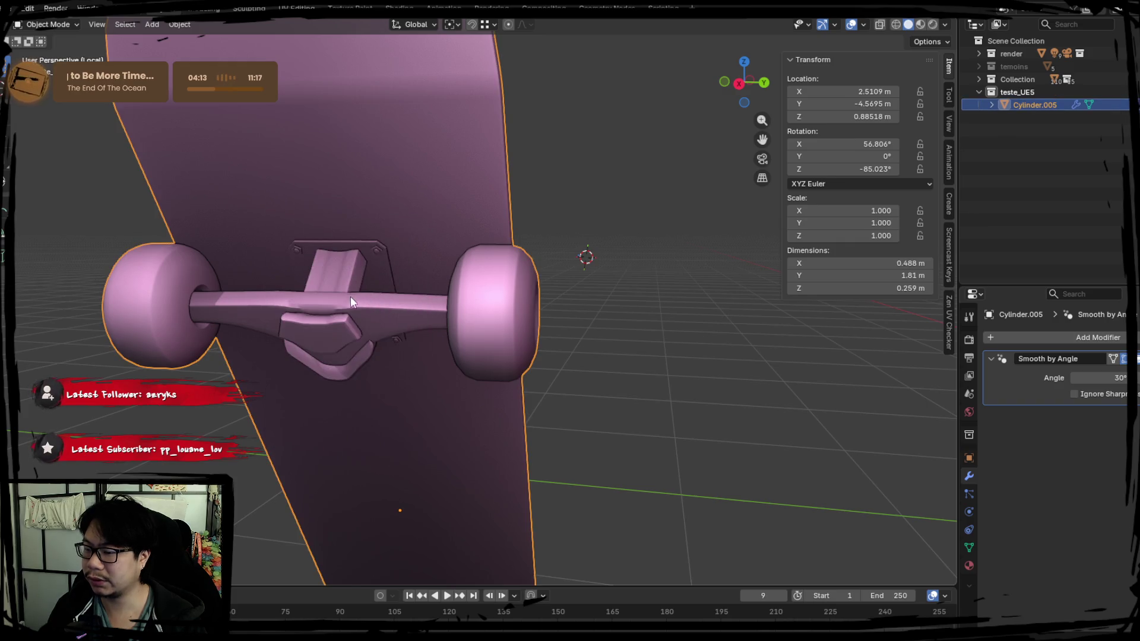
pyautogui.press('Tab')
pyautogui.hotkey('alt', 'a')
# Step: Separate the baseplate into its own object, isolate it, and enter Edit Mode
pyautogui.press('l')
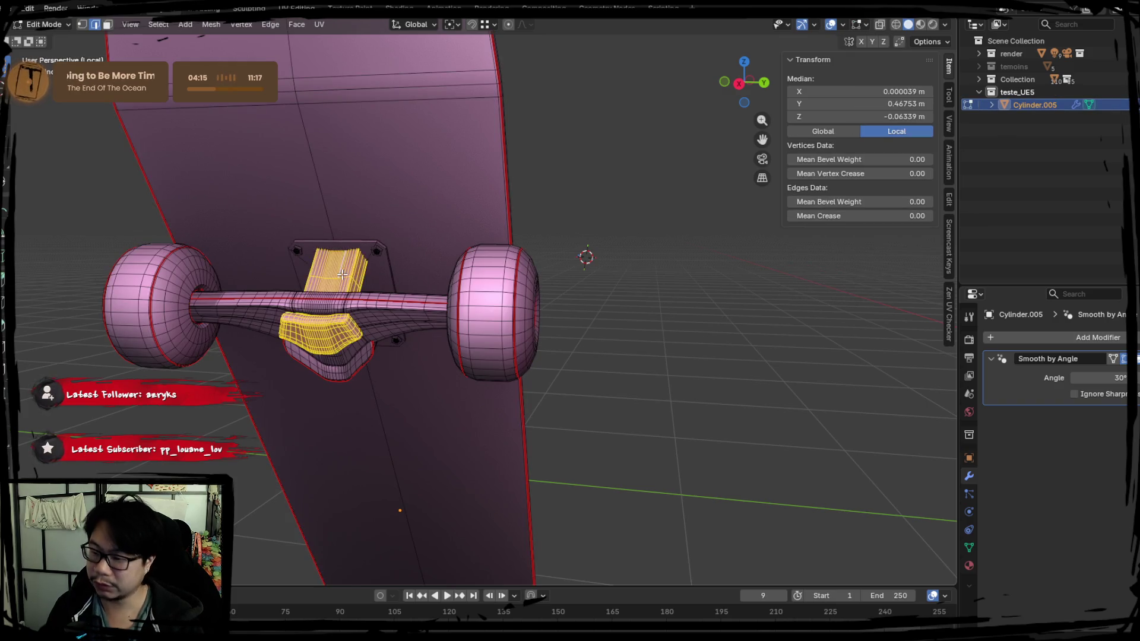
pyautogui.press('p')
pyautogui.click(342, 275)
pyautogui.press('Tab')
pyautogui.click(342, 275)
pyautogui.press('KP_Divide')
pyautogui.press('KP_Divide')
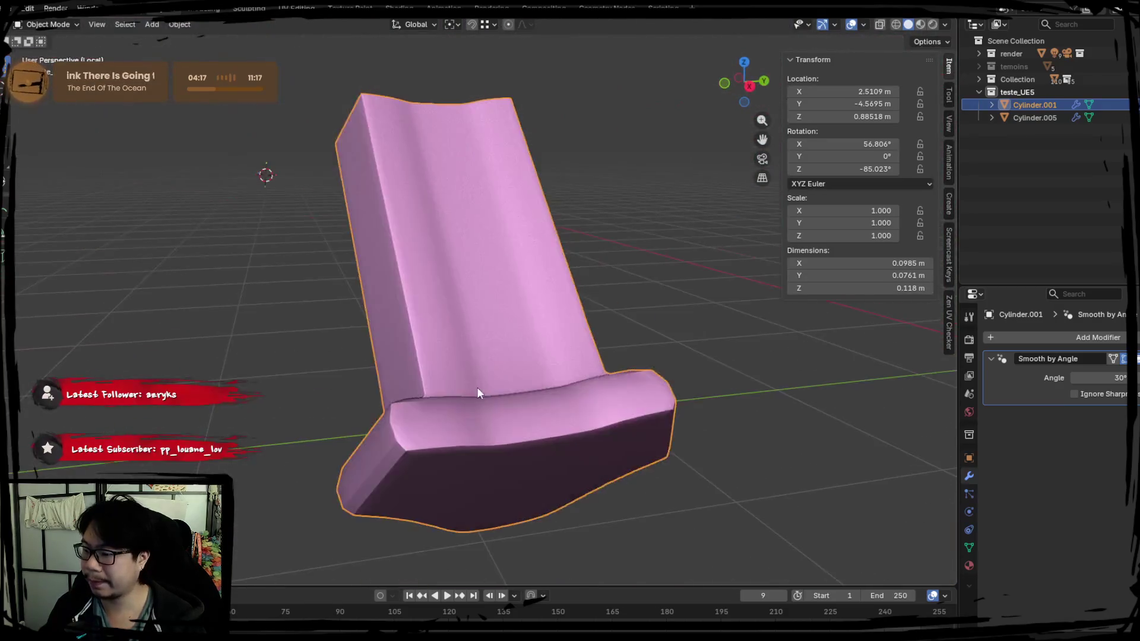
pyautogui.press('Tab')
# Step: Select the bevel edge loops and extend a shortest edge path along the baseplate's front
pyautogui.moveTo(477, 390)
pyautogui.mouseDown(button='middle')
pyautogui.moveTo(509, 292)
pyautogui.moveTo(636, 382)
pyautogui.moveTo(522, 333)
pyautogui.moveTo(626, 387)
pyautogui.moveTo(469, 345)
pyautogui.moveTo(394, 356)
pyautogui.moveTo(424, 368)
pyautogui.moveTo(399, 364)
pyautogui.moveTo(425, 359)
pyautogui.mouseUp(button='middle')
pyautogui.keyDown('alt'); pyautogui.click(505, 352); pyautogui.keyUp('alt')
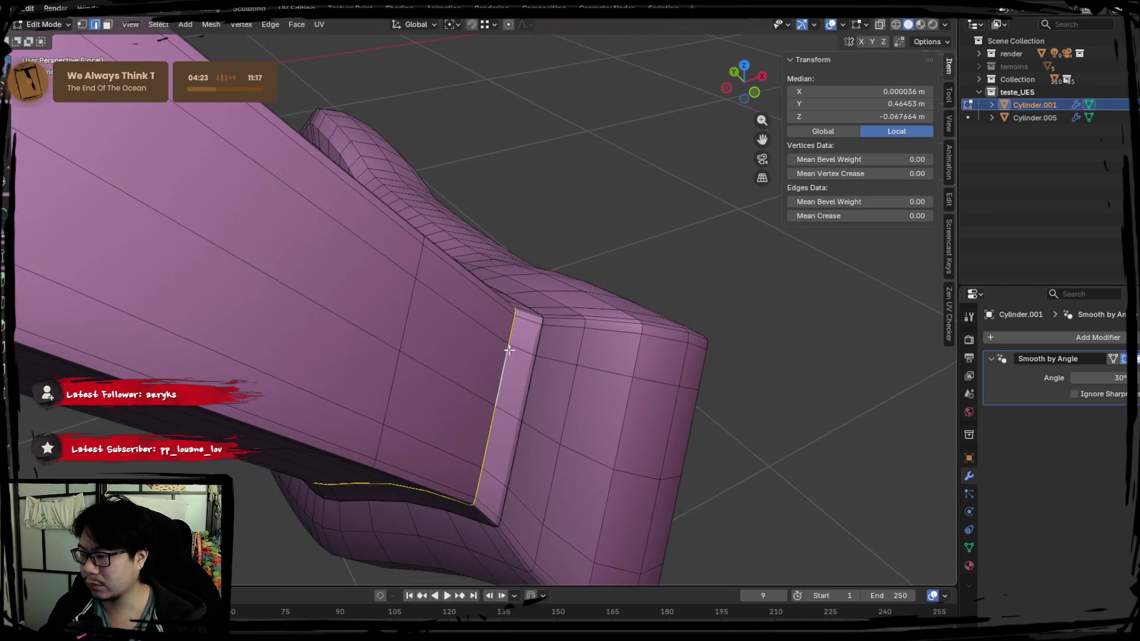
pyautogui.moveTo(511, 350)
pyautogui.mouseDown(button='middle')
pyautogui.moveTo(514, 391)
pyautogui.moveTo(492, 402)
pyautogui.moveTo(432, 389)
pyautogui.mouseUp(button='middle')
pyautogui.keyDown('alt'); pyautogui.click(514, 390); pyautogui.keyUp('alt')
pyautogui.keyDown('alt'); pyautogui.click(493, 404); pyautogui.keyUp('alt')
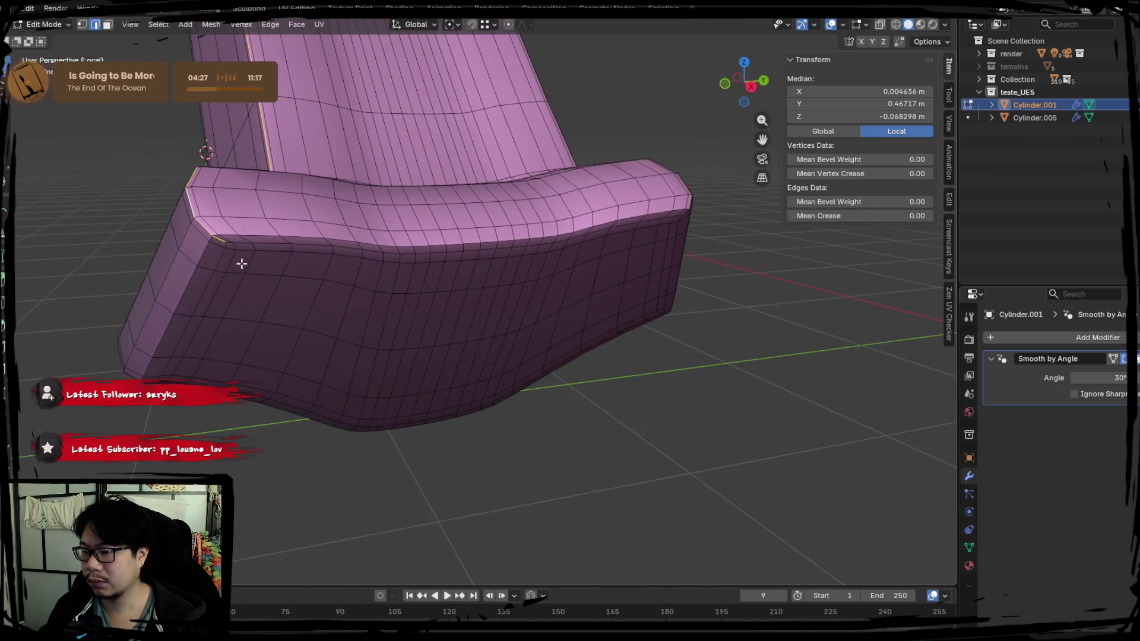
pyautogui.moveTo(241, 246); pyautogui.dragTo(244, 291, button='middle')
pyautogui.keyDown('ctrl'); pyautogui.click(258, 306); pyautogui.keyUp('ctrl')
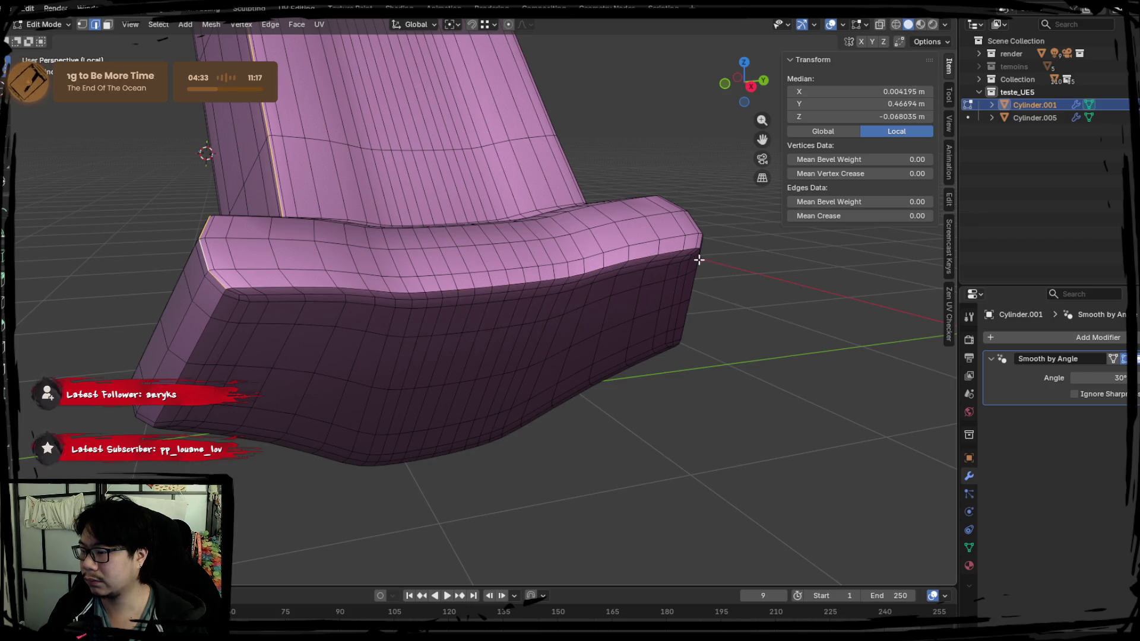
pyautogui.moveTo(689, 250); pyautogui.dragTo(493, 321, button='middle')
pyautogui.scroll(3, 482, 327)
pyautogui.keyDown('ctrl'); pyautogui.click(482, 327); pyautogui.keyUp('ctrl')
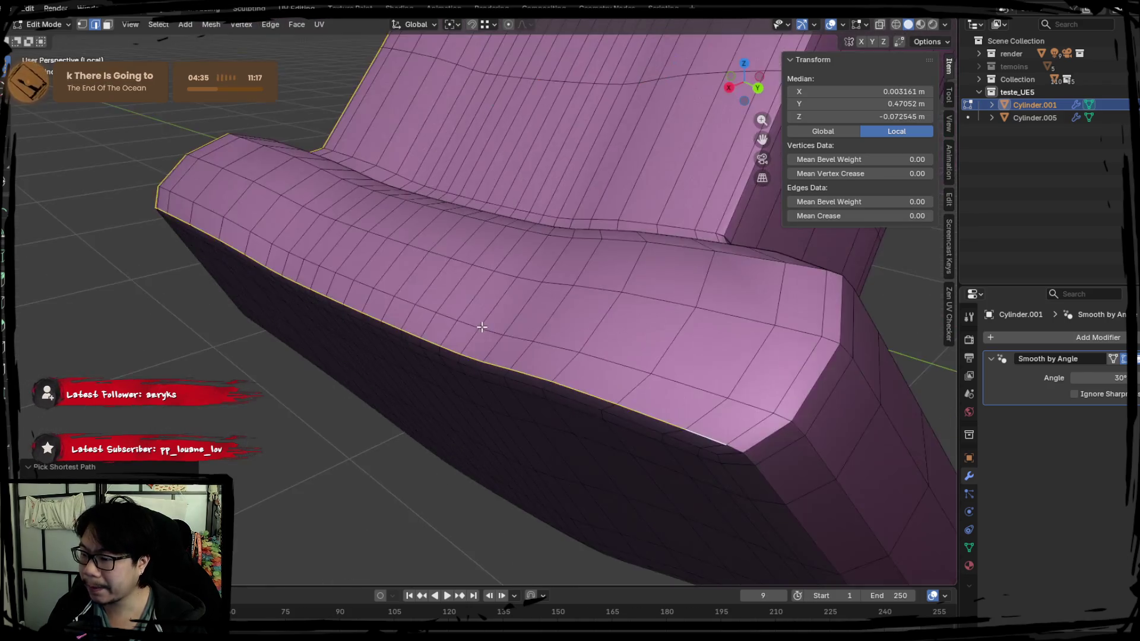
pyautogui.keyDown('ctrl'); pyautogui.click(736, 448); pyautogui.keyUp('ctrl')
pyautogui.moveTo(735, 448)
pyautogui.mouseDown(button='middle')
pyautogui.moveTo(748, 427)
pyautogui.moveTo(653, 386)
pyautogui.mouseUp(button='middle')
pyautogui.scroll(4, 597, 354)
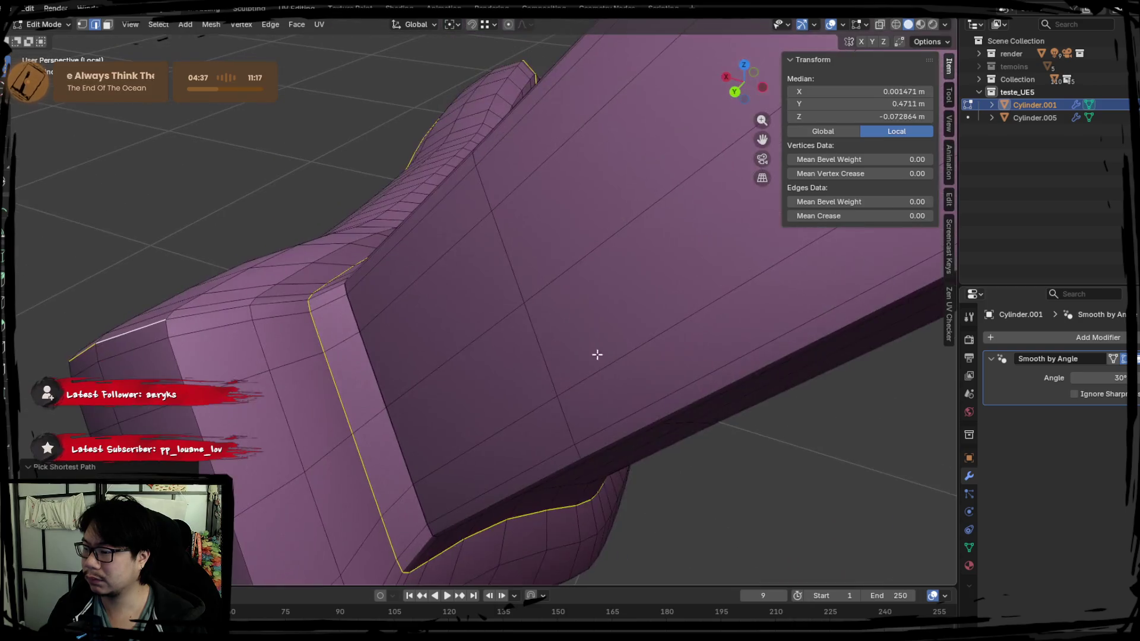
pyautogui.moveTo(273, 330); pyautogui.dragTo(289, 405, button='middle')
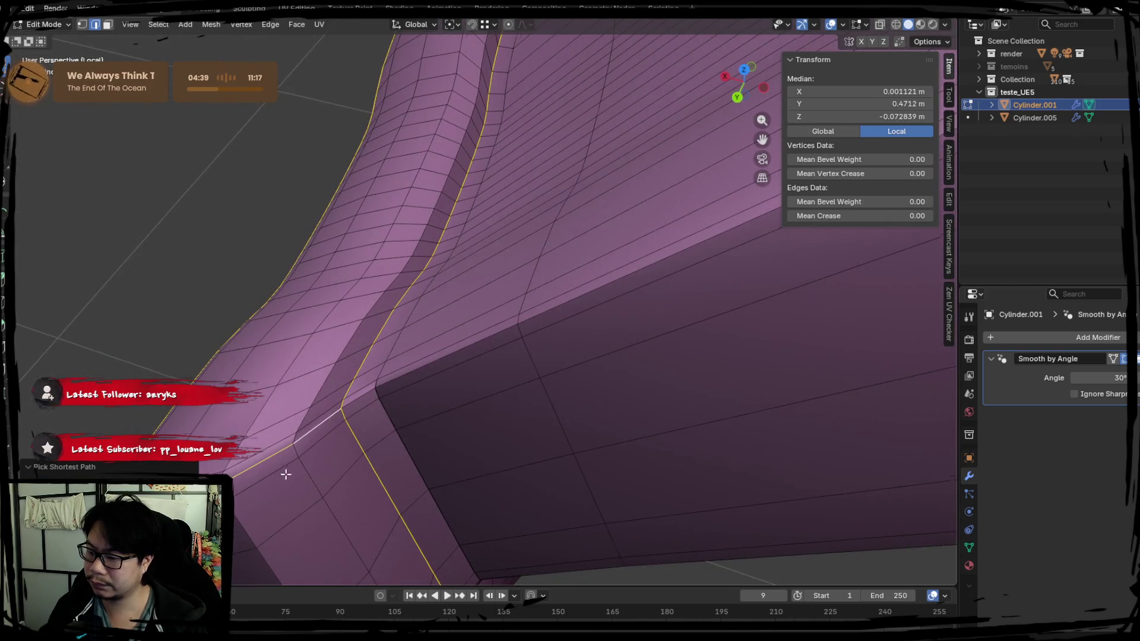
pyautogui.moveTo(285, 474)
pyautogui.mouseDown(button='middle')
pyautogui.moveTo(595, 437)
pyautogui.moveTo(542, 283)
pyautogui.moveTo(514, 274)
pyautogui.mouseUp(button='middle')
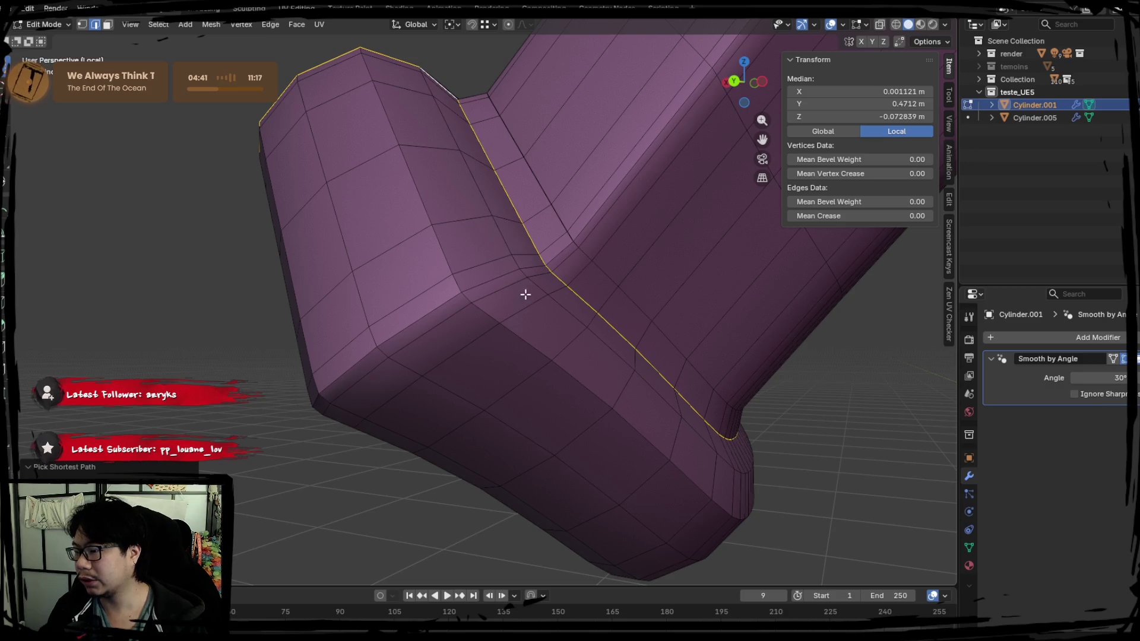
# Step: Extend the edge path around the block's top, front, and bottom corner edges
pyautogui.click(534, 272)
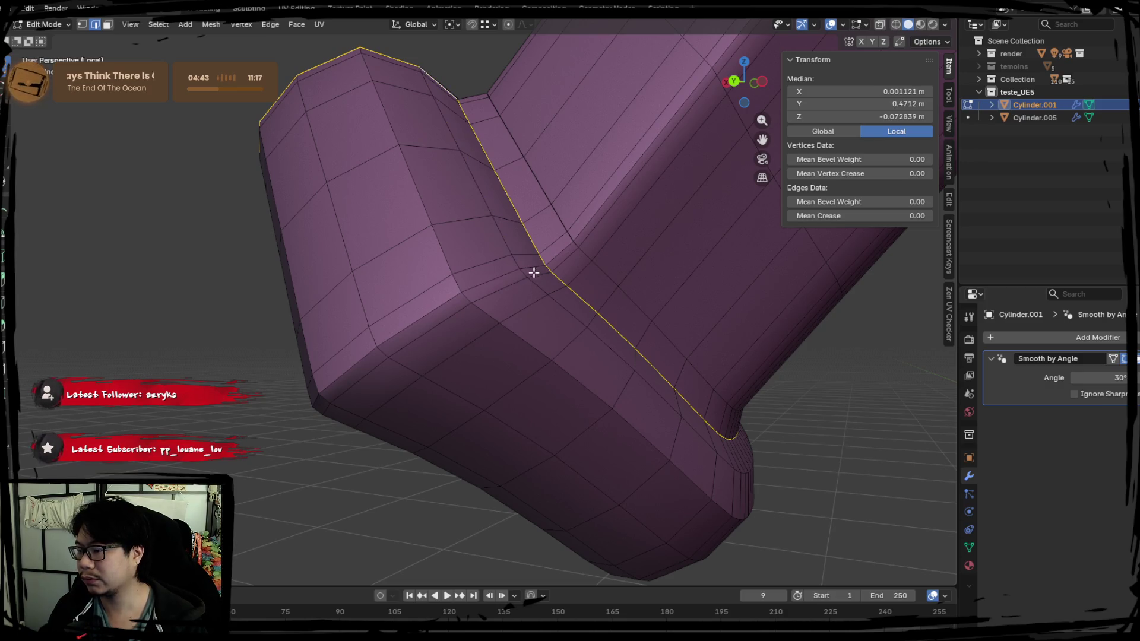
pyautogui.moveTo(346, 376); pyautogui.dragTo(522, 257, button='middle')
pyautogui.keyDown('ctrl'); pyautogui.click(509, 268); pyautogui.keyUp('ctrl')
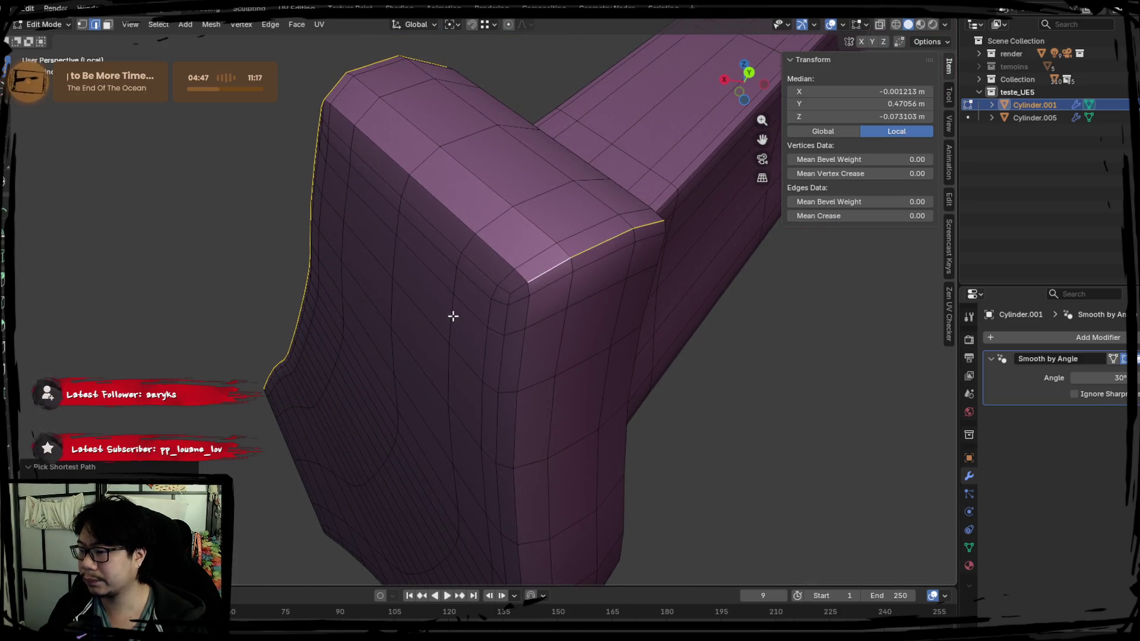
pyautogui.moveTo(453, 316)
pyautogui.mouseDown(button='middle')
pyautogui.moveTo(535, 185)
pyautogui.moveTo(555, 213)
pyautogui.moveTo(471, 203)
pyautogui.moveTo(522, 156)
pyautogui.mouseUp(button='middle')
pyautogui.keyDown('ctrl'); pyautogui.click(535, 187); pyautogui.keyUp('ctrl')
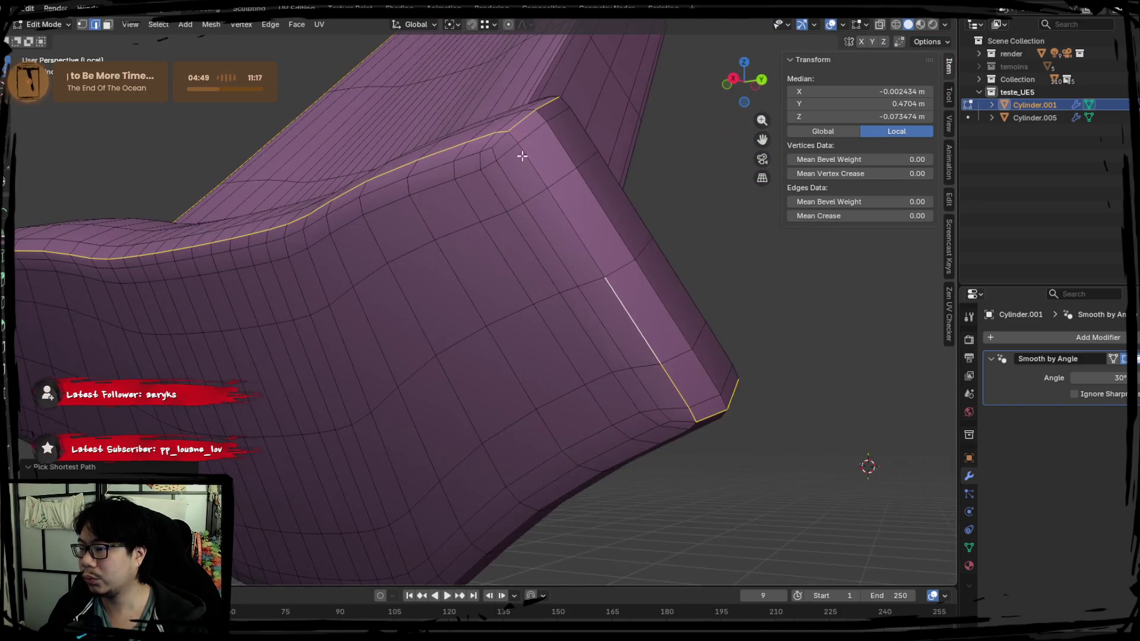
pyautogui.keyDown('ctrl'); pyautogui.click(521, 153); pyautogui.keyUp('ctrl')
pyautogui.keyDown('ctrl'); pyautogui.click(512, 142); pyautogui.keyUp('ctrl')
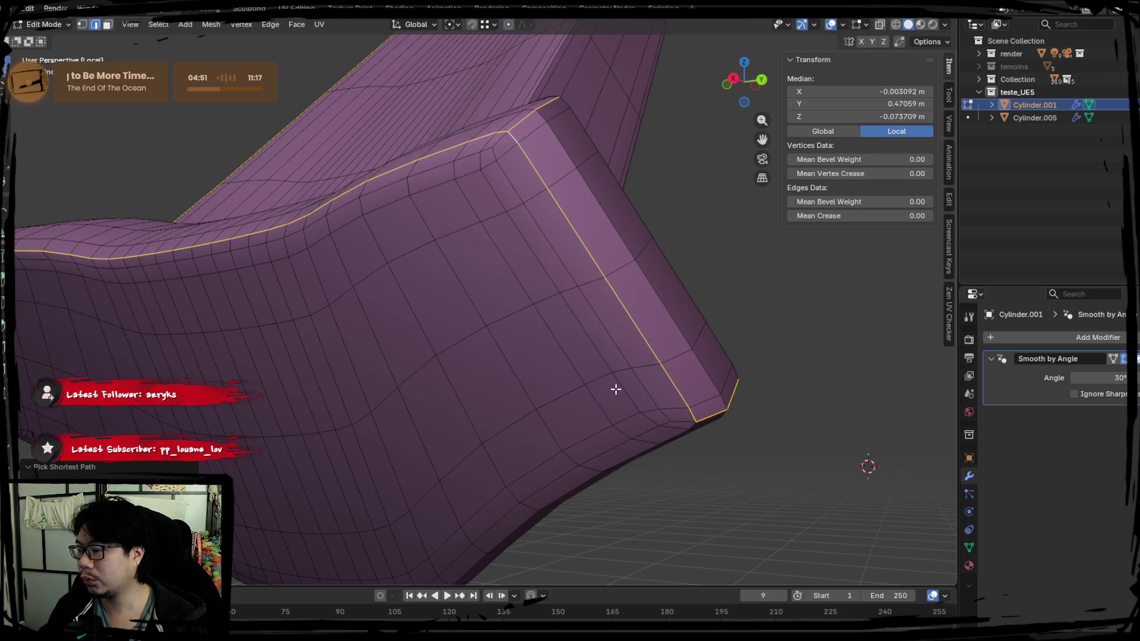
pyautogui.moveTo(616, 389); pyautogui.dragTo(530, 311, button='middle')
pyautogui.keyDown('ctrl'); pyautogui.click(522, 445); pyautogui.keyUp('ctrl')
pyautogui.moveTo(522, 446); pyautogui.dragTo(471, 268, button='middle')
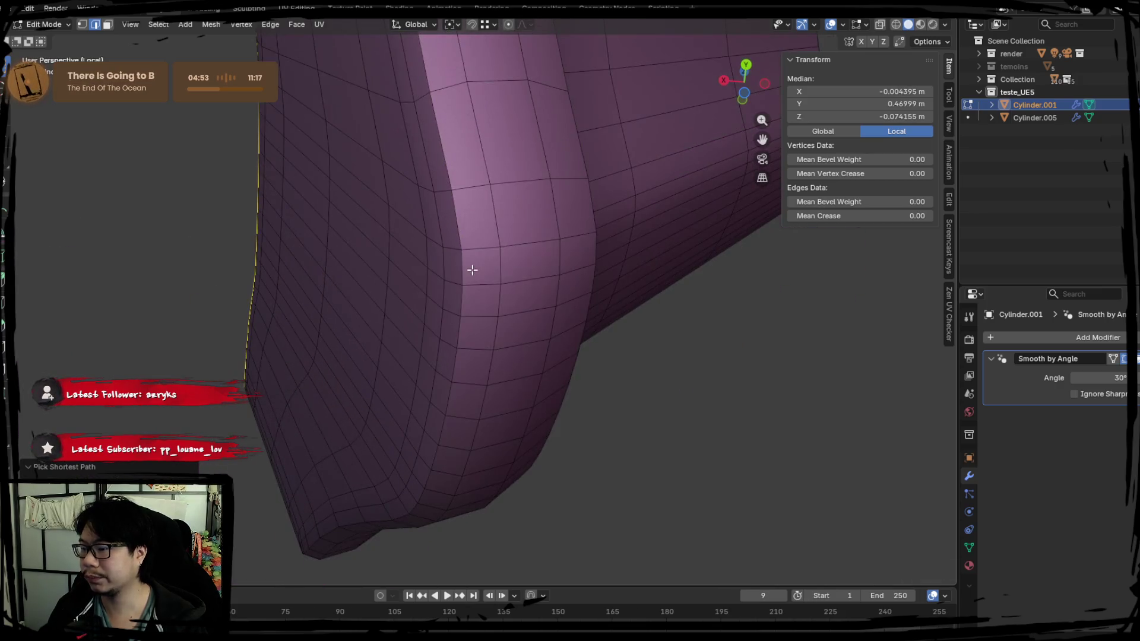
pyautogui.keyDown('ctrl'); pyautogui.click(462, 279); pyautogui.keyUp('ctrl')
pyautogui.keyDown('ctrl'); pyautogui.click(371, 509); pyautogui.keyUp('ctrl')
pyautogui.moveTo(369, 509)
pyautogui.mouseDown(button='middle')
pyautogui.moveTo(522, 343)
pyautogui.moveTo(275, 293)
pyautogui.moveTo(444, 405)
pyautogui.moveTo(540, 285)
pyautogui.moveTo(575, 308)
pyautogui.moveTo(373, 389)
pyautogui.moveTo(466, 313)
pyautogui.moveTo(574, 442)
pyautogui.moveTo(594, 380)
pyautogui.mouseUp(button='middle')
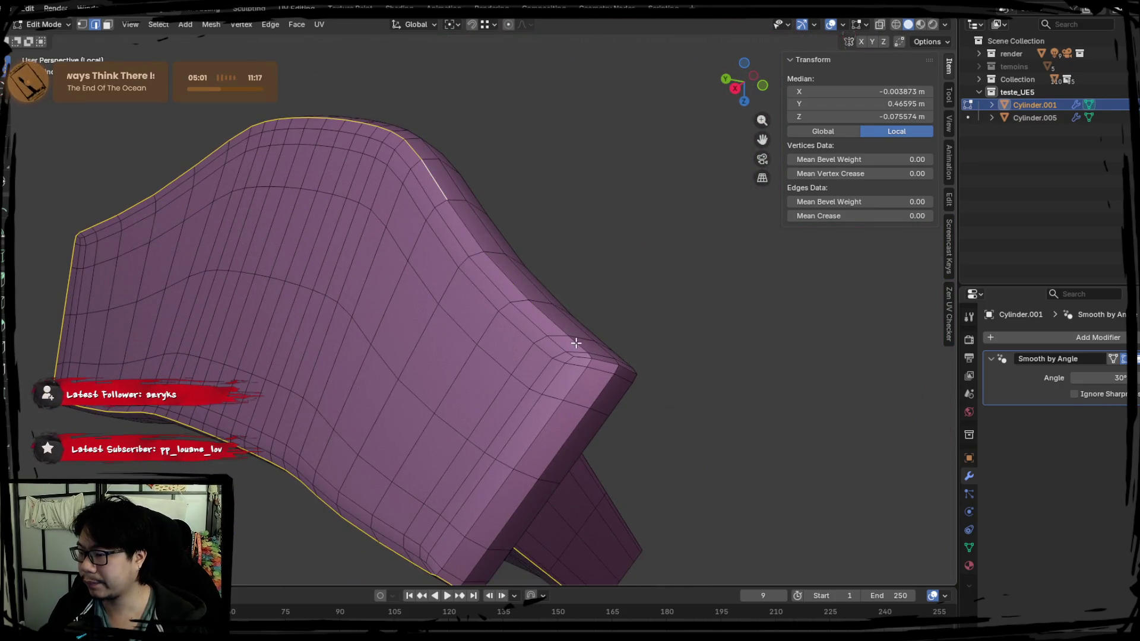
pyautogui.keyDown('ctrl'); pyautogui.click(578, 355); pyautogui.keyUp('ctrl')
pyautogui.moveTo(598, 422); pyautogui.dragTo(455, 515, button='middle')
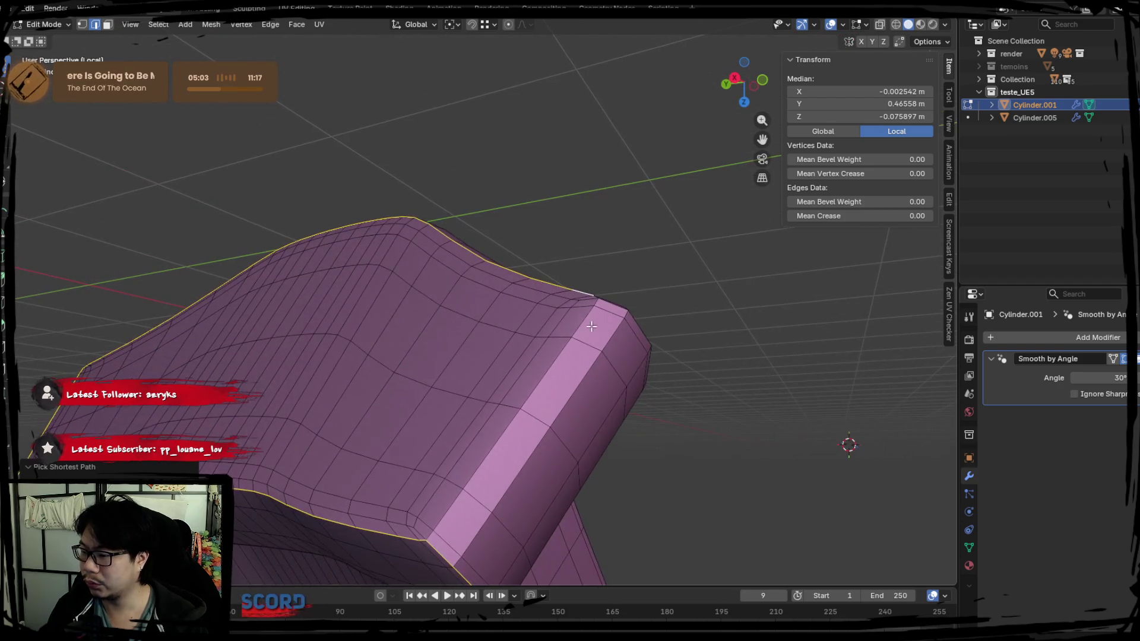
pyautogui.keyDown('ctrl'); pyautogui.click(451, 517); pyautogui.keyUp('ctrl')
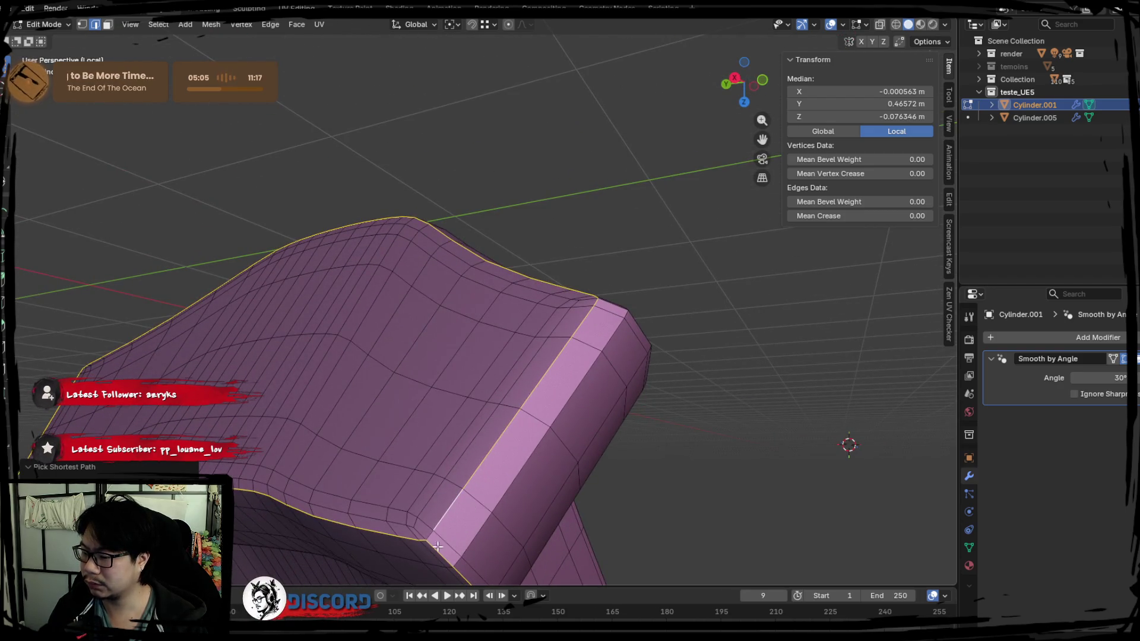
# Step: Select the corner edge loops around the end cap's rim
pyautogui.moveTo(430, 539); pyautogui.dragTo(492, 487, button='middle')
pyautogui.moveTo(551, 353)
pyautogui.mouseDown(button='middle')
pyautogui.moveTo(577, 377)
pyautogui.moveTo(517, 354)
pyautogui.mouseUp(button='middle')
pyautogui.keyDown('ctrl'); pyautogui.click(517, 354); pyautogui.keyUp('ctrl')
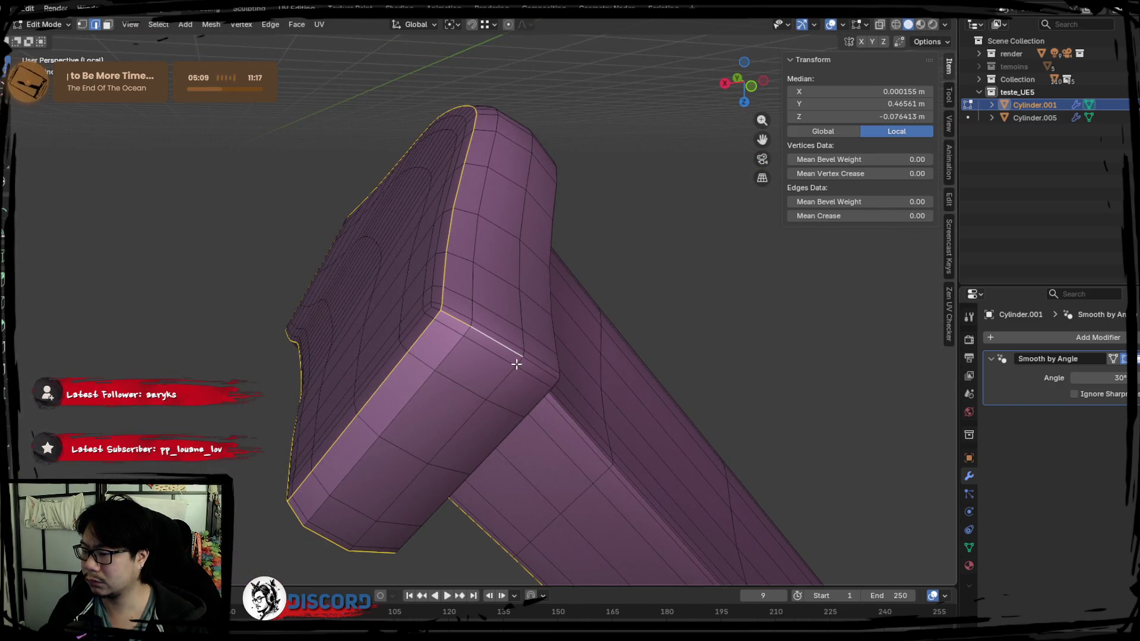
pyautogui.keyDown('ctrl'); pyautogui.click(444, 318); pyautogui.keyUp('ctrl')
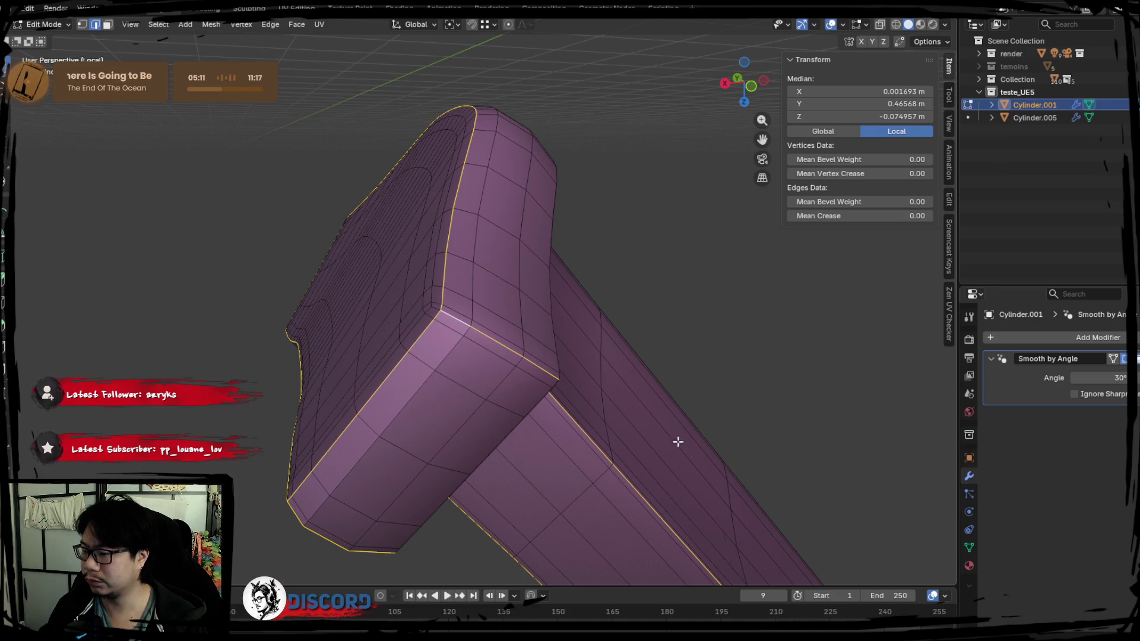
pyautogui.moveTo(678, 442)
pyautogui.mouseDown(button='middle')
pyautogui.moveTo(364, 303)
pyautogui.moveTo(554, 391)
pyautogui.moveTo(397, 297)
pyautogui.moveTo(699, 381)
pyautogui.moveTo(694, 448)
pyautogui.moveTo(832, 333)
pyautogui.moveTo(644, 402)
pyautogui.moveTo(681, 394)
pyautogui.mouseUp(button='middle')
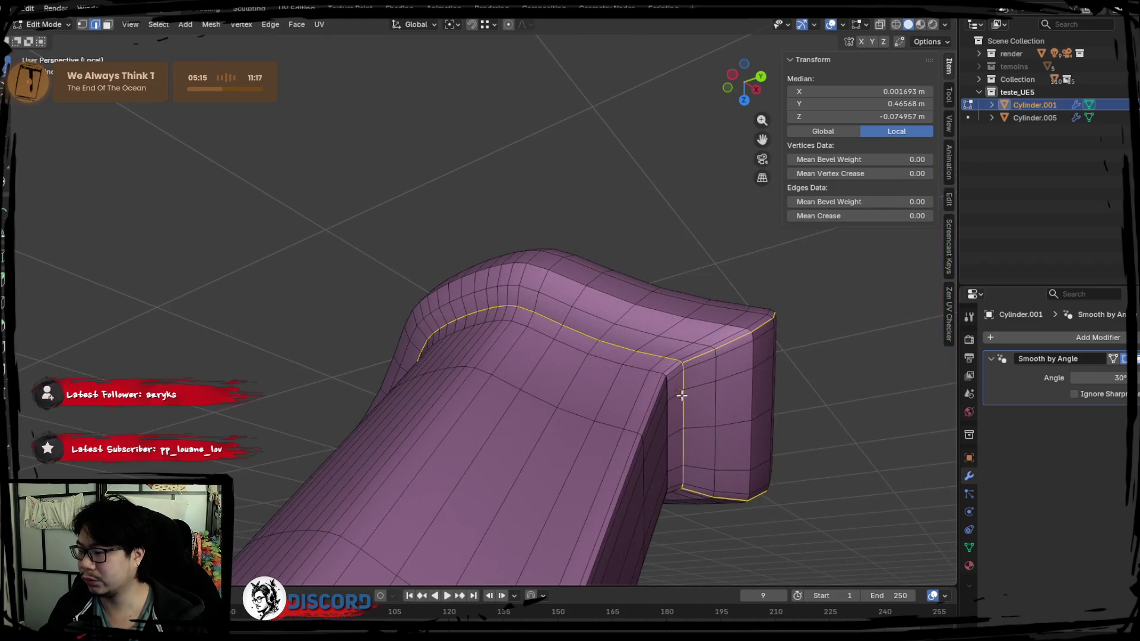
pyautogui.moveTo(602, 503)
pyautogui.mouseDown(button='middle')
pyautogui.moveTo(680, 387)
pyautogui.moveTo(774, 310)
pyautogui.moveTo(564, 328)
pyautogui.moveTo(598, 262)
pyautogui.moveTo(614, 280)
pyautogui.moveTo(551, 382)
pyautogui.moveTo(407, 348)
pyautogui.moveTo(491, 402)
pyautogui.mouseUp(button='middle')
pyautogui.keyDown('alt'); pyautogui.click(564, 306); pyautogui.keyUp('alt')
pyautogui.keyDown('ctrl'); pyautogui.click(491, 402); pyautogui.keyUp('ctrl')
# Step: Refine the rim edge selection, extending the path across the cap top
pyautogui.rightClick(540, 372)
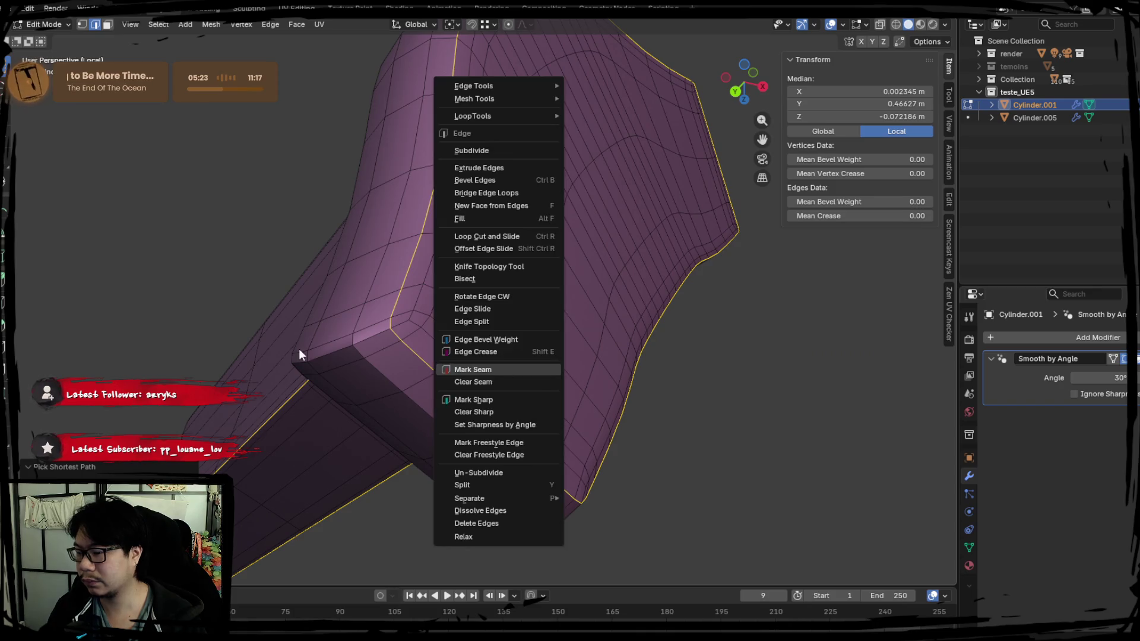
pyautogui.click(465, 382)
pyautogui.keyDown('alt'); pyautogui.click(430, 364); pyautogui.keyUp('alt')
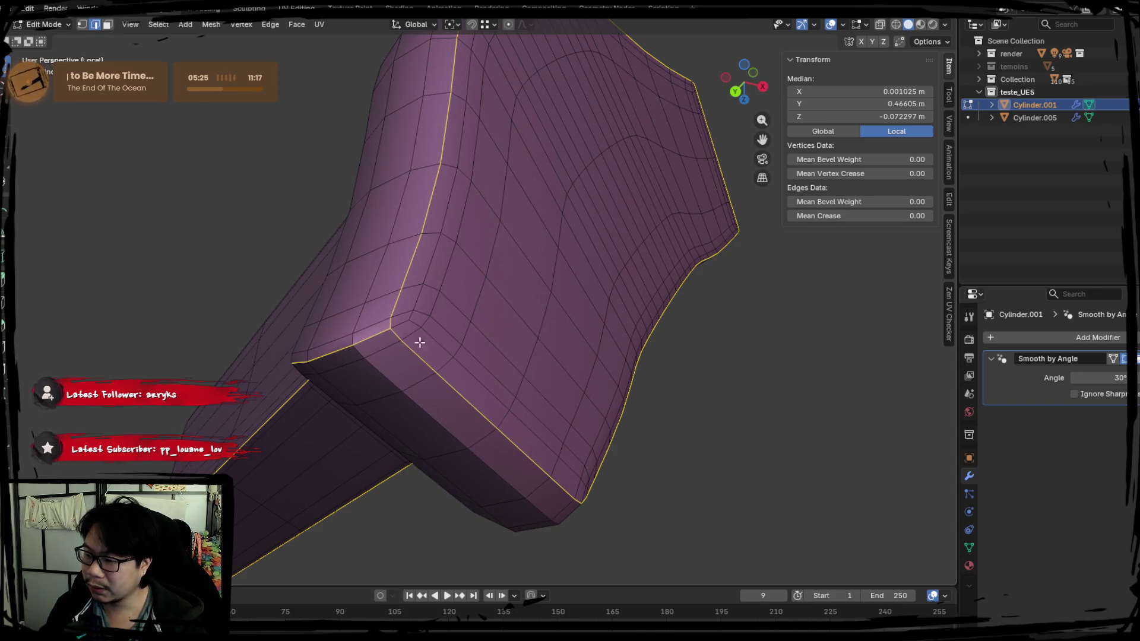
pyautogui.moveTo(419, 342)
pyautogui.mouseDown(button='middle')
pyautogui.moveTo(542, 426)
pyautogui.moveTo(440, 445)
pyautogui.moveTo(433, 346)
pyautogui.moveTo(459, 403)
pyautogui.moveTo(405, 307)
pyautogui.moveTo(409, 380)
pyautogui.moveTo(455, 327)
pyautogui.moveTo(394, 348)
pyautogui.moveTo(381, 454)
pyautogui.mouseUp(button='middle')
pyautogui.keyDown('ctrl'); pyautogui.click(407, 308); pyautogui.keyUp('ctrl')
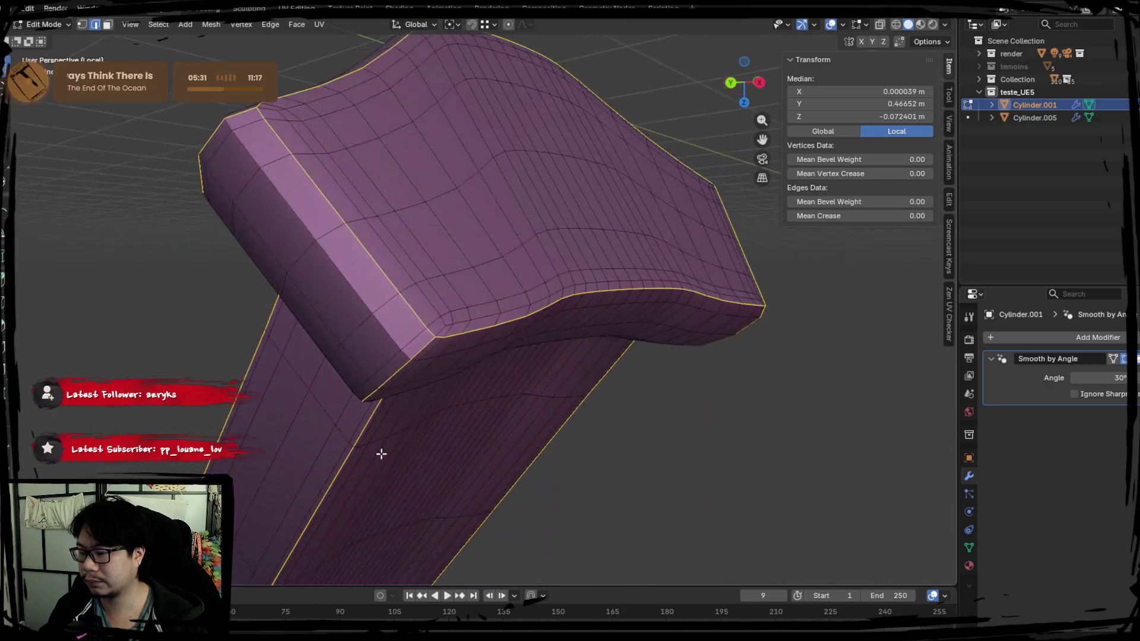
# Step: Mark the rim loops as seams, select all, and unwrap the part in UV Editing
pyautogui.rightClick(448, 380)
pyautogui.click(448, 380)
pyautogui.press('a')
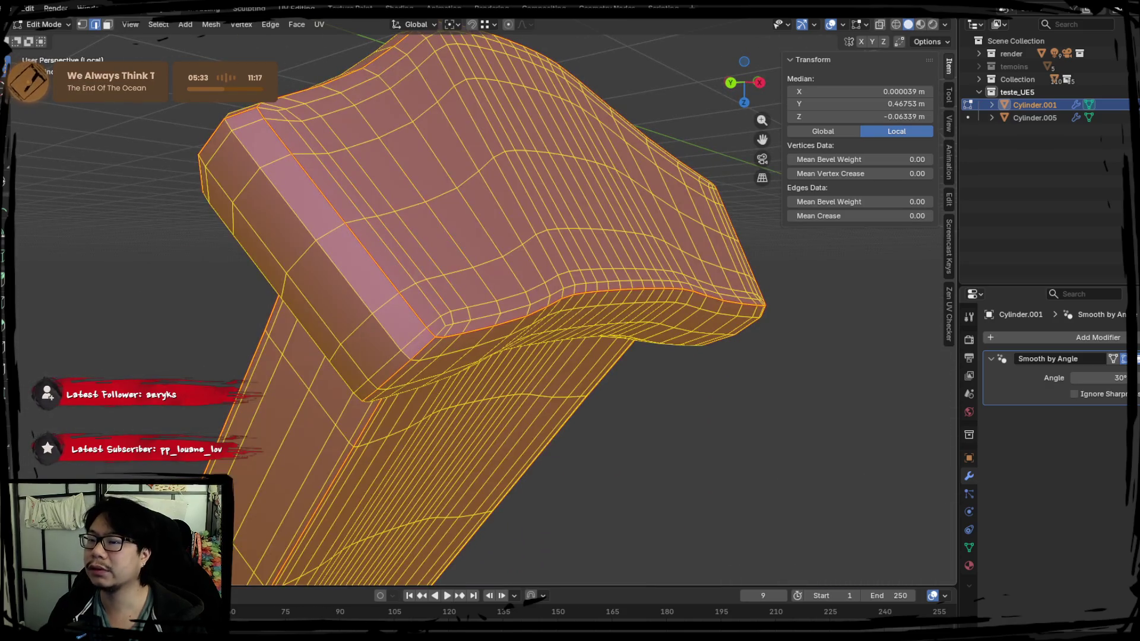
pyautogui.click(296, 8)
pyautogui.rightClick(244, 253)
pyautogui.click(244, 253)
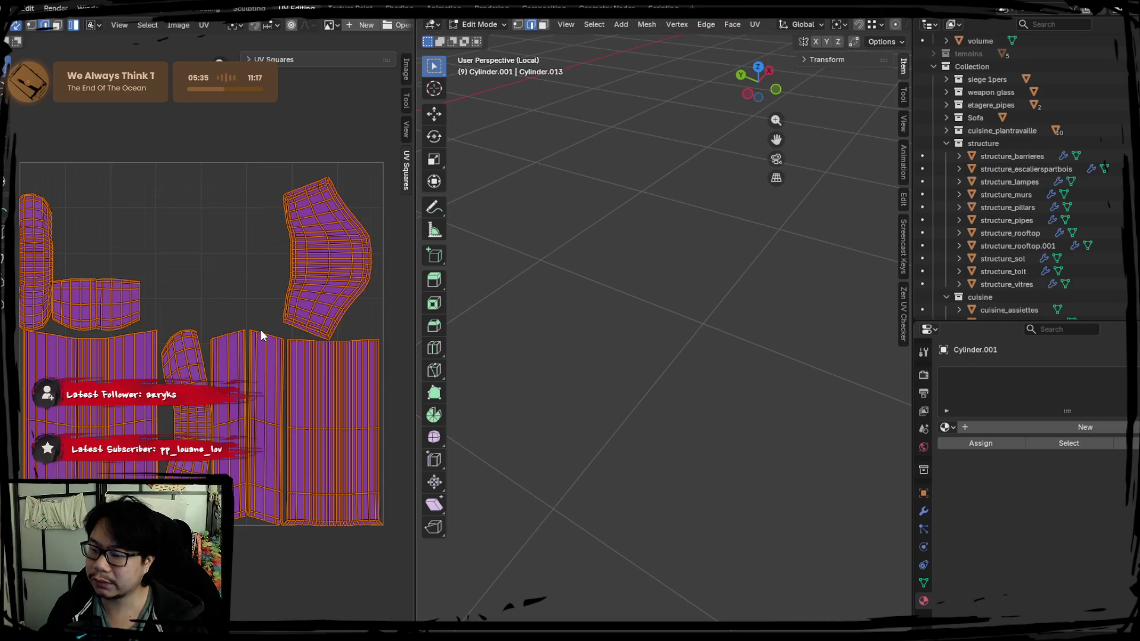
# Step: Return to Layout and isolate the baseplate together with the Cylinder.005 skateboard
pyautogui.click(170, 10)
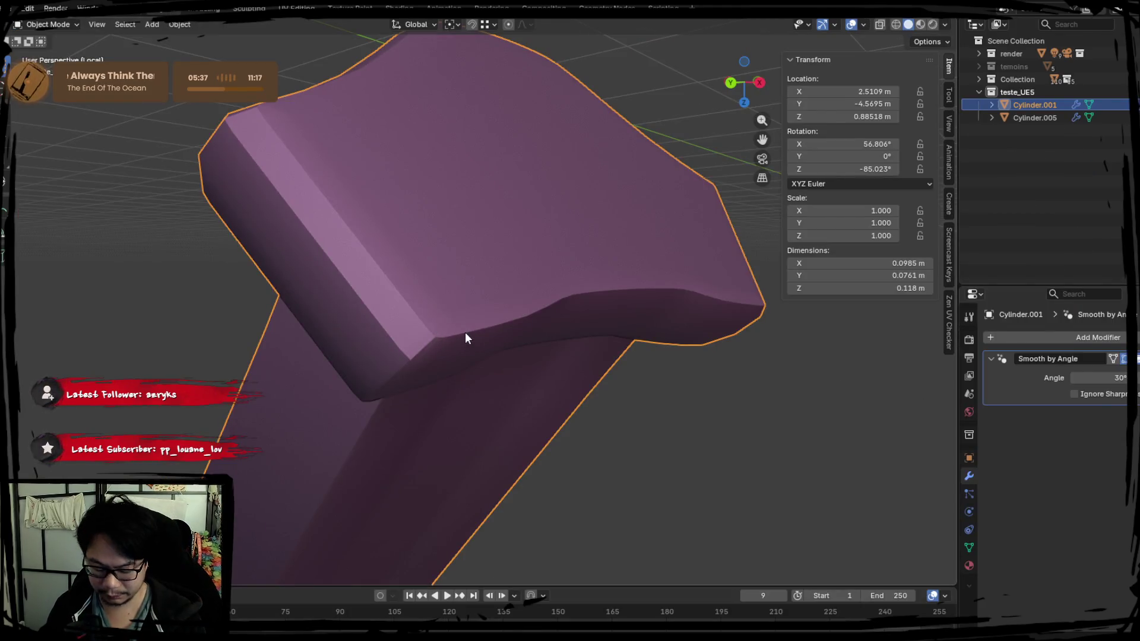
pyautogui.press('KP_Divide')
pyautogui.keyDown('shift'); pyautogui.click(520, 329); pyautogui.keyUp('shift')
pyautogui.press('KP_Divide')
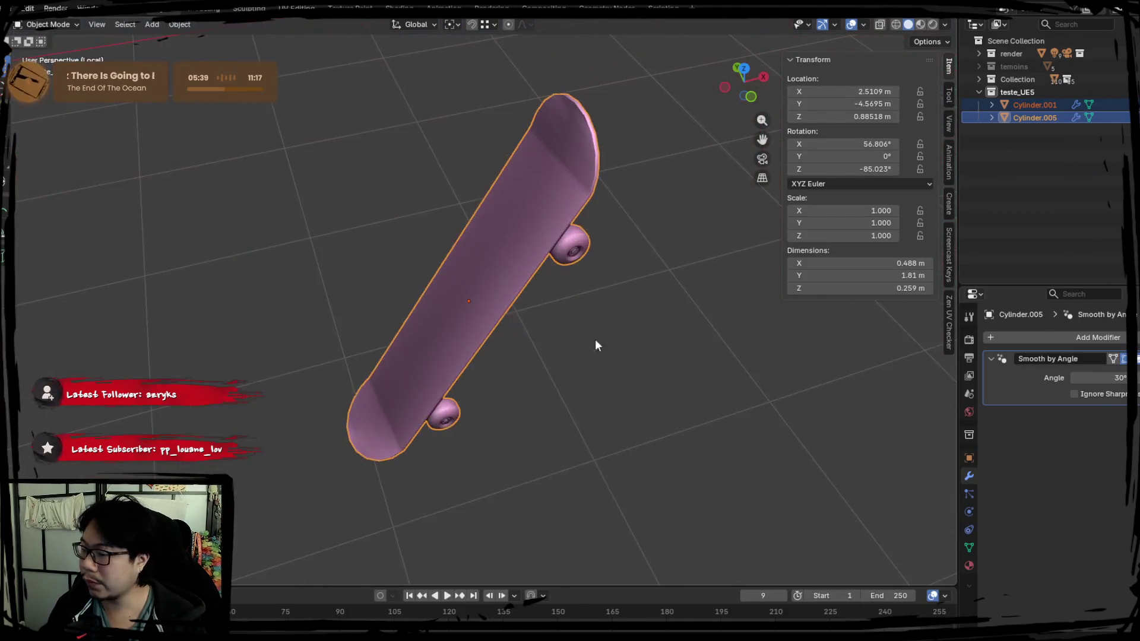
# Step: Join the truck part into the skateboard object
pyautogui.moveTo(595, 340)
pyautogui.mouseDown(button='middle')
pyautogui.moveTo(375, 280)
pyautogui.moveTo(333, 306)
pyautogui.moveTo(573, 326)
pyautogui.moveTo(501, 397)
pyautogui.moveTo(692, 433)
pyautogui.moveTo(537, 383)
pyautogui.mouseUp(button='middle')
pyautogui.rightClick(382, 270)
pyautogui.click(382, 270)
pyautogui.scroll(5, 333, 305)
# Step: In Edit Mode, select the baseplate face and its linked geometry, keeping only the plate
pyautogui.press('Tab')
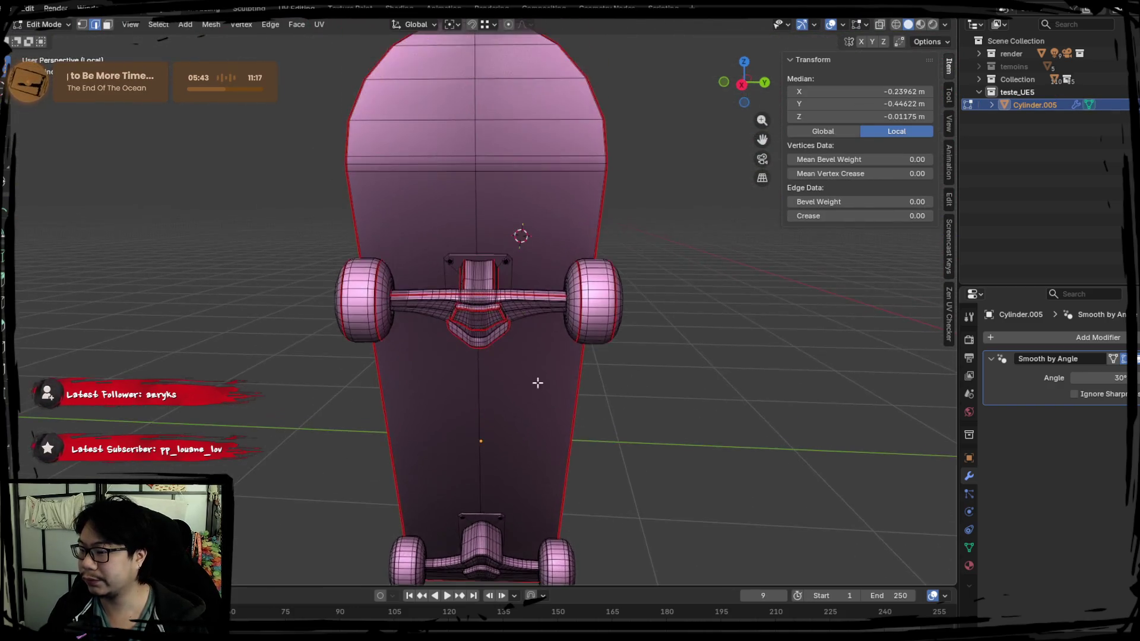
pyautogui.scroll(5, 537, 383)
pyautogui.scroll(-1, 563, 247)
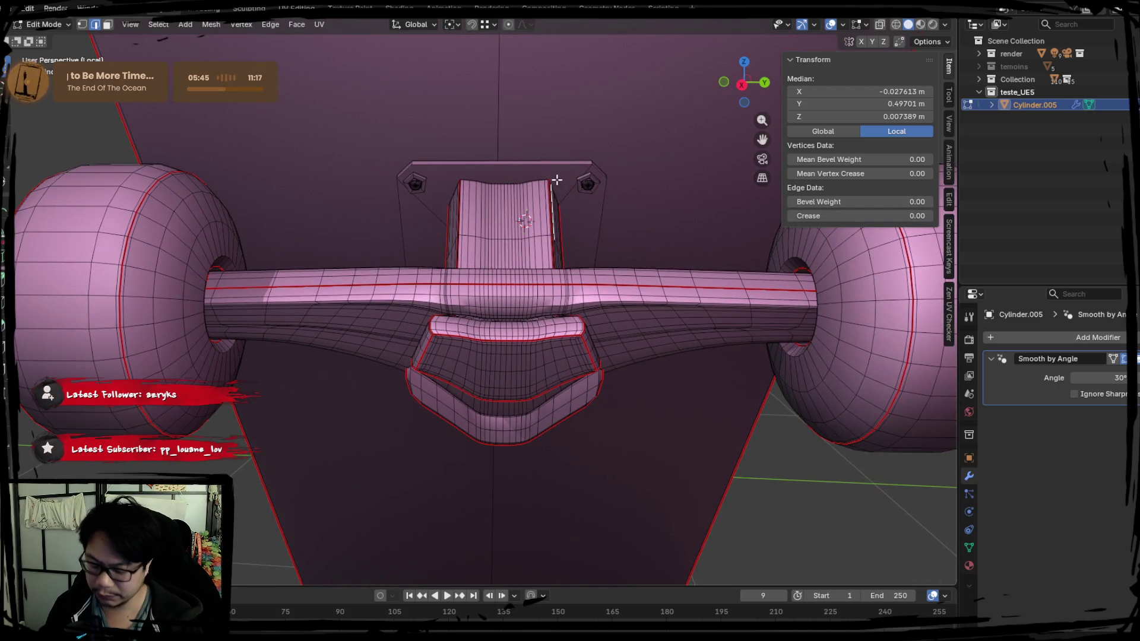
pyautogui.keyDown('shift'); pyautogui.click(580, 166); pyautogui.keyUp('shift')
pyautogui.moveTo(579, 166)
pyautogui.mouseDown(button='middle')
pyautogui.moveTo(564, 318)
pyautogui.moveTo(377, 208)
pyautogui.moveTo(466, 293)
pyautogui.mouseUp(button='middle')
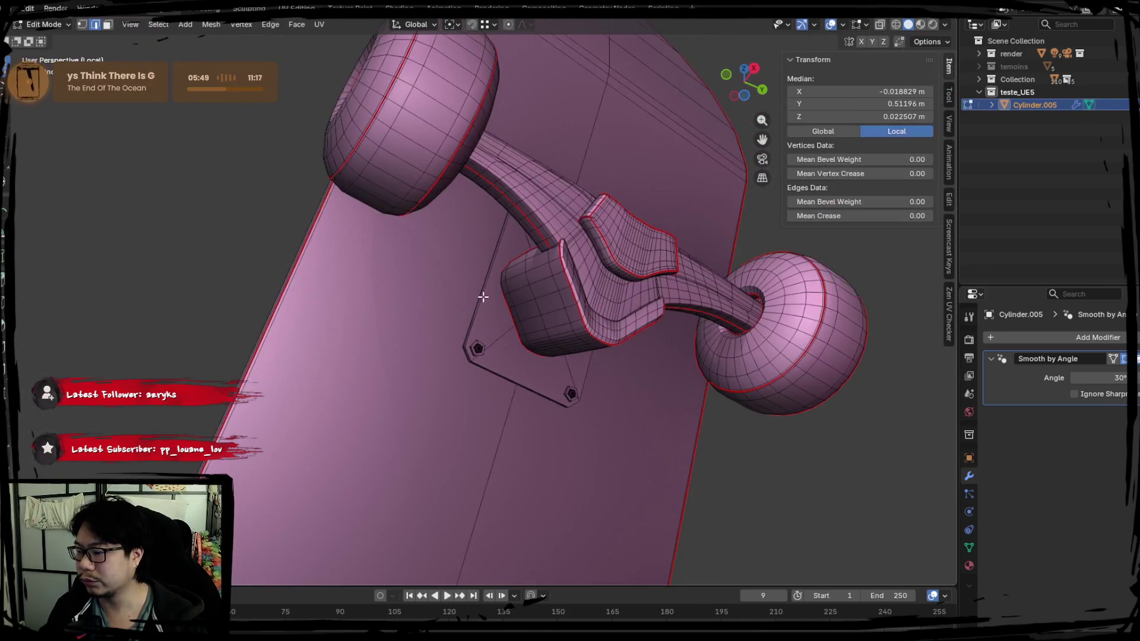
pyautogui.click(482, 297)
pyautogui.keyDown('alt'); pyautogui.click(482, 297); pyautogui.keyUp('alt')
pyautogui.scroll(1, 538, 321)
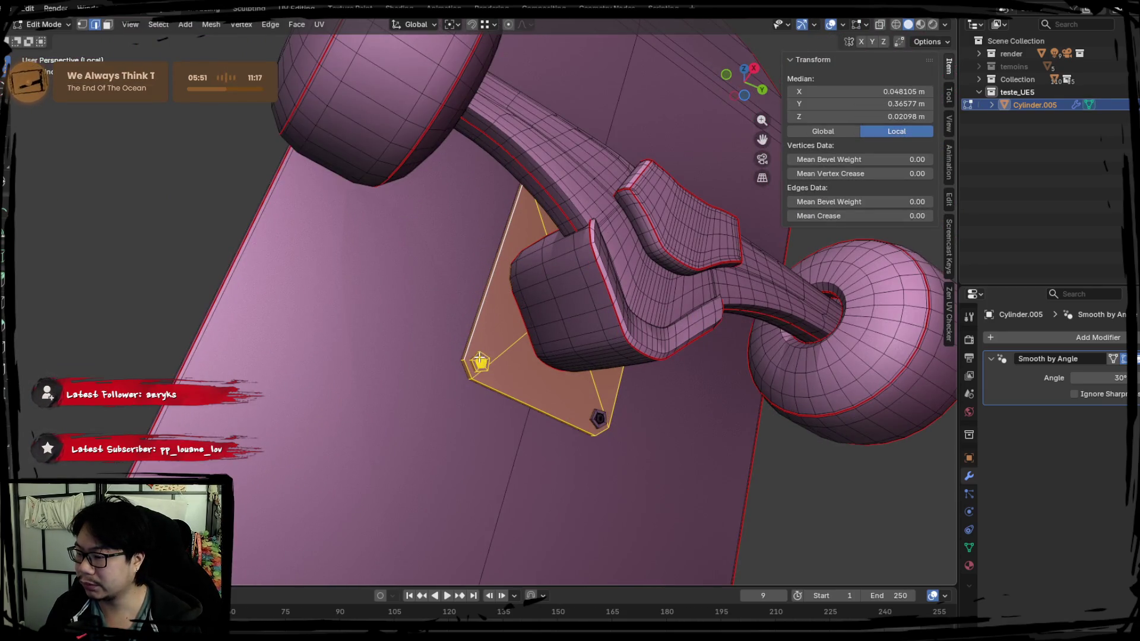
pyautogui.moveTo(641, 312); pyautogui.dragTo(413, 364, button='middle')
pyautogui.hotkey('ctrl', 'l')
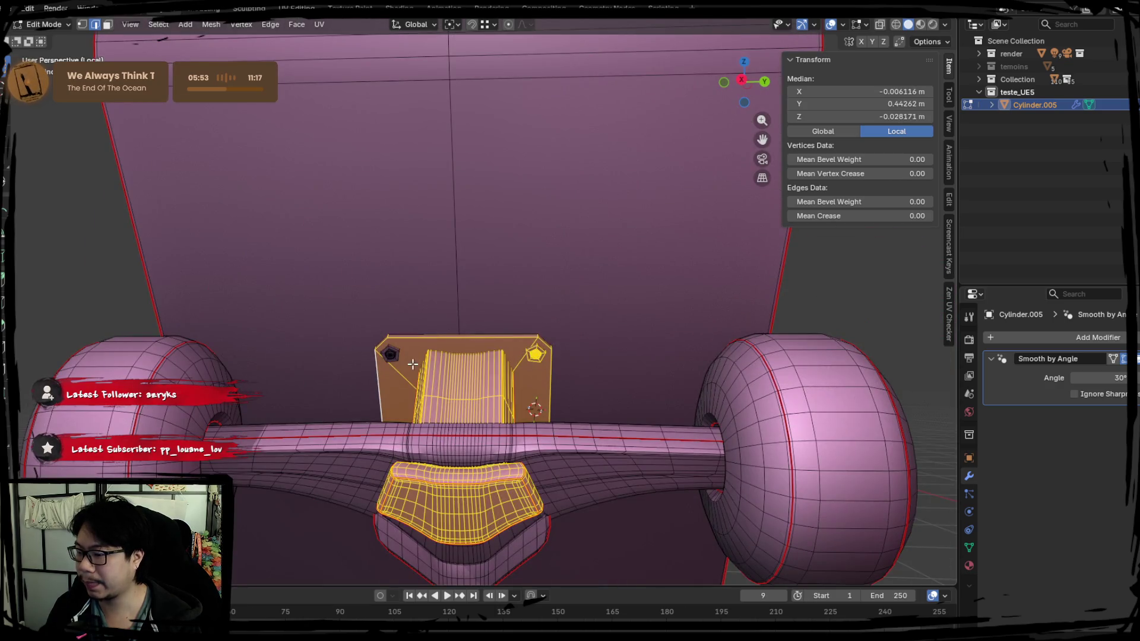
pyautogui.hotkey('ctrl', 'z')
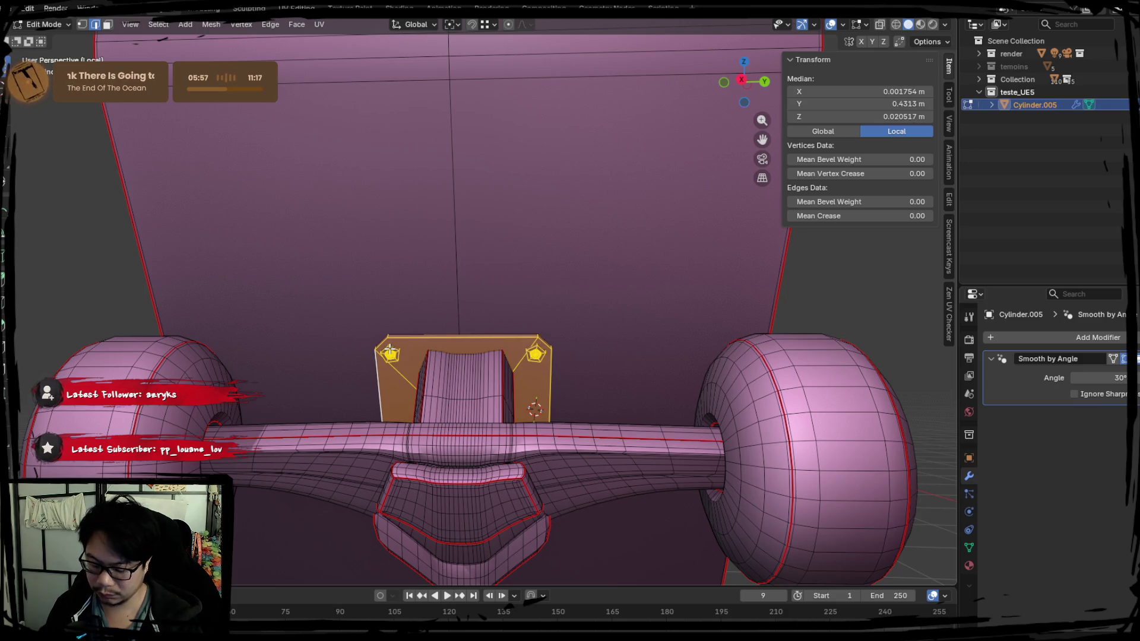
# Step: Separate the plate into its own object, Cylinder.001, and isolate it in view
pyautogui.press('p')
pyautogui.click(391, 351)
pyautogui.press('Tab')
pyautogui.click(400, 347)
pyautogui.press('/')
pyautogui.press('/')
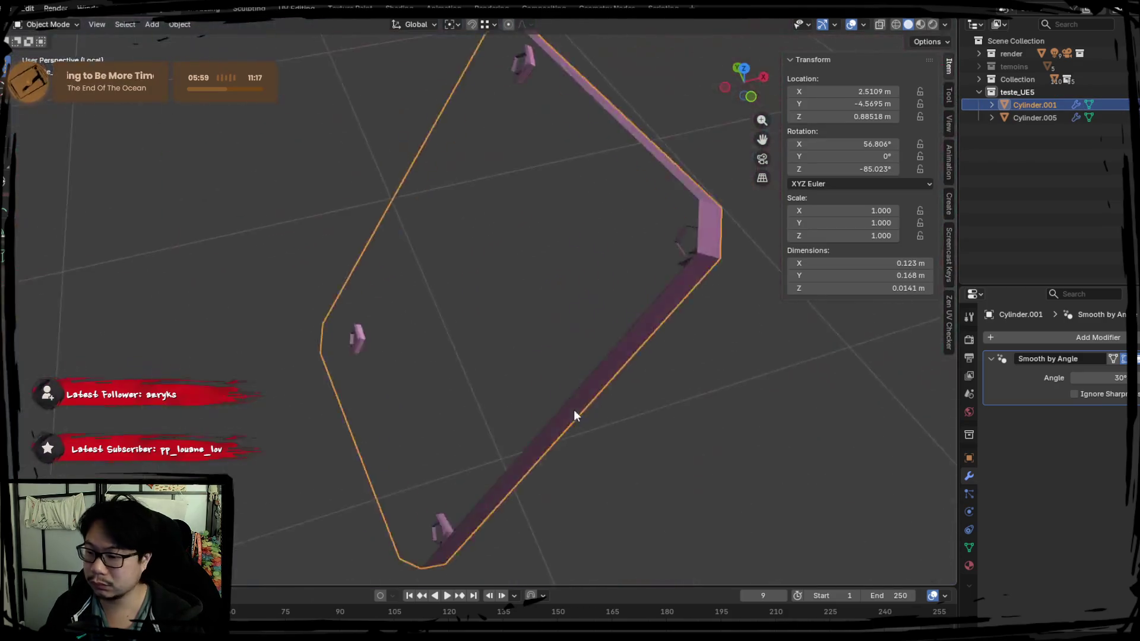
# Step: In Edit Mode on Cylinder.001, mark the edge loop along the plate's long side as a seam
pyautogui.press('Tab')
pyautogui.moveTo(573, 409)
pyautogui.mouseDown(button='middle')
pyautogui.moveTo(354, 191)
pyautogui.moveTo(499, 353)
pyautogui.moveTo(504, 272)
pyautogui.moveTo(420, 230)
pyautogui.mouseUp(button='middle')
pyautogui.keyDown('alt'); pyautogui.click(504, 272); pyautogui.keyUp('alt')
pyautogui.keyDown('alt'); pyautogui.click(417, 175); pyautogui.keyUp('alt')
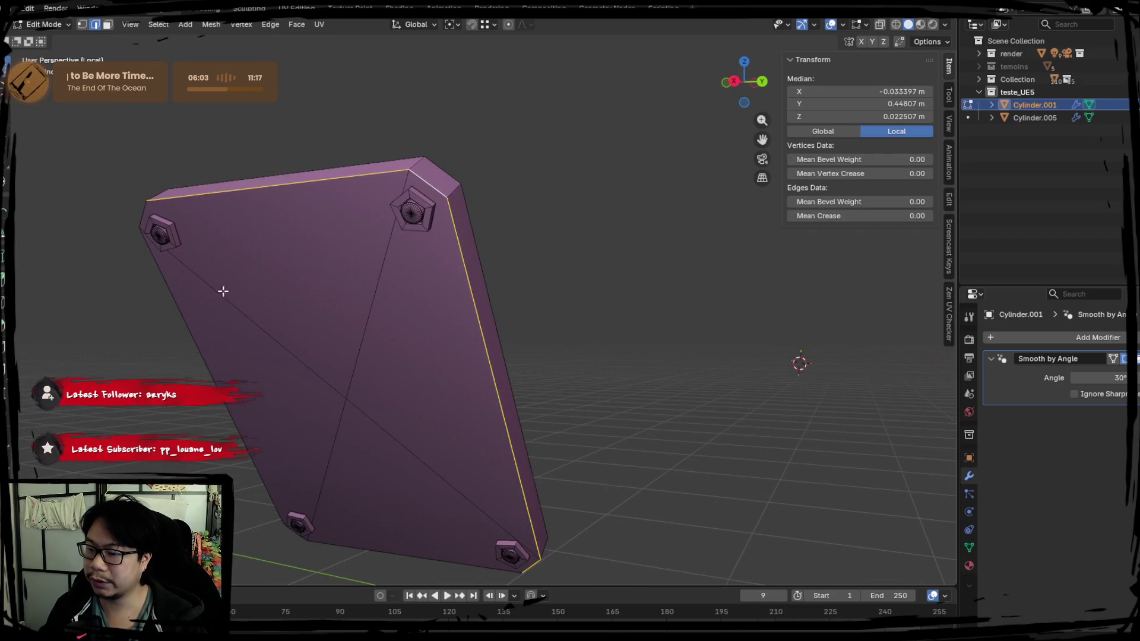
pyautogui.keyDown('alt'); pyautogui.click(191, 318); pyautogui.keyUp('alt')
pyautogui.moveTo(191, 318)
pyautogui.mouseDown(button='middle')
pyautogui.moveTo(344, 408)
pyautogui.moveTo(509, 324)
pyautogui.moveTo(314, 176)
pyautogui.mouseUp(button='middle')
pyautogui.keyDown('alt'); pyautogui.click(306, 166); pyautogui.keyUp('alt')
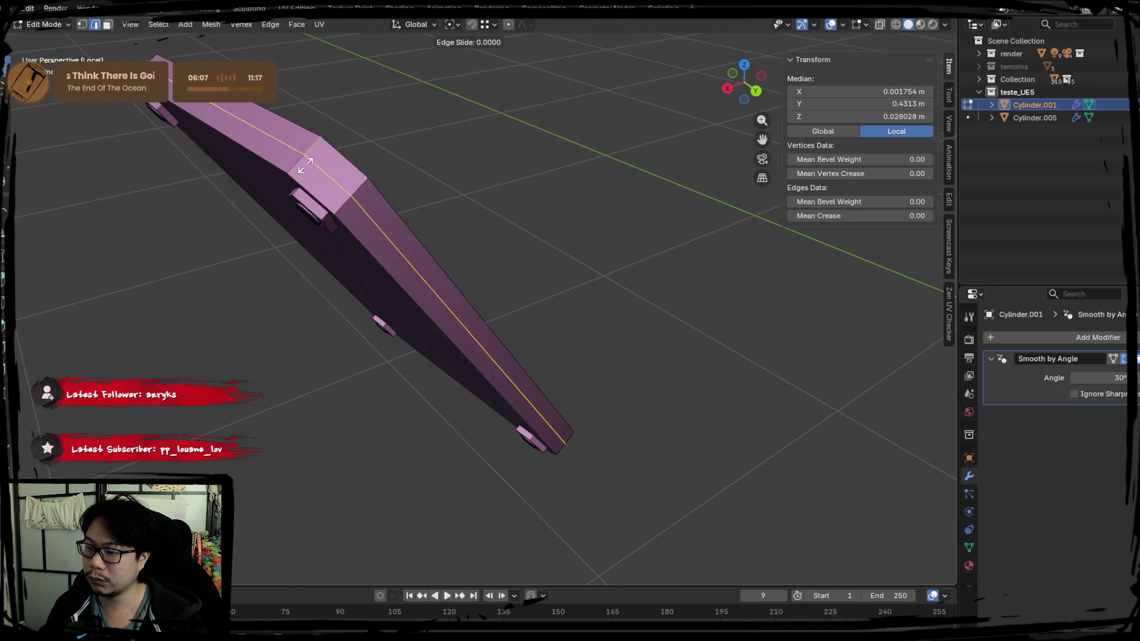
pyautogui.rightClick(306, 163)
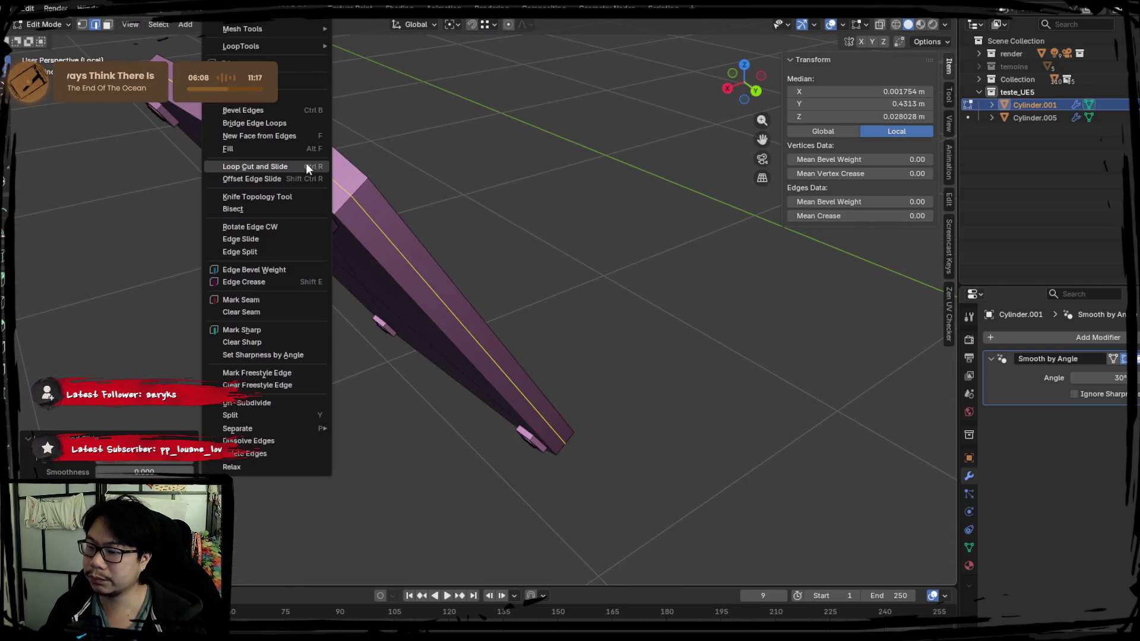
pyautogui.click(253, 301)
pyautogui.moveTo(362, 239)
pyautogui.mouseDown(button='middle')
pyautogui.moveTo(314, 254)
pyautogui.moveTo(465, 207)
pyautogui.mouseUp(button='middle')
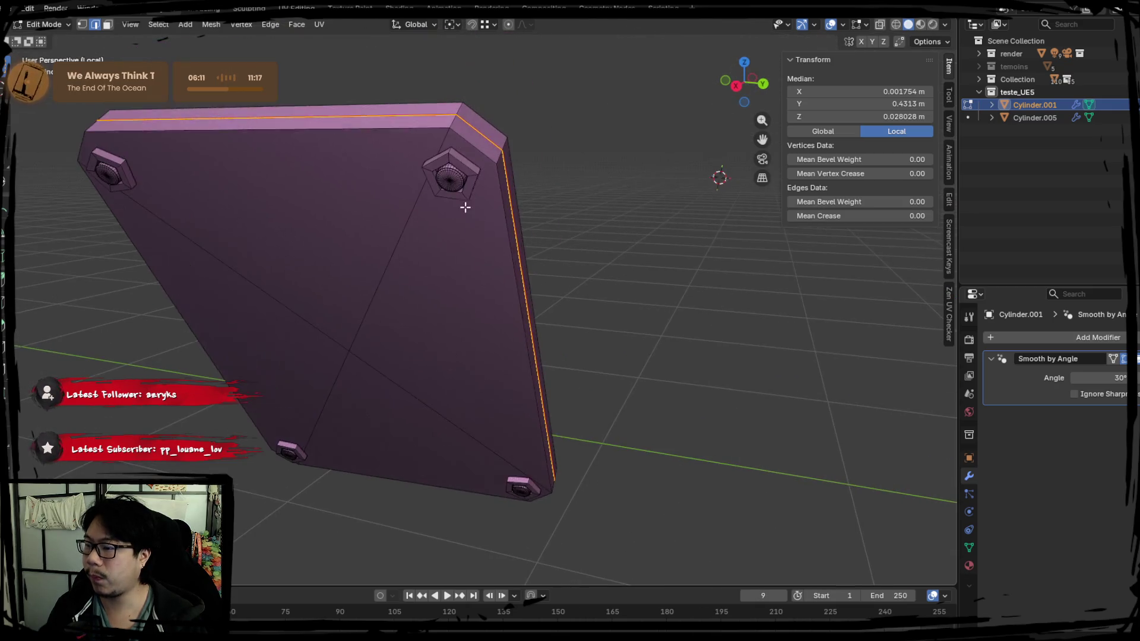
# Step: Select the pentagon loop around a plate foot and bring a bolt-hole socket into view
pyautogui.keyDown('alt'); pyautogui.click(464, 159); pyautogui.keyUp('alt')
pyautogui.moveTo(350, 205)
pyautogui.mouseDown(button='middle')
pyautogui.moveTo(279, 186)
pyautogui.moveTo(332, 202)
pyautogui.mouseUp(button='middle')
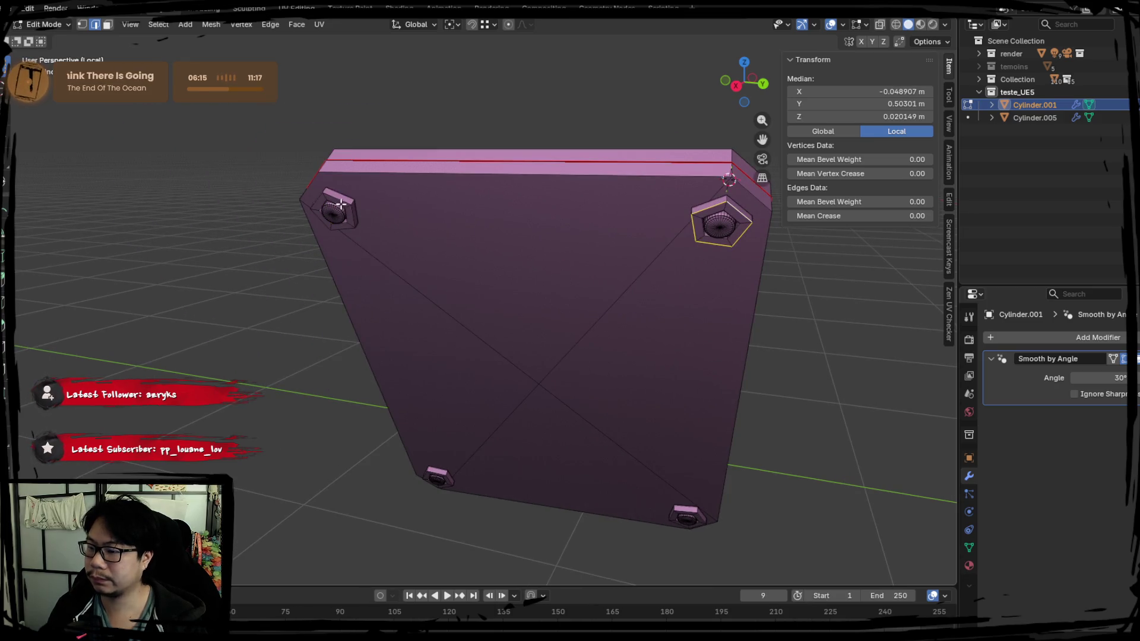
pyautogui.moveTo(387, 293); pyautogui.dragTo(424, 323, button='middle')
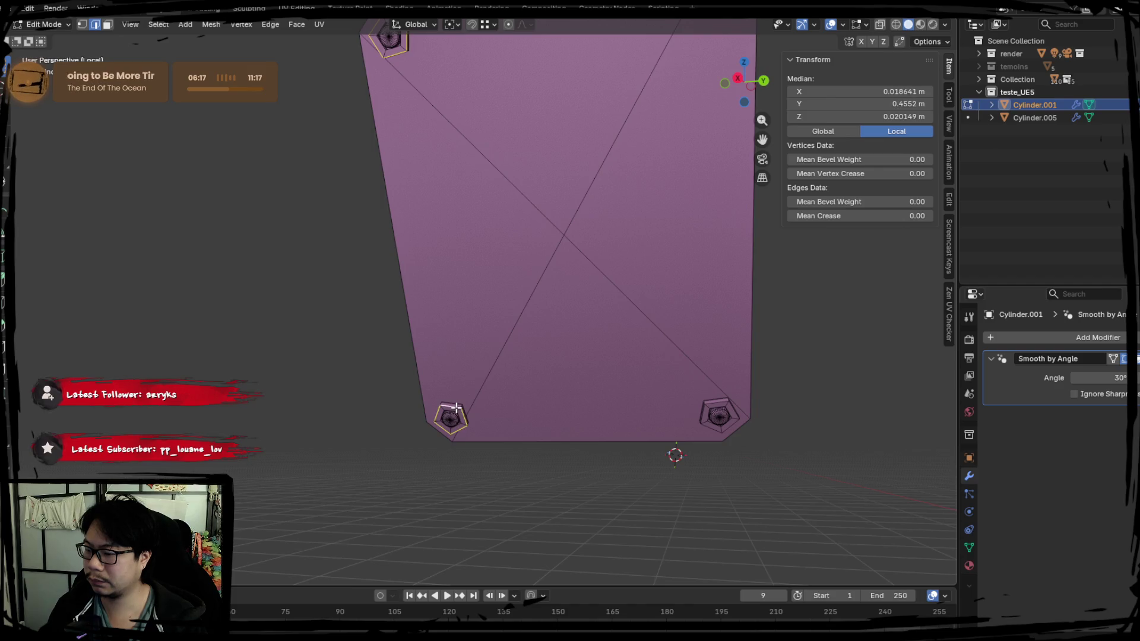
pyautogui.scroll(3, 693, 373)
pyautogui.scroll(3, 432, 348)
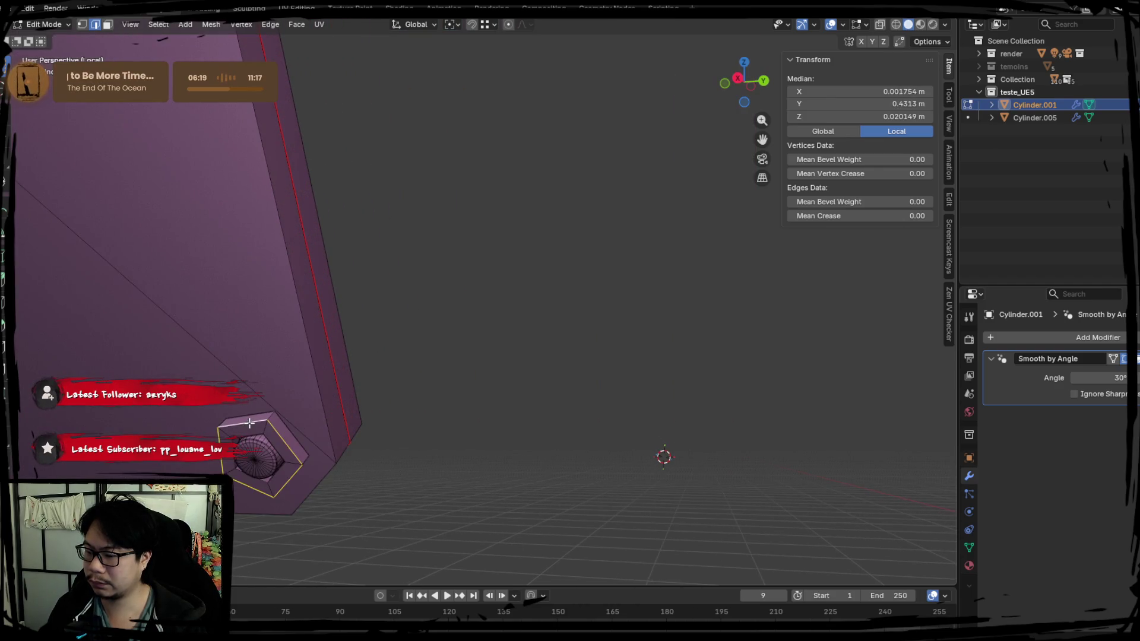
pyautogui.keyDown('shift'); pyautogui.moveTo(249, 423); pyautogui.dragTo(466, 377, button='middle'); pyautogui.keyUp('shift')
pyautogui.scroll(5, 498, 333)
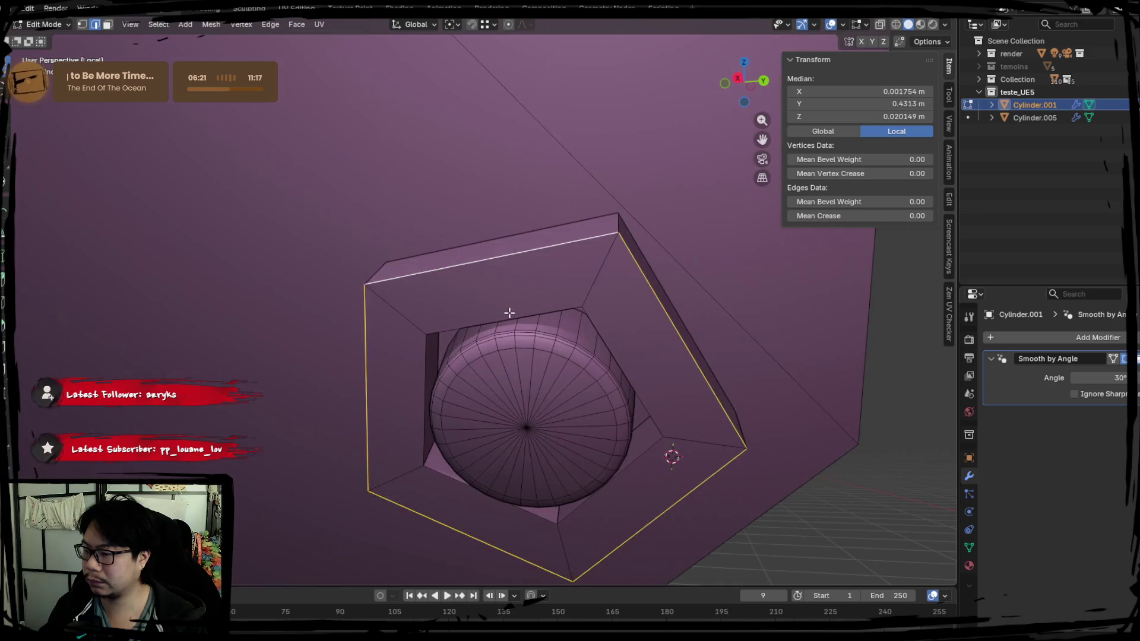
pyautogui.moveTo(510, 313)
pyautogui.mouseDown(button='middle')
pyautogui.moveTo(513, 357)
pyautogui.moveTo(481, 372)
pyautogui.mouseUp(button='middle')
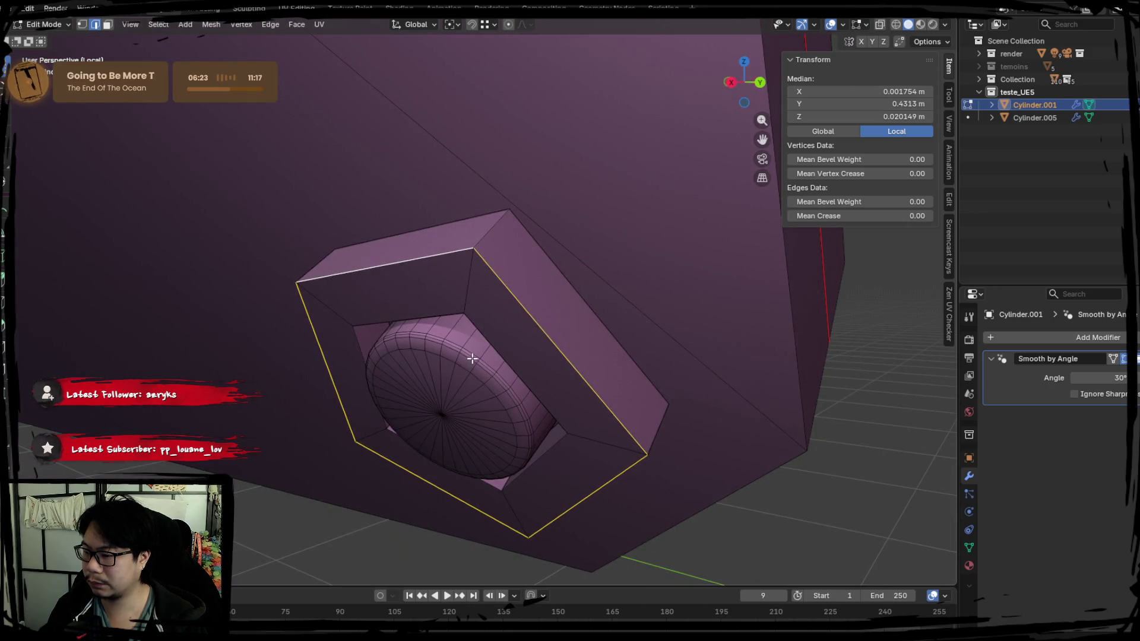
pyautogui.scroll(-3, 472, 358)
pyautogui.moveTo(496, 326)
pyautogui.mouseDown(button='middle')
pyautogui.moveTo(425, 319)
pyautogui.moveTo(210, 346)
pyautogui.moveTo(580, 319)
pyautogui.moveTo(499, 267)
pyautogui.moveTo(519, 341)
pyautogui.moveTo(499, 336)
pyautogui.mouseUp(button='middle')
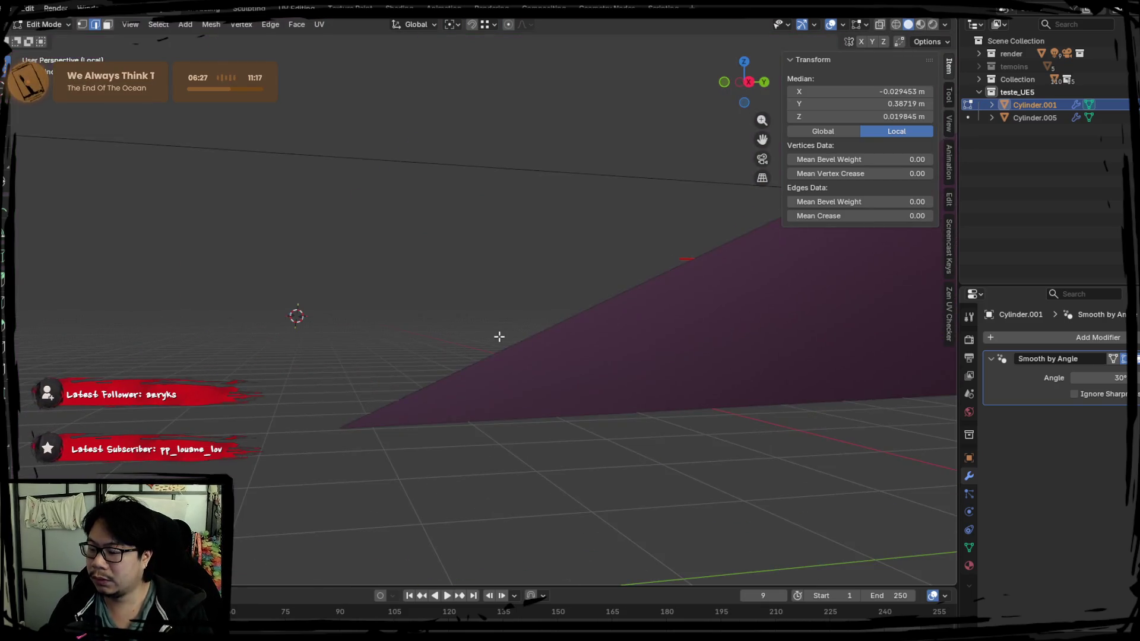
pyautogui.scroll(-3, 487, 337)
pyautogui.scroll(-3, 522, 348)
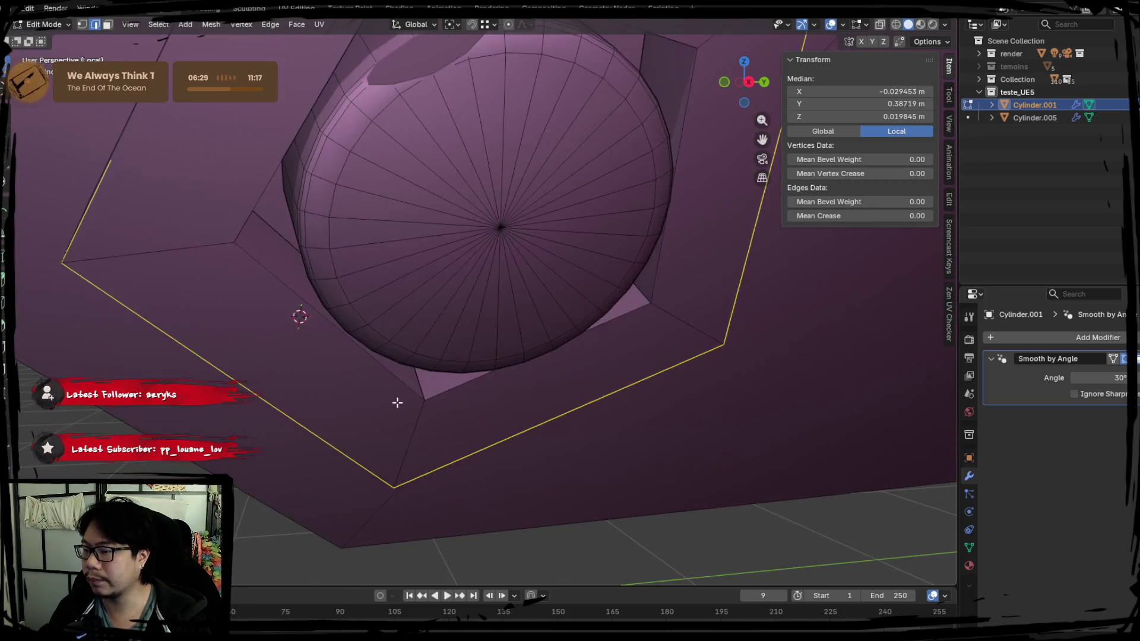
# Step: Add the hexagonal socket and bolt-head edge loops to the selection
pyautogui.keyDown('alt'); pyautogui.keyDown('shift'); pyautogui.click(299, 271); pyautogui.keyUp('shift'); pyautogui.keyUp('alt')
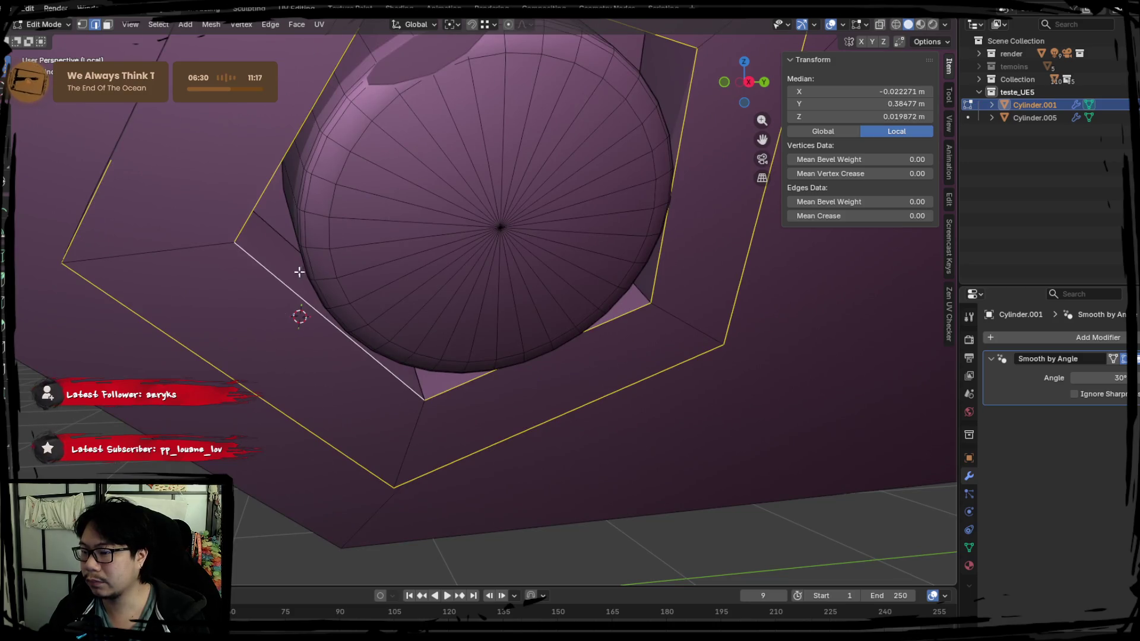
pyautogui.keyDown('shift'); pyautogui.click(301, 232); pyautogui.keyUp('shift')
pyautogui.keyDown('shift'); pyautogui.click(300, 228); pyautogui.keyUp('shift')
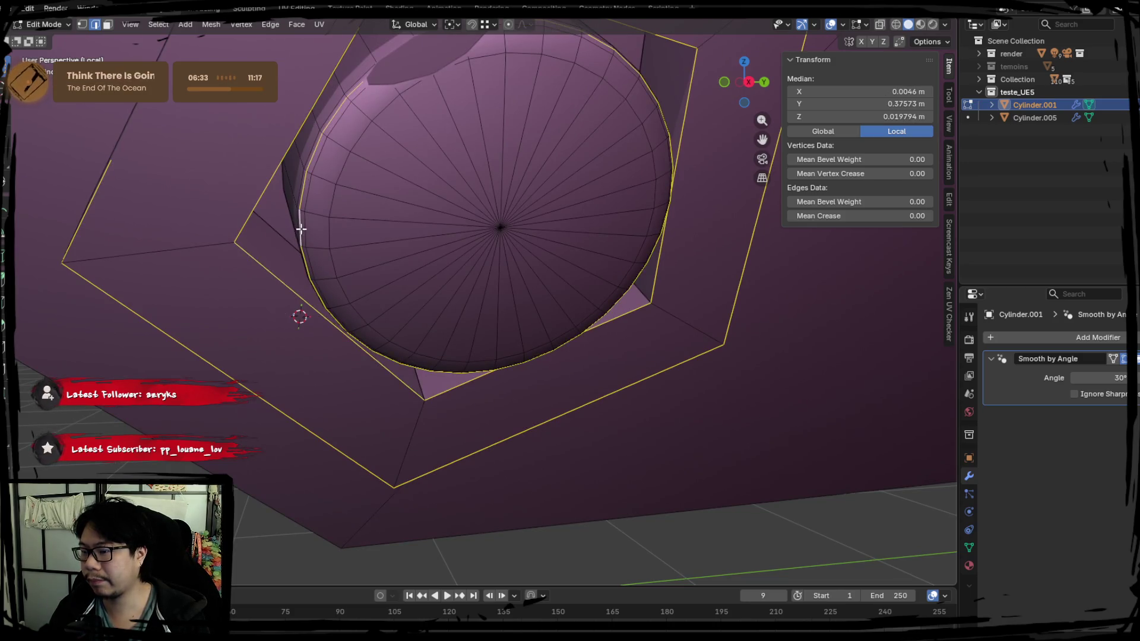
pyautogui.scroll(-5, 301, 229)
pyautogui.scroll(5, 472, 202)
pyautogui.moveTo(472, 201)
pyautogui.mouseDown(button='middle')
pyautogui.moveTo(369, 278)
pyautogui.moveTo(333, 384)
pyautogui.moveTo(369, 326)
pyautogui.moveTo(333, 269)
pyautogui.moveTo(311, 302)
pyautogui.mouseUp(button='middle')
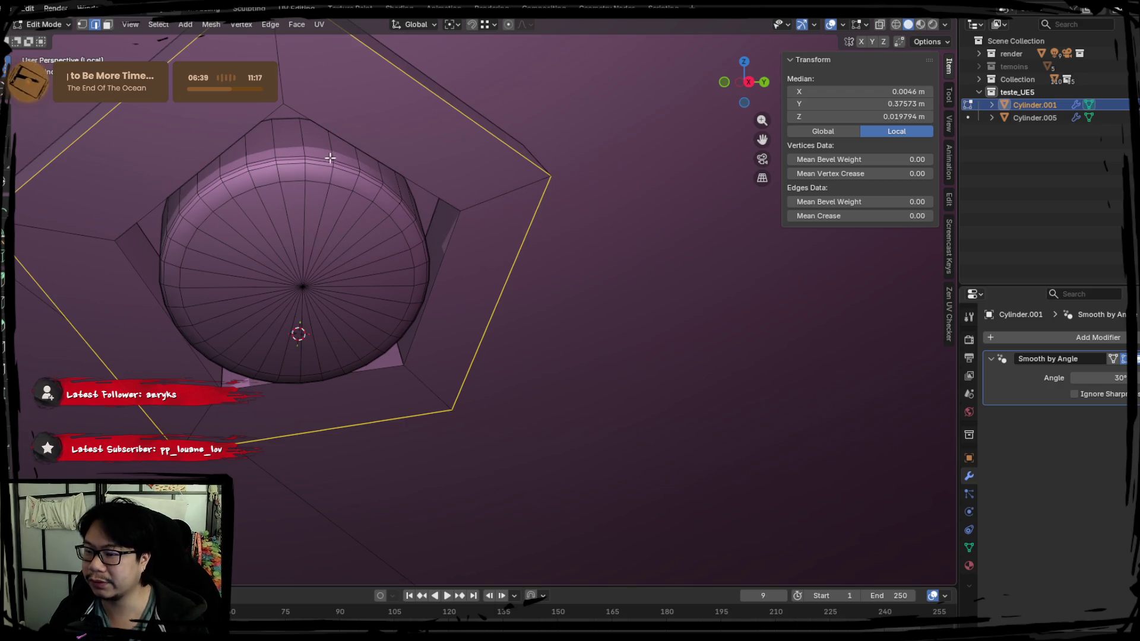
pyautogui.press('l')
pyautogui.press('l')
# Step: Select the sphere rim and socket edge loops and mark them as seams
pyautogui.scroll(-5, 626, 320)
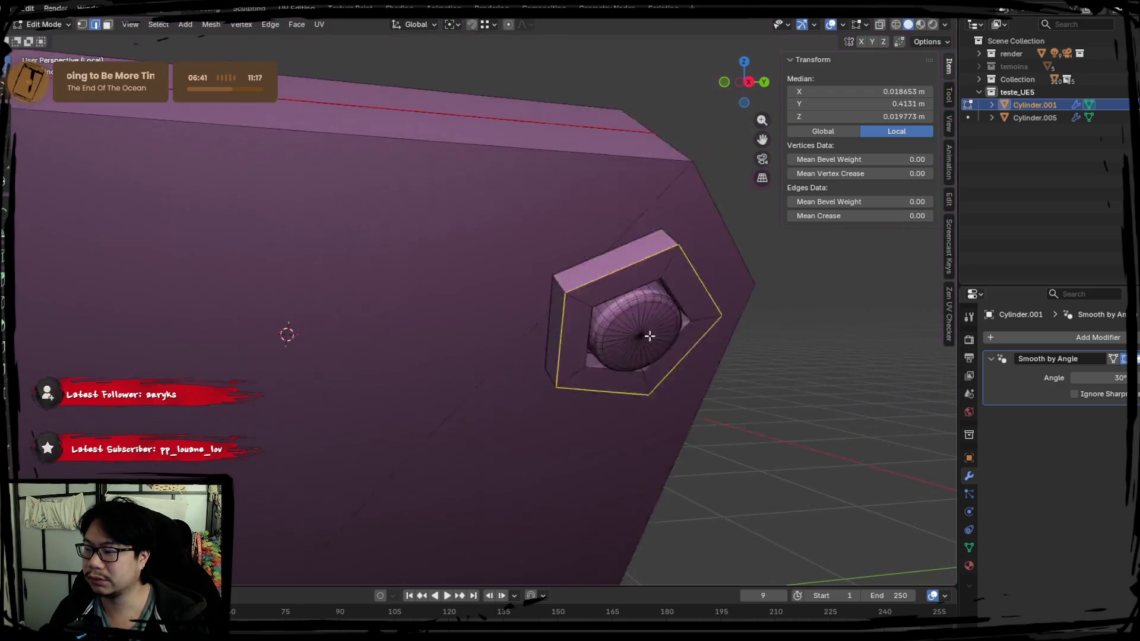
pyautogui.moveTo(651, 334); pyautogui.dragTo(547, 330, button='middle')
pyautogui.scroll(10, 412, 275)
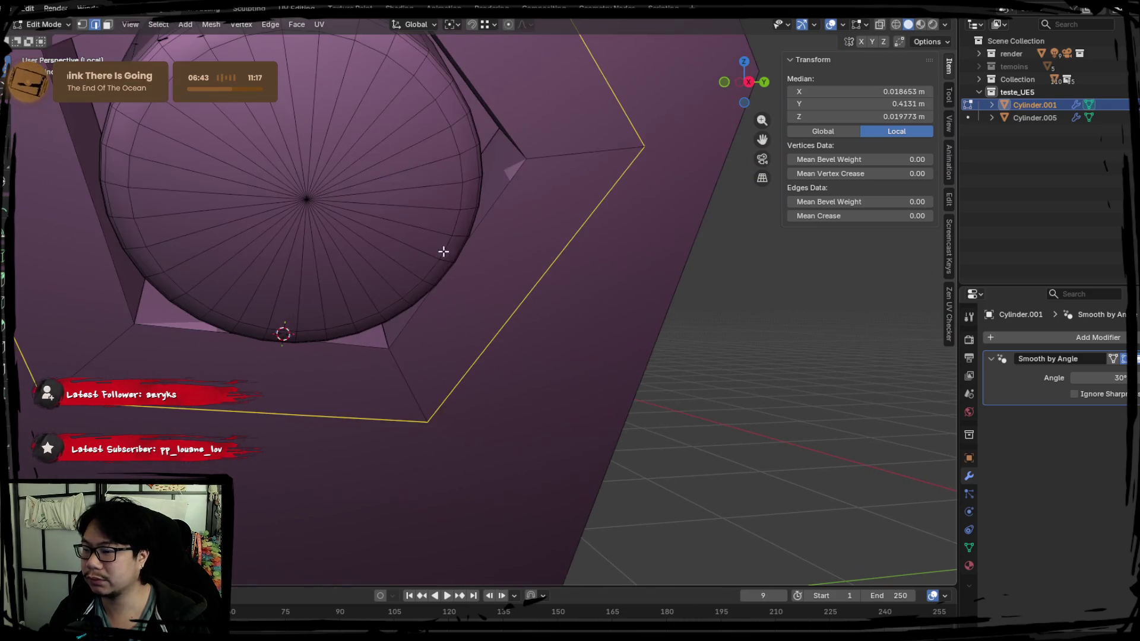
pyautogui.keyDown('alt'); pyautogui.click(376, 227); pyautogui.keyUp('alt')
pyautogui.keyDown('alt'); pyautogui.keyDown('shift'); pyautogui.click(408, 202); pyautogui.keyUp('shift'); pyautogui.keyUp('alt')
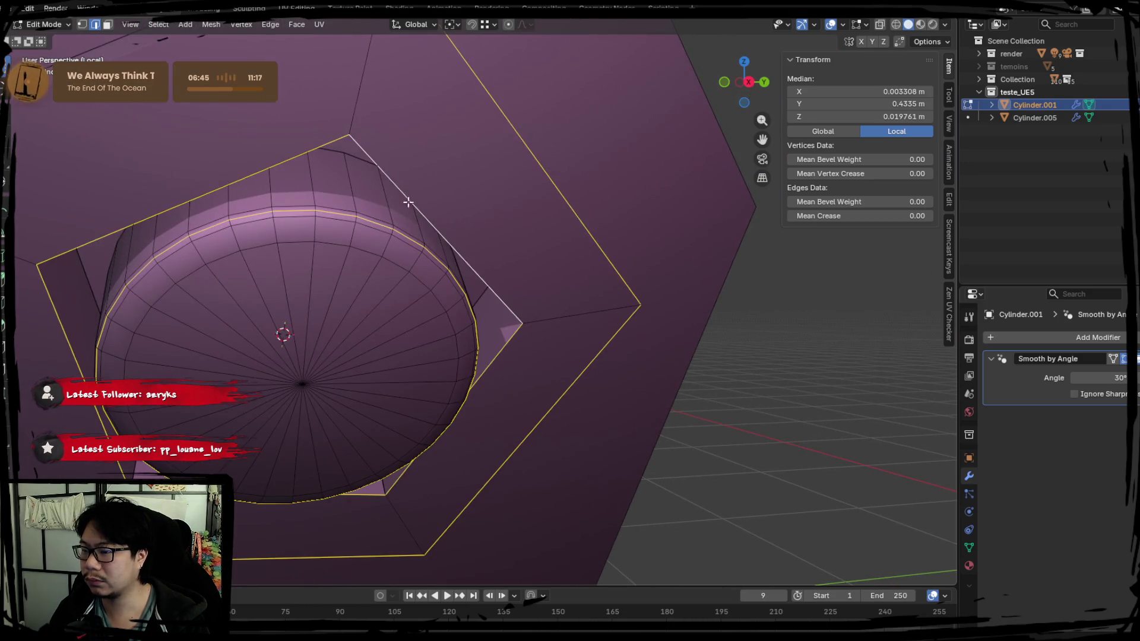
pyautogui.rightClick(467, 289)
pyautogui.click(467, 288)
# Step: Mark the remaining socket edges as seams, select the whole mesh, and switch to UV Editing
pyautogui.scroll(-4, 454, 277)
pyautogui.moveTo(455, 277)
pyautogui.mouseDown(button='middle')
pyautogui.moveTo(463, 313)
pyautogui.moveTo(463, 298)
pyautogui.moveTo(451, 366)
pyautogui.moveTo(420, 331)
pyautogui.moveTo(402, 270)
pyautogui.mouseUp(button='middle')
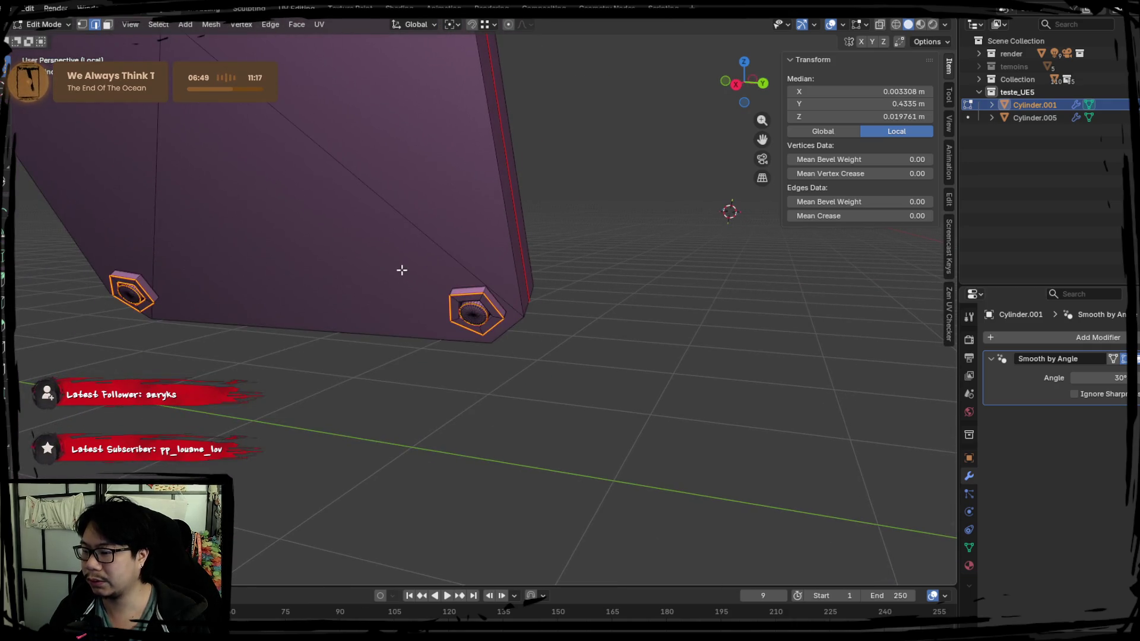
pyautogui.rightClick(475, 298)
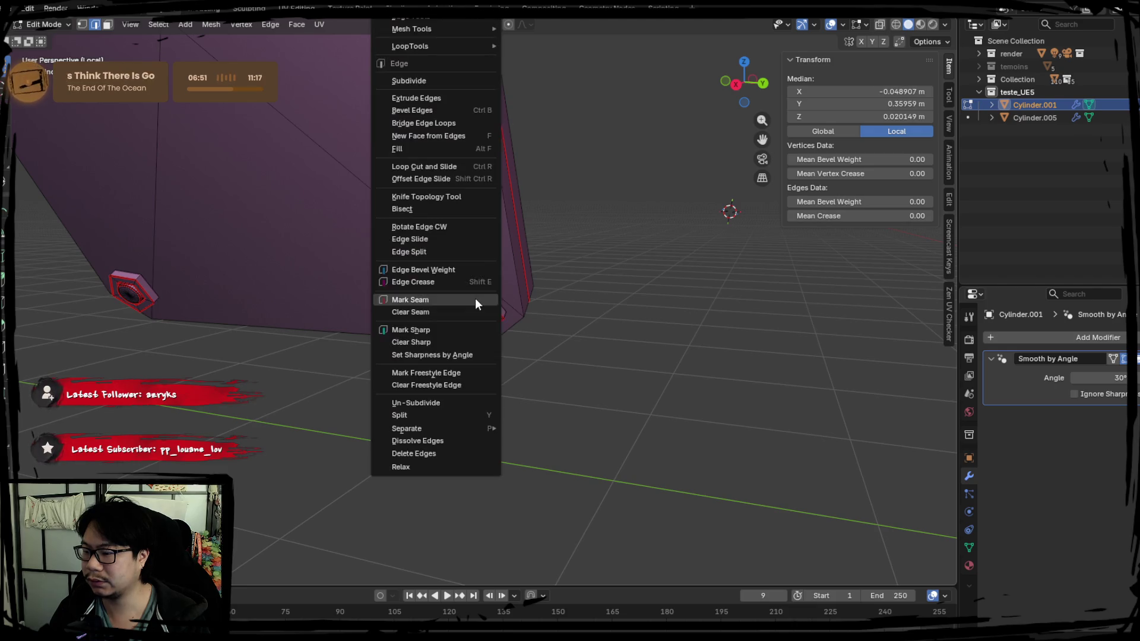
pyautogui.click(475, 298)
pyautogui.press('a')
pyautogui.click(296, 8)
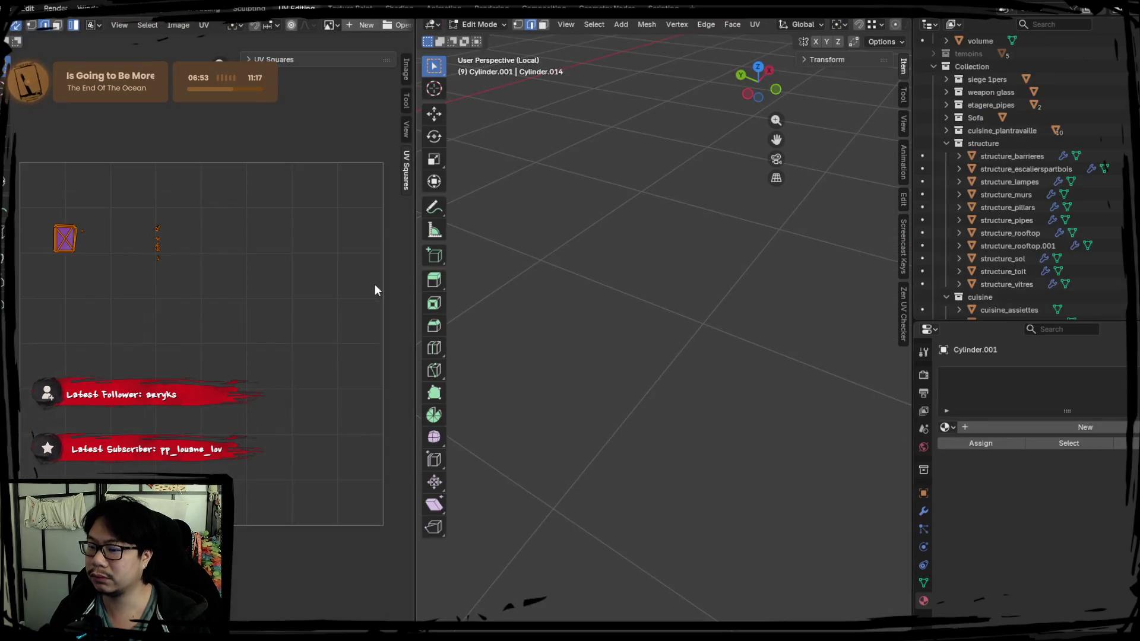
# Step: Unwrap the baseplate into UV islands
pyautogui.press('u')
pyautogui.click(294, 280)
pyautogui.click(273, 258)
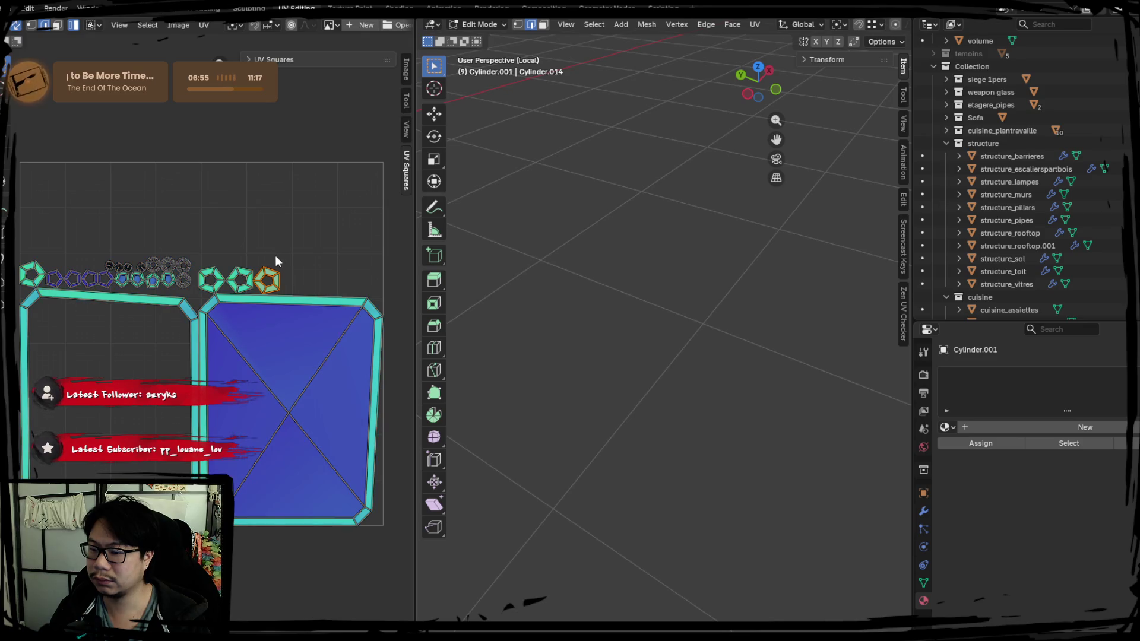
# Step: Clear the seam from the misplaced loop along the plate's top rim
pyautogui.press('KP_Divide')
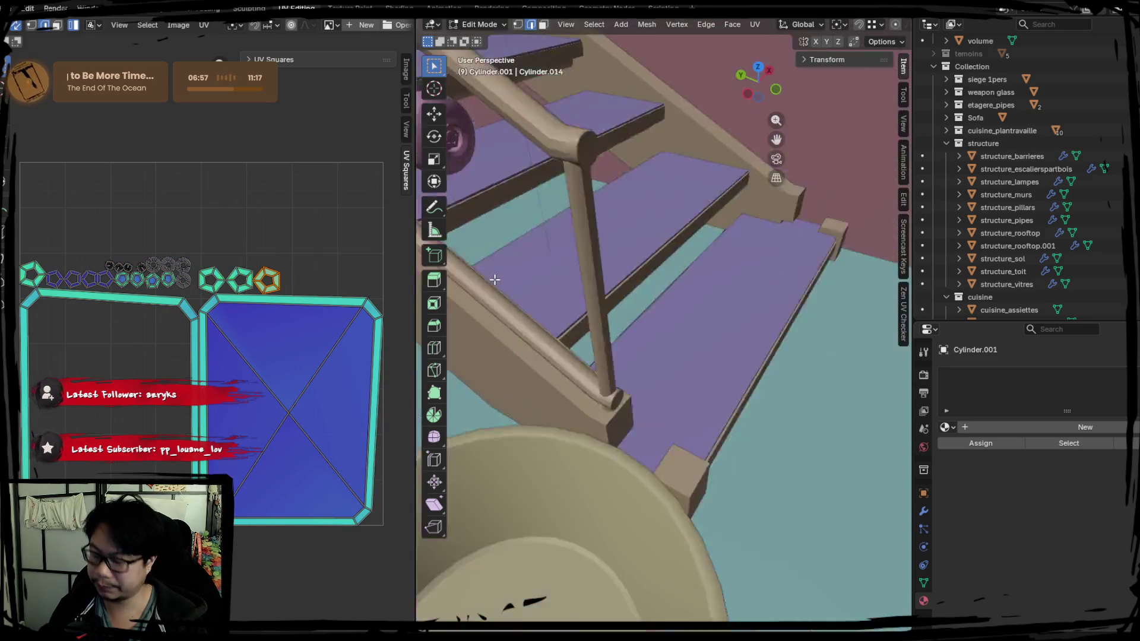
pyautogui.press('KP_Divide')
pyautogui.moveTo(582, 315)
pyautogui.mouseDown(button='middle')
pyautogui.moveTo(548, 302)
pyautogui.moveTo(603, 244)
pyautogui.moveTo(560, 240)
pyautogui.mouseUp(button='middle')
pyautogui.keyDown('alt'); pyautogui.click(593, 168); pyautogui.keyUp('alt')
pyautogui.moveTo(593, 168)
pyautogui.mouseDown(button='middle')
pyautogui.moveTo(588, 287)
pyautogui.moveTo(646, 198)
pyautogui.mouseUp(button='middle')
pyautogui.keyDown('alt'); pyautogui.keyDown('shift'); pyautogui.click(610, 294); pyautogui.keyUp('shift'); pyautogui.keyUp('alt')
pyautogui.keyDown('alt'); pyautogui.click(599, 224); pyautogui.keyUp('alt')
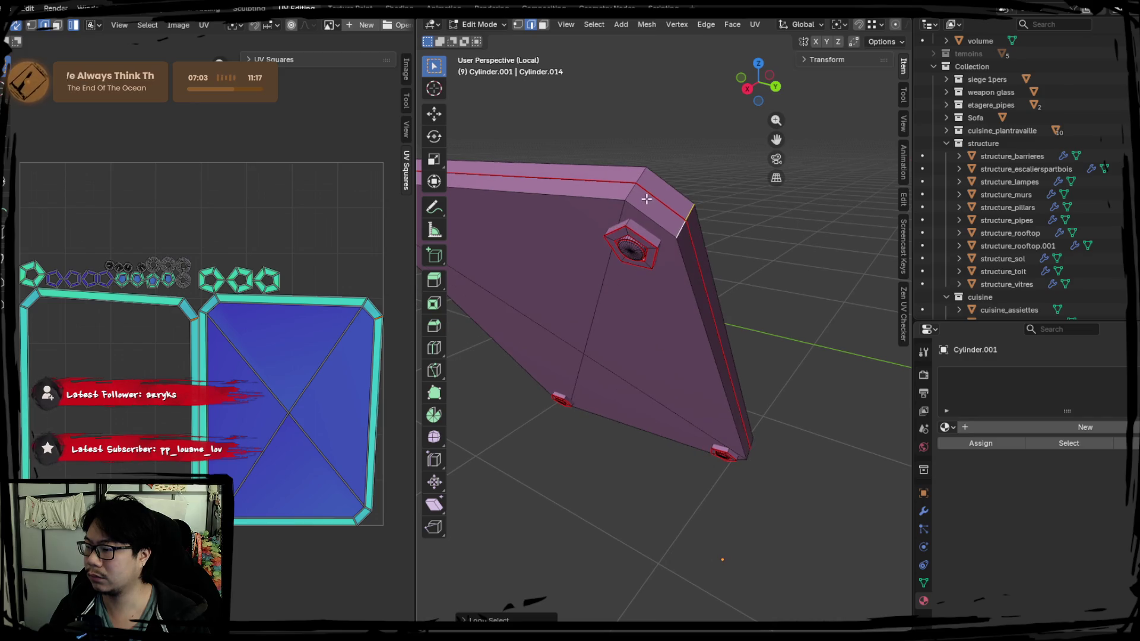
pyautogui.keyDown('alt'); pyautogui.click(646, 199); pyautogui.keyUp('alt')
pyautogui.hotkey('ctrl', 'e')
pyautogui.click(603, 315)
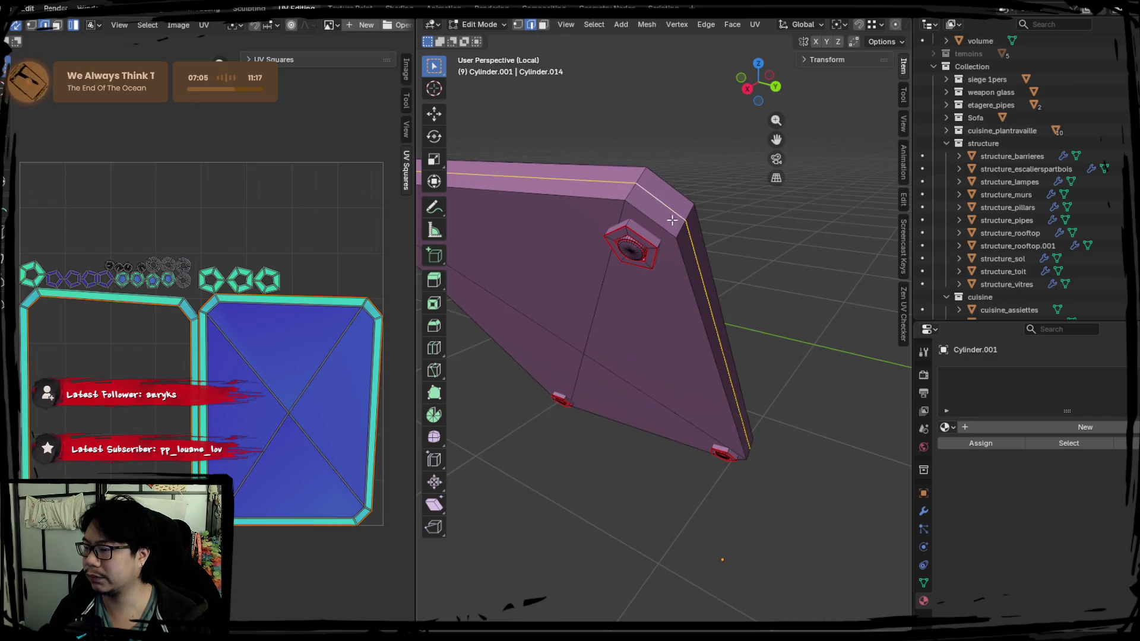
# Step: Dissolve the extra edge loop running along the top rim and diagonal
pyautogui.click(670, 213)
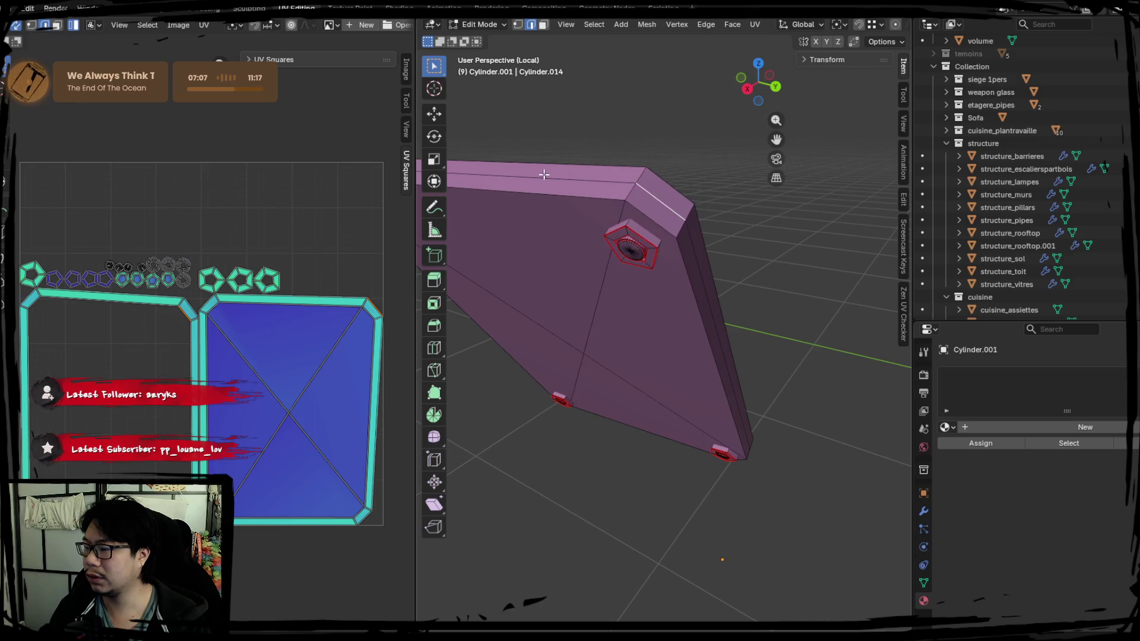
pyautogui.keyDown('alt'); pyautogui.click(668, 200); pyautogui.keyUp('alt')
pyautogui.hotkey('ctrl', 'e')
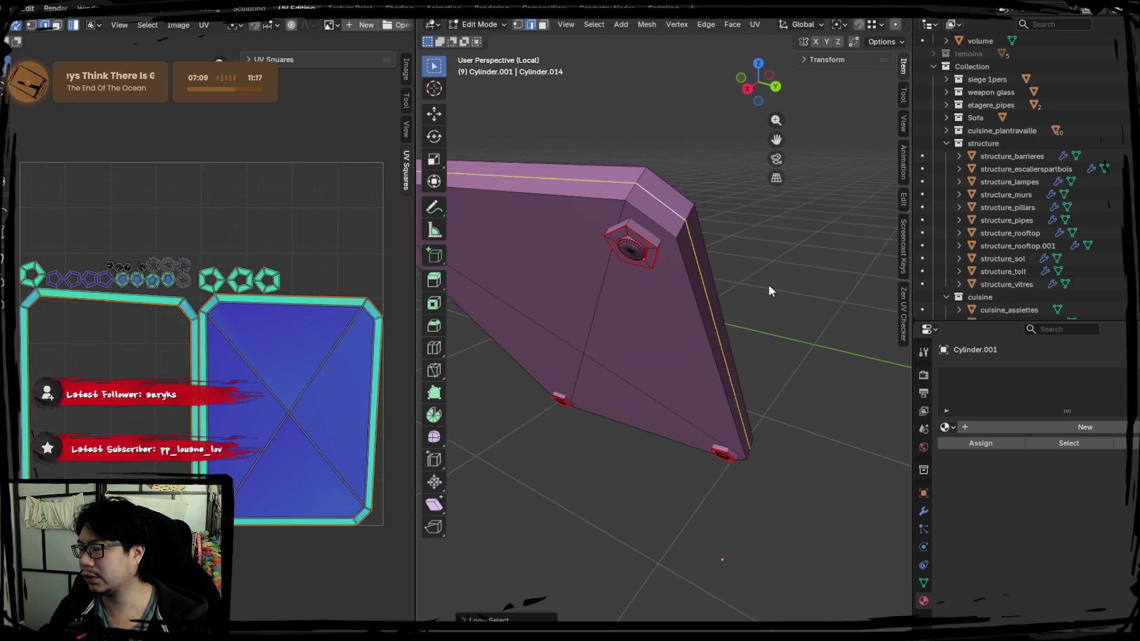
pyautogui.press('x')
pyautogui.click(763, 286)
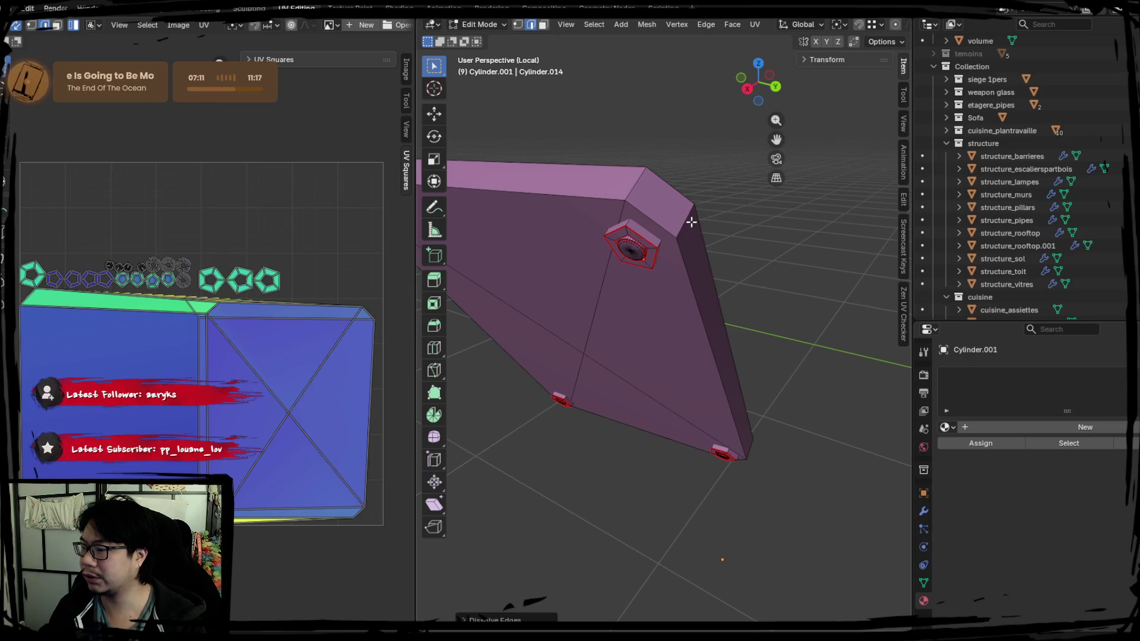
# Step: Select the top, bottom and corner rim edge loops of the plate
pyautogui.keyDown('alt'); pyautogui.click(641, 215); pyautogui.keyUp('alt')
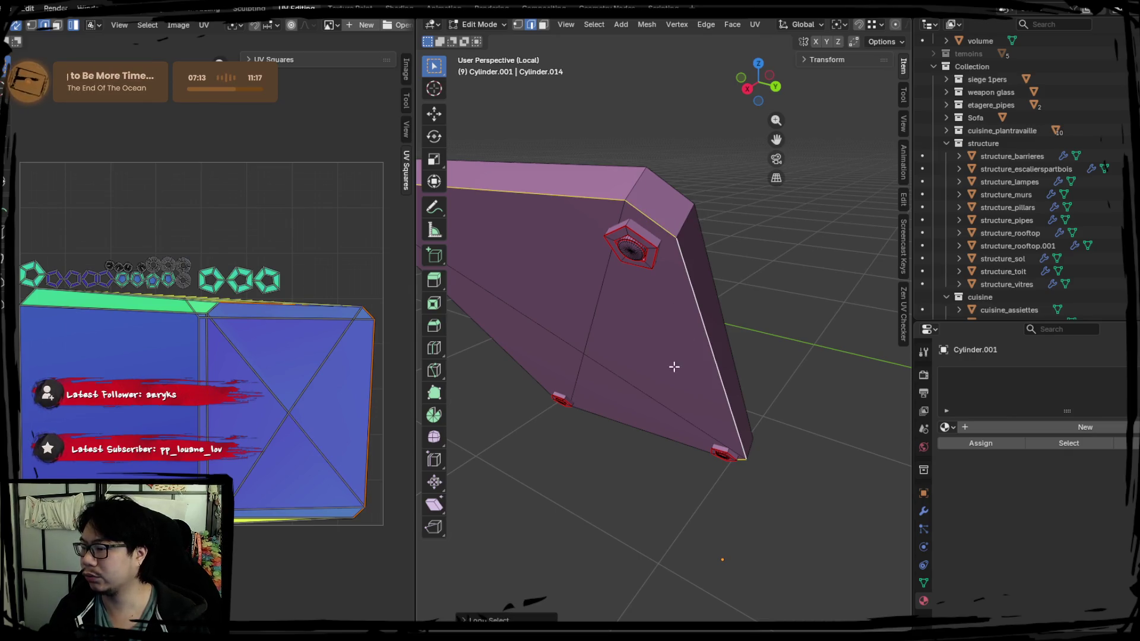
pyautogui.moveTo(674, 366)
pyautogui.mouseDown(button='middle')
pyautogui.moveTo(692, 234)
pyautogui.moveTo(720, 308)
pyautogui.moveTo(688, 327)
pyautogui.mouseUp(button='middle')
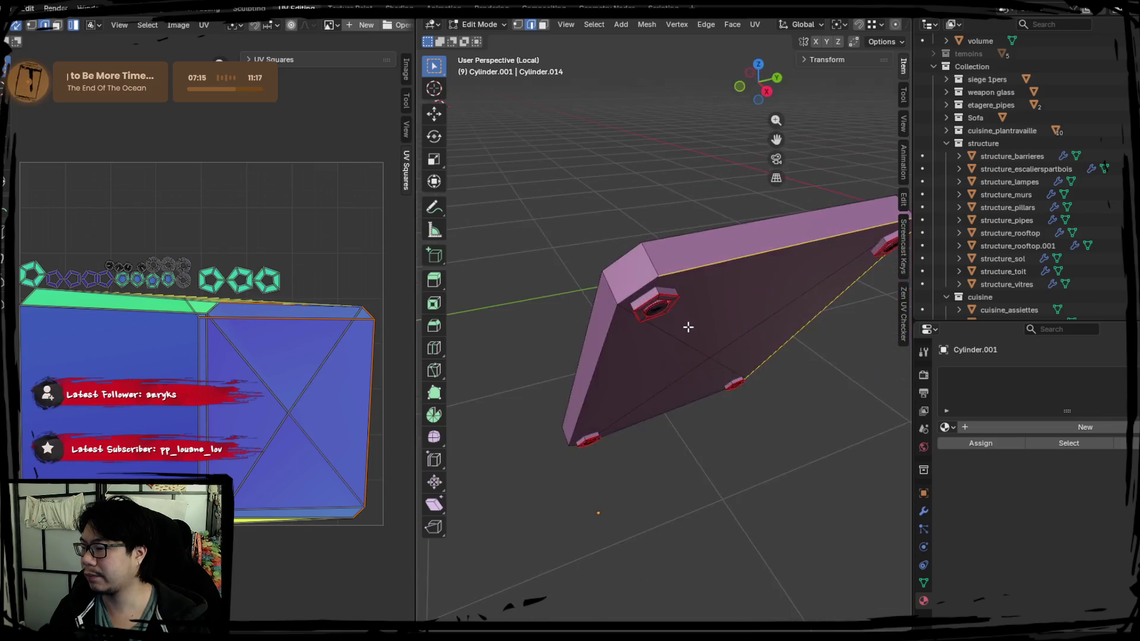
pyautogui.keyDown('alt'); pyautogui.keyDown('shift'); pyautogui.click(637, 287); pyautogui.keyUp('shift'); pyautogui.keyUp('alt')
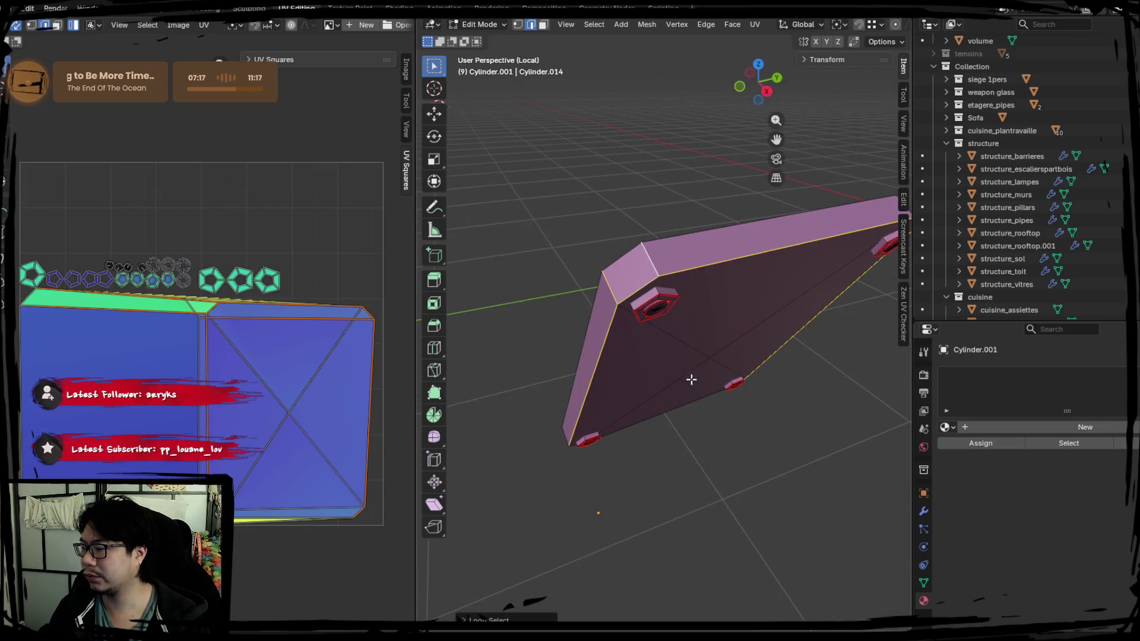
pyautogui.moveTo(691, 380)
pyautogui.mouseDown(button='middle')
pyautogui.moveTo(636, 407)
pyautogui.moveTo(554, 347)
pyautogui.mouseUp(button='middle')
pyautogui.keyDown('alt'); pyautogui.keyDown('shift'); pyautogui.click(556, 342); pyautogui.keyUp('shift'); pyautogui.keyUp('alt')
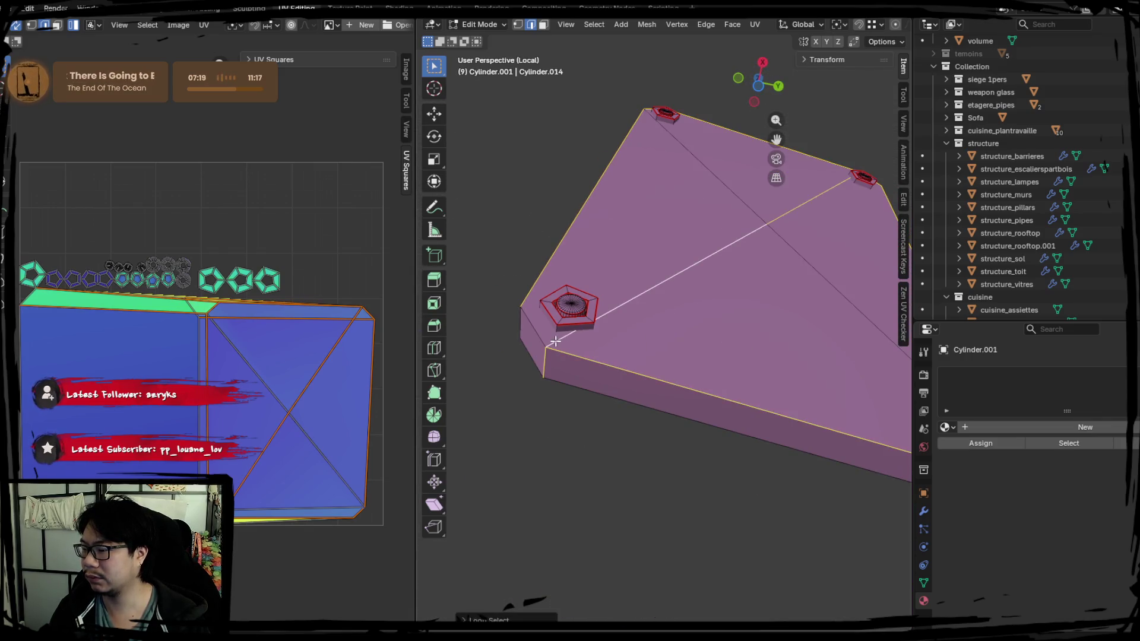
pyautogui.keyDown('alt'); pyautogui.keyDown('shift'); pyautogui.click(555, 342); pyautogui.keyUp('shift'); pyautogui.keyUp('alt')
pyautogui.keyDown('alt'); pyautogui.keyDown('shift'); pyautogui.click(574, 357); pyautogui.keyUp('shift'); pyautogui.keyUp('alt')
pyautogui.keyDown('alt'); pyautogui.keyDown('shift'); pyautogui.click(519, 327); pyautogui.keyUp('shift'); pyautogui.keyUp('alt')
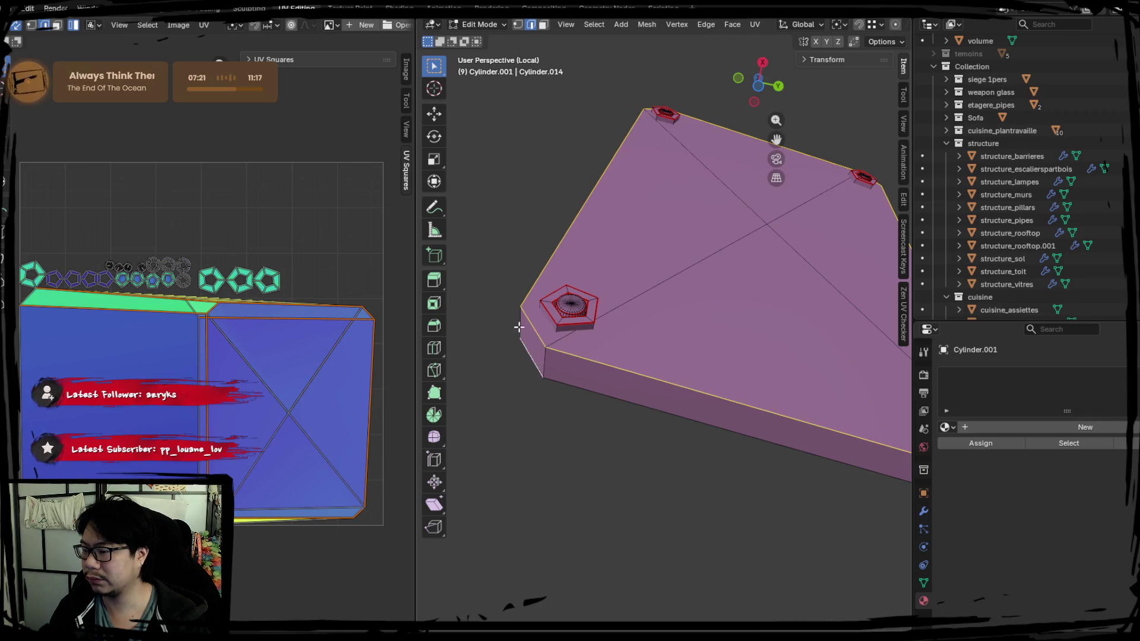
pyautogui.keyDown('alt'); pyautogui.keyDown('shift'); pyautogui.click(524, 329); pyautogui.keyUp('shift'); pyautogui.keyUp('alt')
pyautogui.moveTo(523, 330); pyautogui.dragTo(512, 331, button='middle')
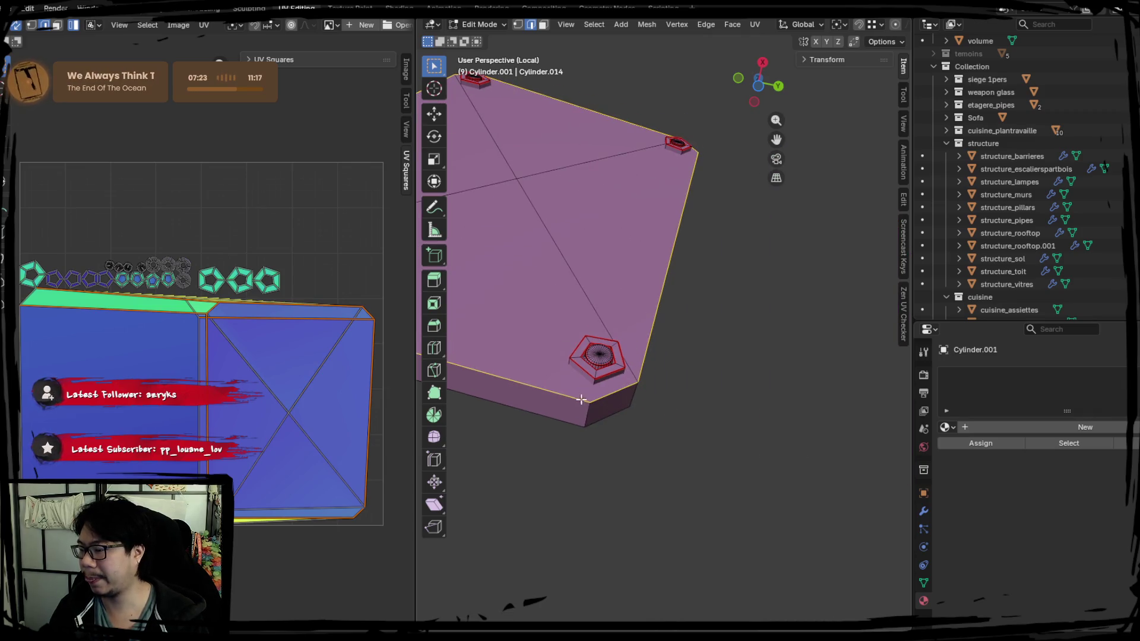
pyautogui.moveTo(626, 394)
pyautogui.mouseDown(button='middle')
pyautogui.moveTo(730, 390)
pyautogui.moveTo(621, 285)
pyautogui.moveTo(612, 289)
pyautogui.mouseUp(button='middle')
pyautogui.hotkey('ctrl', 'e')
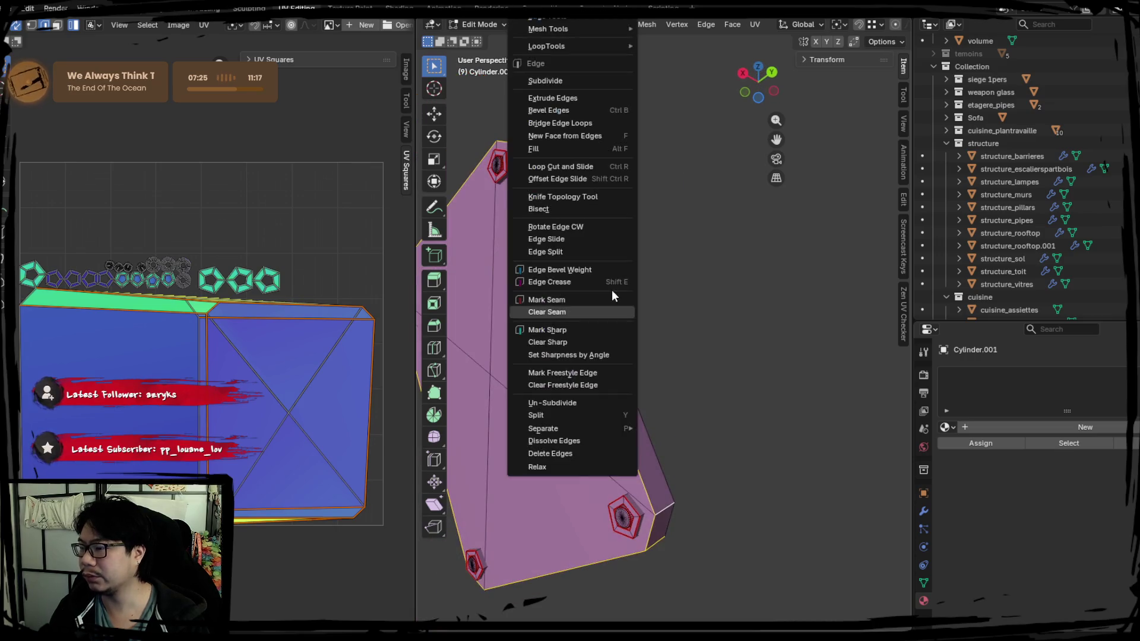
# Step: Mark the rim edges as seams, then select all and re-unwrap the baseplate
pyautogui.click(595, 300)
pyautogui.press('a')
pyautogui.press('u')
pyautogui.click(312, 297)
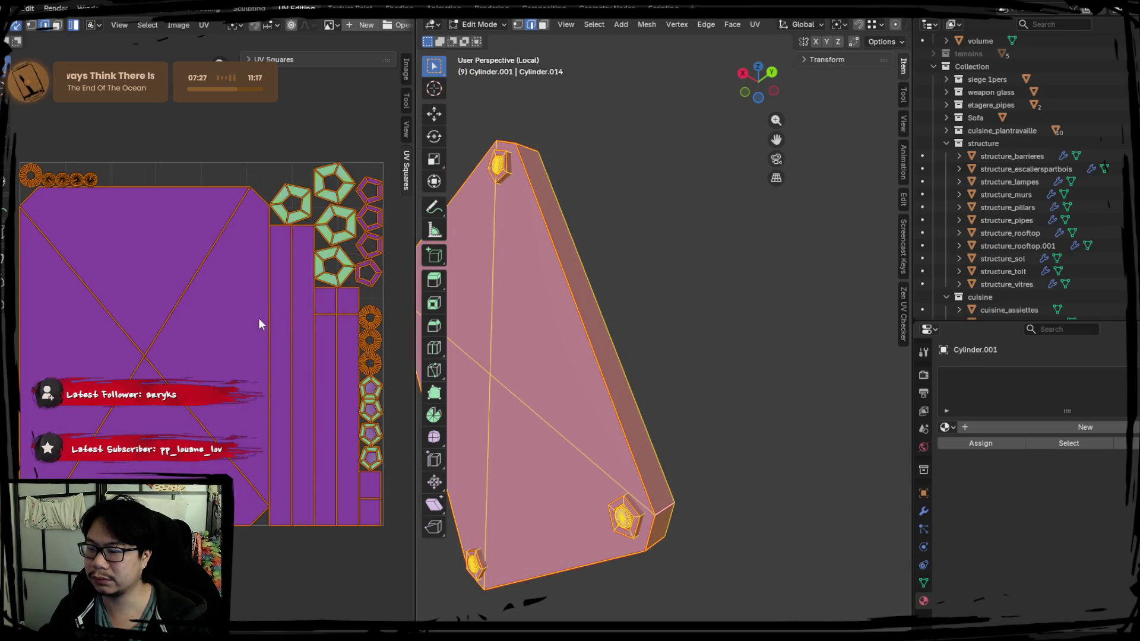
pyautogui.moveTo(598, 304); pyautogui.dragTo(664, 299, button='middle')
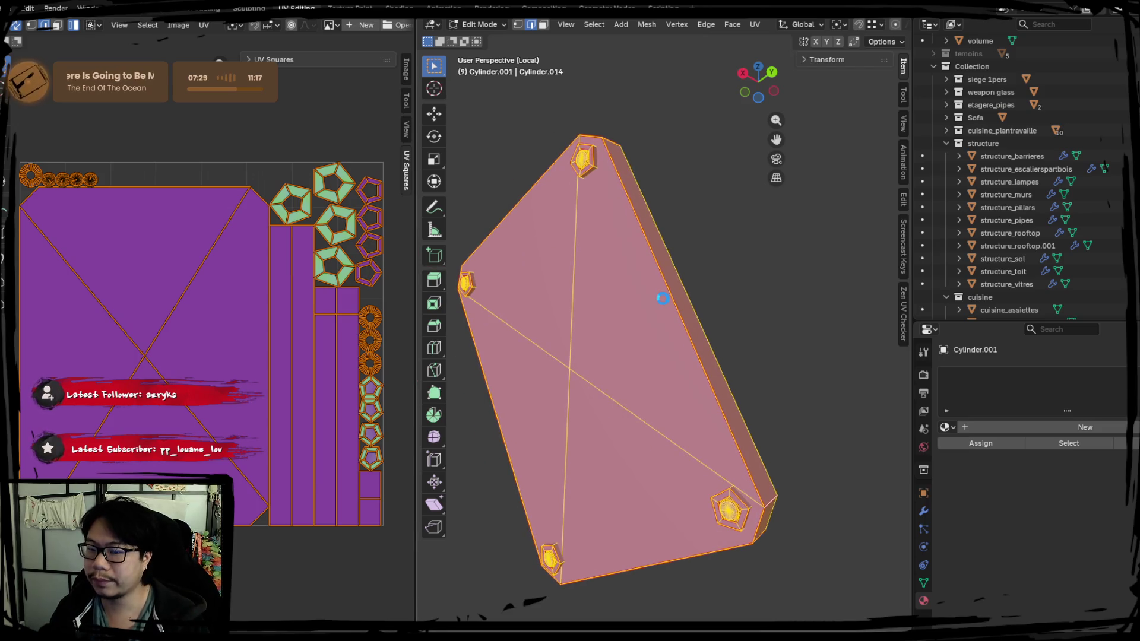
pyautogui.click(308, 189)
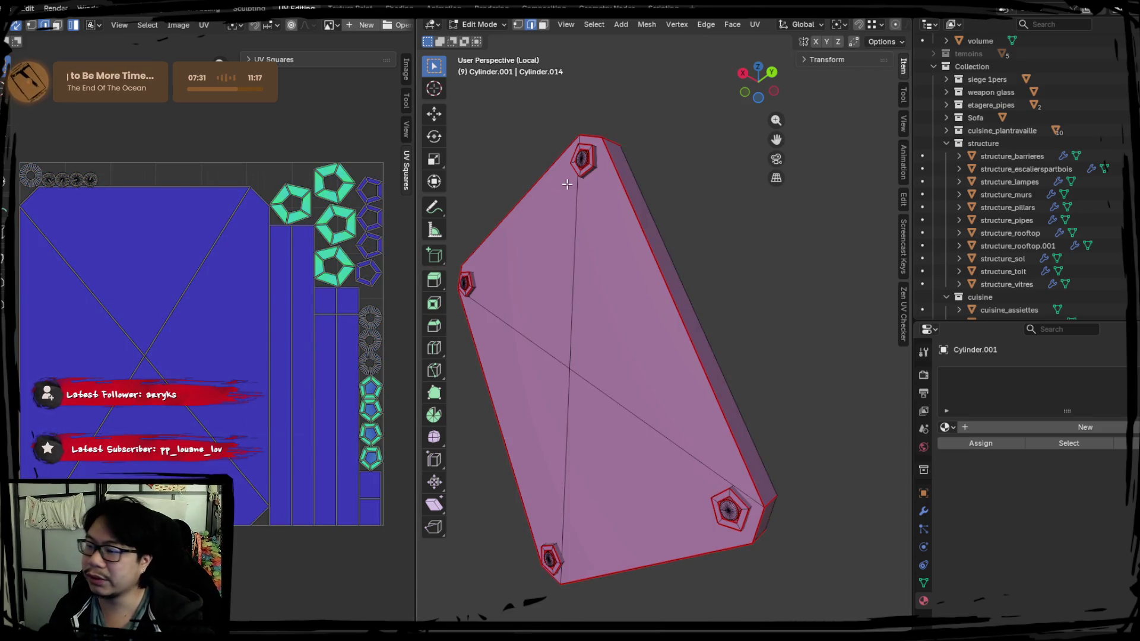
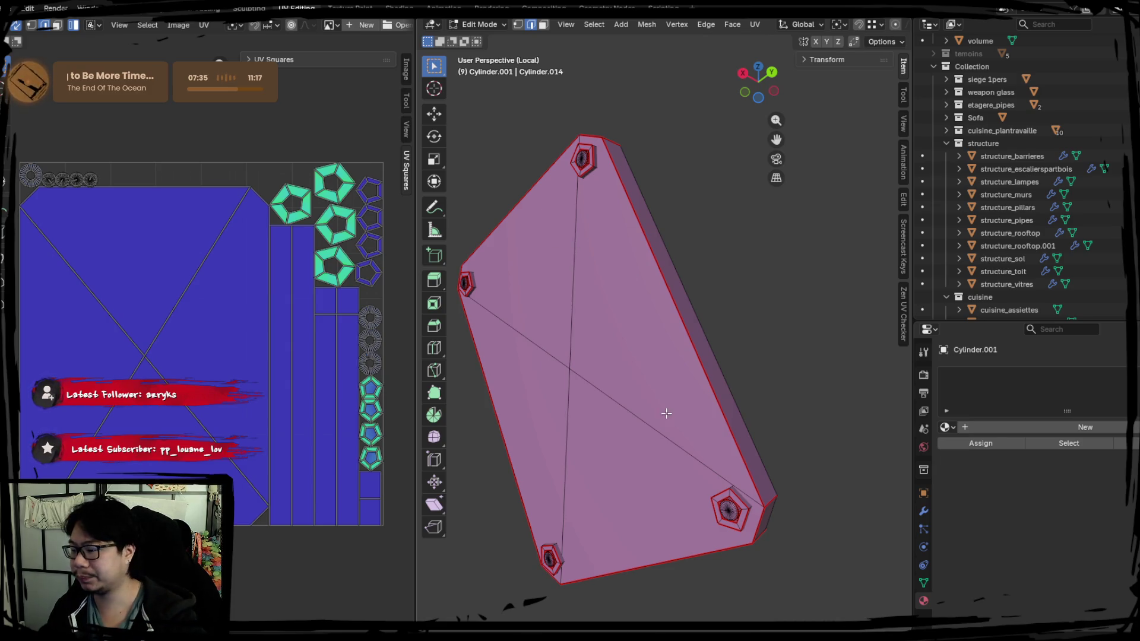
# Step: Orbit closer to the long mesh and turn on X-ray to see through it
pyautogui.moveTo(666, 414); pyautogui.dragTo(692, 413, button='middle')
pyautogui.scroll(4, 692, 409)
pyautogui.moveTo(657, 280)
pyautogui.mouseDown(button='middle')
pyautogui.moveTo(603, 445)
pyautogui.moveTo(641, 328)
pyautogui.mouseUp(button='middle')
pyautogui.scroll(3, 641, 328)
pyautogui.hotkey('alt', 'z')
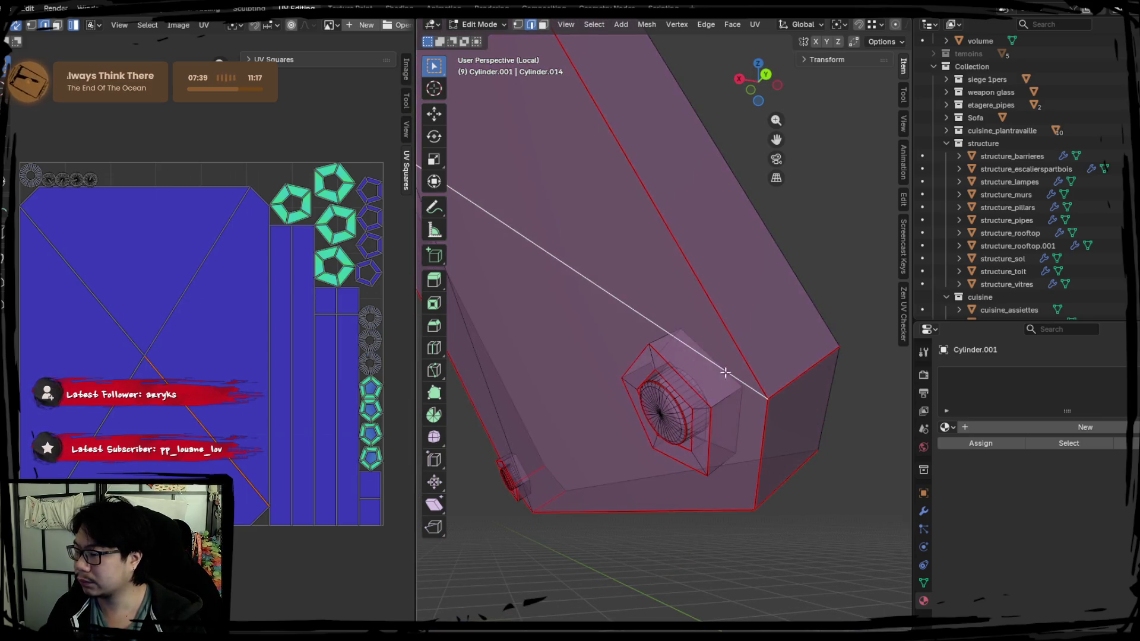
pyautogui.moveTo(688, 359)
pyautogui.mouseDown(button='middle')
pyautogui.moveTo(682, 387)
pyautogui.moveTo(661, 384)
pyautogui.moveTo(805, 390)
pyautogui.mouseUp(button='middle')
pyautogui.press('z')
pyautogui.click(661, 384)
pyautogui.scroll(5, 661, 377)
pyautogui.scroll(3, 743, 359)
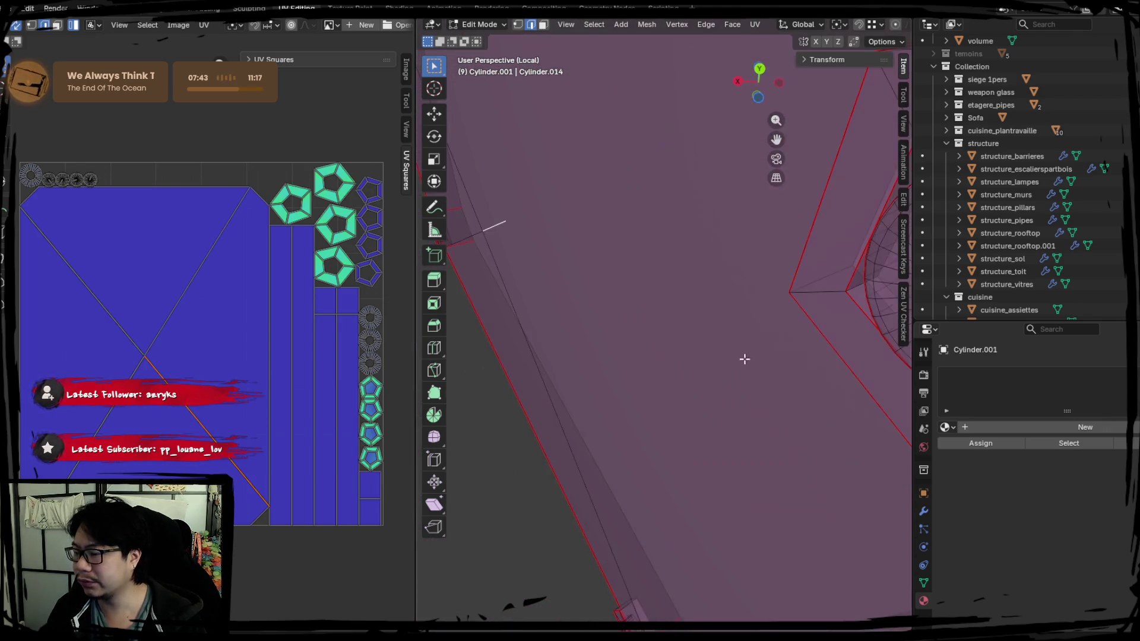
# Step: Zoom in on the cylinder cap inside a pentagon hole of the see-through mesh
pyautogui.moveTo(743, 359)
pyautogui.mouseDown(button='middle')
pyautogui.moveTo(744, 382)
pyautogui.moveTo(720, 387)
pyautogui.moveTo(740, 373)
pyautogui.moveTo(654, 326)
pyautogui.moveTo(705, 293)
pyautogui.moveTo(718, 359)
pyautogui.moveTo(662, 344)
pyautogui.mouseUp(button='middle')
pyautogui.scroll(4, 733, 376)
pyautogui.scroll(-5, 705, 292)
pyautogui.scroll(2, 735, 433)
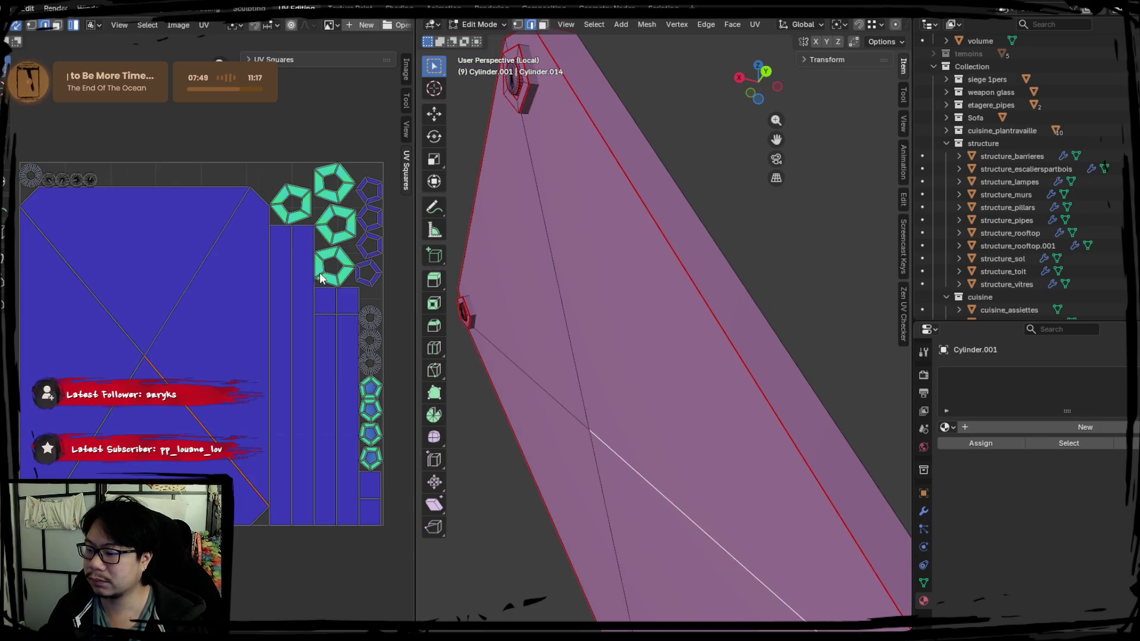
pyautogui.scroll(-3, 649, 382)
pyautogui.keyDown('shift'); pyautogui.moveTo(649, 382); pyautogui.dragTo(667, 377, button='middle'); pyautogui.keyUp('shift')
pyautogui.scroll(3, 627, 373)
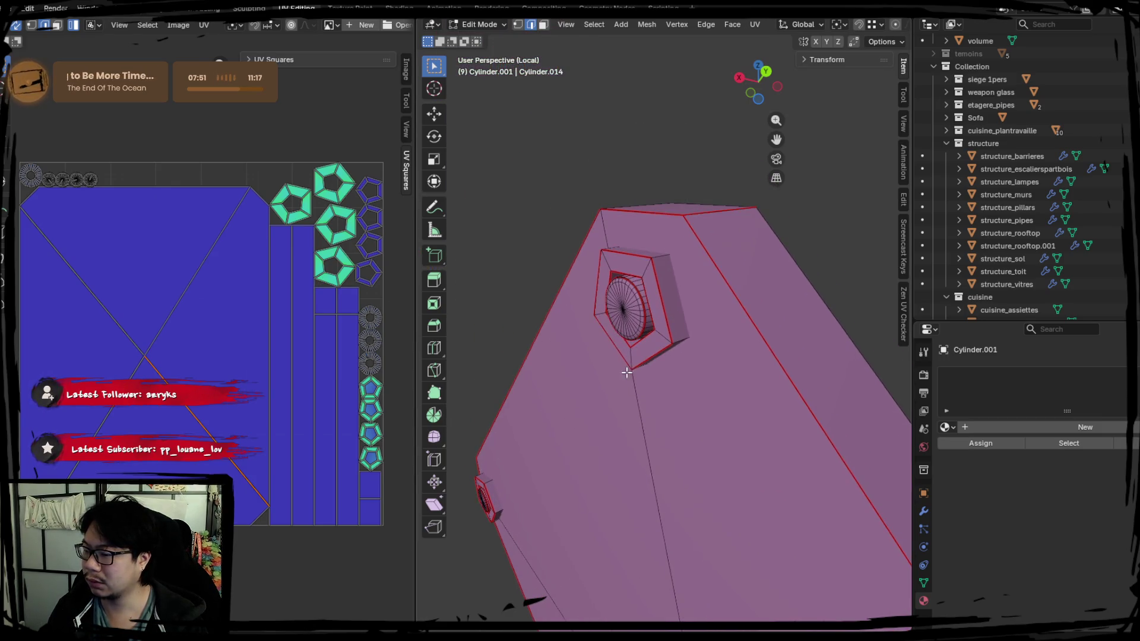
pyautogui.scroll(2, 627, 372)
pyautogui.moveTo(613, 323); pyautogui.dragTo(469, 161, button='middle')
# Step: Switch to Face select mode and orbit to a close view of the cap face
pyautogui.click(542, 25)
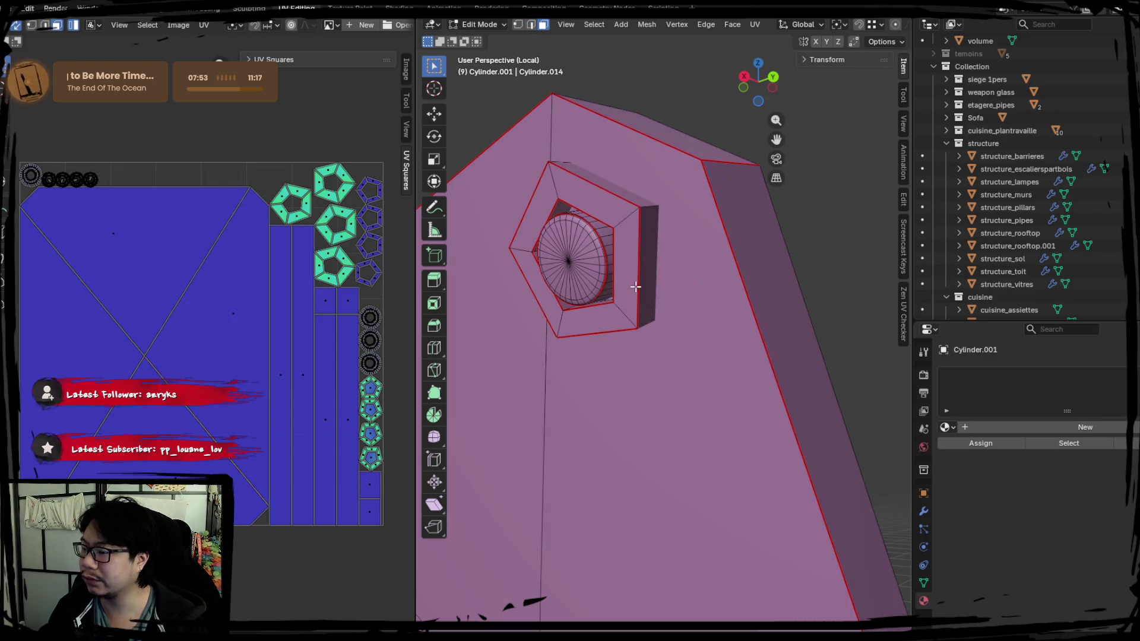
pyautogui.moveTo(570, 196)
pyautogui.mouseDown(button='middle')
pyautogui.moveTo(713, 356)
pyautogui.moveTo(768, 400)
pyautogui.moveTo(585, 252)
pyautogui.mouseUp(button='middle')
pyautogui.scroll(2, 591, 222)
pyautogui.scroll(-3, 591, 223)
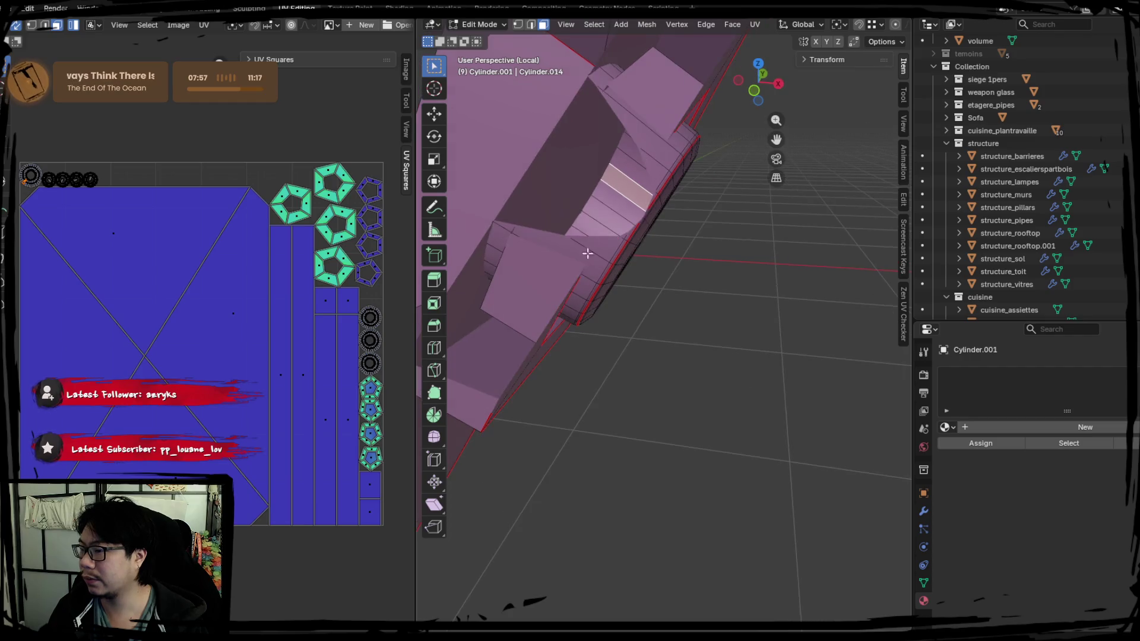
pyautogui.moveTo(572, 184)
pyautogui.mouseDown(button='middle')
pyautogui.moveTo(671, 321)
pyautogui.moveTo(714, 256)
pyautogui.moveTo(641, 346)
pyautogui.mouseUp(button='middle')
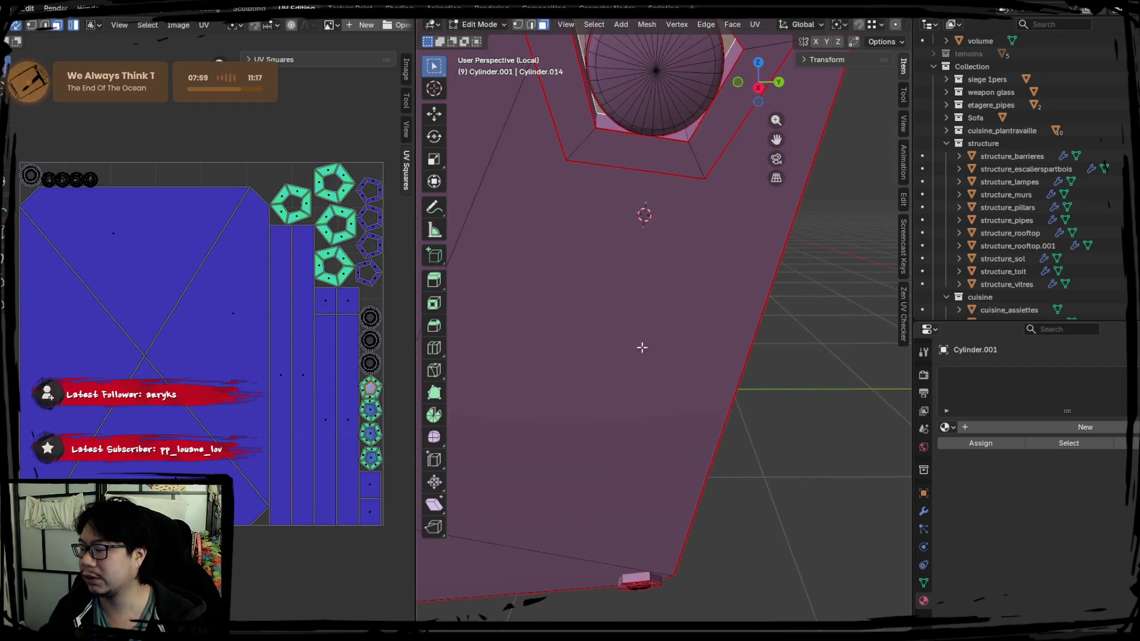
pyautogui.scroll(-2, 642, 346)
pyautogui.scroll(4, 560, 173)
pyautogui.moveTo(560, 173)
pyautogui.mouseDown(button='middle')
pyautogui.moveTo(658, 471)
pyautogui.moveTo(639, 374)
pyautogui.moveTo(644, 400)
pyautogui.moveTo(589, 423)
pyautogui.moveTo(679, 285)
pyautogui.moveTo(677, 359)
pyautogui.moveTo(608, 231)
pyautogui.moveTo(718, 430)
pyautogui.mouseUp(button='middle')
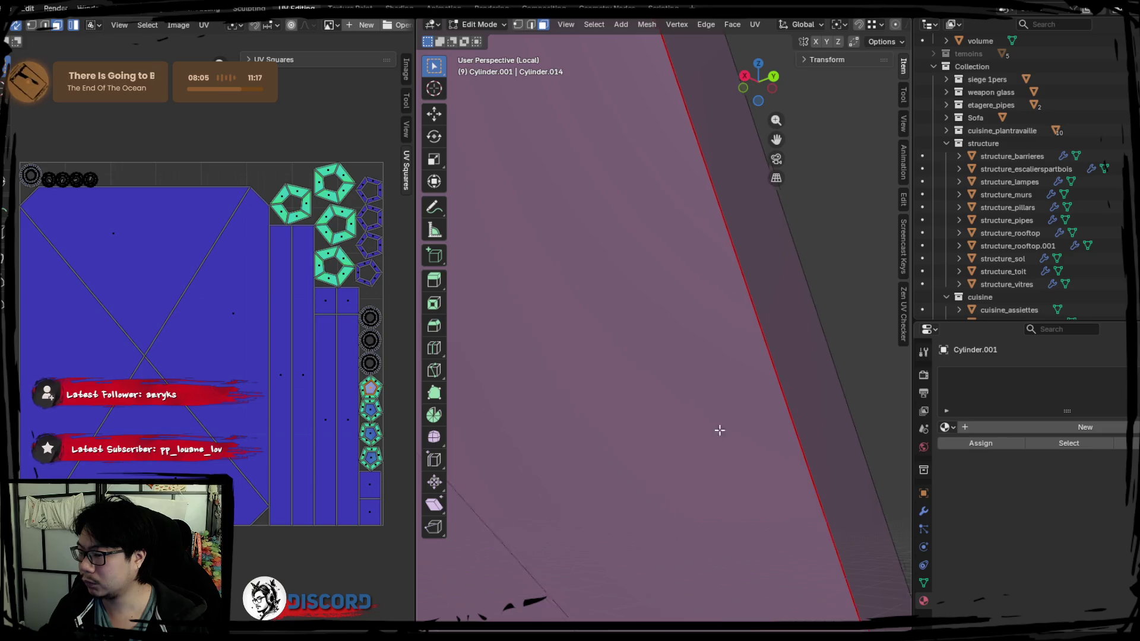
pyautogui.scroll(-3, 610, 89)
pyautogui.moveTo(703, 386)
pyautogui.mouseDown(button='middle')
pyautogui.moveTo(680, 296)
pyautogui.moveTo(741, 306)
pyautogui.moveTo(669, 319)
pyautogui.moveTo(586, 356)
pyautogui.moveTo(692, 298)
pyautogui.moveTo(755, 302)
pyautogui.moveTo(799, 273)
pyautogui.moveTo(814, 285)
pyautogui.moveTo(802, 307)
pyautogui.mouseUp(button='middle')
# Step: Select the pentagon cap face and frame the view on it
pyautogui.click(639, 377)
pyautogui.press('KP_Decimal')
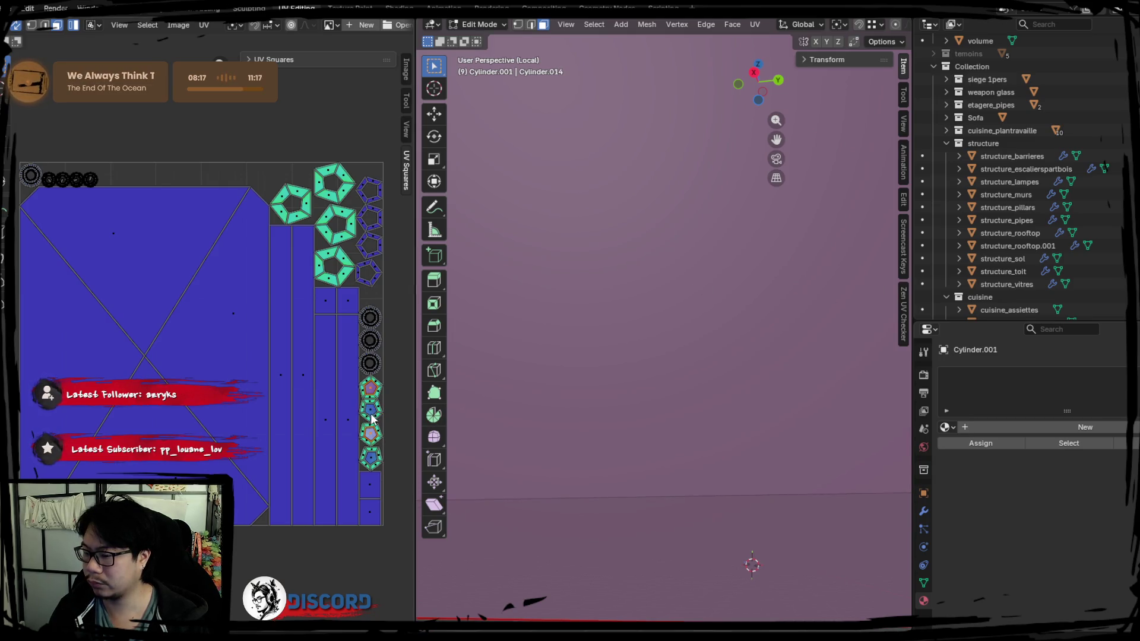
pyautogui.scroll(2, 371, 419)
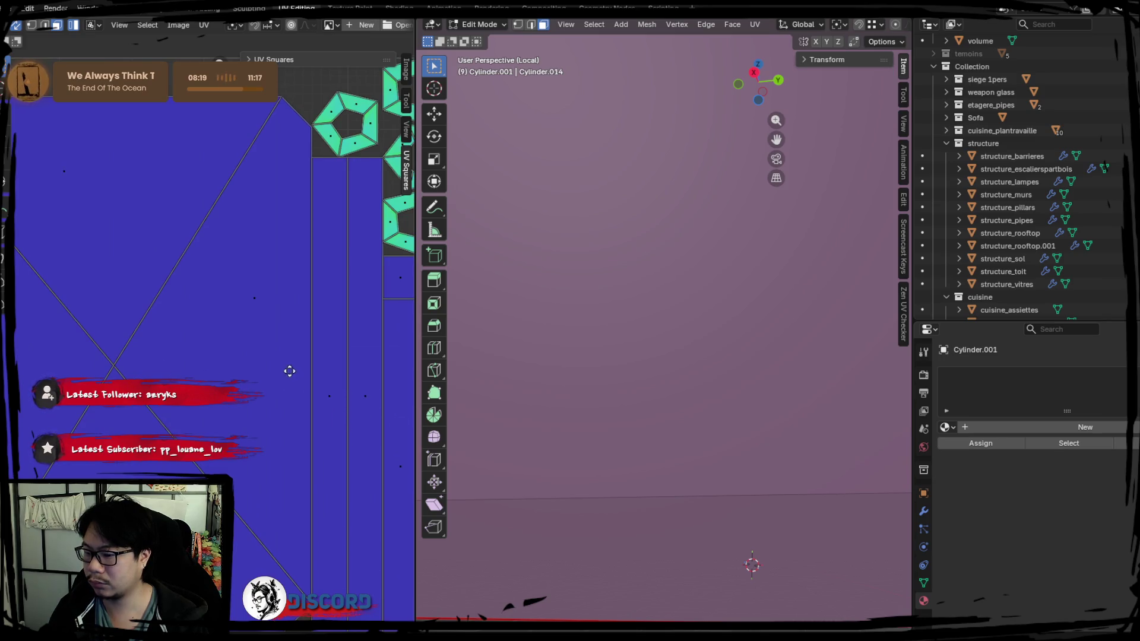
pyautogui.moveTo(289, 371); pyautogui.dragTo(179, 380, button='middle')
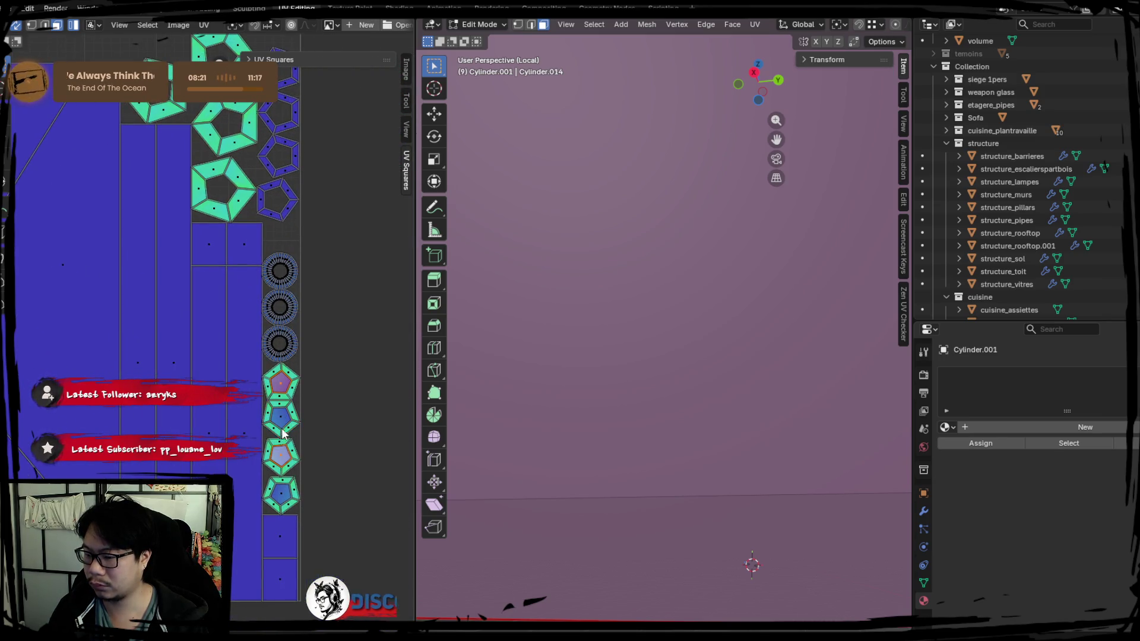
# Step: Delete the selected inner pentagon faces, undoing the extra second deletion
pyautogui.press('x')
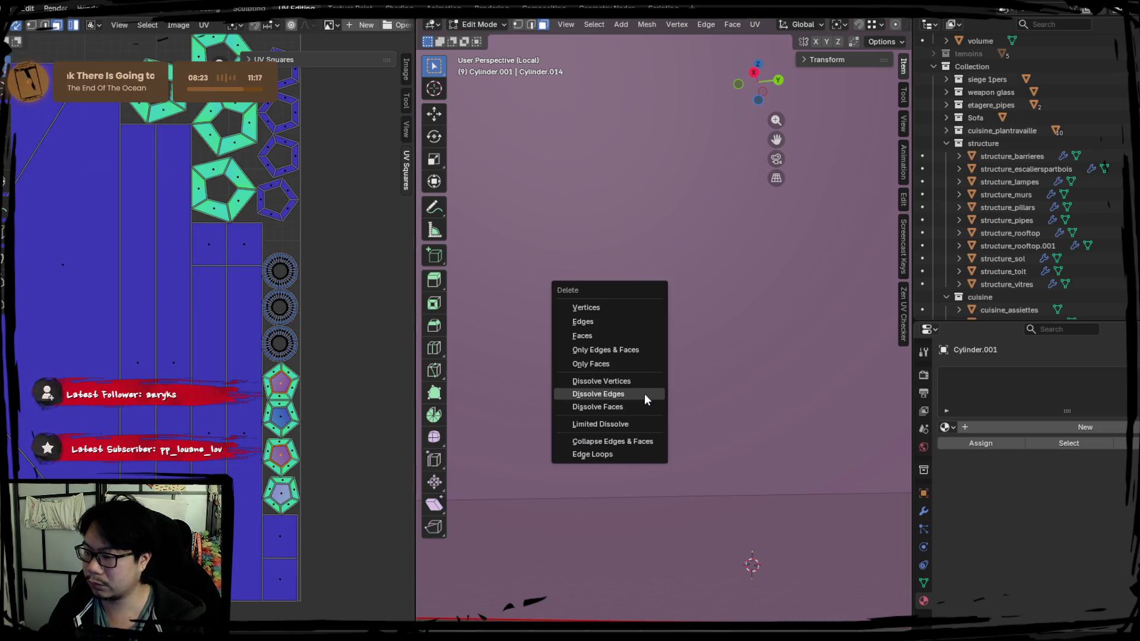
pyautogui.click(599, 336)
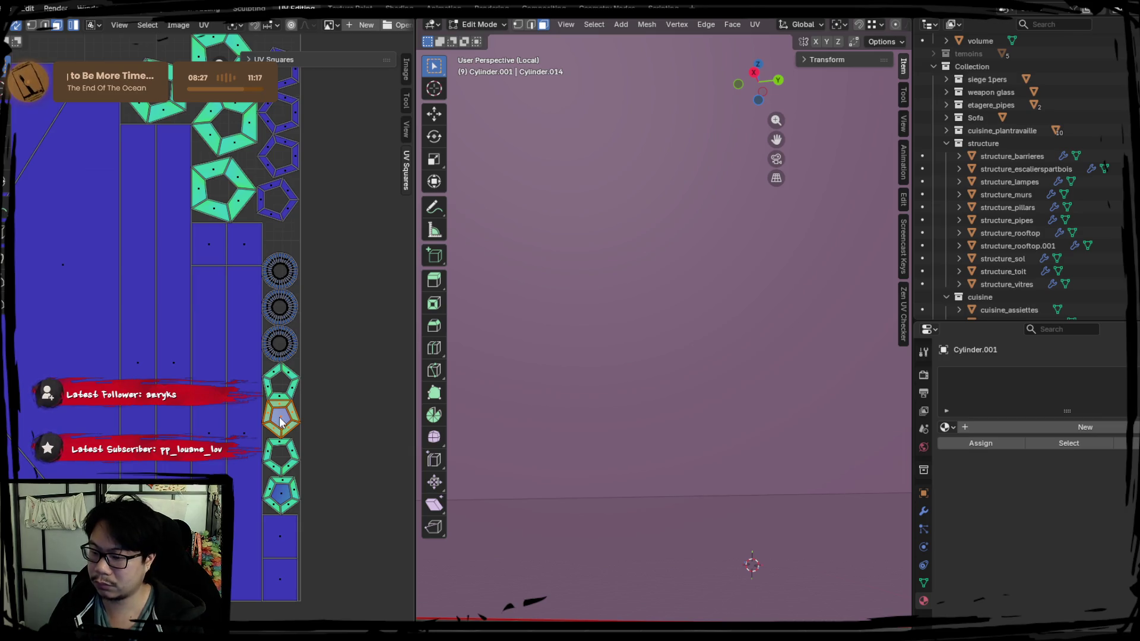
pyautogui.press('x')
pyautogui.click(590, 383)
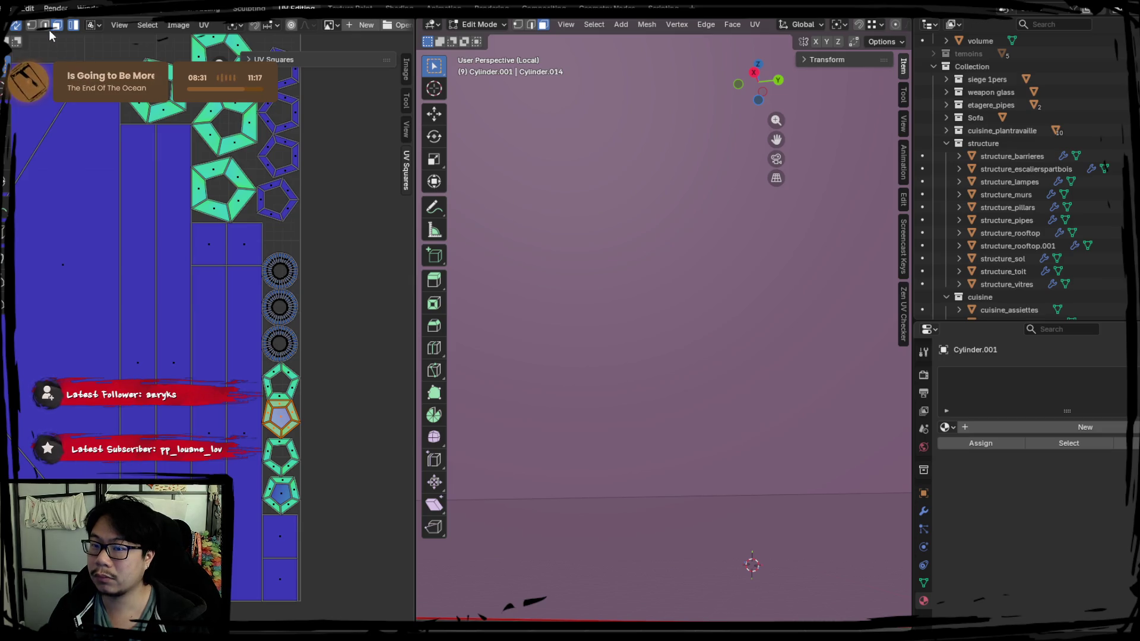
pyautogui.hotkey('ctrl', 'z')
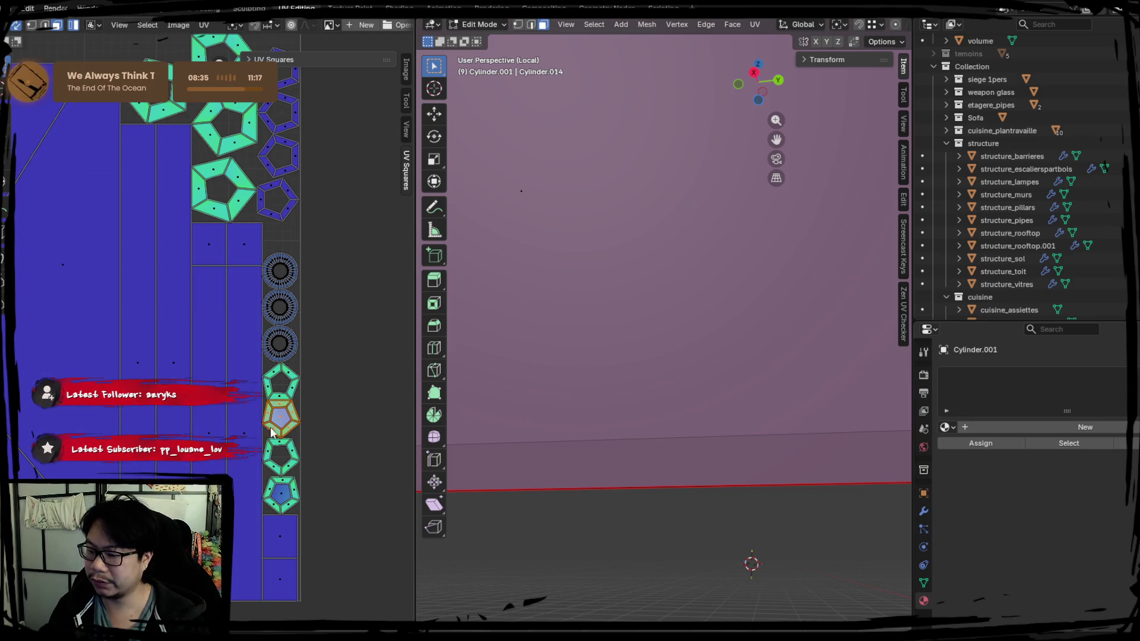
# Step: Inspect the opened hole from top and perspective views, then clear the selection
pyautogui.press('KP_7')
pyautogui.moveTo(584, 368)
pyautogui.mouseDown(button='middle')
pyautogui.moveTo(600, 308)
pyautogui.moveTo(733, 341)
pyautogui.moveTo(720, 359)
pyautogui.moveTo(698, 348)
pyautogui.mouseUp(button='middle')
pyautogui.scroll(6, 698, 347)
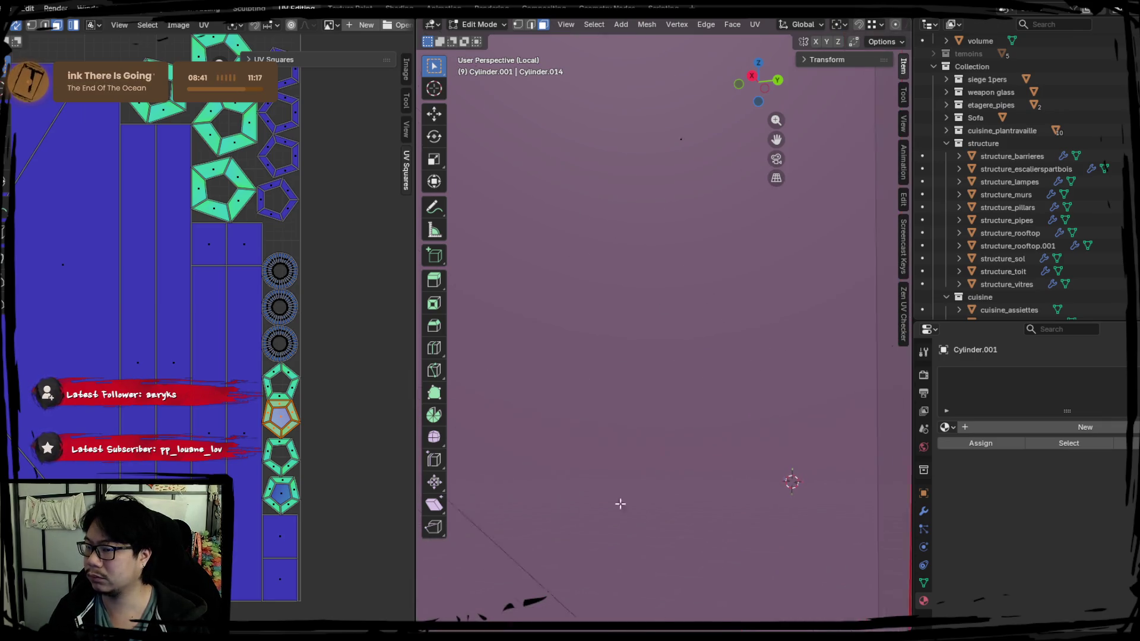
pyautogui.scroll(-5, 545, 306)
pyautogui.scroll(6, 586, 428)
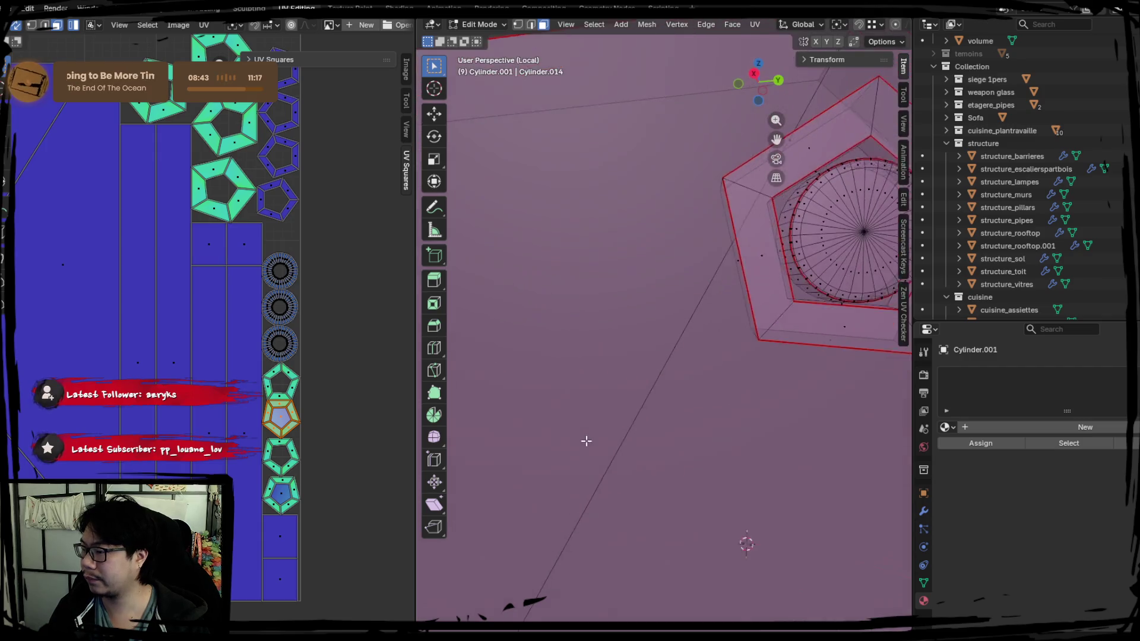
pyautogui.scroll(4, 287, 416)
pyautogui.scroll(-4, 287, 416)
pyautogui.scroll(-6, 586, 408)
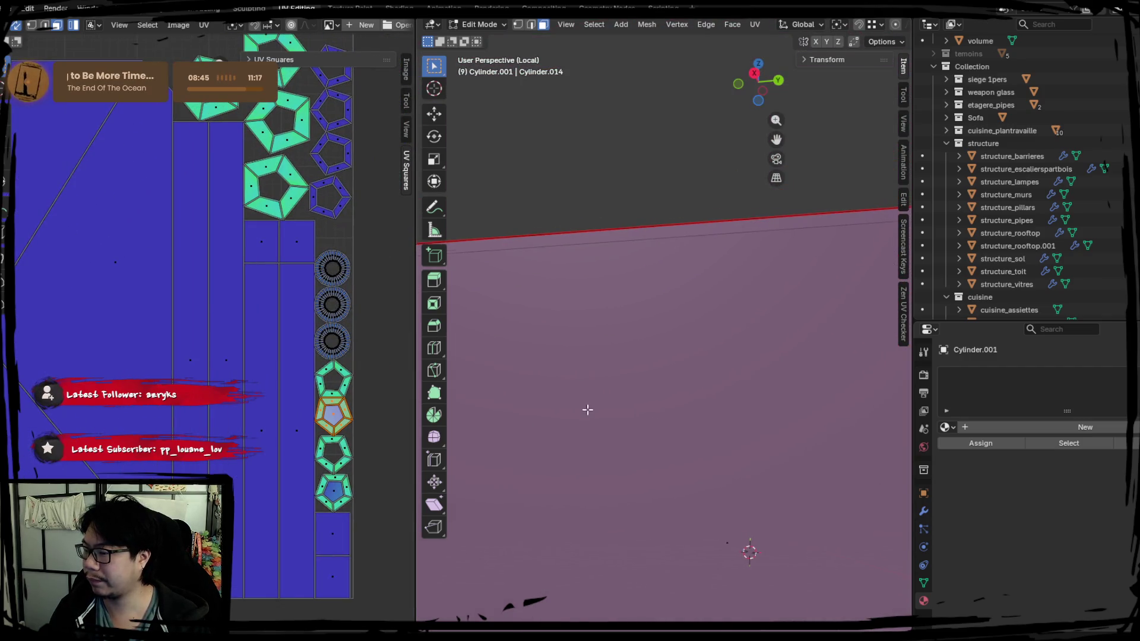
pyautogui.hotkey('alt', 'a')
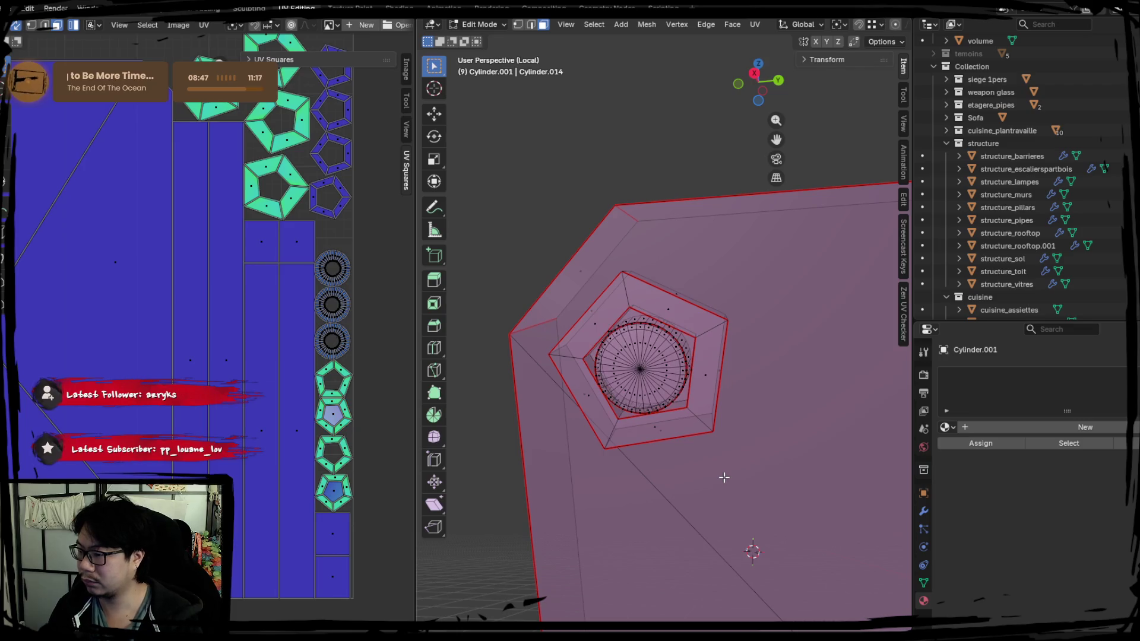
pyautogui.rightClick(636, 362)
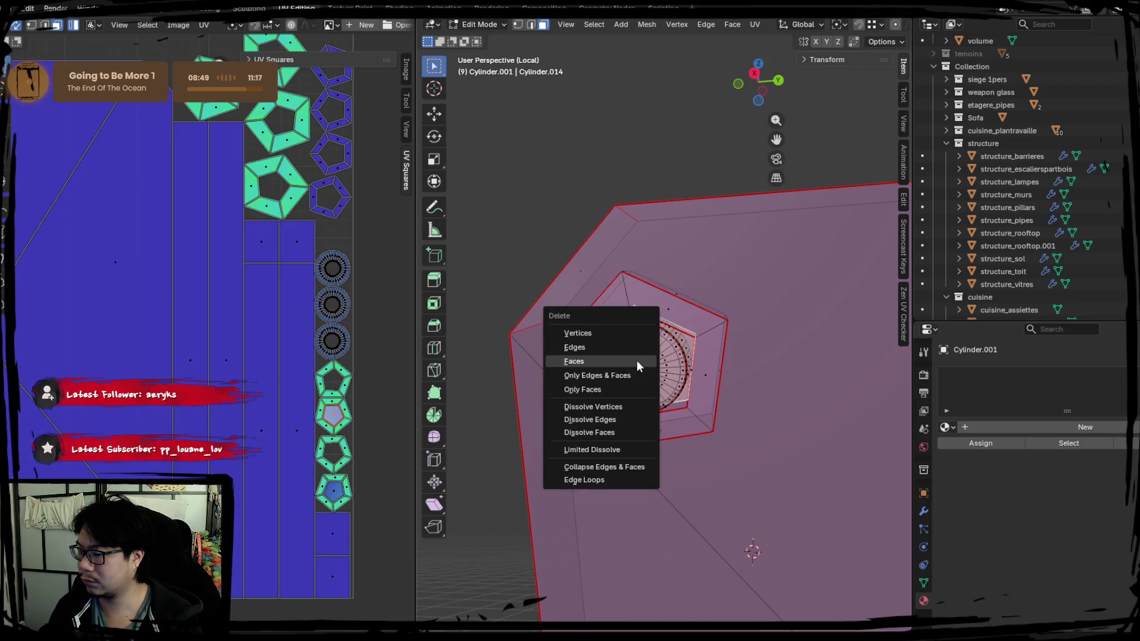
# Step: Select the cylinder cap and whole mesh, cancel the UV menu, and deselect everything
pyautogui.click(637, 362)
pyautogui.moveTo(626, 542)
pyautogui.mouseDown(button='middle')
pyautogui.moveTo(598, 374)
pyautogui.moveTo(629, 491)
pyautogui.moveTo(537, 249)
pyautogui.moveTo(594, 452)
pyautogui.moveTo(543, 472)
pyautogui.mouseUp(button='middle')
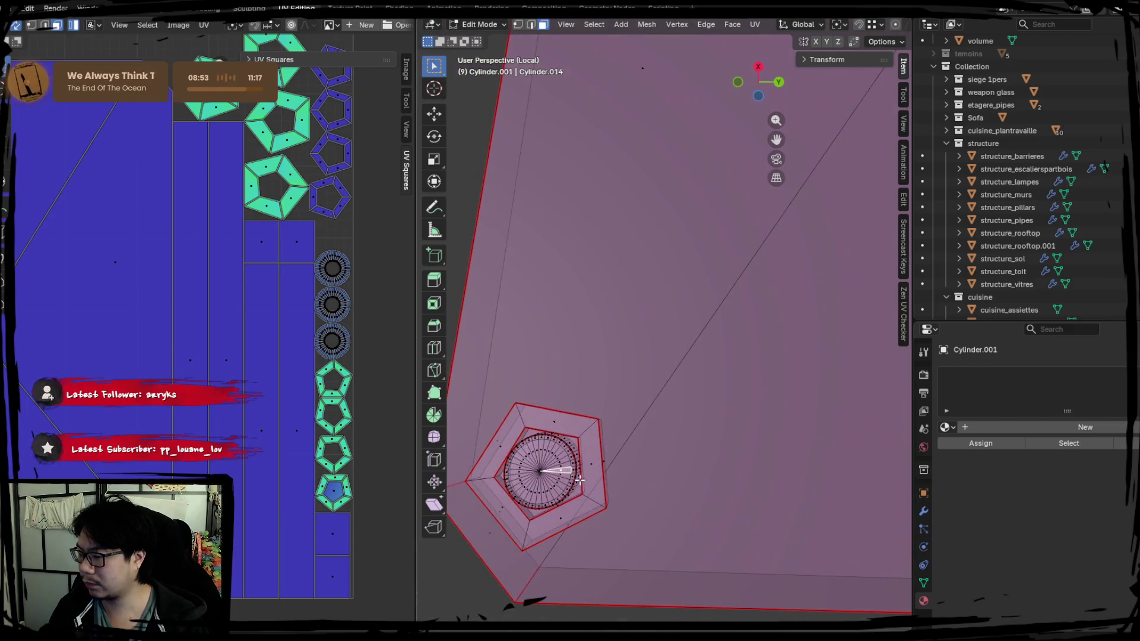
pyautogui.click(547, 472)
pyautogui.rightClick(547, 472)
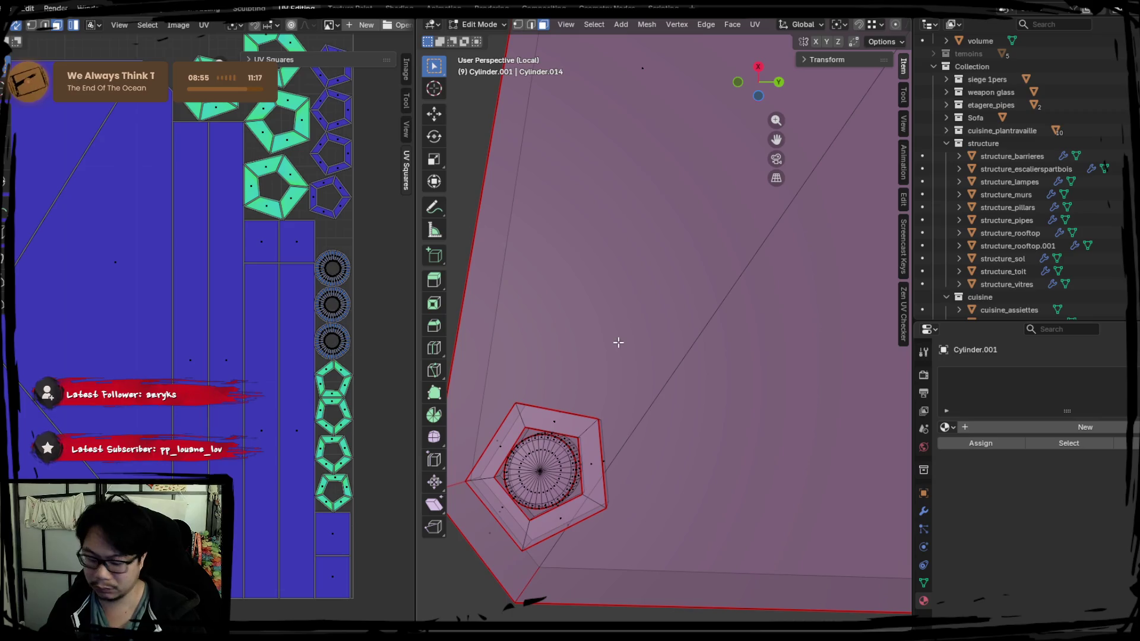
pyautogui.press('a')
pyautogui.rightClick(233, 275)
pyautogui.press('Escape')
pyautogui.hotkey('alt', 'a')
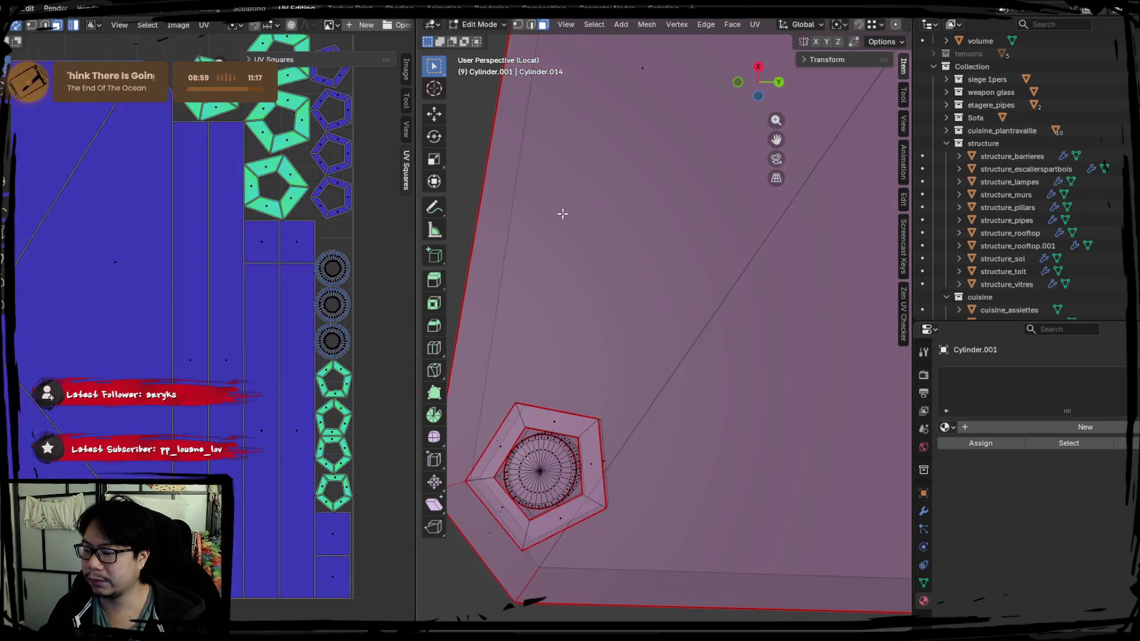
pyautogui.scroll(5, 511, 287)
pyautogui.scroll(-5, 597, 366)
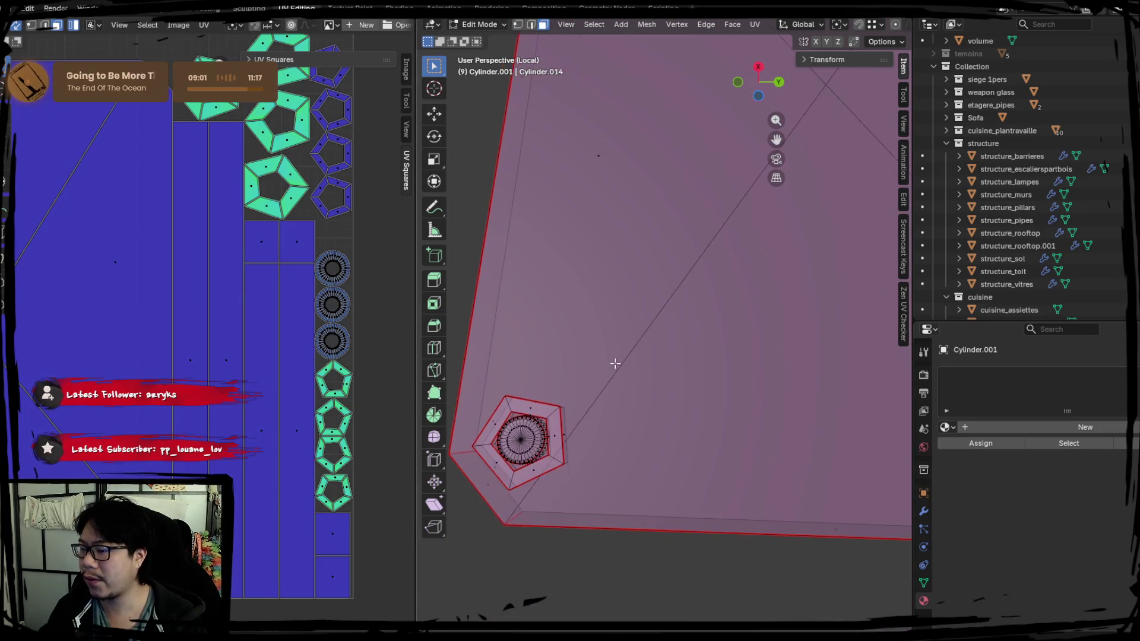
# Step: Mark the hole's rim edges as UV seams and unwrap the mesh
pyautogui.press('2')
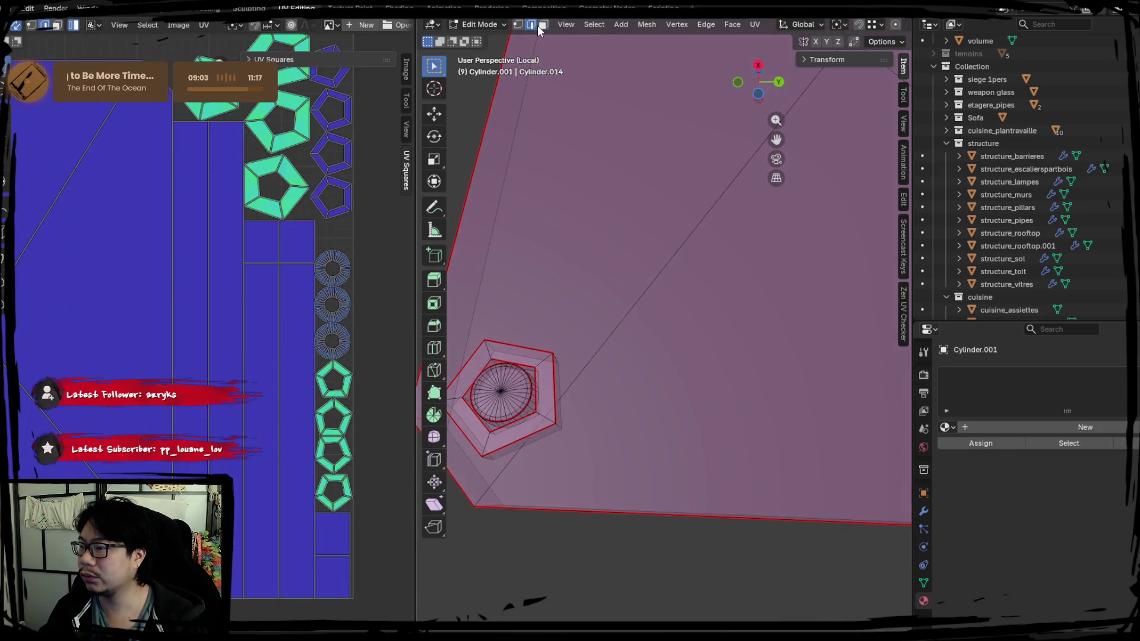
pyautogui.scroll(5, 625, 404)
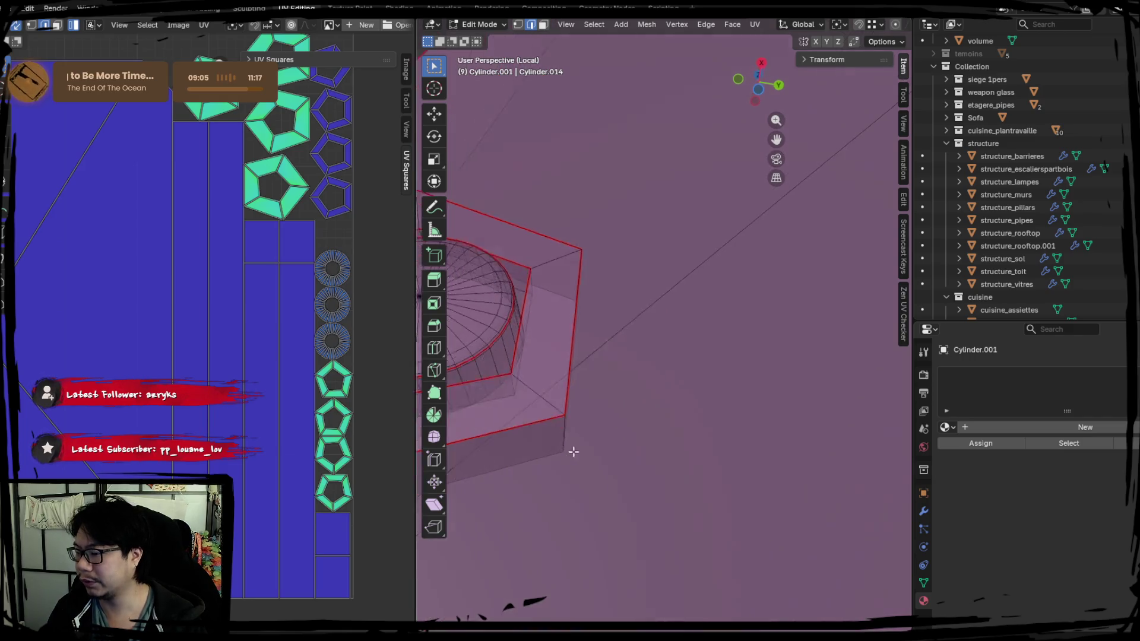
pyautogui.moveTo(573, 453); pyautogui.dragTo(565, 377, button='middle')
pyautogui.hotkey('ctrl', 'e')
pyautogui.click(560, 376)
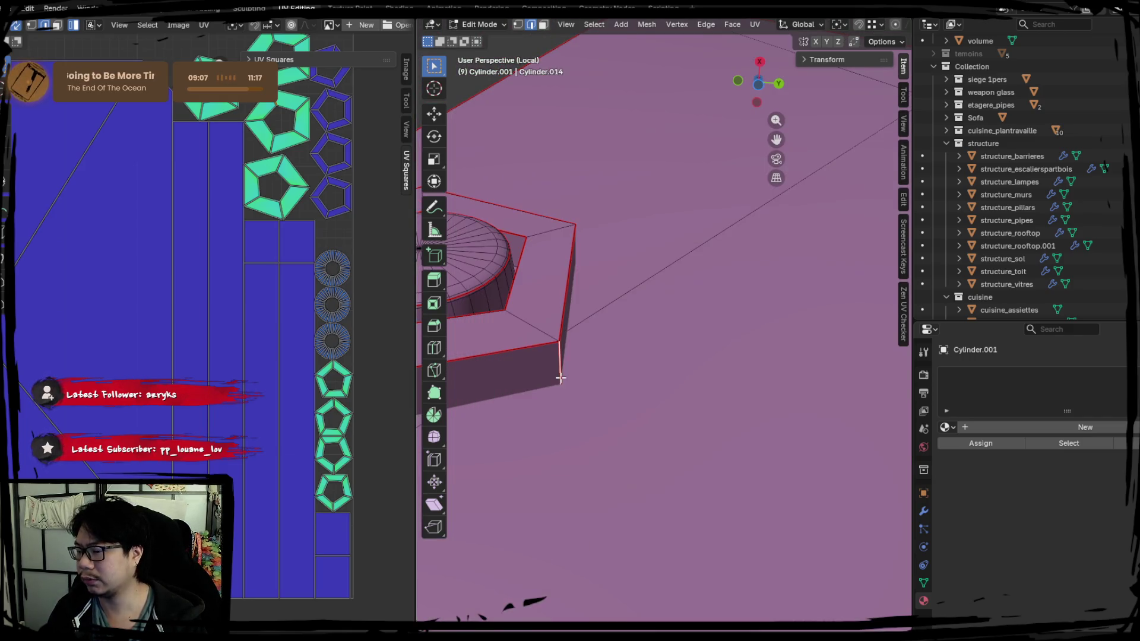
pyautogui.press('u')
pyautogui.click(291, 345)
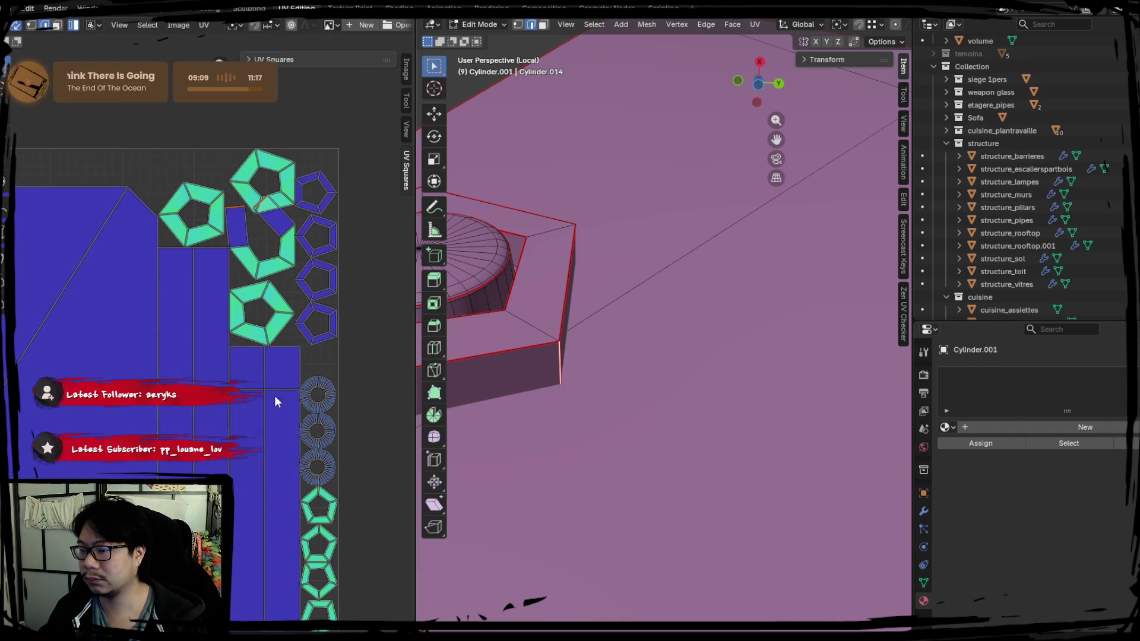
# Step: Mark the hexagonal recess edge loop as a seam and unwrap the whole mesh again
pyautogui.moveTo(608, 364)
pyautogui.mouseDown(button='middle')
pyautogui.moveTo(582, 398)
pyautogui.moveTo(657, 418)
pyautogui.moveTo(650, 394)
pyautogui.moveTo(759, 376)
pyautogui.moveTo(687, 419)
pyautogui.mouseUp(button='middle')
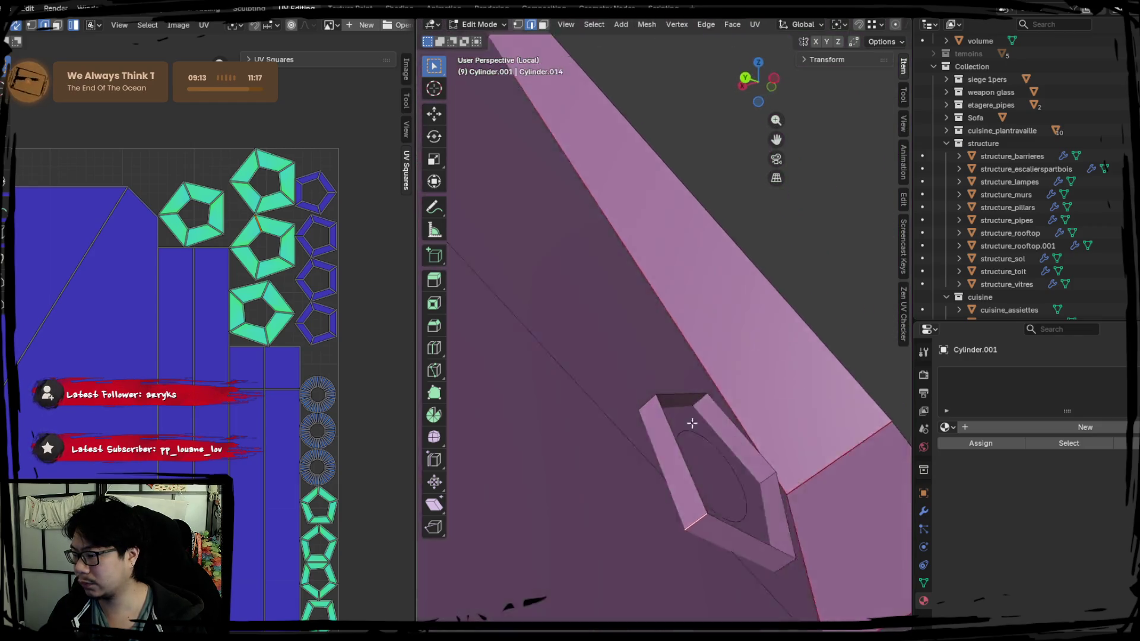
pyautogui.scroll(1, 669, 426)
pyautogui.scroll(2, 643, 433)
pyautogui.keyDown('alt'); pyautogui.click(668, 426); pyautogui.keyUp('alt')
pyautogui.rightClick(668, 427)
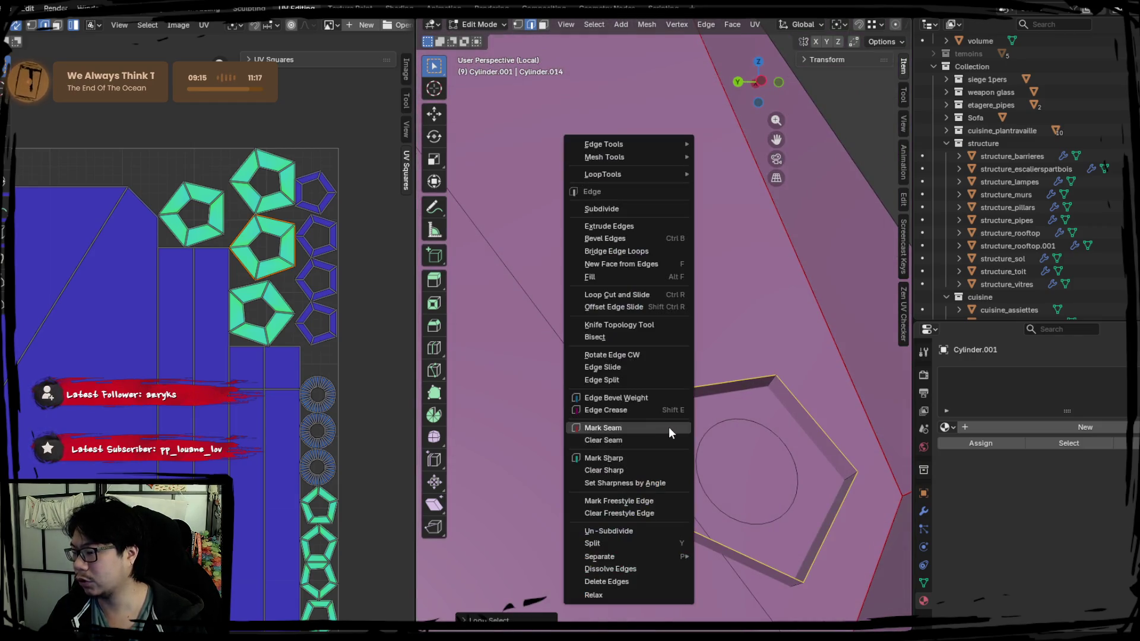
pyautogui.click(662, 426)
pyautogui.press('a')
pyautogui.press('u')
pyautogui.click(315, 335)
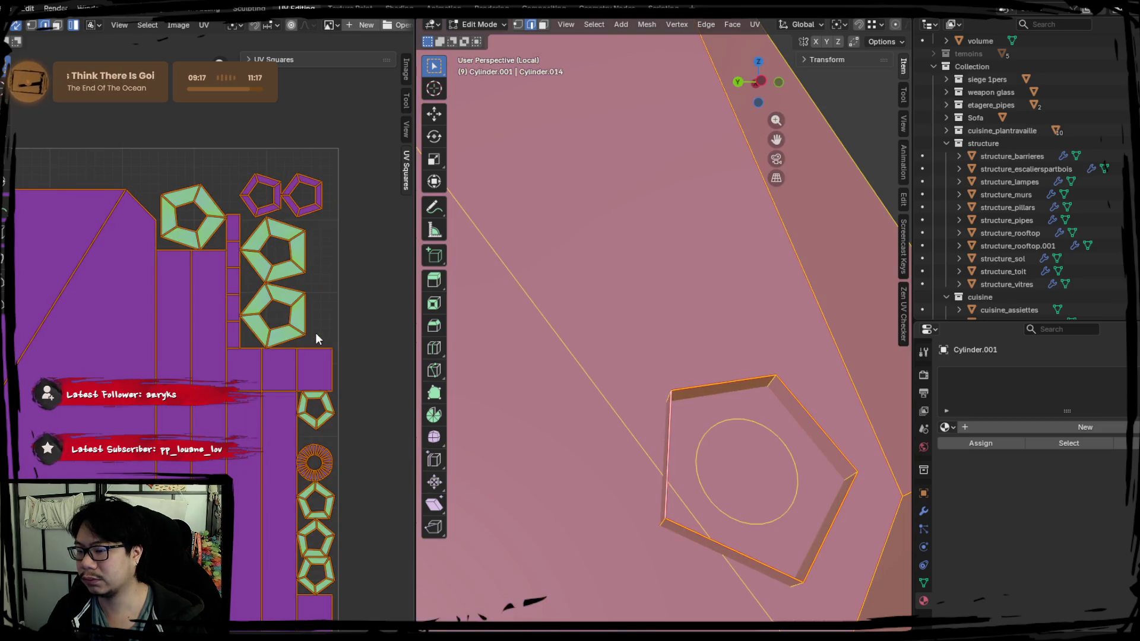
# Step: Check the new pentagon and strip UV islands, then return to Object Mode and the full scene
pyautogui.scroll(3, 351, 261)
pyautogui.moveTo(351, 262)
pyautogui.mouseDown(button='middle')
pyautogui.moveTo(200, 312)
pyautogui.moveTo(252, 358)
pyautogui.moveTo(247, 286)
pyautogui.moveTo(196, 364)
pyautogui.moveTo(364, 338)
pyautogui.moveTo(135, 285)
pyautogui.mouseUp(button='middle')
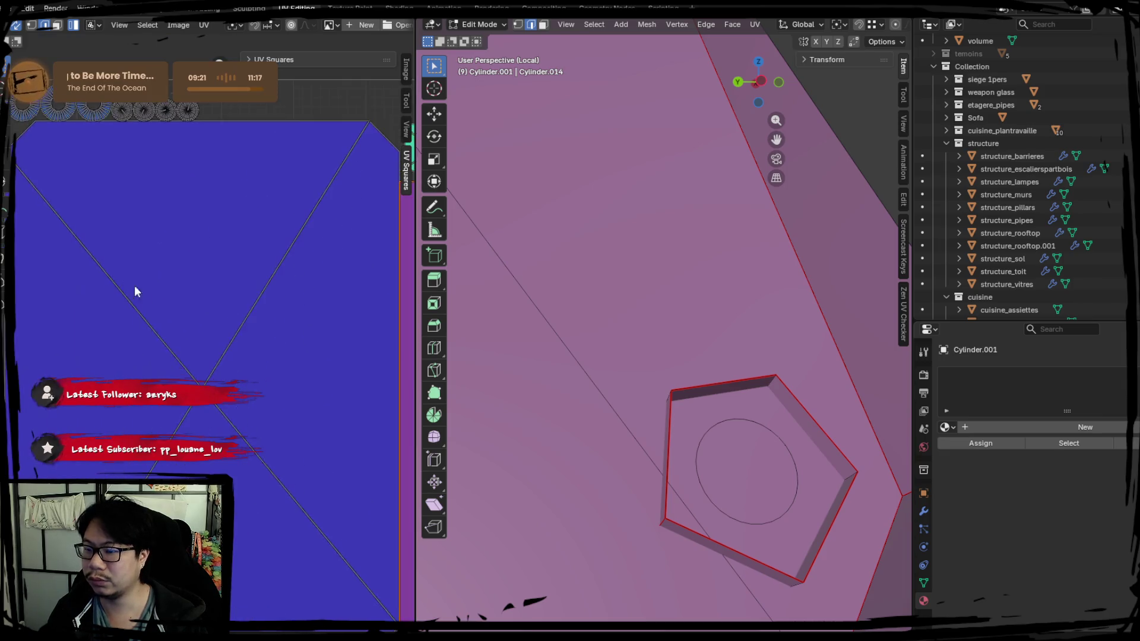
pyautogui.scroll(-3, 135, 285)
pyautogui.moveTo(224, 339); pyautogui.dragTo(166, 293, button='middle')
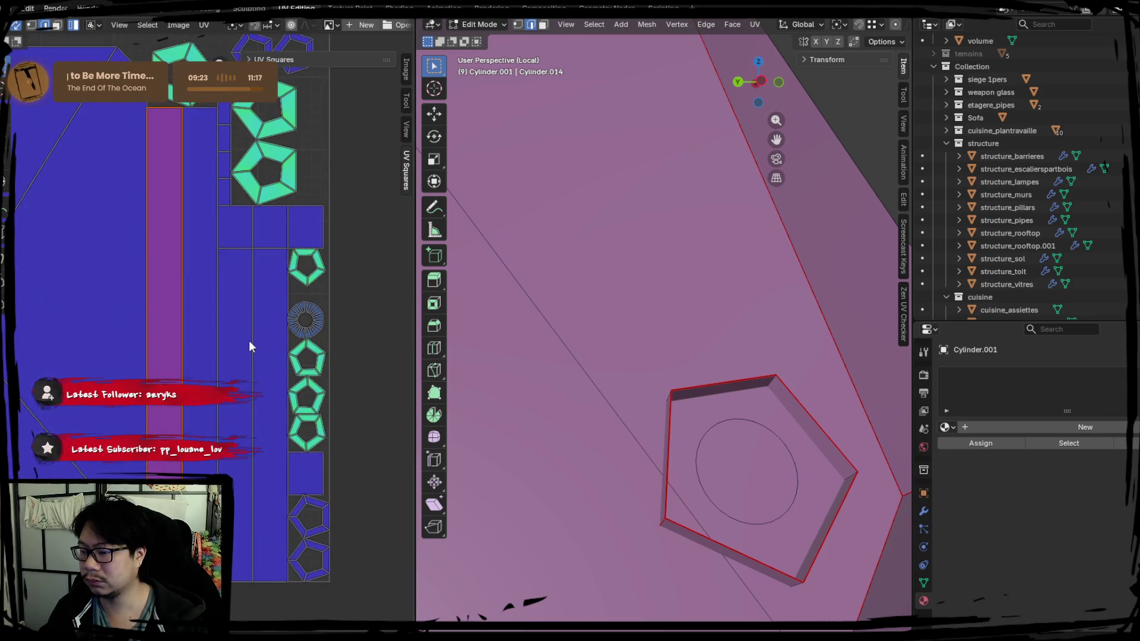
pyautogui.scroll(-1, 248, 340)
pyautogui.press('a')
pyautogui.hotkey('alt', 'a')
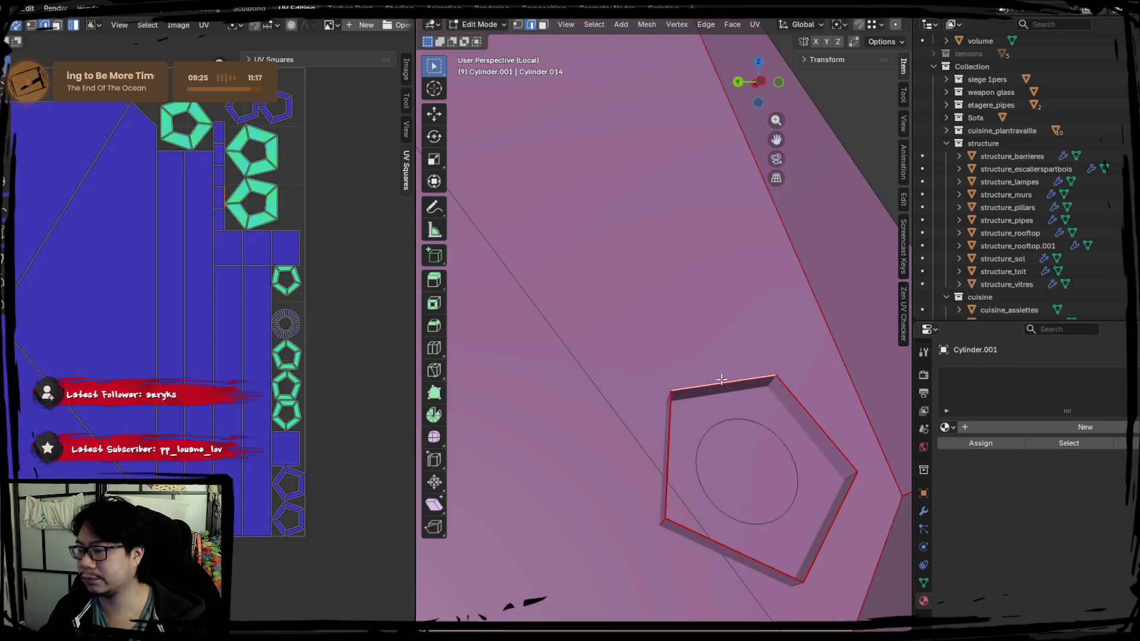
pyautogui.press('a')
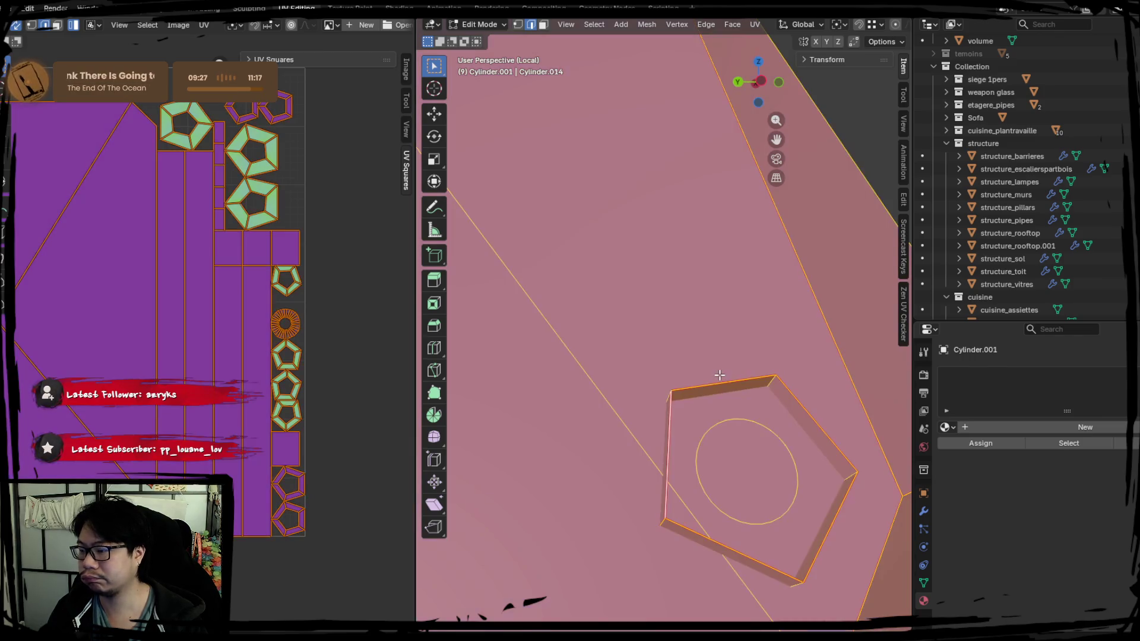
pyautogui.press('Tab')
pyautogui.press('KP_Divide')
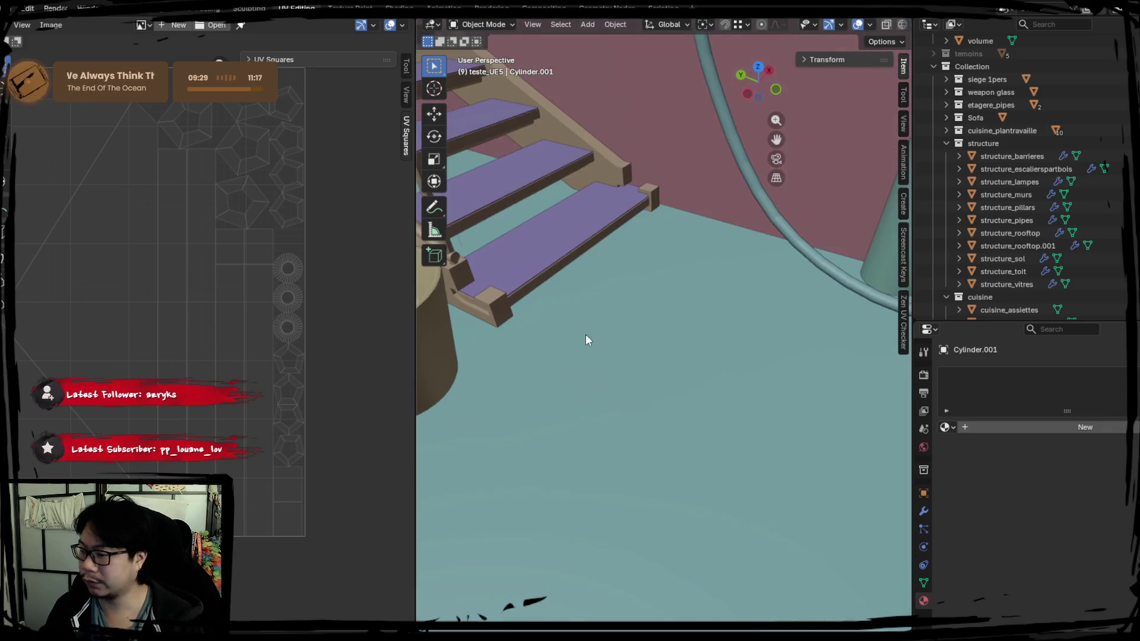
# Step: Isolate the skateboard in local view and join its parts into one object
pyautogui.click(753, 383)
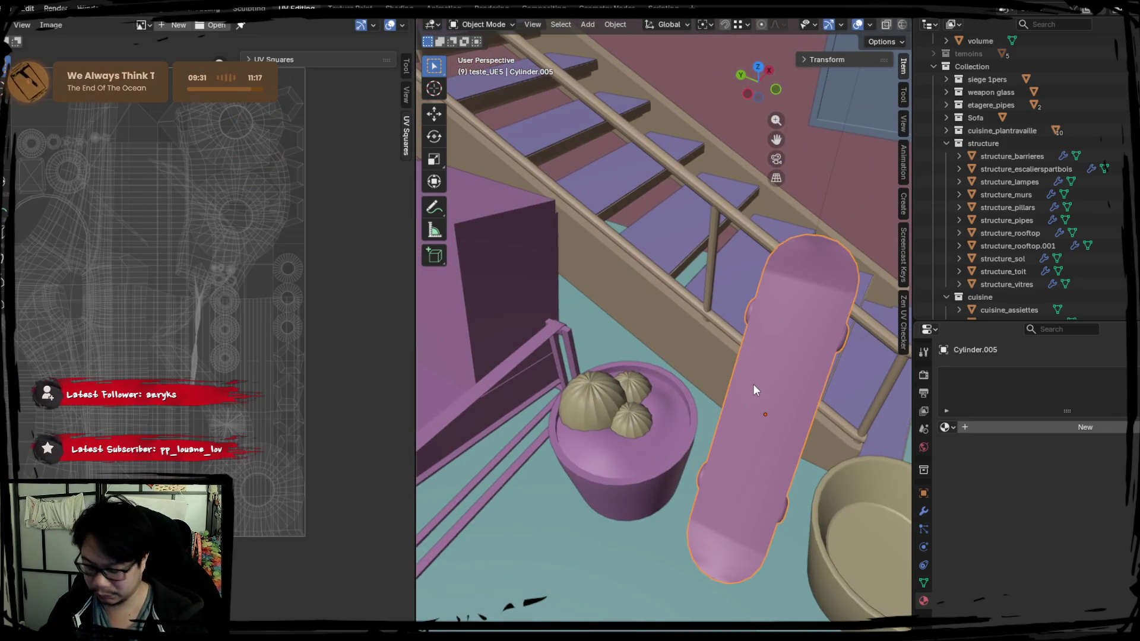
pyautogui.press('KP_Divide')
pyautogui.rightClick(670, 333)
pyautogui.moveTo(757, 386)
pyautogui.mouseDown(button='middle')
pyautogui.moveTo(670, 333)
pyautogui.moveTo(582, 335)
pyautogui.mouseUp(button='middle')
pyautogui.click(669, 333)
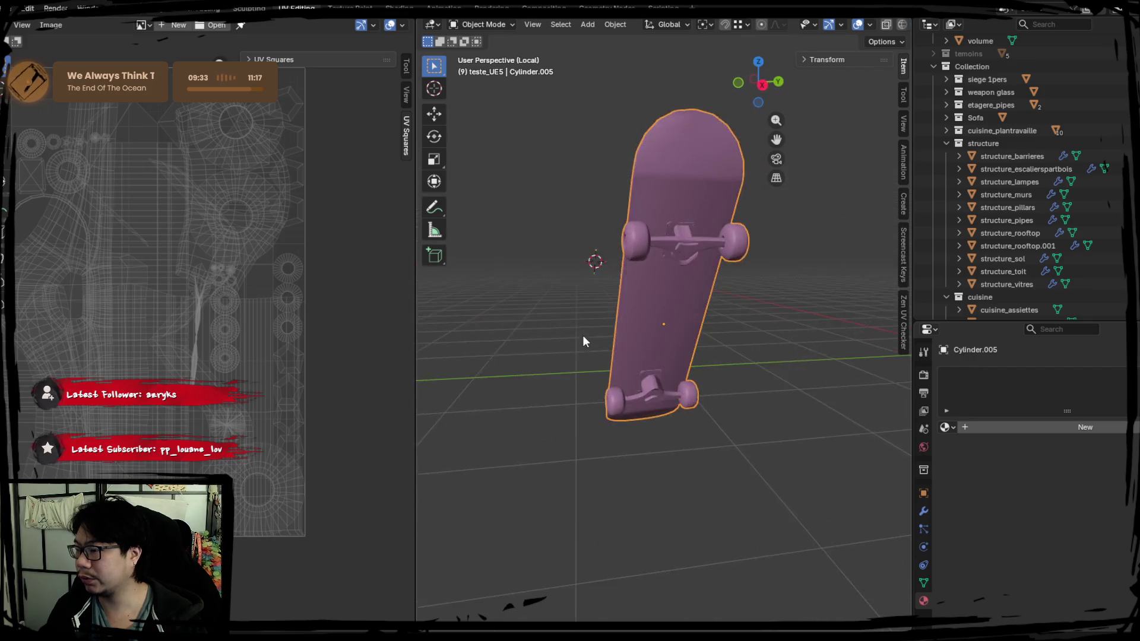
# Step: Select the linked deck geometry together with the front truck and wheels in Edit Mode
pyautogui.press('Tab')
pyautogui.press('a')
pyautogui.hotkey('alt', 'a')
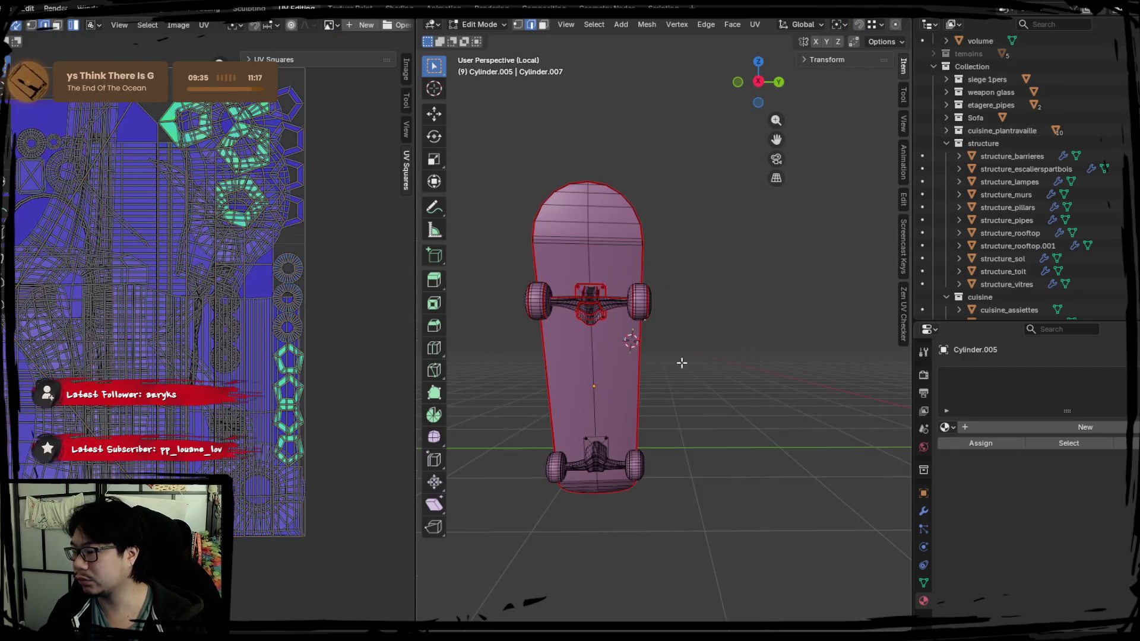
pyautogui.moveTo(682, 362)
pyautogui.mouseDown(button='middle')
pyautogui.moveTo(611, 331)
pyautogui.moveTo(618, 374)
pyautogui.moveTo(596, 386)
pyautogui.moveTo(570, 351)
pyautogui.mouseUp(button='middle')
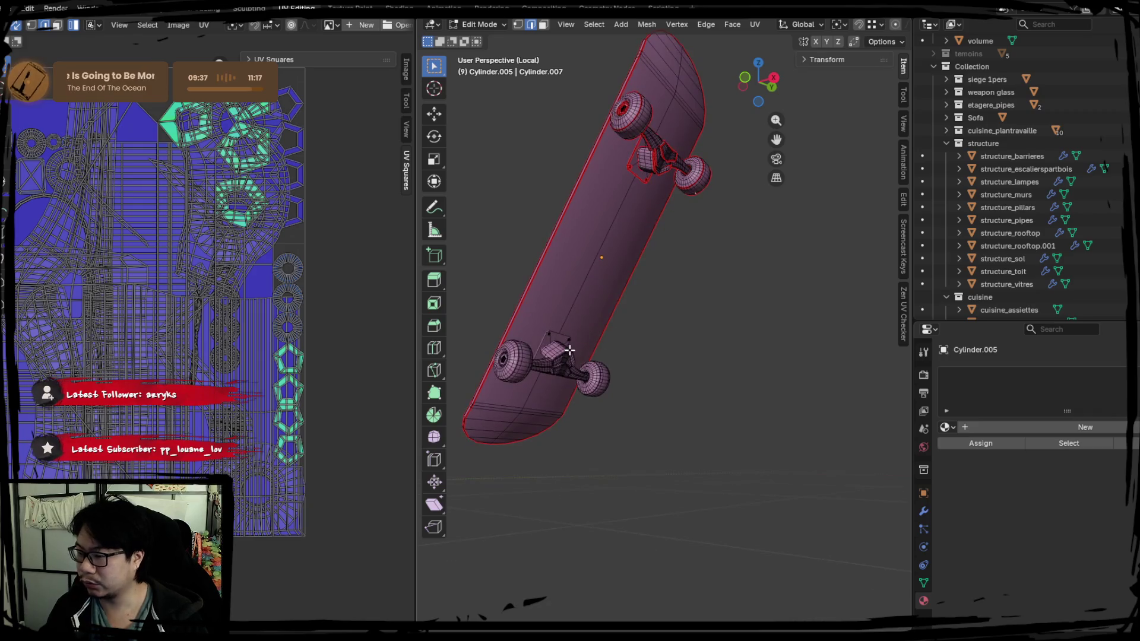
pyautogui.press('l')
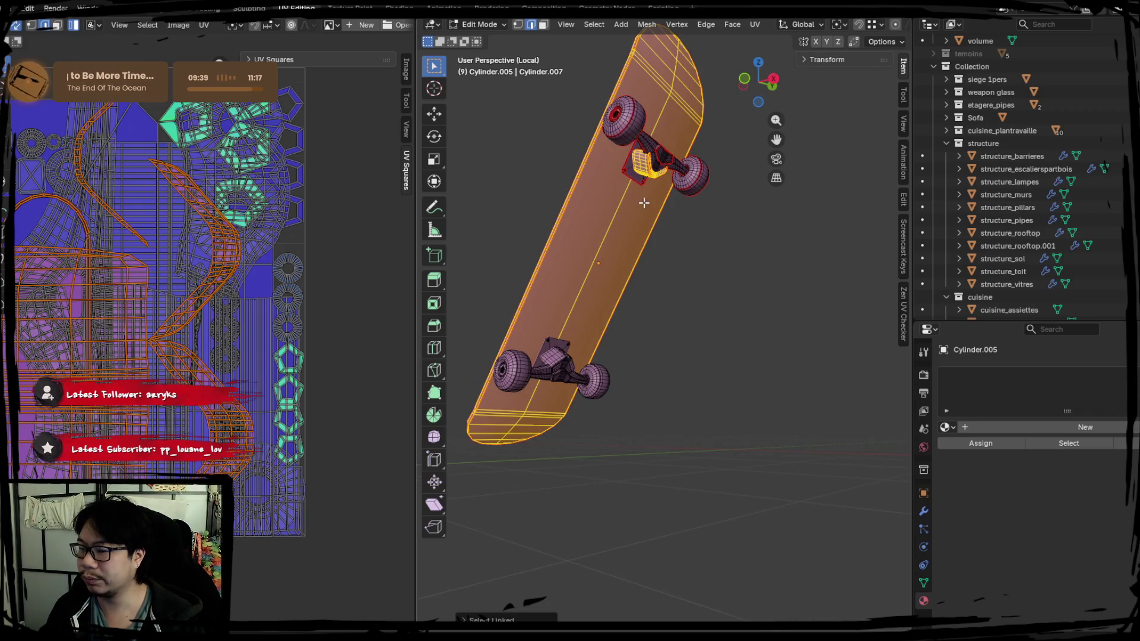
pyautogui.moveTo(644, 202); pyautogui.dragTo(594, 285, button='middle')
pyautogui.keyDown('shift'); pyautogui.moveTo(521, 140); pyautogui.dragTo(682, 345); pyautogui.keyUp('shift')
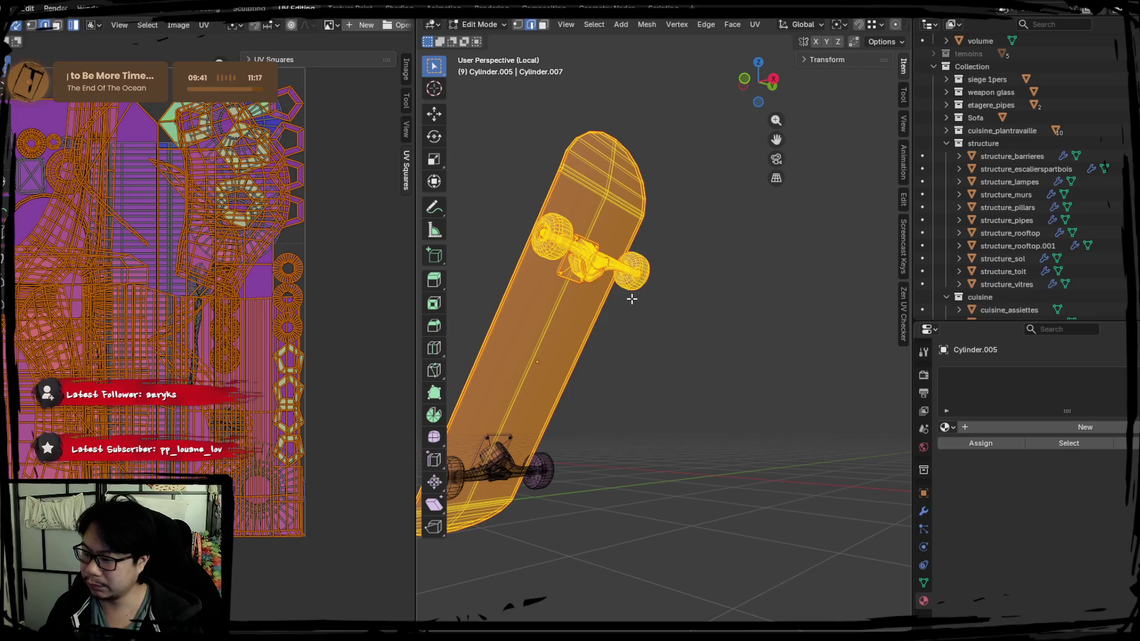
pyautogui.press('Tab')
# Step: Select the deck with its front truck and clear its rotation to 0° so it lies flat
pyautogui.click(512, 477)
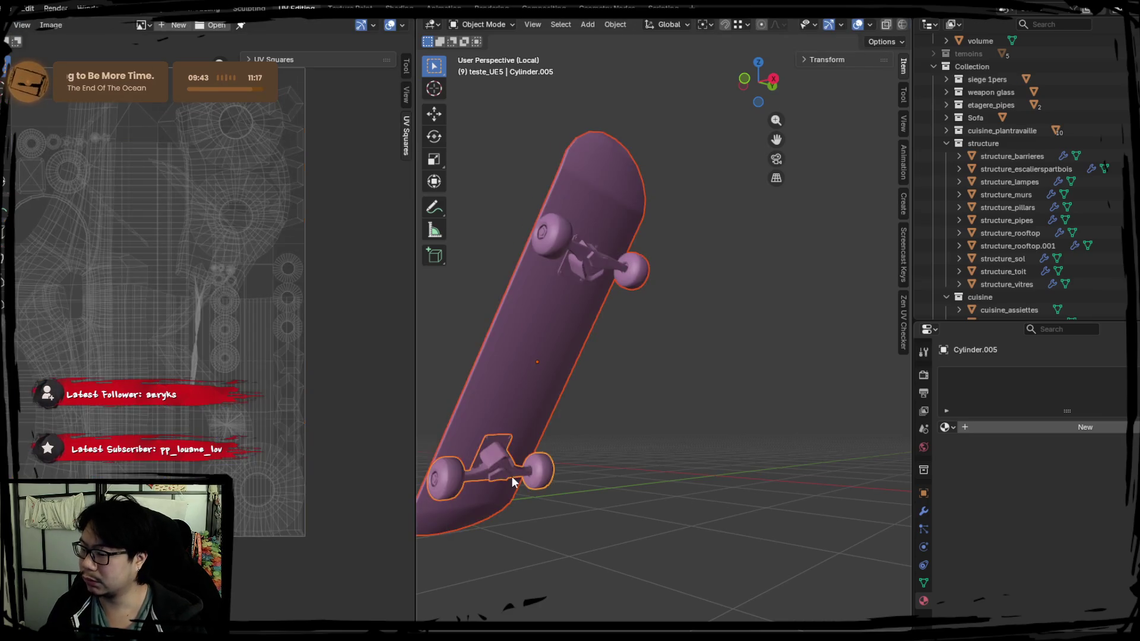
pyautogui.click(543, 347)
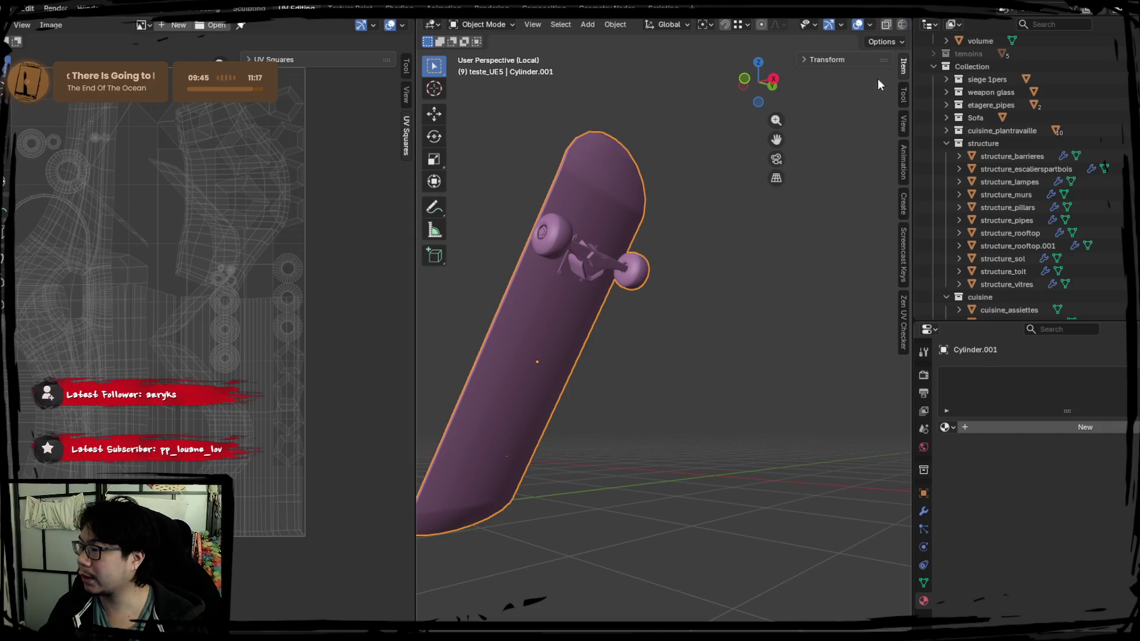
pyautogui.click(843, 60)
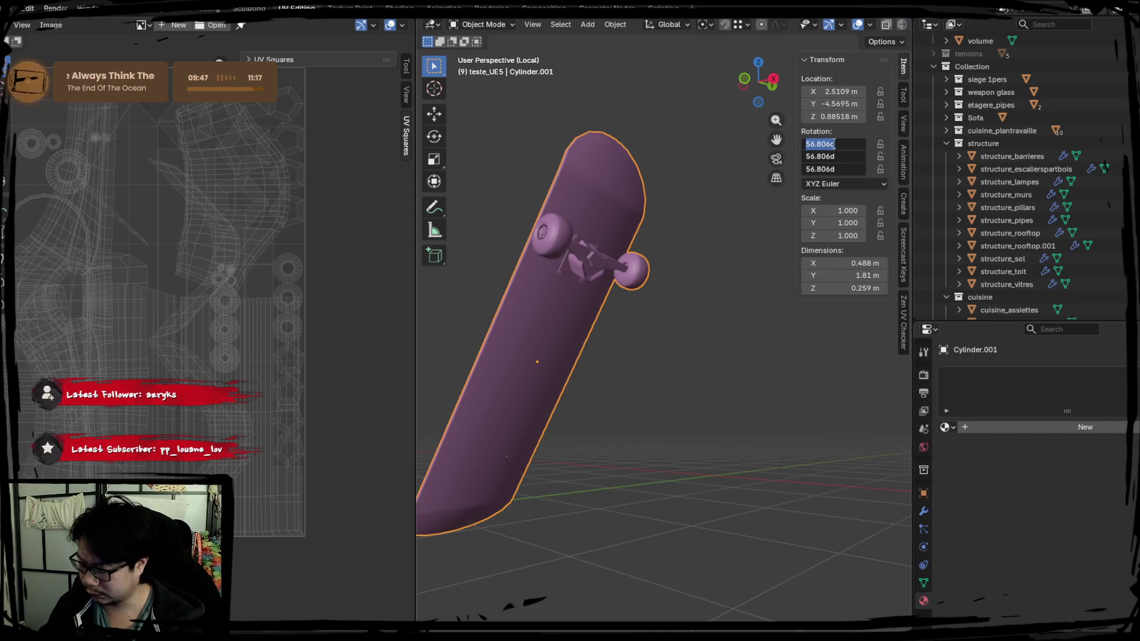
pyautogui.hotkey('alt', 'r')
pyautogui.moveTo(603, 276)
pyautogui.mouseDown(button='middle')
pyautogui.moveTo(576, 309)
pyautogui.moveTo(579, 277)
pyautogui.moveTo(558, 297)
pyautogui.mouseUp(button='middle')
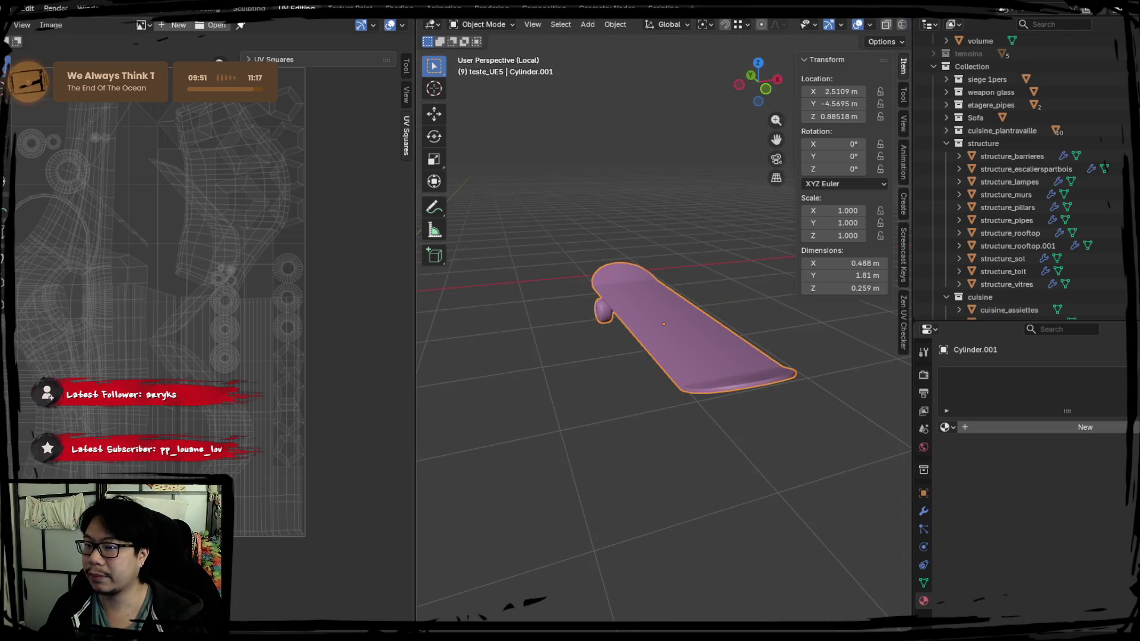
# Step: Pack the deck's UV islands using Exact Shape (Concave) with a 0.001 margin
pyautogui.press('Tab')
pyautogui.click(203, 25)
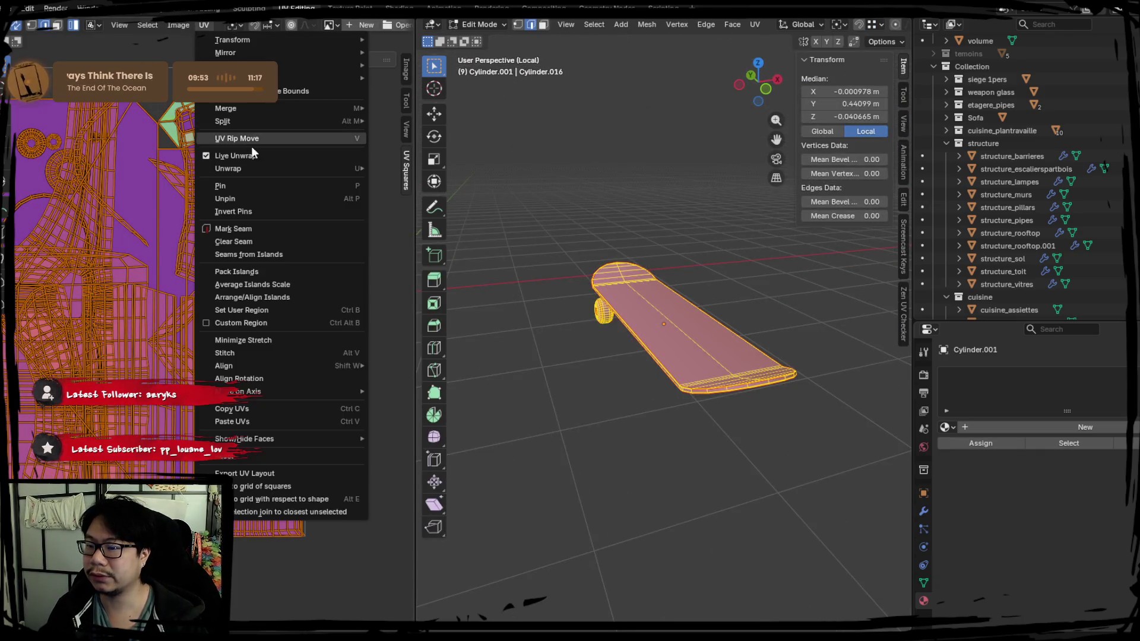
pyautogui.scroll(5, 88, 190)
pyautogui.moveTo(298, 329); pyautogui.dragTo(329, 323, button='middle')
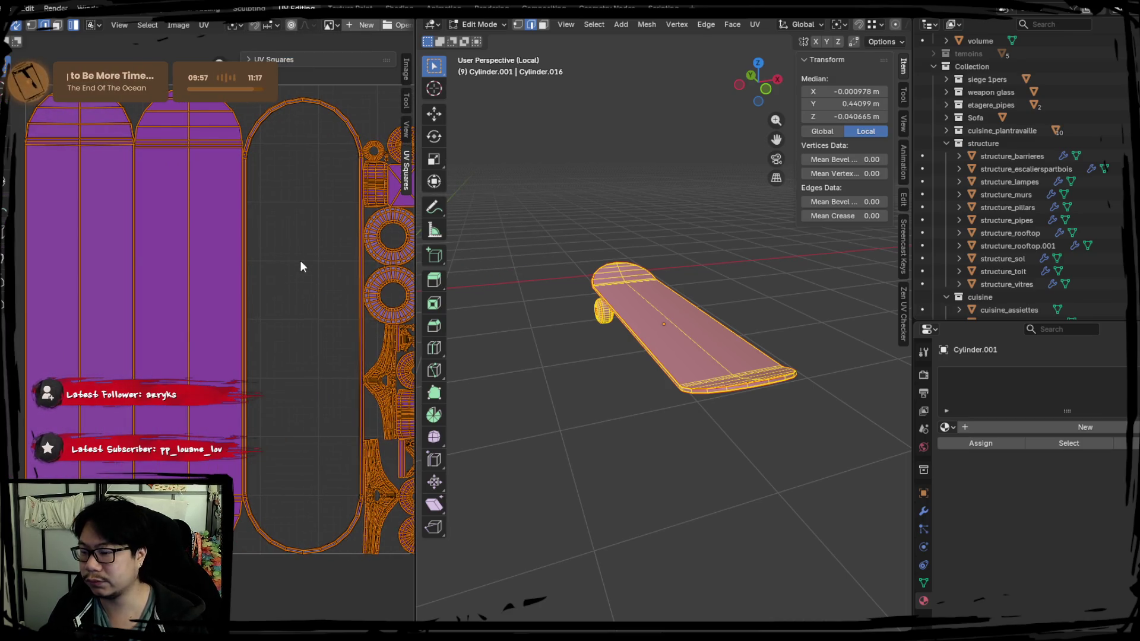
pyautogui.moveTo(300, 260); pyautogui.dragTo(158, 242, button='middle')
pyautogui.click(202, 26)
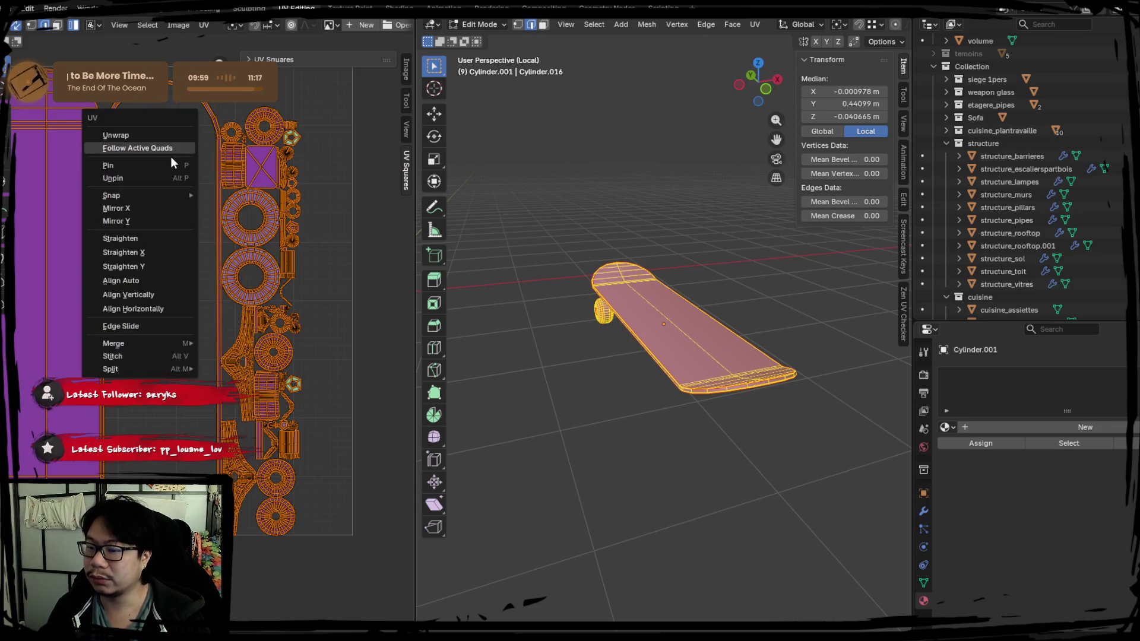
pyautogui.click(203, 27)
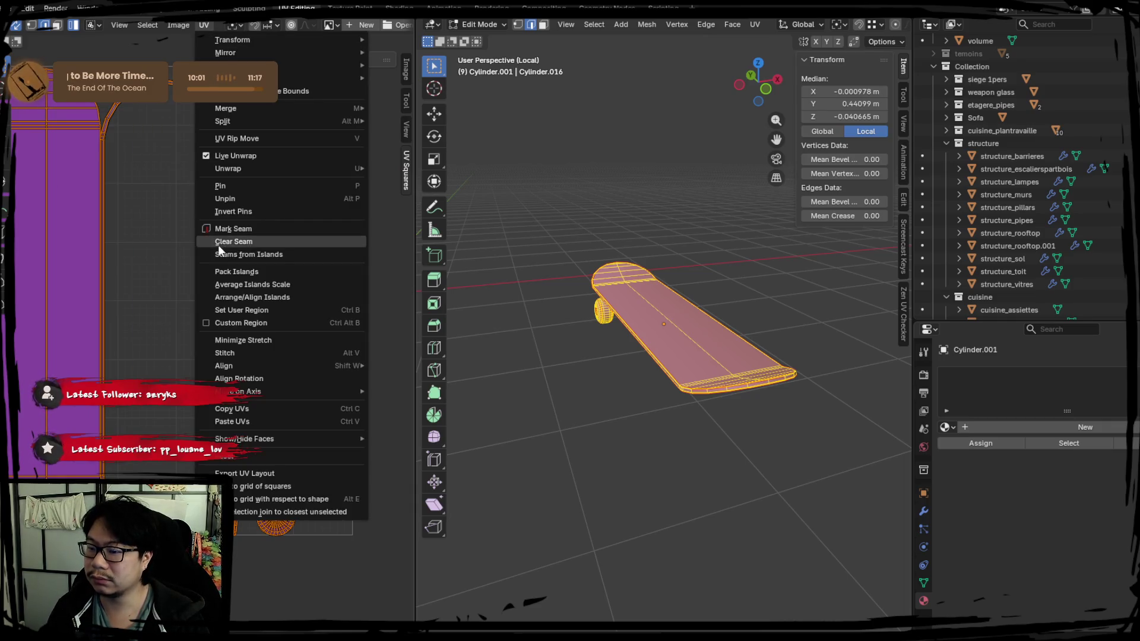
pyautogui.click(234, 272)
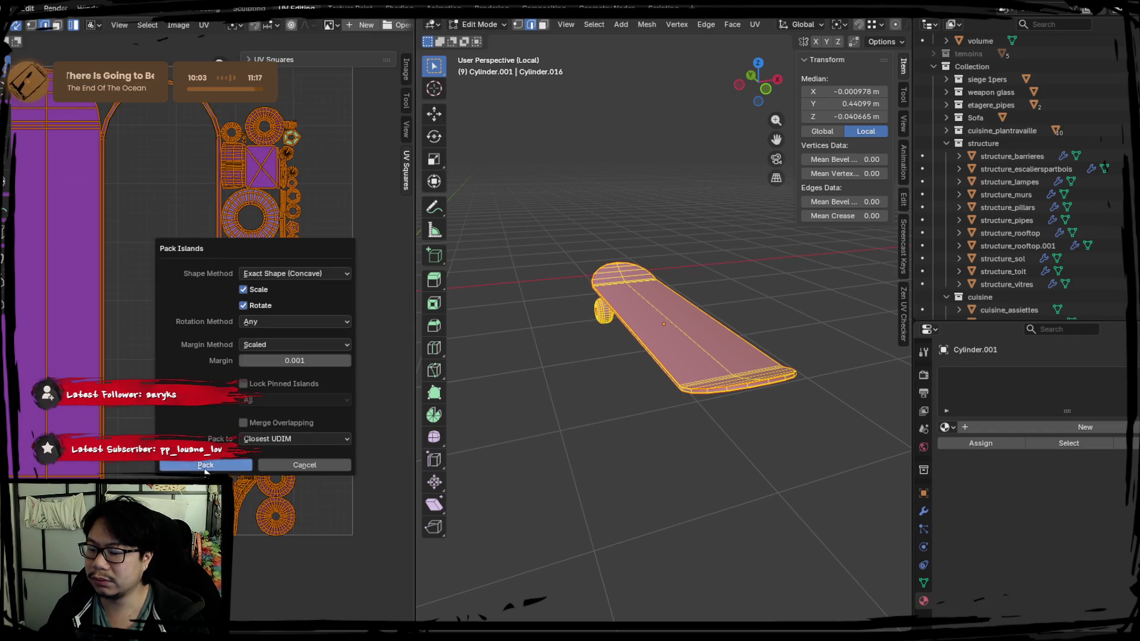
pyautogui.click(206, 465)
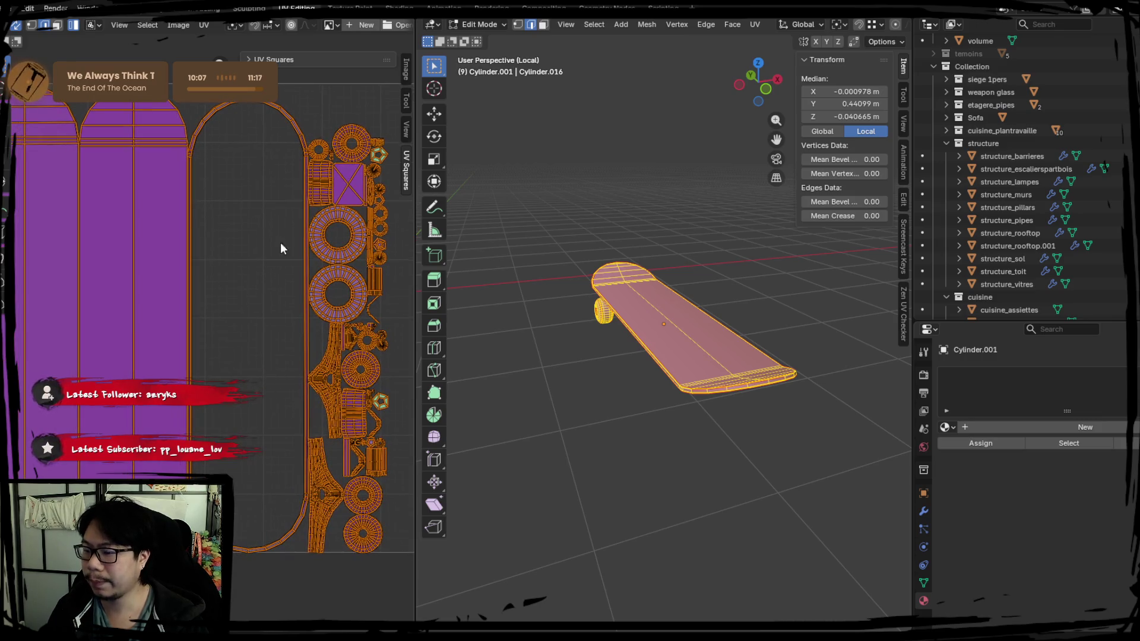
pyautogui.moveTo(484, 310)
pyautogui.mouseDown(button='middle')
pyautogui.moveTo(691, 374)
pyautogui.moveTo(484, 387)
pyautogui.mouseUp(button='middle')
# Step: Select the whole connected truck-and-wheel part and frame it in a side view
pyautogui.press('KP_3')
pyautogui.click(483, 356)
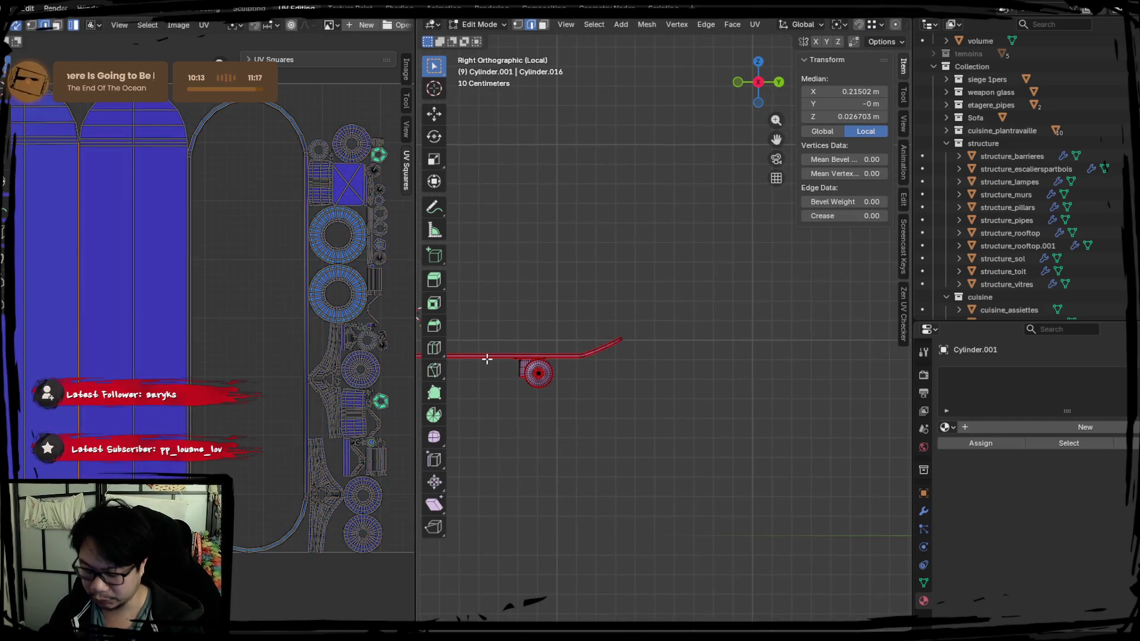
pyautogui.hotkey('ctrl', 'l')
pyautogui.press('Tab')
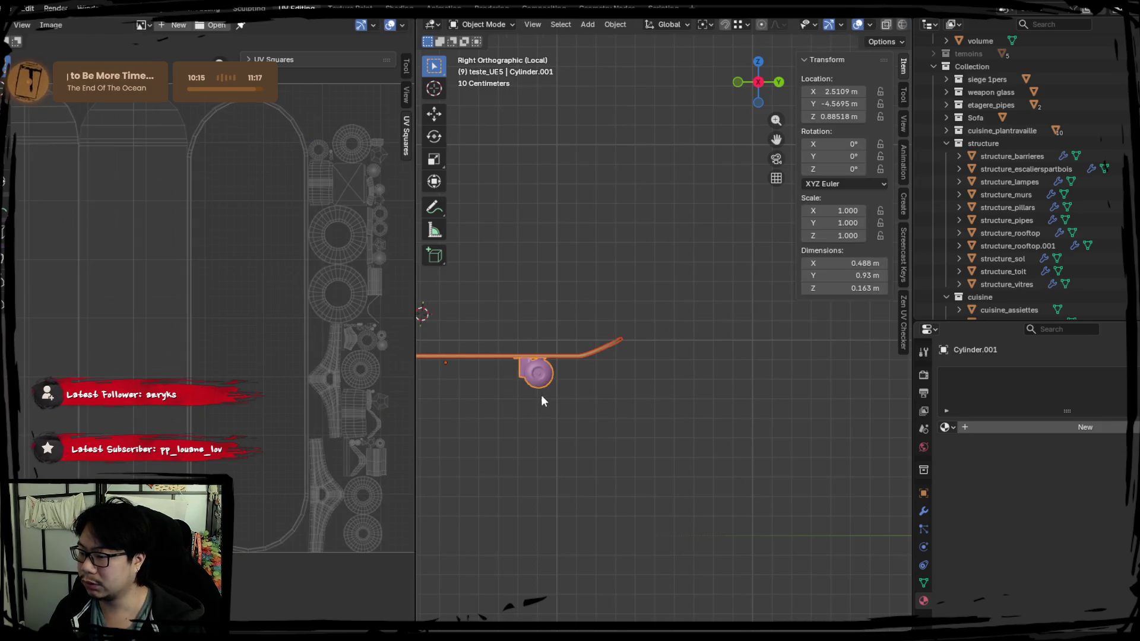
pyautogui.press('KP_Decimal')
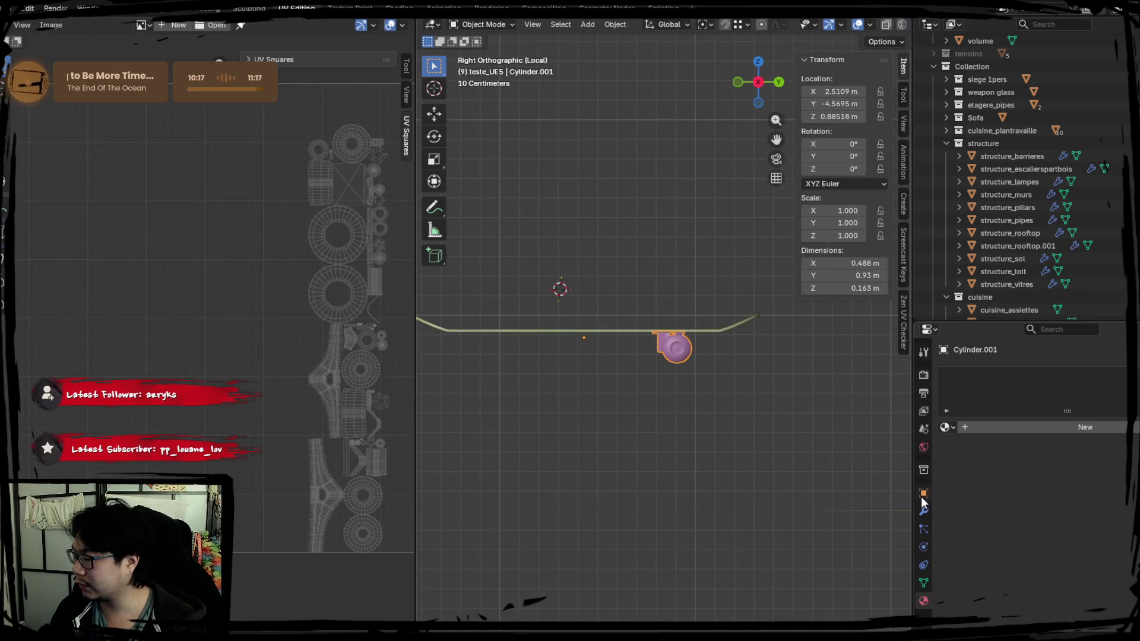
# Step: Add a Mirror modifier to the truck object with Cylinder.002 as the mirror object
pyautogui.click(923, 510)
pyautogui.click(975, 368)
pyautogui.write('m')
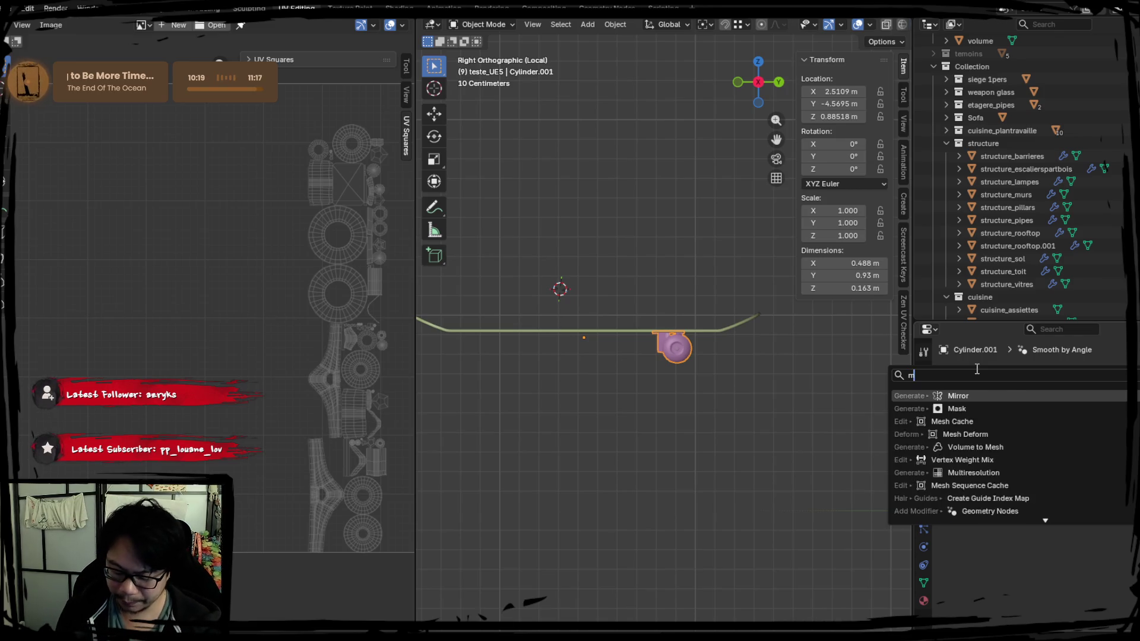
pyautogui.write('irror')
pyautogui.press('Return')
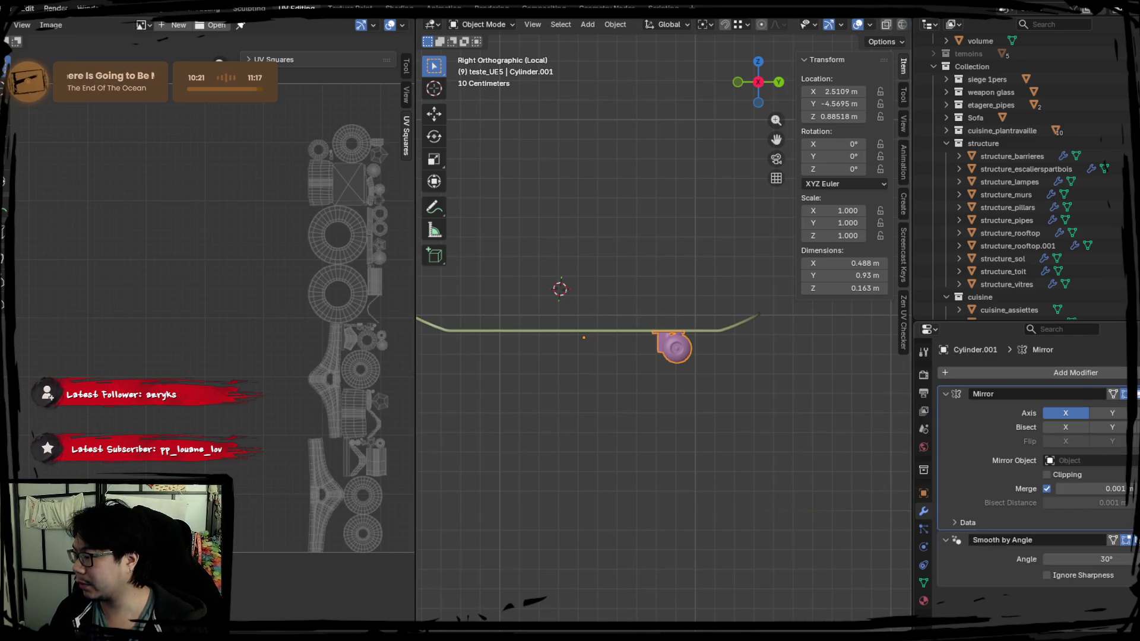
pyautogui.click(556, 329)
# Step: Set the deck's origin to its geometry centre
pyautogui.keyDown('shift'); pyautogui.moveTo(518, 418); pyautogui.dragTo(633, 421, button='middle'); pyautogui.keyUp('shift')
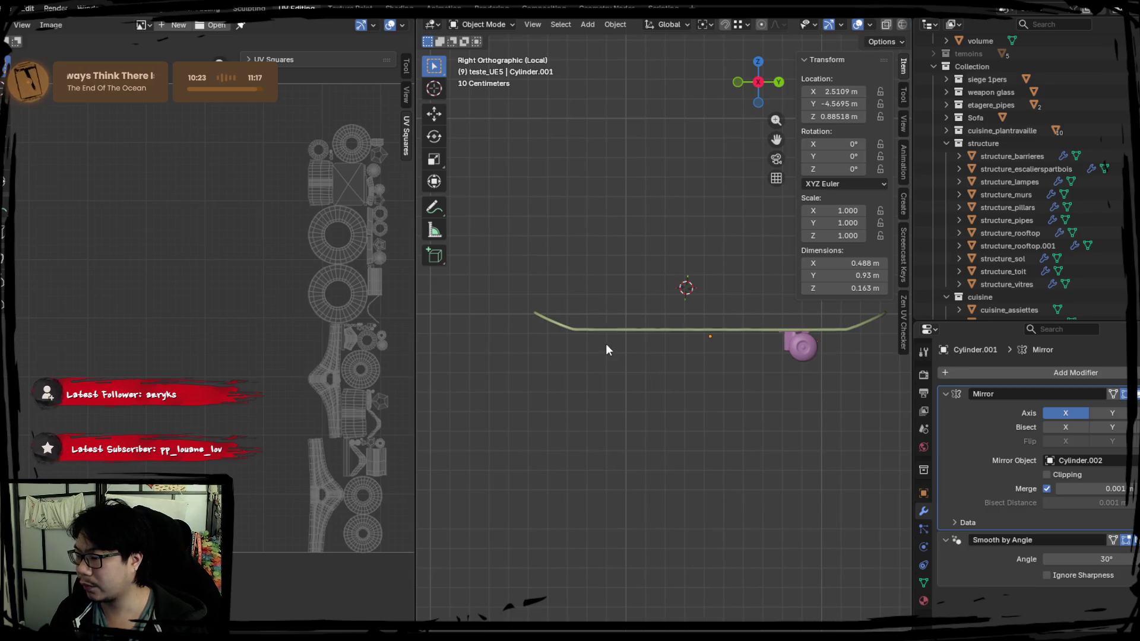
pyautogui.click(623, 331)
pyautogui.keyDown('shift'); pyautogui.moveTo(647, 341); pyautogui.dragTo(545, 405, button='middle'); pyautogui.keyUp('shift')
pyautogui.rightClick(548, 405)
pyautogui.moveTo(534, 449)
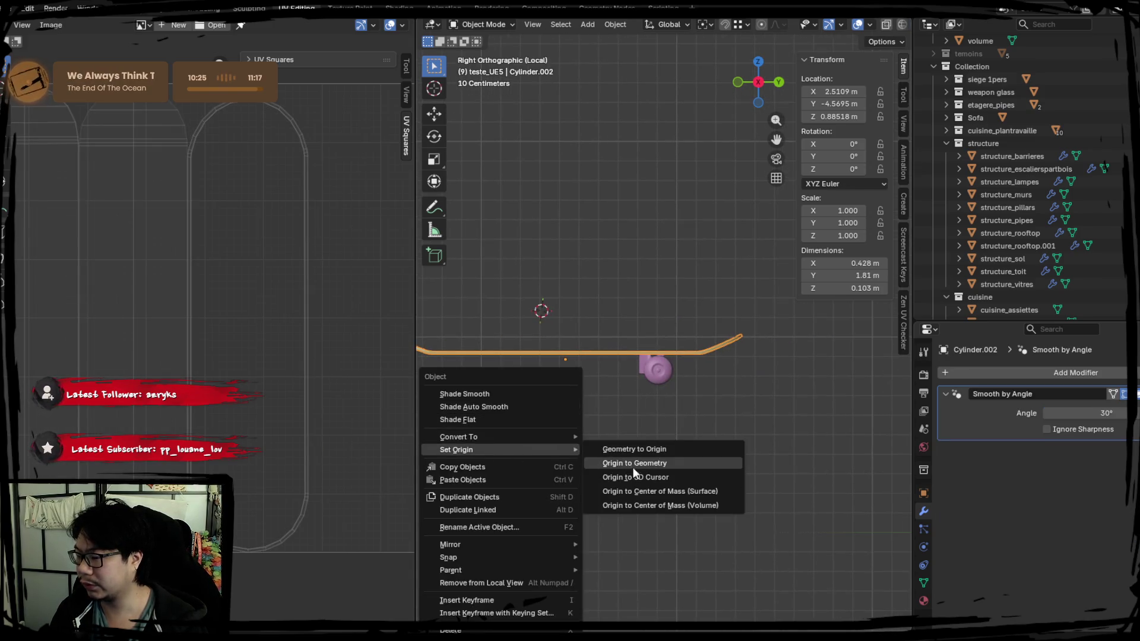
pyautogui.click(654, 463)
# Step: Switch the mirror axis from X to Y and apply the Mirror modifier on the wheels
pyautogui.click(655, 370)
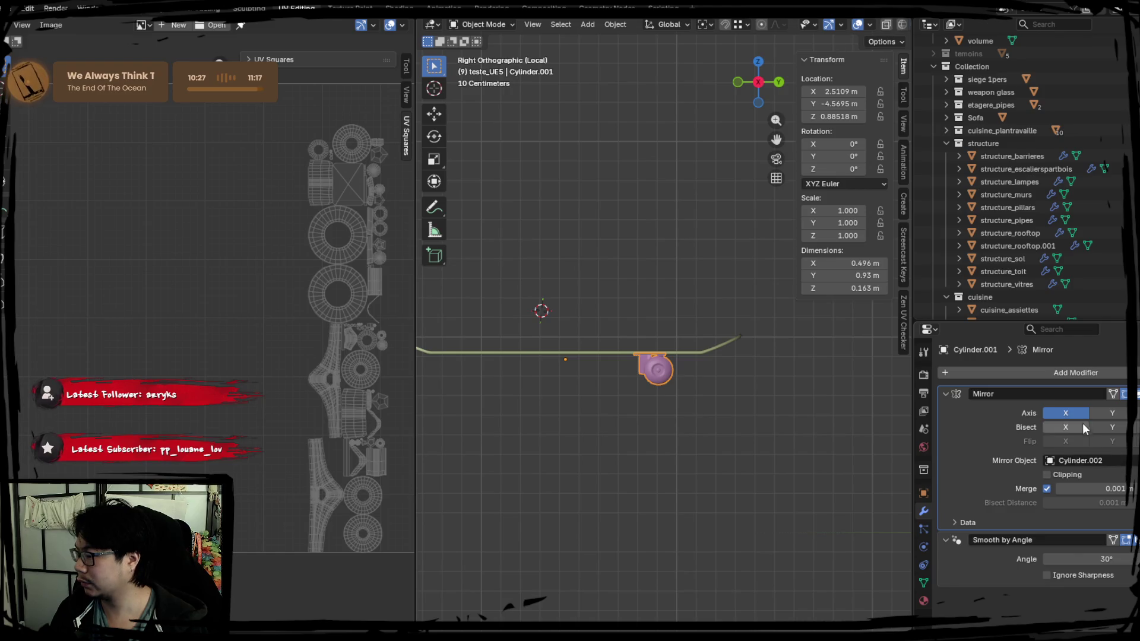
pyautogui.click(1066, 413)
pyautogui.click(1108, 413)
pyautogui.keyDown('shift'); pyautogui.moveTo(606, 468); pyautogui.dragTo(664, 459, button='middle'); pyautogui.keyUp('shift')
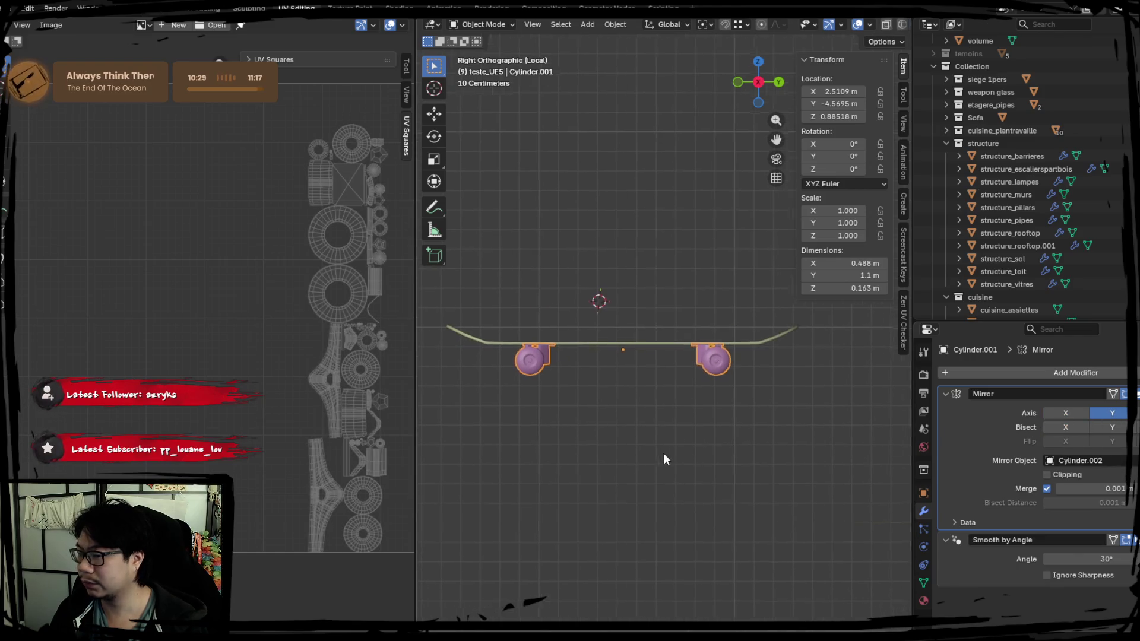
pyautogui.moveTo(828, 448)
pyautogui.mouseDown(button='middle')
pyautogui.moveTo(619, 422)
pyautogui.moveTo(759, 458)
pyautogui.moveTo(705, 430)
pyautogui.moveTo(658, 381)
pyautogui.moveTo(598, 355)
pyautogui.moveTo(571, 387)
pyautogui.moveTo(628, 419)
pyautogui.moveTo(725, 364)
pyautogui.mouseUp(button='middle')
pyautogui.click(726, 363)
pyautogui.hotkey('ctrl', 'a')
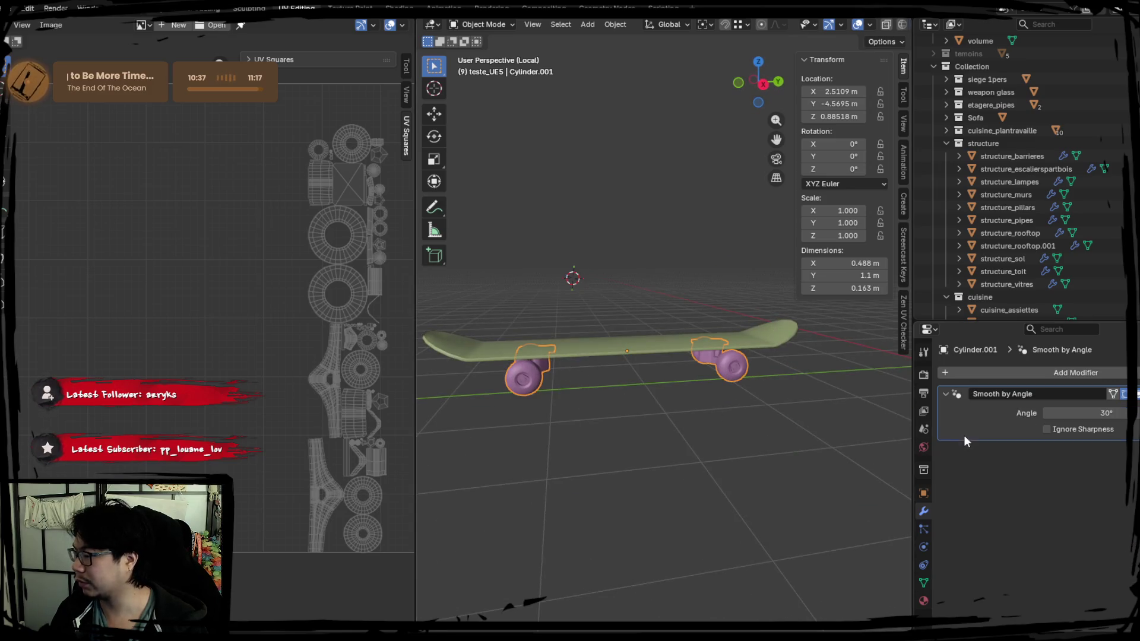
# Step: Move the right wheel's UV island into the wheel column in the UV editor
pyautogui.press('Tab')
pyautogui.press('l')
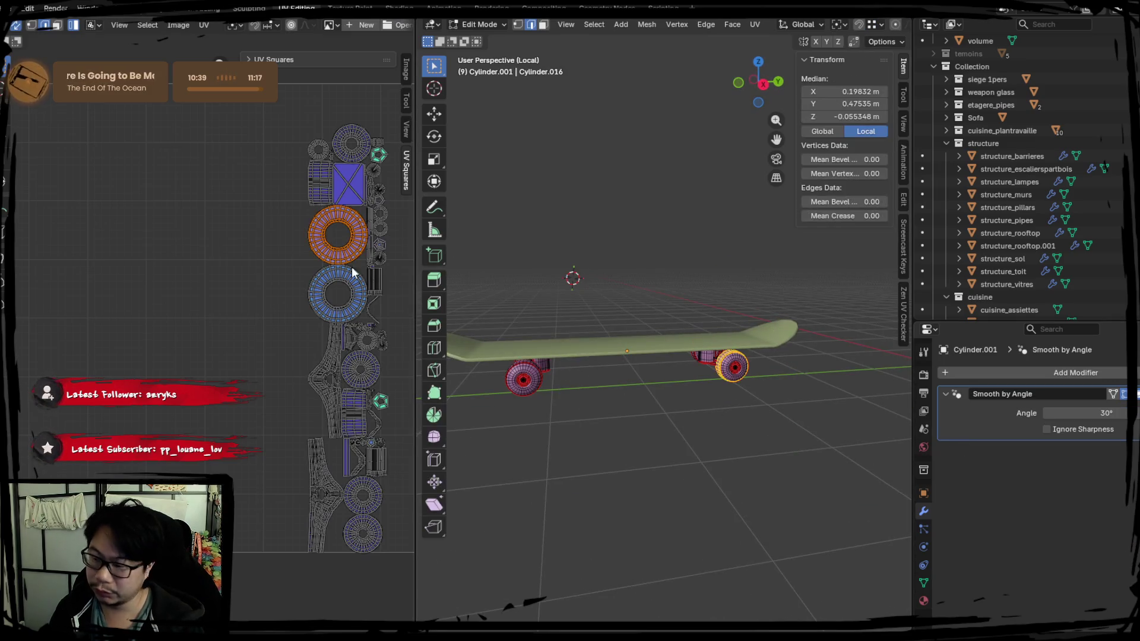
pyautogui.press('g')
pyautogui.click(332, 296)
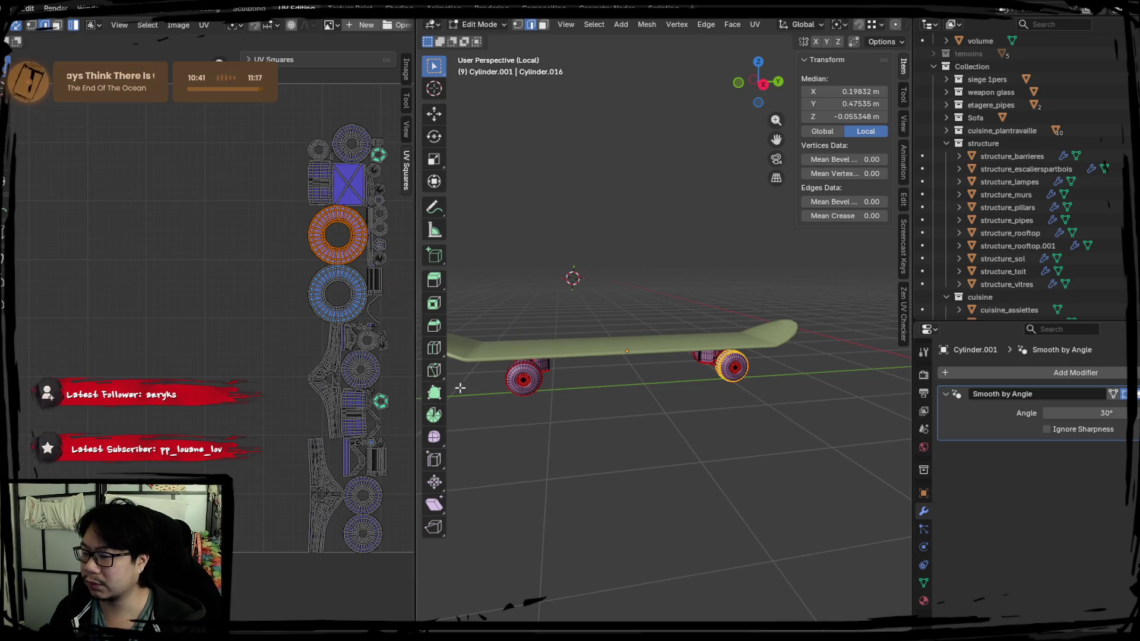
pyautogui.press('Tab')
# Step: Join the wheels and deck into one object and leave Local view for the full scene
pyautogui.keyDown('shift'); pyautogui.click(629, 349); pyautogui.keyUp('shift')
pyautogui.rightClick(516, 370)
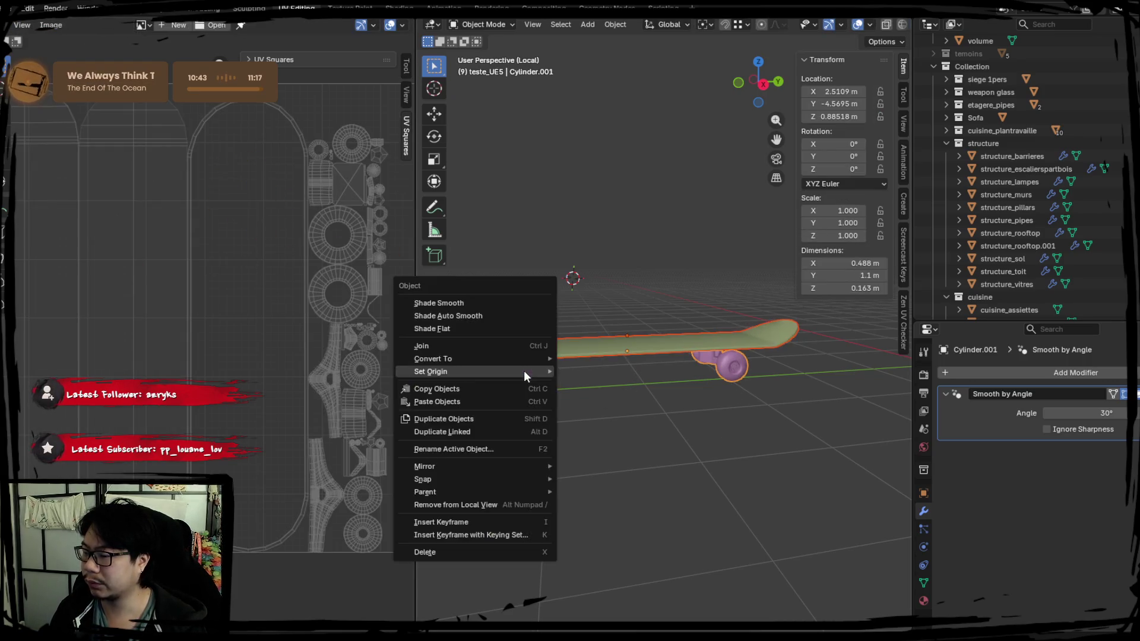
pyautogui.click(509, 351)
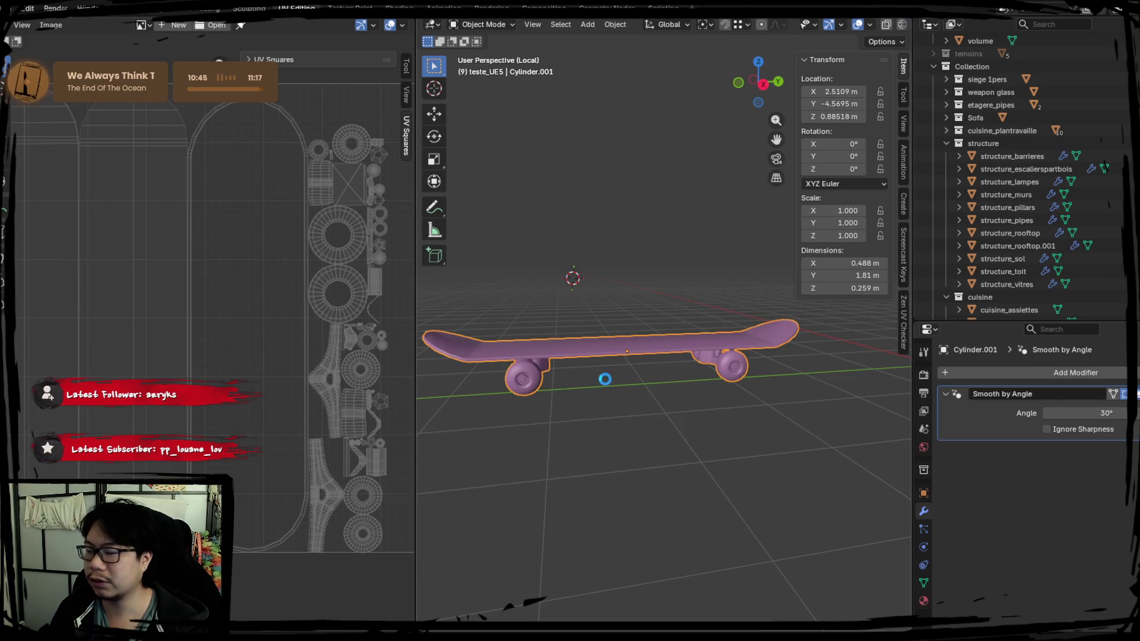
pyautogui.press('KP_Divide')
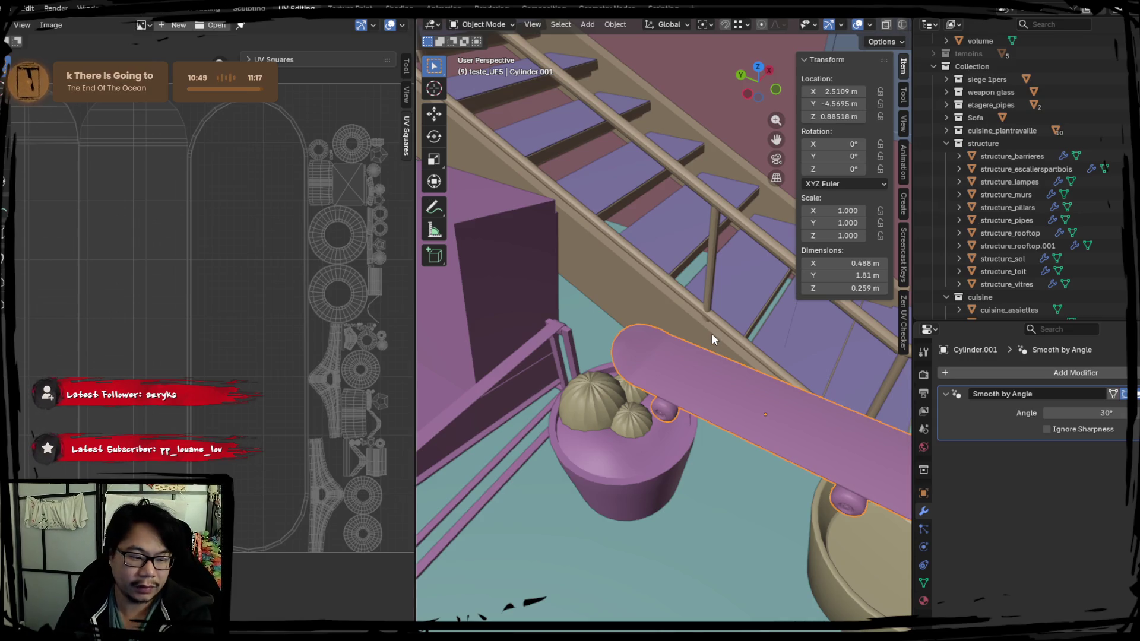
# Step: Set the skateboard's rotation to 56.806° on X and -85.023° on Z
pyautogui.click(831, 144)
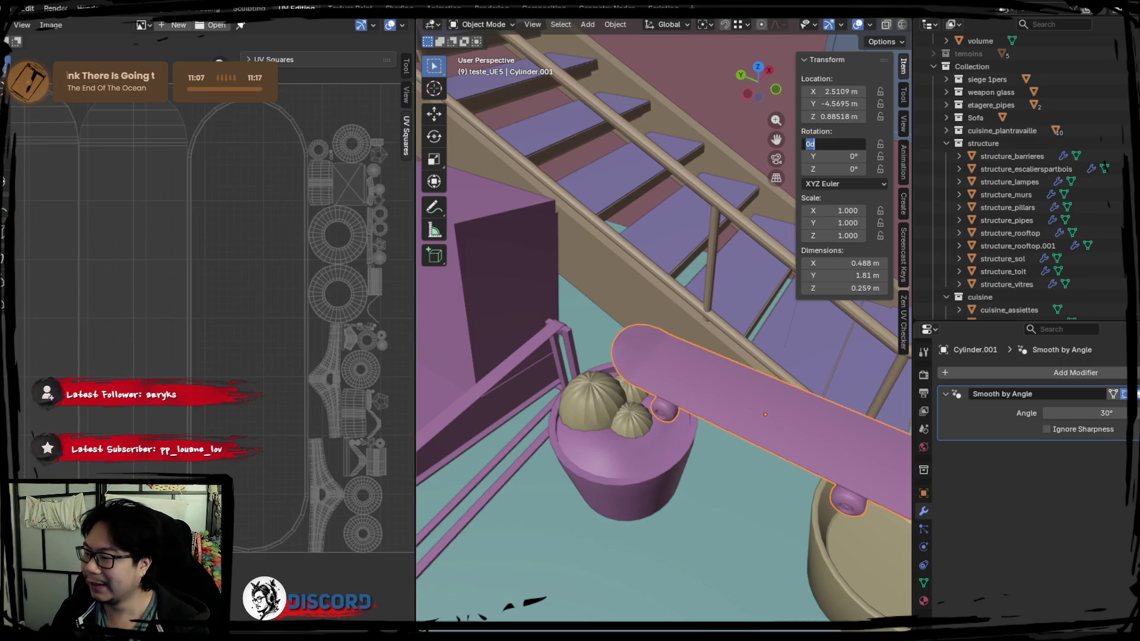
pyautogui.hotkey('ctrl', 'v')
pyautogui.press('Return')
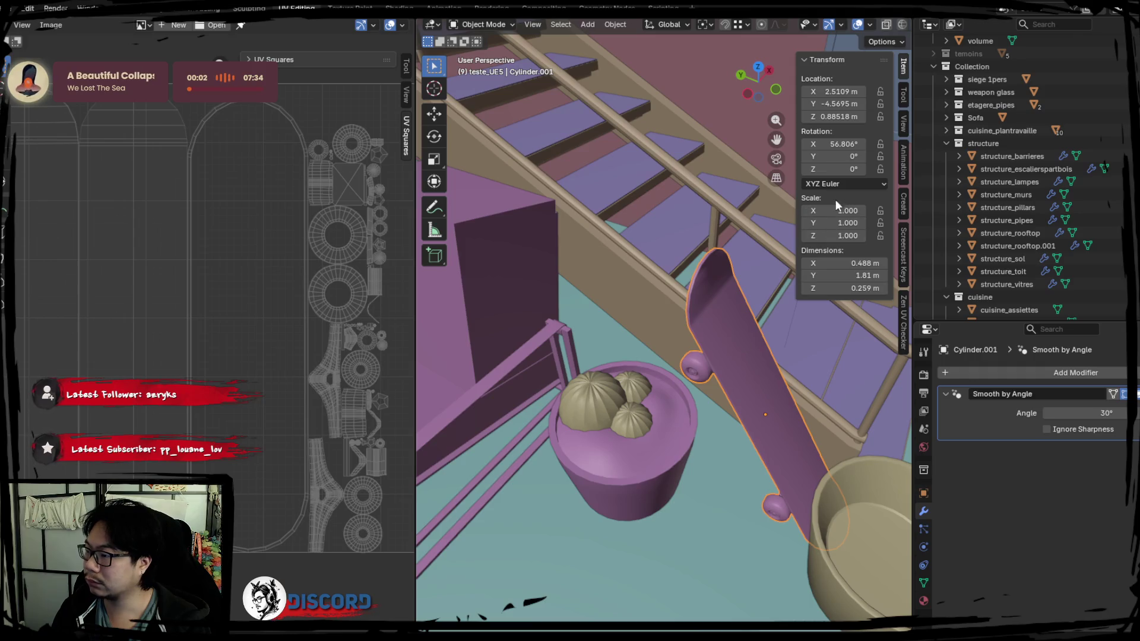
pyautogui.doubleClick(831, 170)
pyautogui.hotkey('ctrl', 'v')
pyautogui.press('Return')
# Step: Switch to the Layout workspace and leave Local view to show the whole scene
pyautogui.scroll(5, 681, 378)
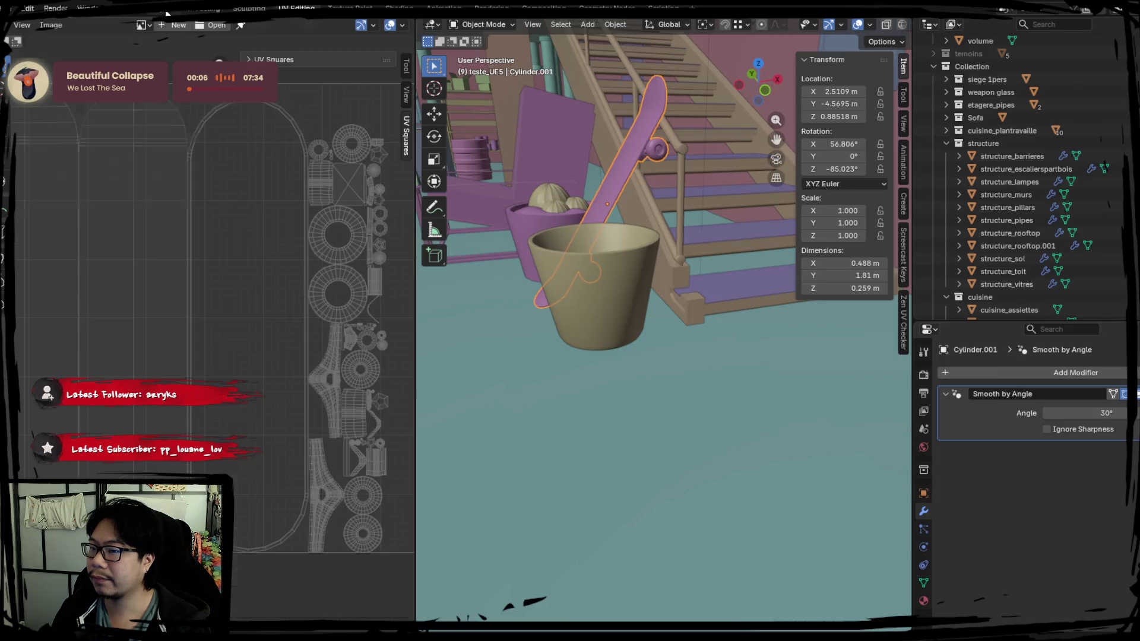
pyautogui.click(157, 8)
pyautogui.press('KP_Divide')
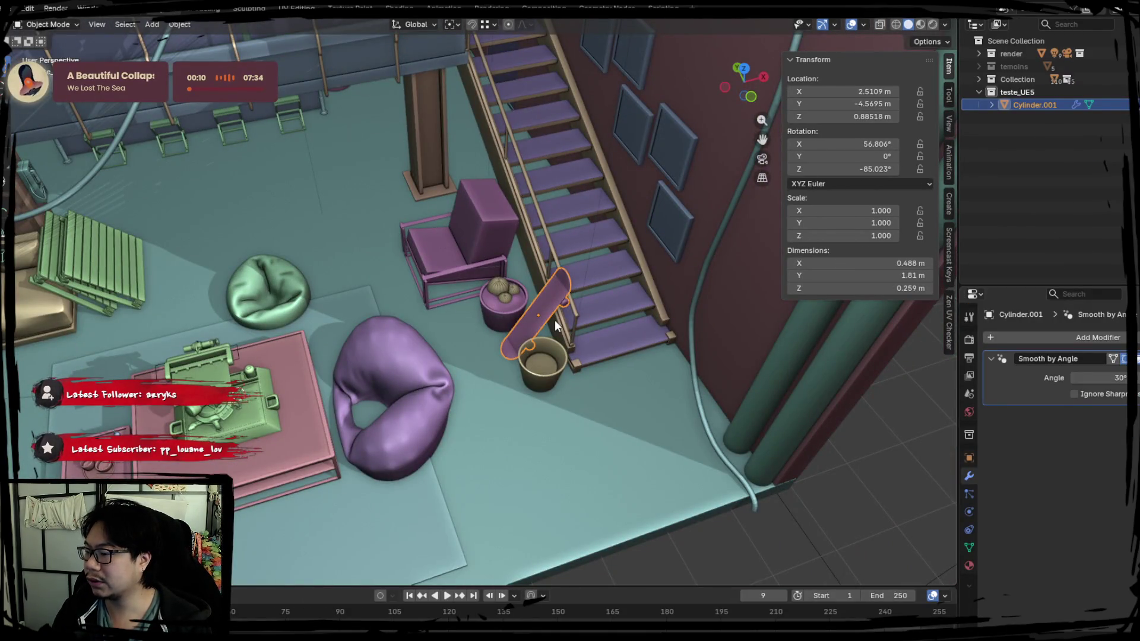
# Step: Reset the skateboard's origin from the right-click Set Origin menu
pyautogui.keyDown('shift'); pyautogui.moveTo(553, 315); pyautogui.dragTo(628, 272, button='middle'); pyautogui.keyUp('shift')
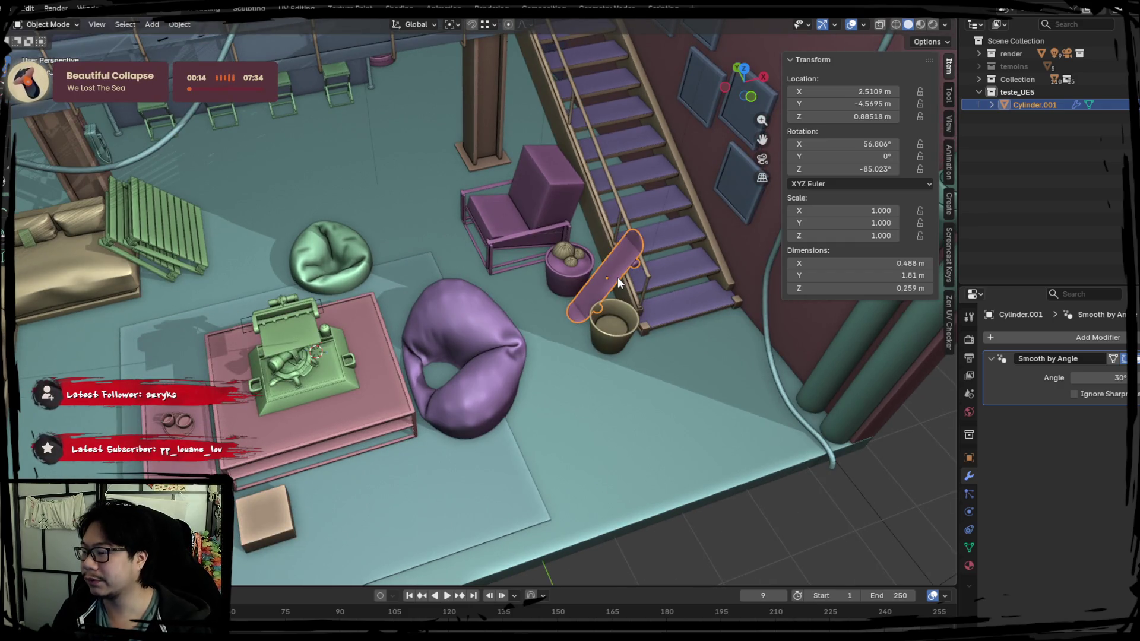
pyautogui.rightClick(513, 266)
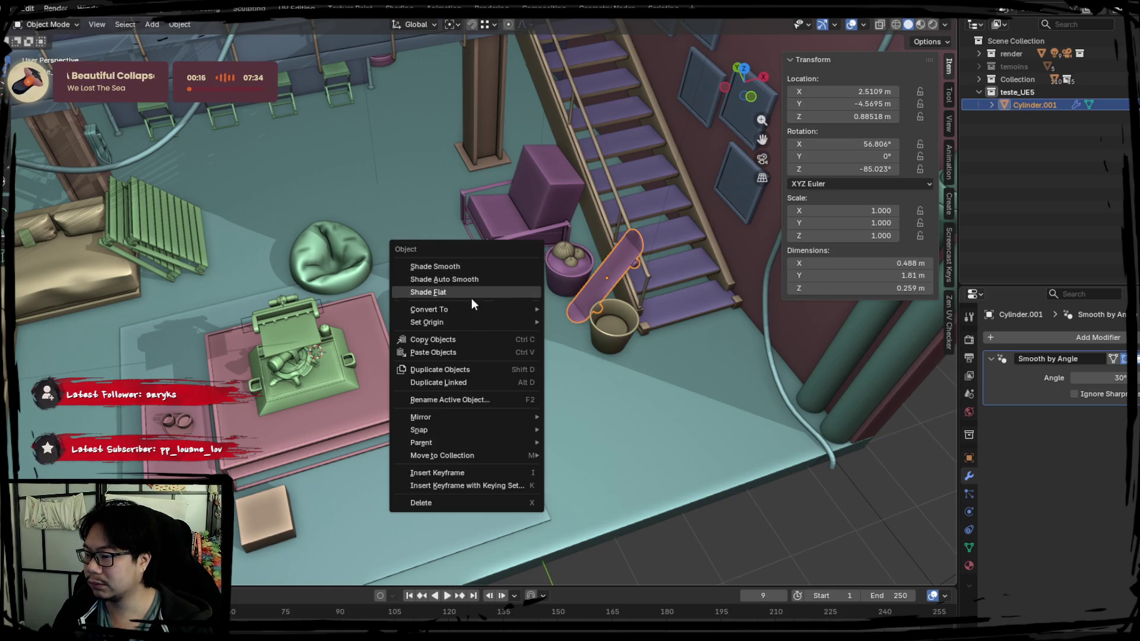
pyautogui.moveTo(465, 317)
pyautogui.click(577, 337)
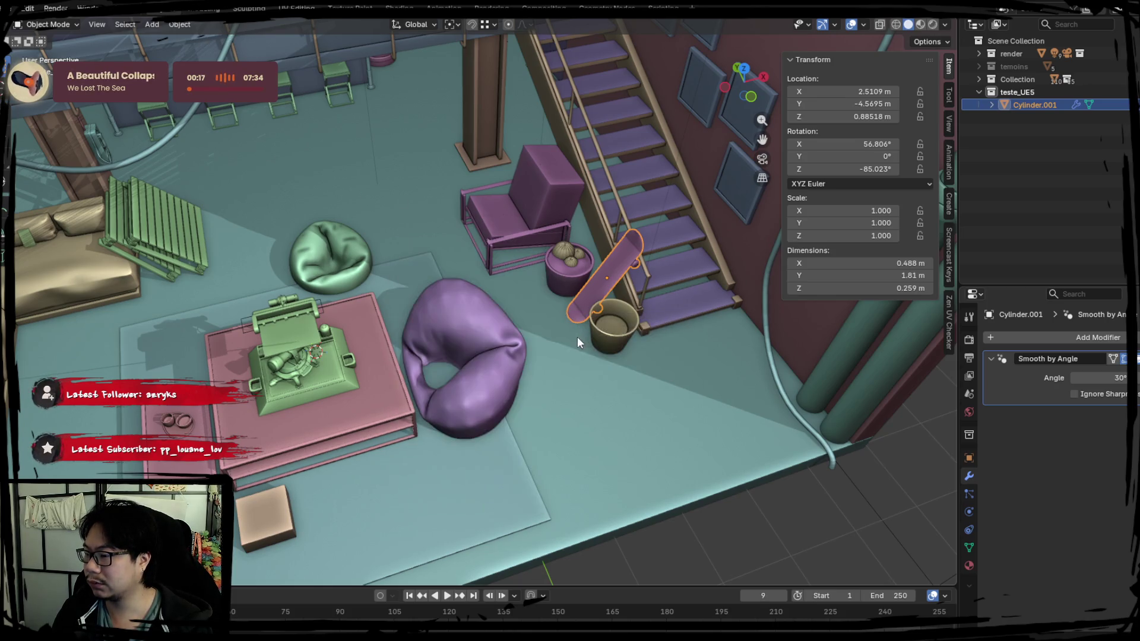
# Step: Apply all transforms to the skateboard so location and rotation read zero
pyautogui.click(180, 25)
pyautogui.moveTo(250, 90)
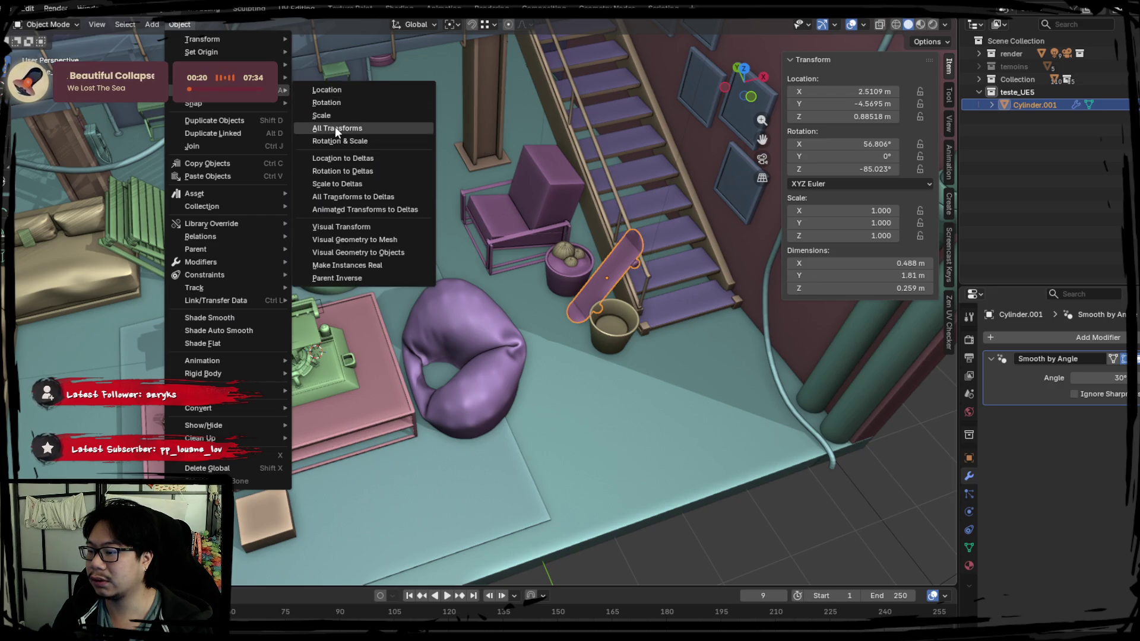
pyautogui.click(335, 128)
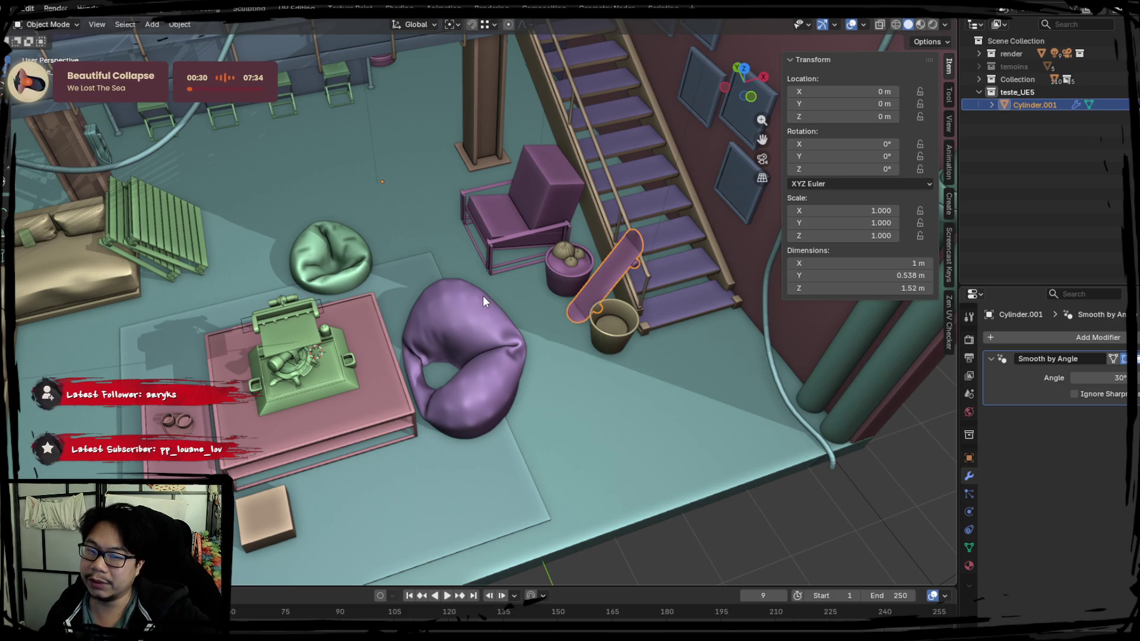
pyautogui.moveTo(404, 222)
pyautogui.mouseDown(button='middle')
pyautogui.moveTo(475, 357)
pyautogui.moveTo(502, 365)
pyautogui.moveTo(580, 309)
pyautogui.moveTo(477, 337)
pyautogui.moveTo(511, 337)
pyautogui.moveTo(329, 292)
pyautogui.moveTo(476, 312)
pyautogui.mouseUp(button='middle')
# Step: Undo Apply All Transforms, restoring location 2.5109, -4.5695, 0.88518 m and the rotation
pyautogui.scroll(3, 596, 273)
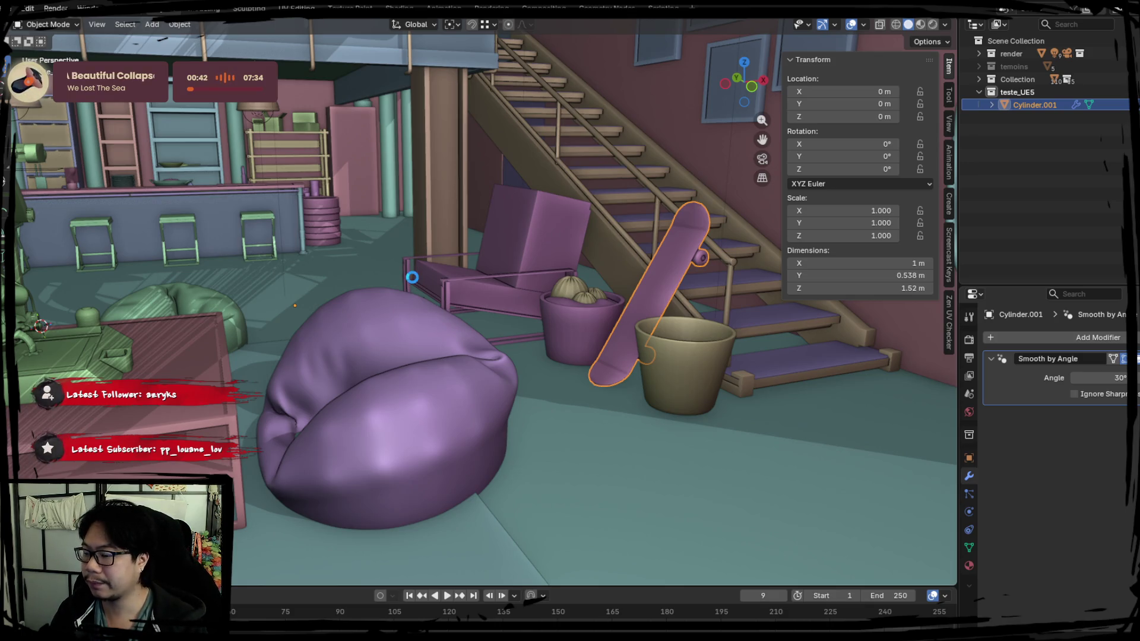
pyautogui.moveTo(324, 278)
pyautogui.mouseDown(button='middle')
pyautogui.moveTo(484, 293)
pyautogui.moveTo(384, 332)
pyautogui.moveTo(404, 311)
pyautogui.mouseUp(button='middle')
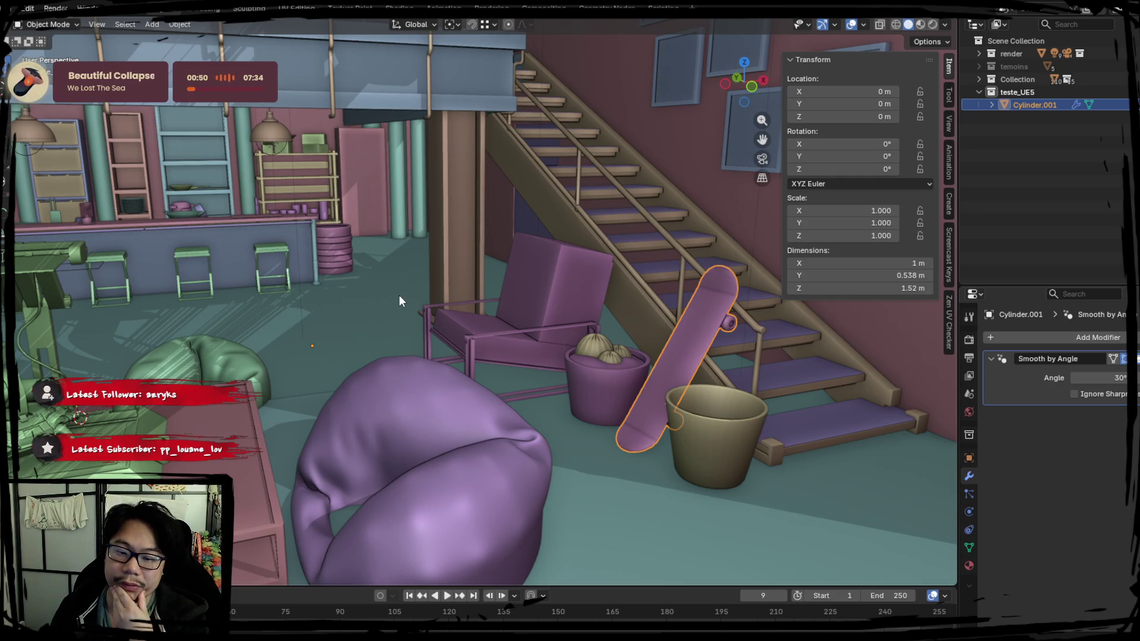
pyautogui.moveTo(395, 283)
pyautogui.mouseDown(button='middle')
pyautogui.moveTo(504, 336)
pyautogui.moveTo(430, 304)
pyautogui.mouseUp(button='middle')
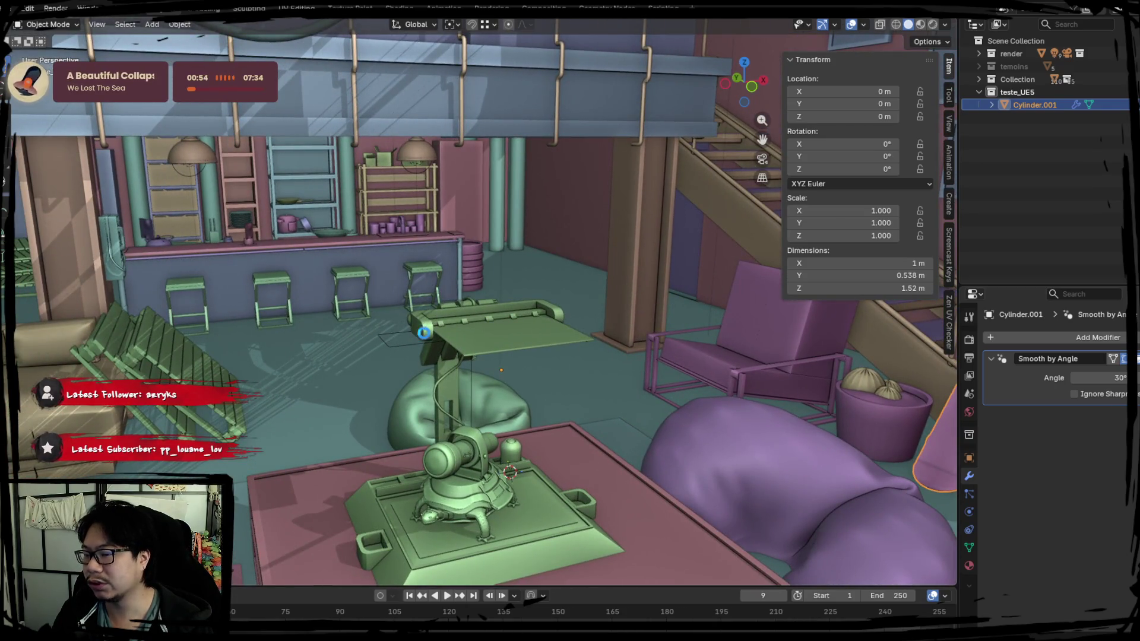
pyautogui.moveTo(573, 349)
pyautogui.mouseDown(button='middle')
pyautogui.moveTo(517, 336)
pyautogui.moveTo(413, 276)
pyautogui.mouseUp(button='middle')
pyautogui.hotkey('ctrl', 'z')
pyautogui.rightClick(412, 276)
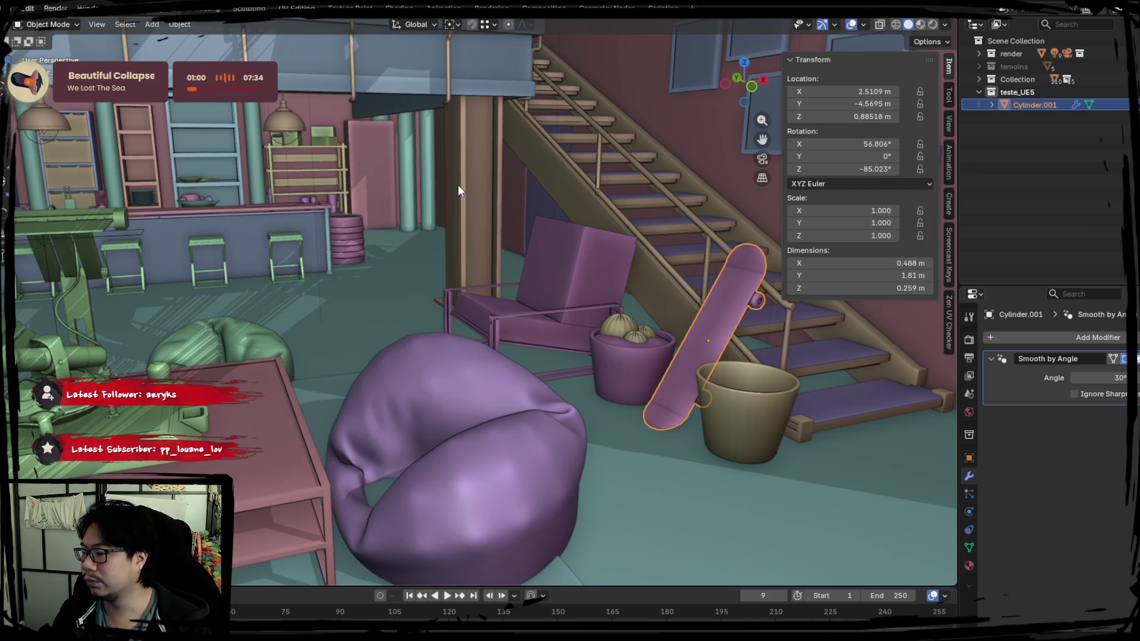
pyautogui.moveTo(458, 184); pyautogui.dragTo(330, 191, button='middle')
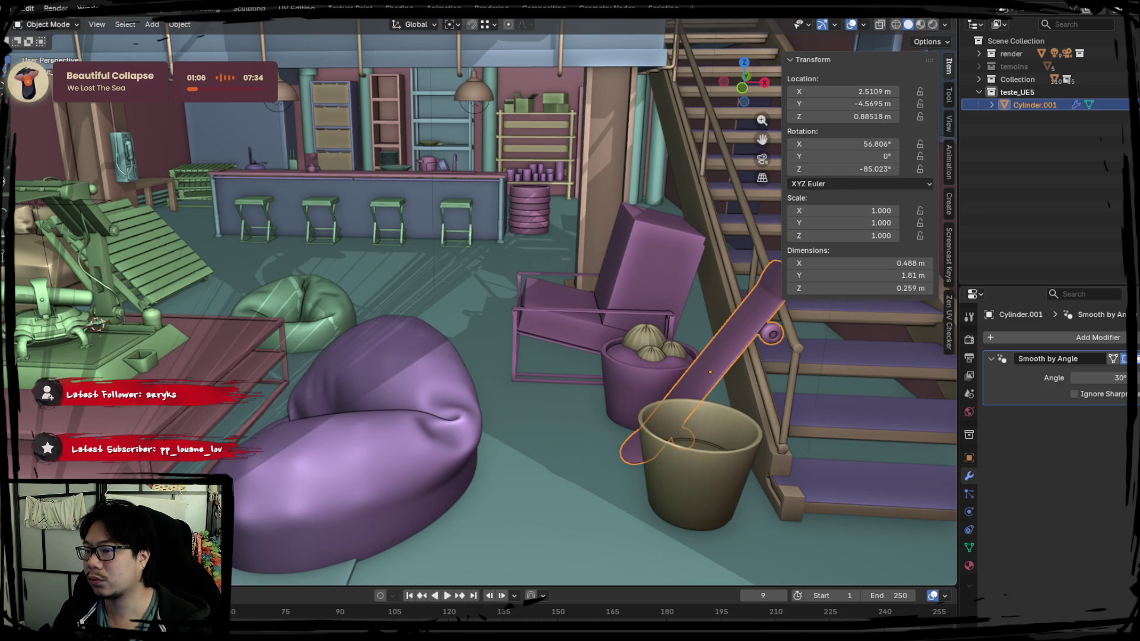
# Step: Apply all transforms to the skateboard via Object > Apply so location and rotation read zero
pyautogui.click(195, 27)
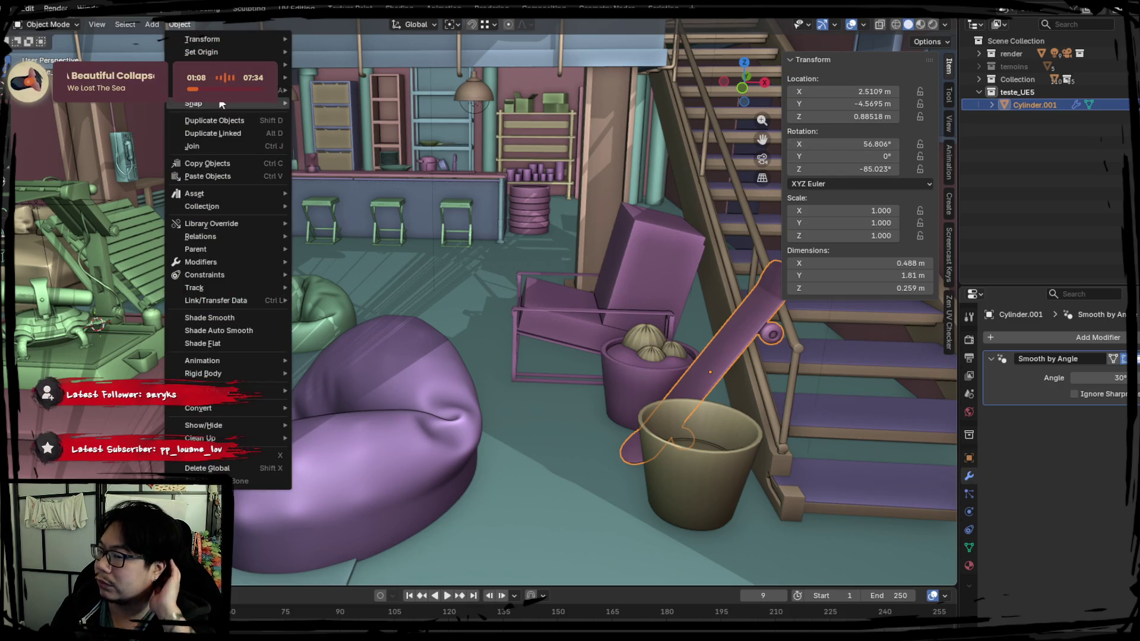
pyautogui.moveTo(237, 90)
pyautogui.click(348, 128)
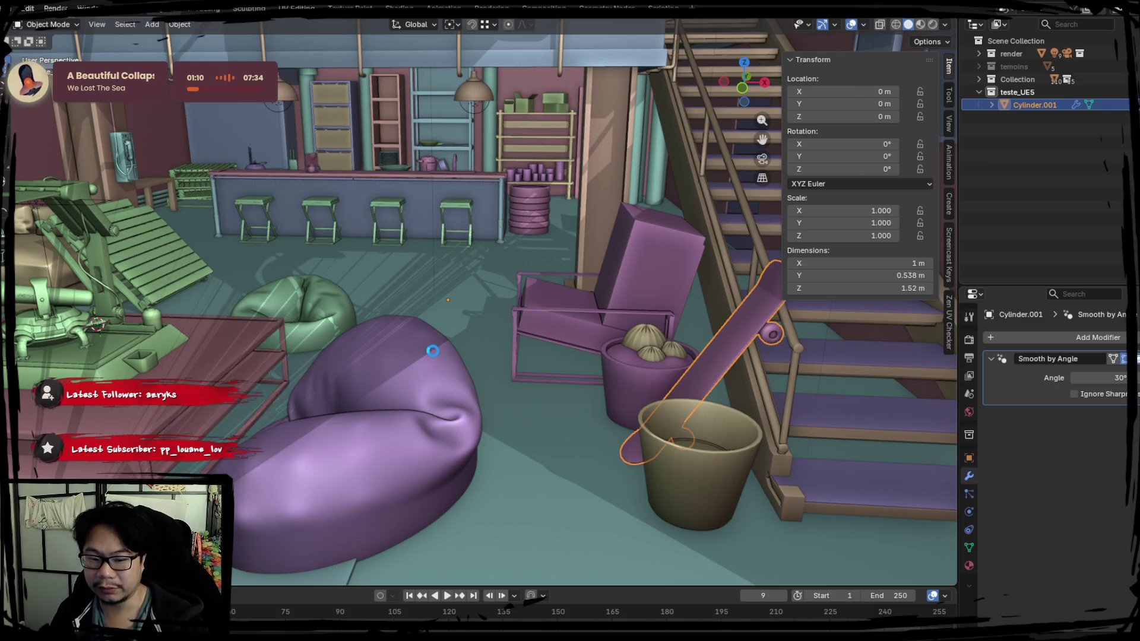
pyautogui.click(328, 220)
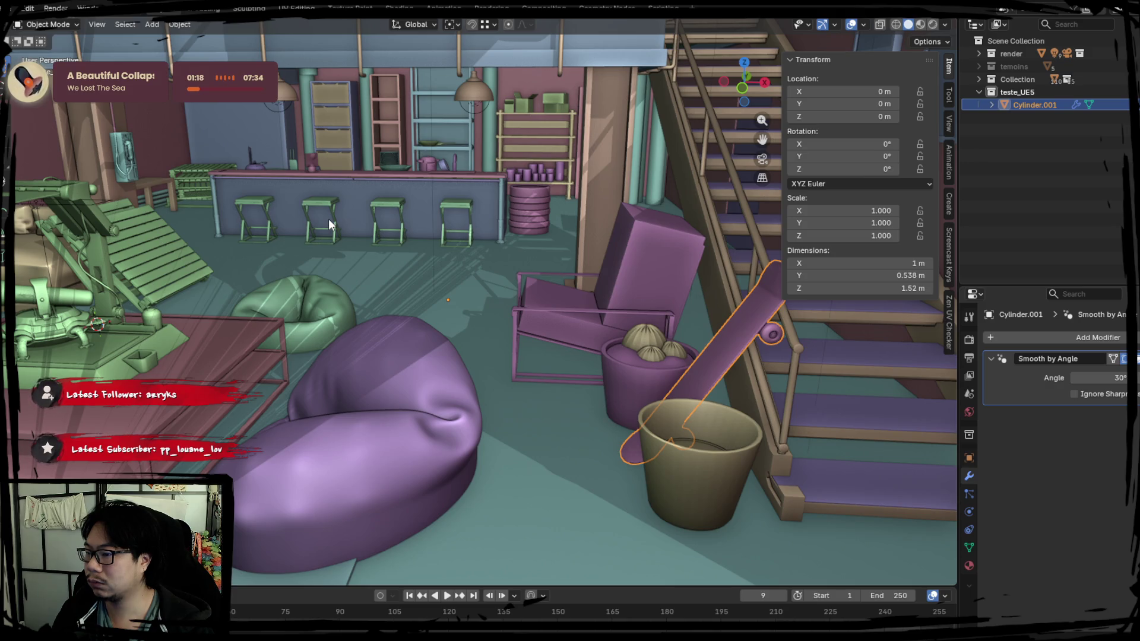
pyautogui.click(190, 27)
pyautogui.moveTo(238, 90)
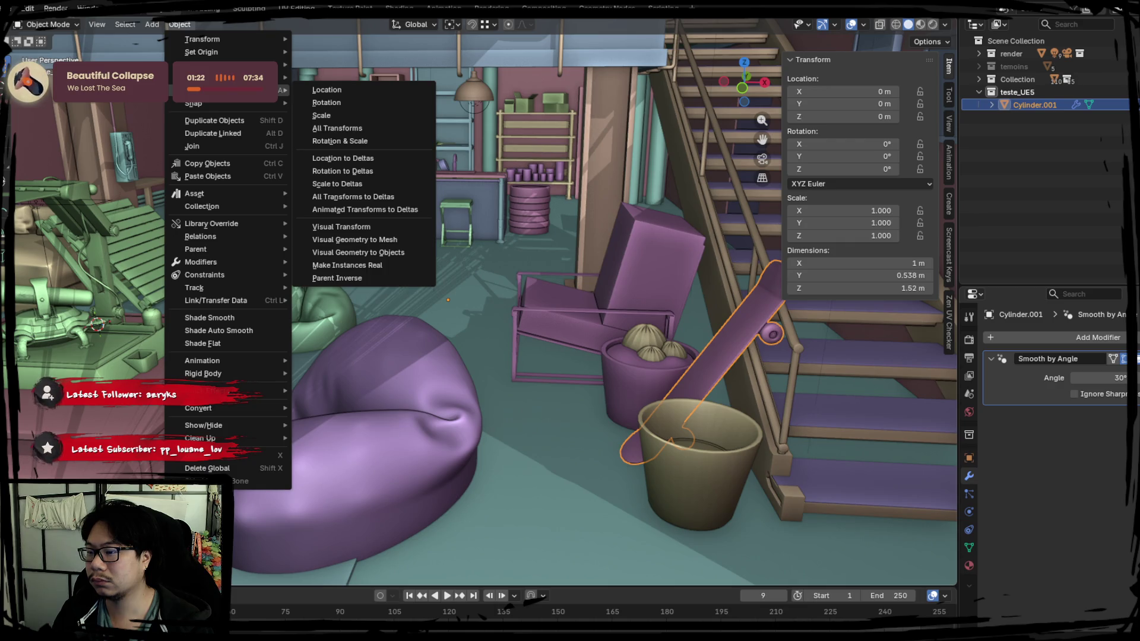
pyautogui.click(360, 129)
# Step: Set the skateboard's origin to its geometry
pyautogui.rightClick(415, 273)
pyautogui.moveTo(425, 269)
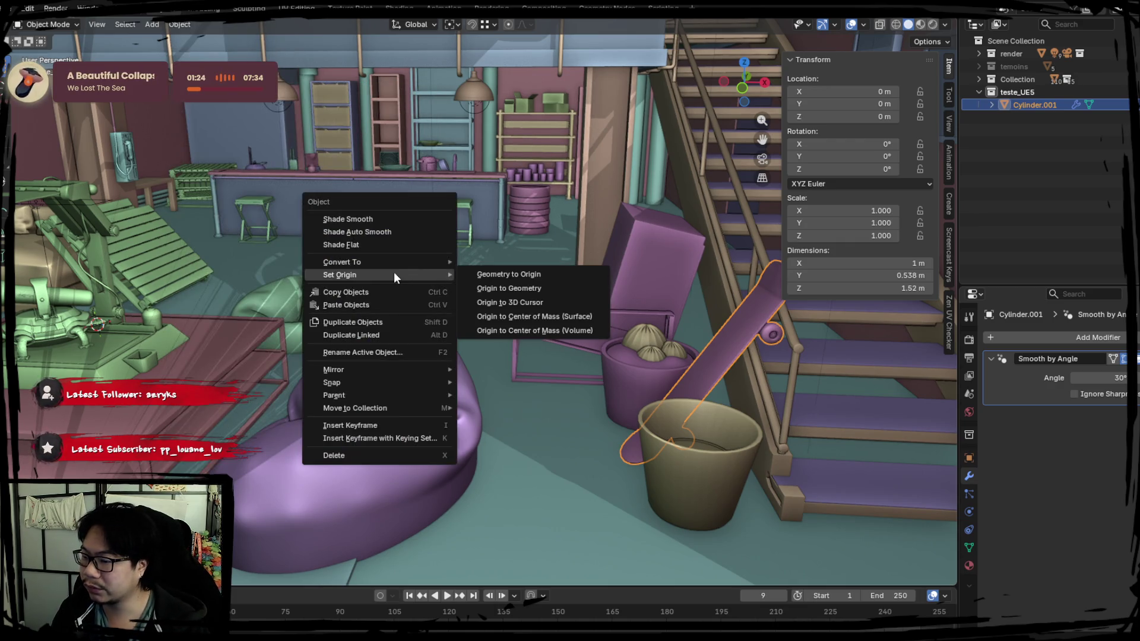
pyautogui.click(496, 289)
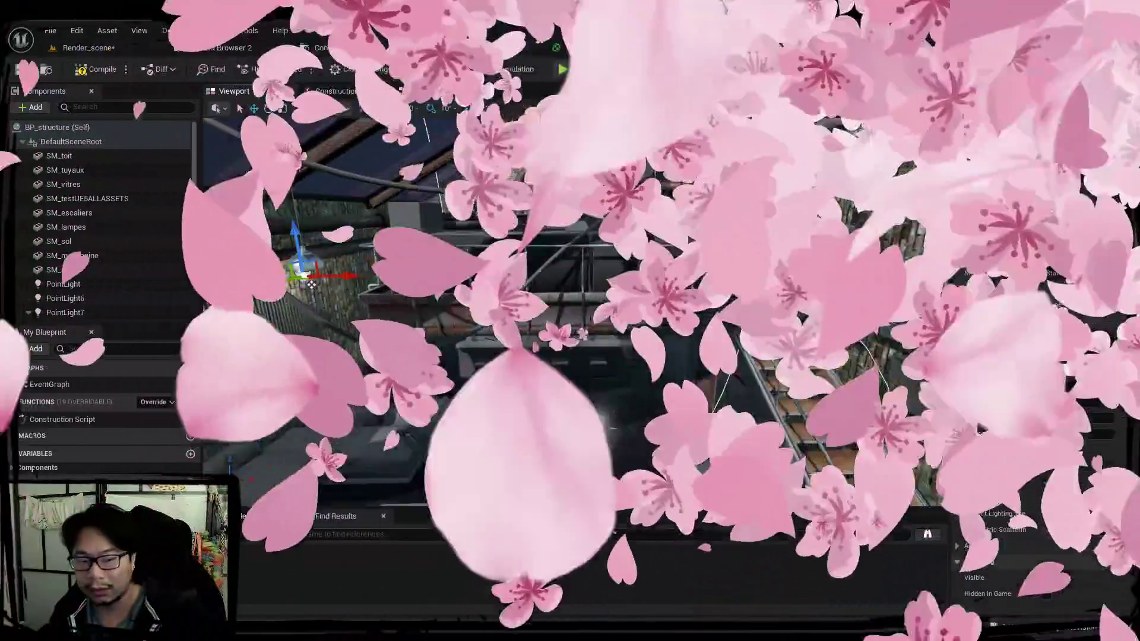
# Step: Look around the loft, select SM_testUE5ALLASSETS and switch to the Render_scene level
pyautogui.moveTo(311, 284); pyautogui.dragTo(360, 259)
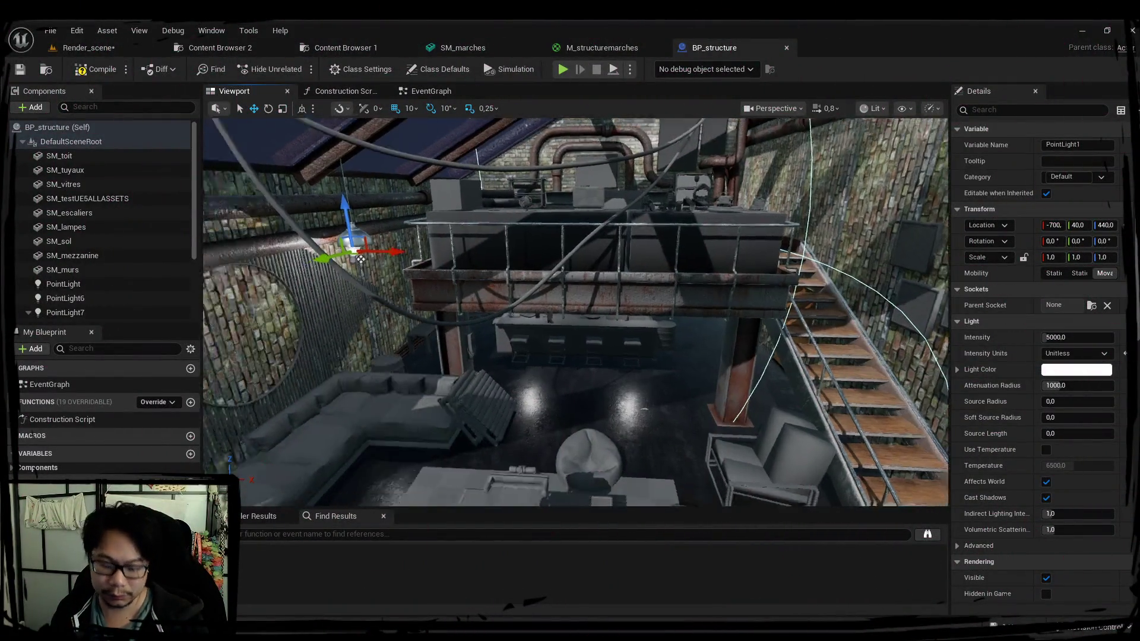
pyautogui.moveTo(361, 259)
pyautogui.mouseDown(button='right')
pyautogui.moveTo(380, 261)
pyautogui.moveTo(350, 267)
pyautogui.moveTo(360, 259)
pyautogui.mouseUp(button='right')
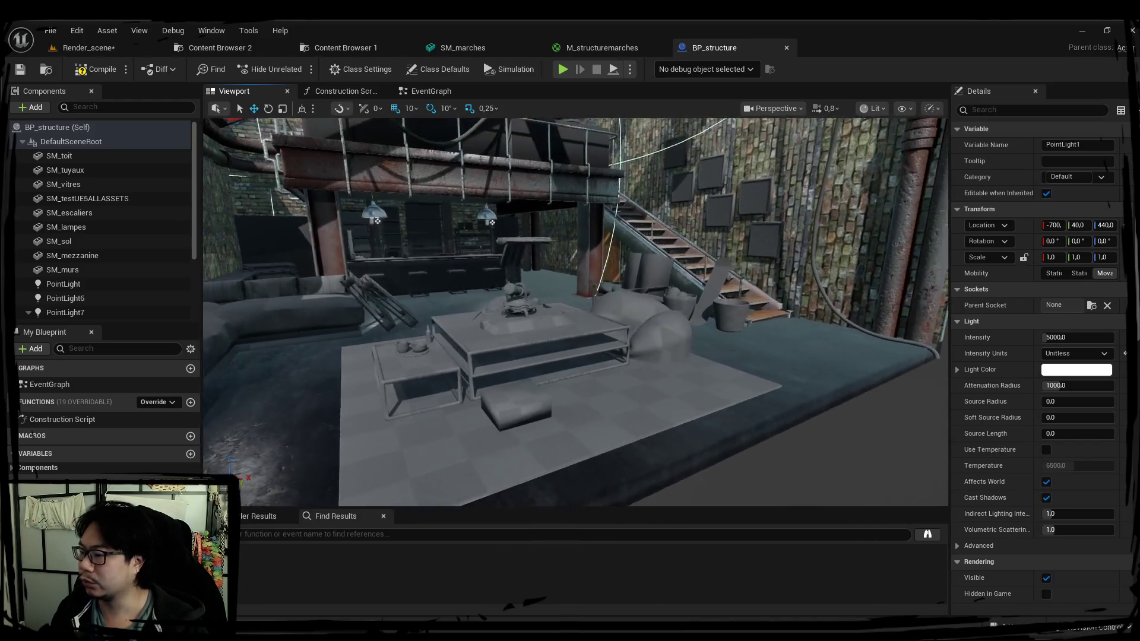
pyautogui.moveTo(637, 408); pyautogui.dragTo(638, 408, button='right')
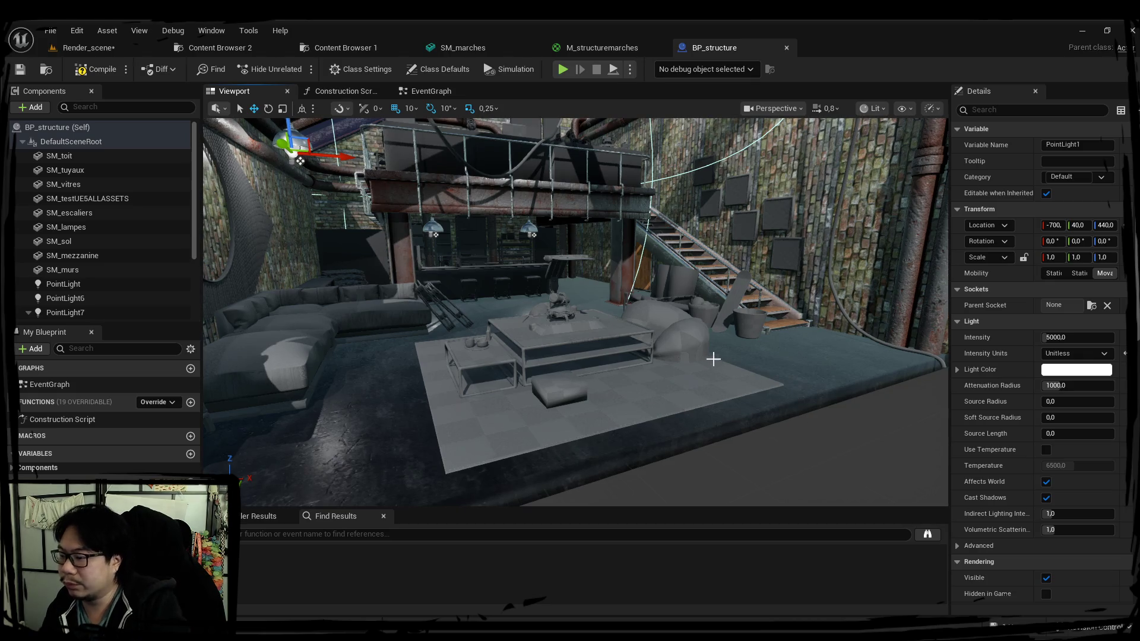
pyautogui.moveTo(668, 357); pyautogui.dragTo(668, 357, button='right')
pyautogui.click(668, 374)
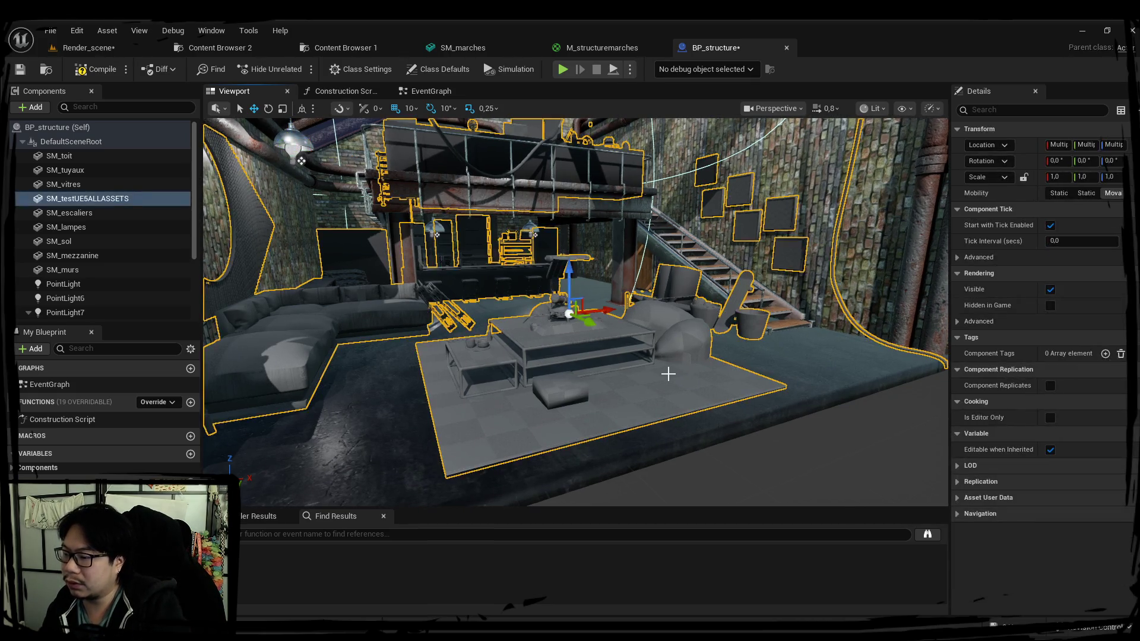
pyautogui.click(87, 49)
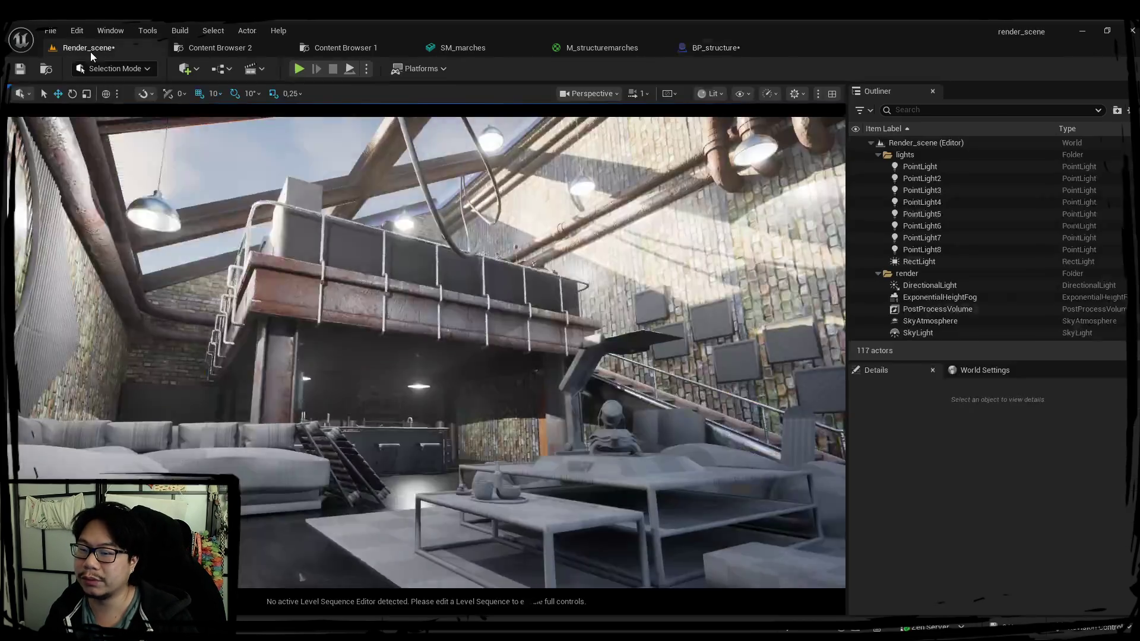
pyautogui.moveTo(668, 357); pyautogui.dragTo(718, 26, button='right')
pyautogui.scroll(-1, 669, 357)
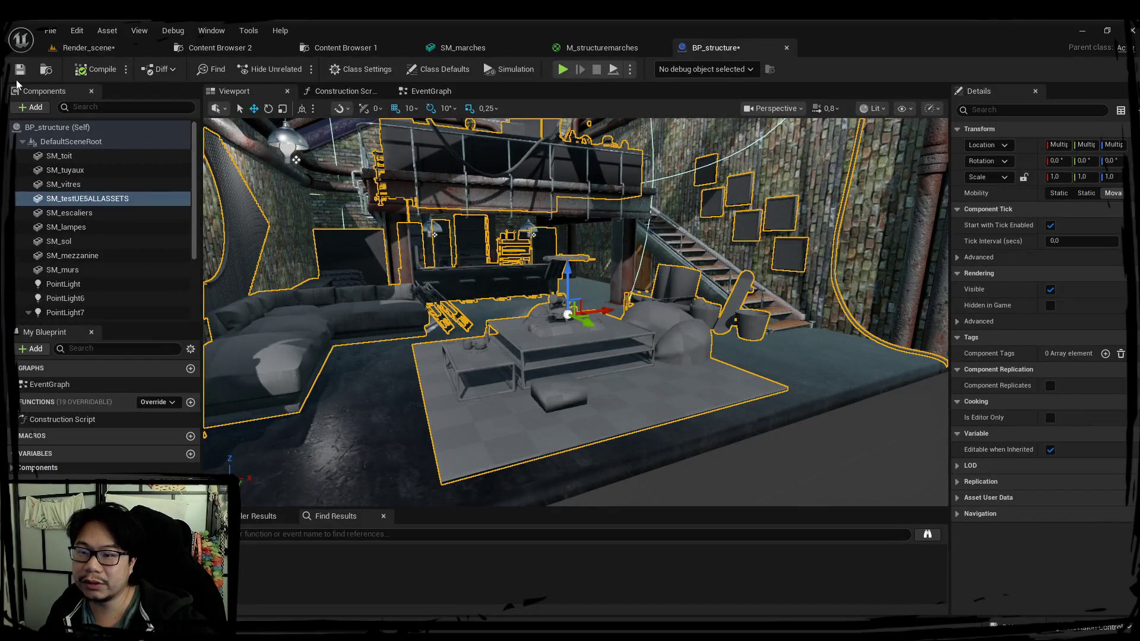
# Step: Save the BP_structure blueprint, widen the Components panel and inspect SM_sol
pyautogui.hotkey('ctrl', 's')
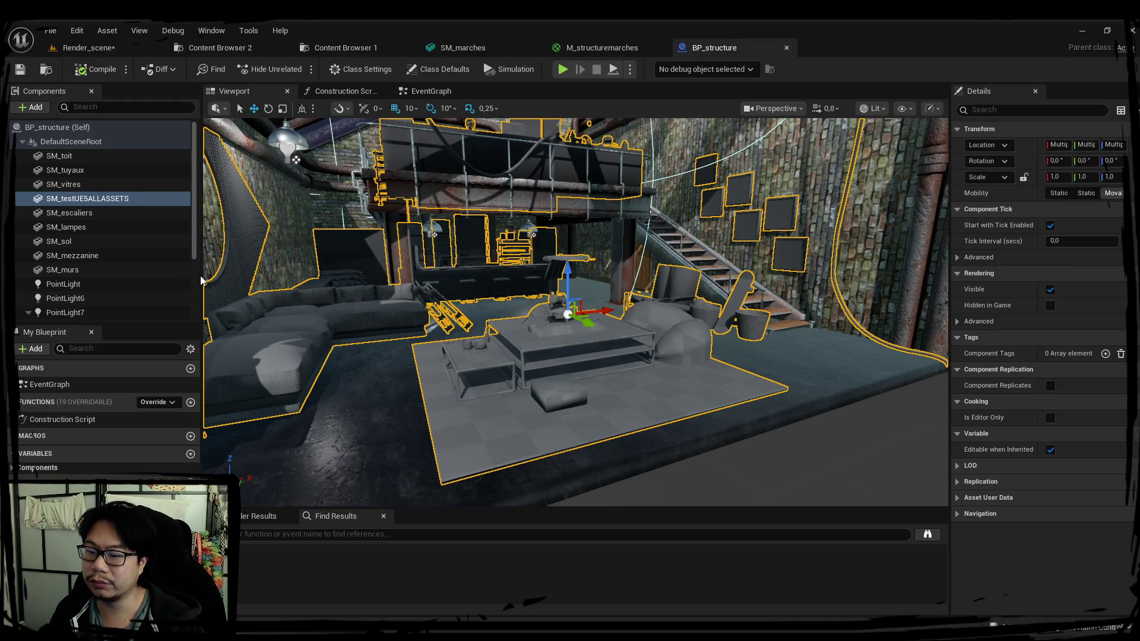
pyautogui.moveTo(201, 281); pyautogui.dragTo(288, 308)
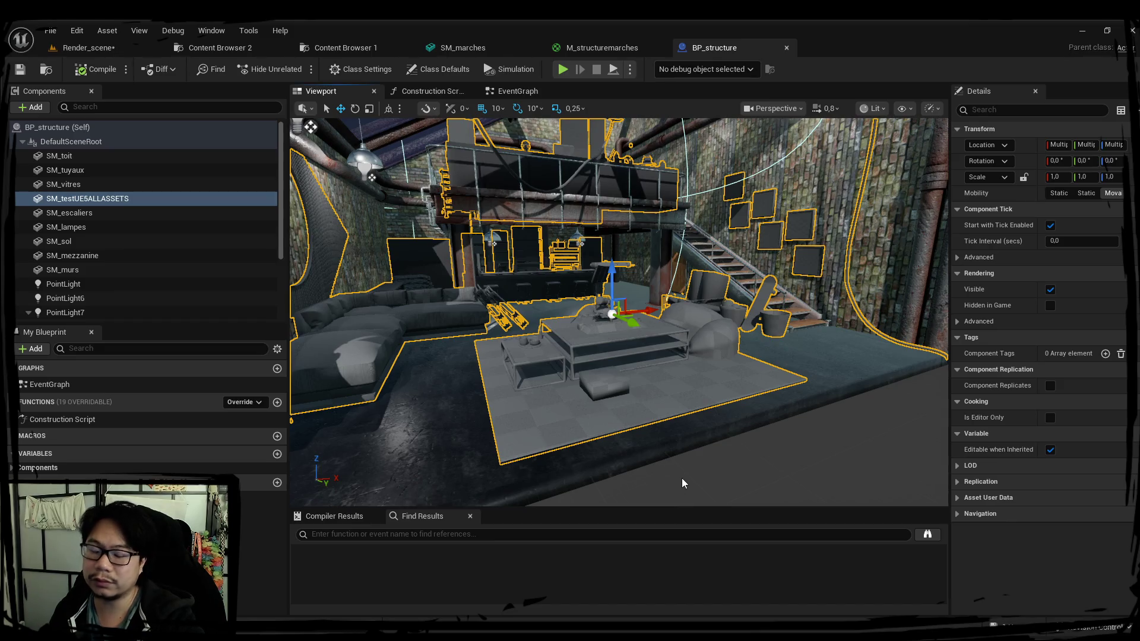
pyautogui.moveTo(683, 483); pyautogui.dragTo(723, 475, button='right')
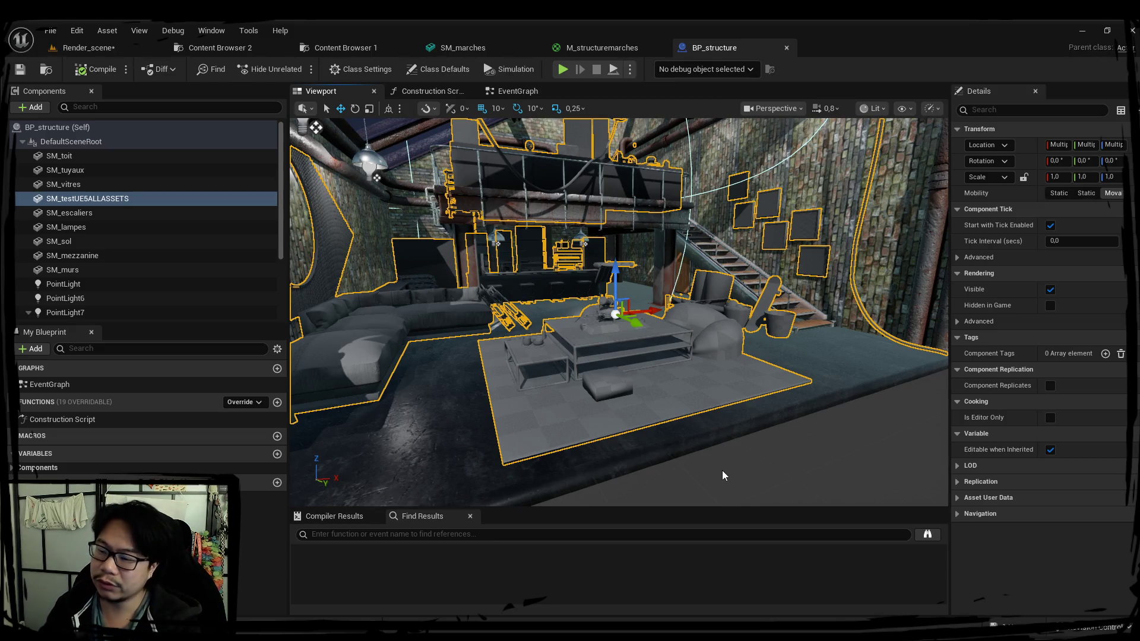
pyautogui.click(208, 242)
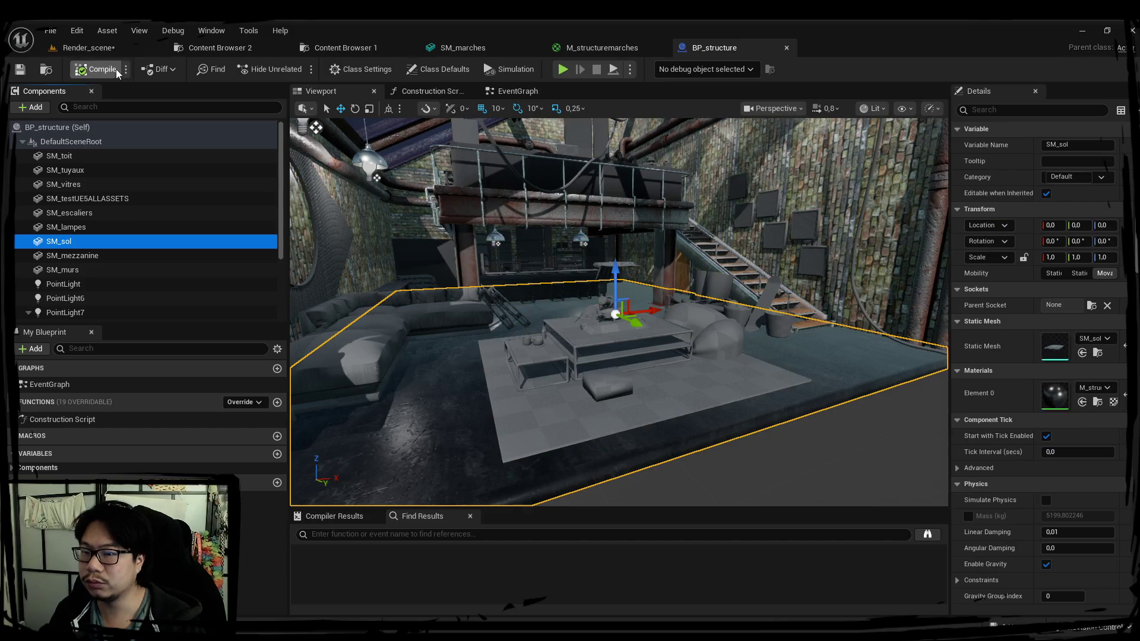
# Step: Drag BP_structure from Content Browser 2 into the level as a test copy
pyautogui.click(256, 48)
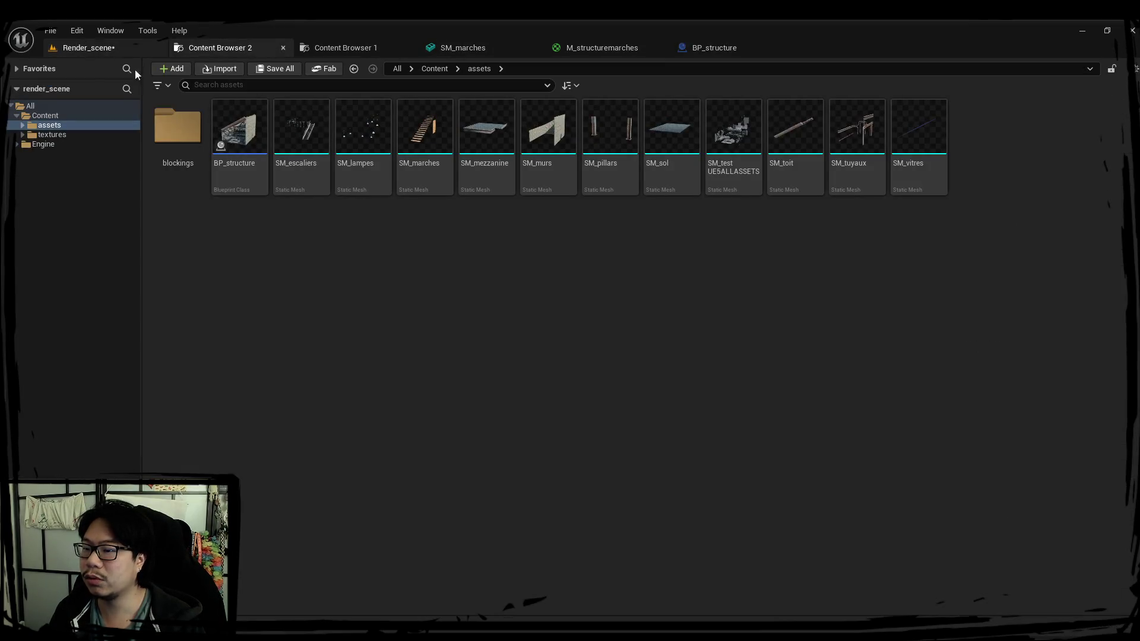
pyautogui.moveTo(239, 126); pyautogui.dragTo(89, 48)
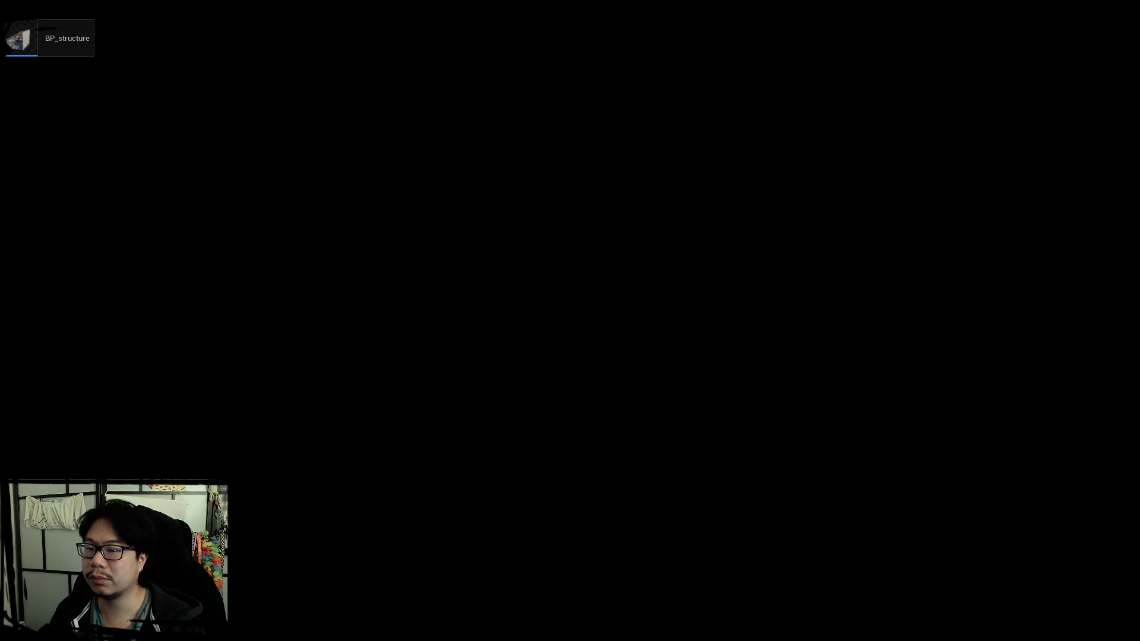
pyautogui.moveTo(24, 36); pyautogui.dragTo(426, 394)
pyautogui.moveTo(426, 394)
pyautogui.mouseDown(button='right')
pyautogui.moveTo(448, 376)
pyautogui.moveTo(448, 386)
pyautogui.mouseUp(button='right')
pyautogui.moveTo(376, 355); pyautogui.dragTo(416, 362, button='right')
# Step: Undo the extra BP_structure placement and its X-axis move
pyautogui.hotkey('ctrl', 'z')
pyautogui.moveTo(475, 335); pyautogui.dragTo(579, 355)
pyautogui.hotkey('ctrl', 'z')
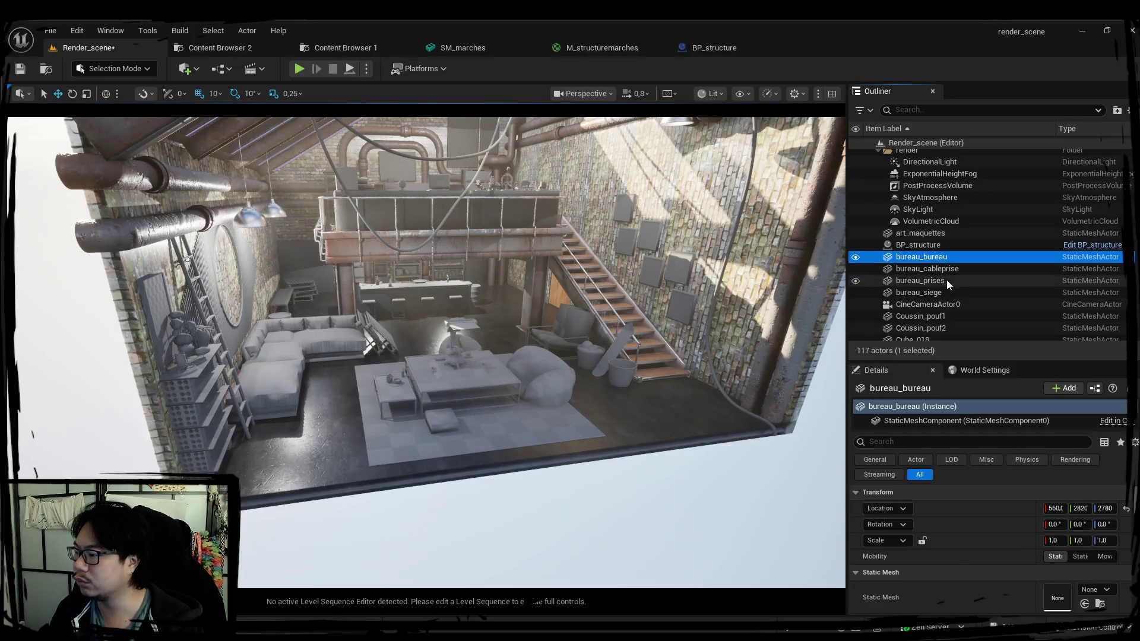
# Step: Delete the four bureau actors and the 95 props from Coussin_pouf1 to Woke_003
pyautogui.keyDown('shift'); pyautogui.click(953, 291); pyautogui.keyUp('shift')
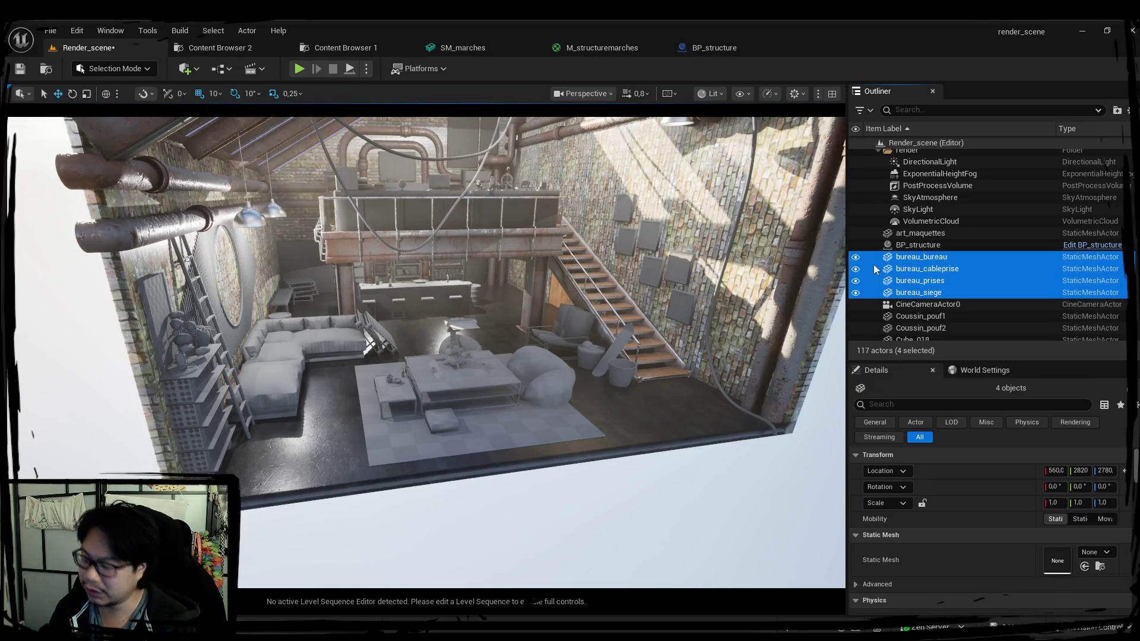
pyautogui.press('Delete')
pyautogui.click(921, 269)
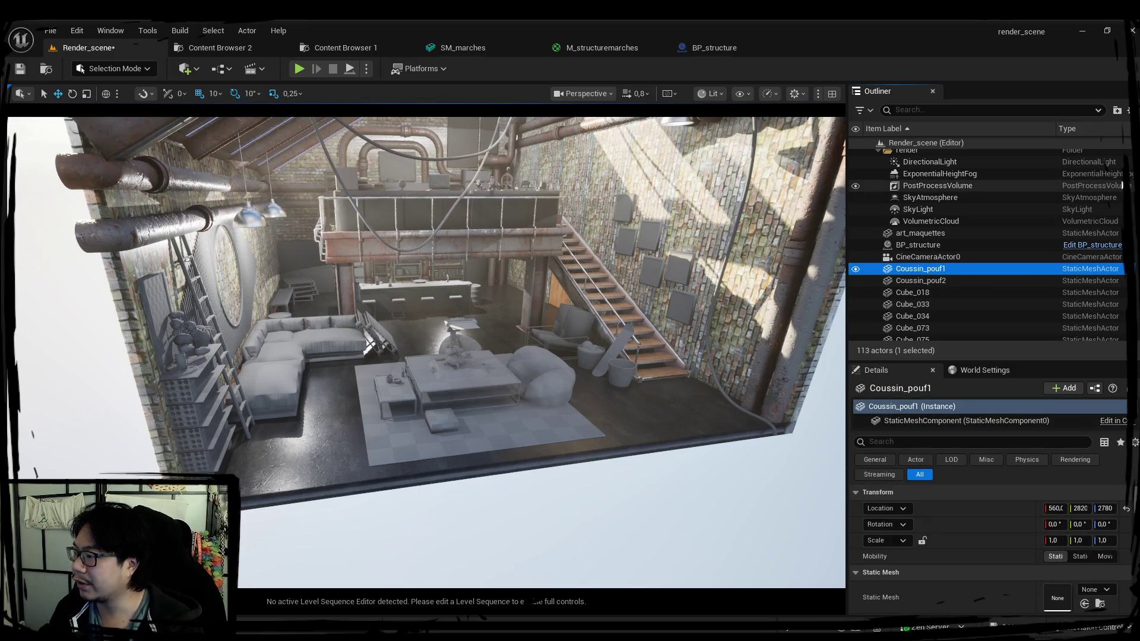
pyautogui.scroll(-20, 962, 297)
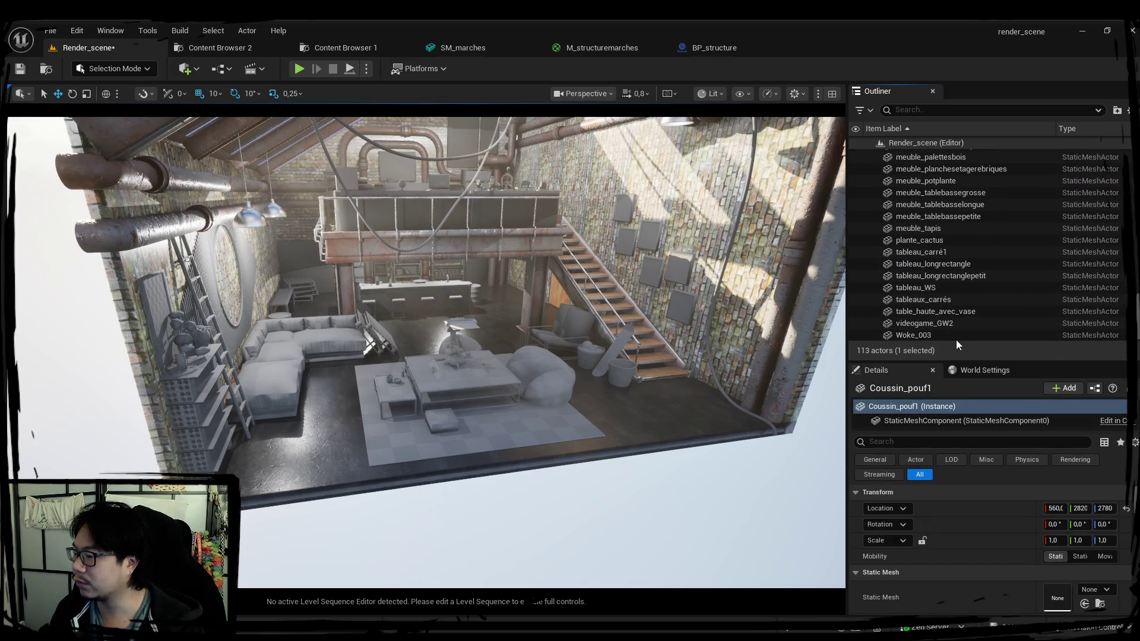
pyautogui.click(915, 335)
pyautogui.scroll(15, 950, 267)
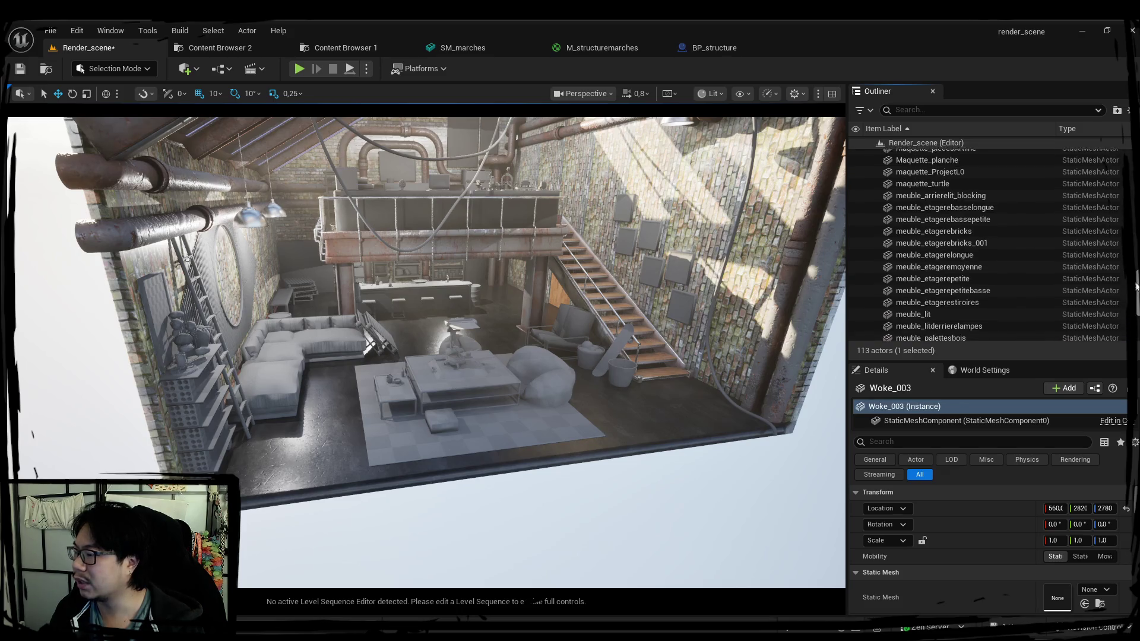
pyautogui.moveTo(1135, 255); pyautogui.dragTo(1131, 194)
pyautogui.scroll(5, 1131, 194)
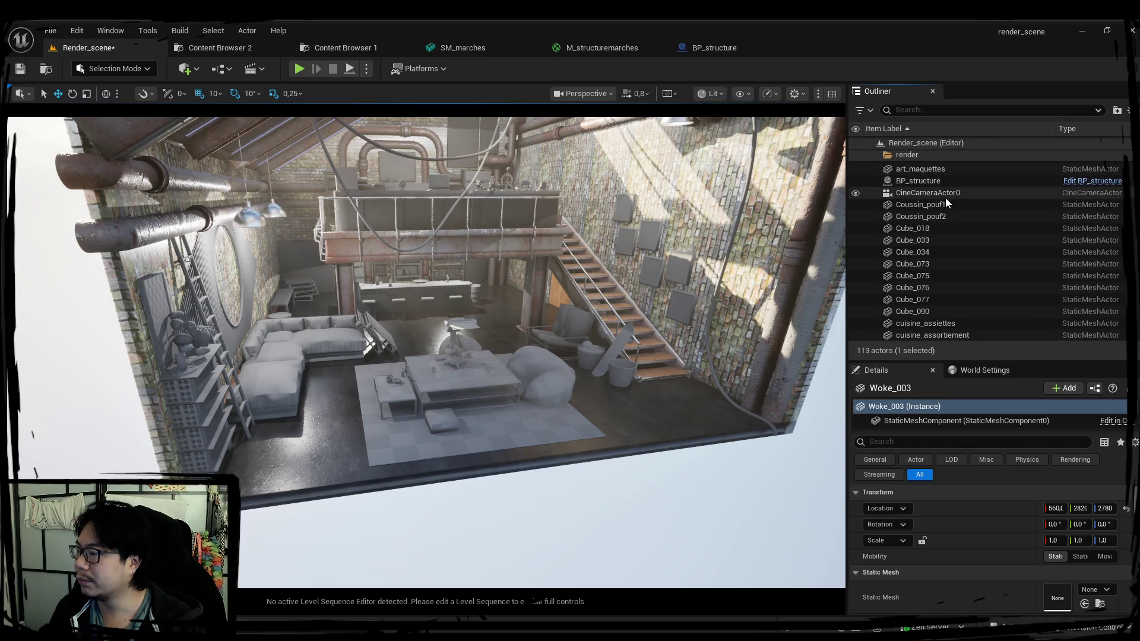
pyautogui.keyDown('shift'); pyautogui.click(919, 204); pyautogui.keyUp('shift')
pyautogui.press('Delete')
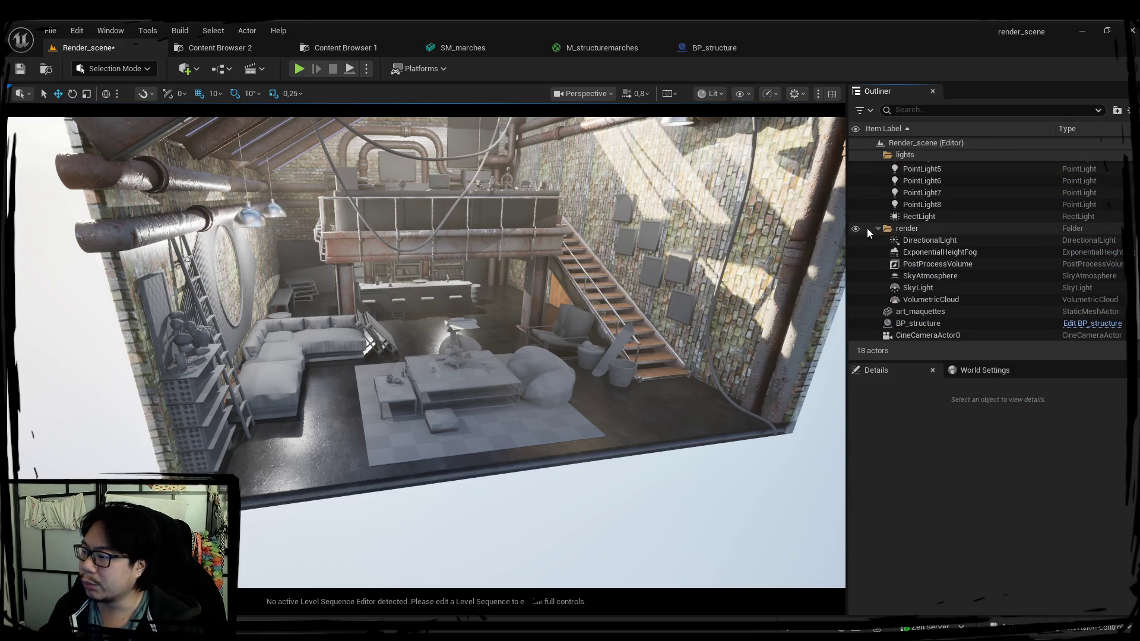
# Step: Delete art_maquettes and save the level, leaving 17 actors
pyautogui.click(932, 313)
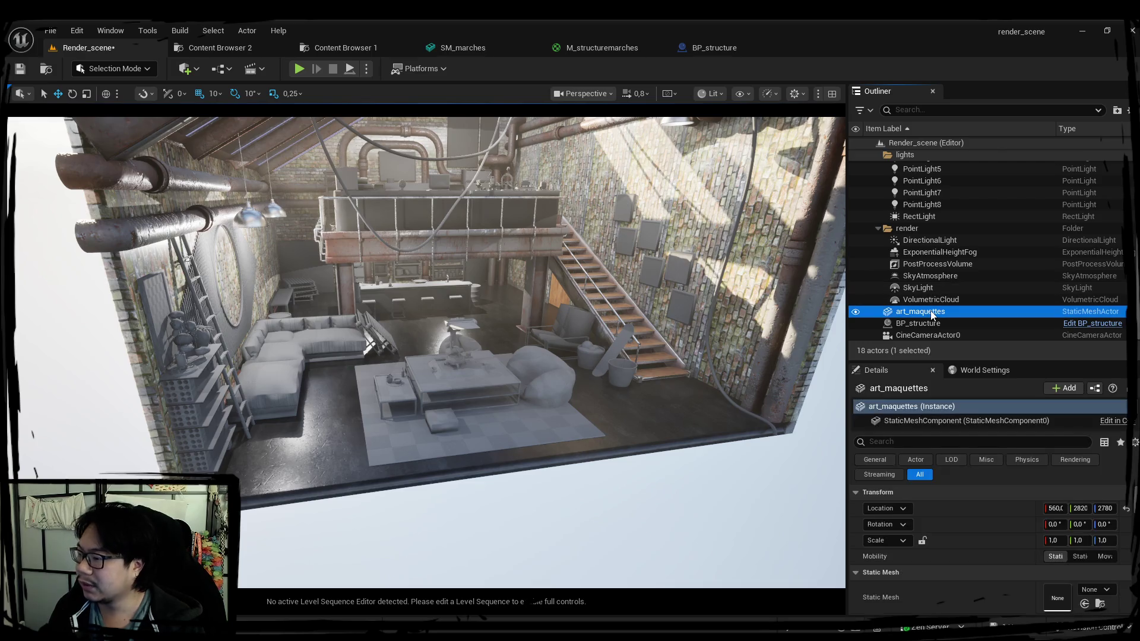
pyautogui.press('Delete')
pyautogui.moveTo(597, 328)
pyautogui.mouseDown(button='right')
pyautogui.moveTo(665, 332)
pyautogui.moveTo(522, 335)
pyautogui.moveTo(426, 321)
pyautogui.mouseUp(button='right')
pyautogui.scroll(-1, 594, 335)
pyautogui.hotkey('ctrl', 's')
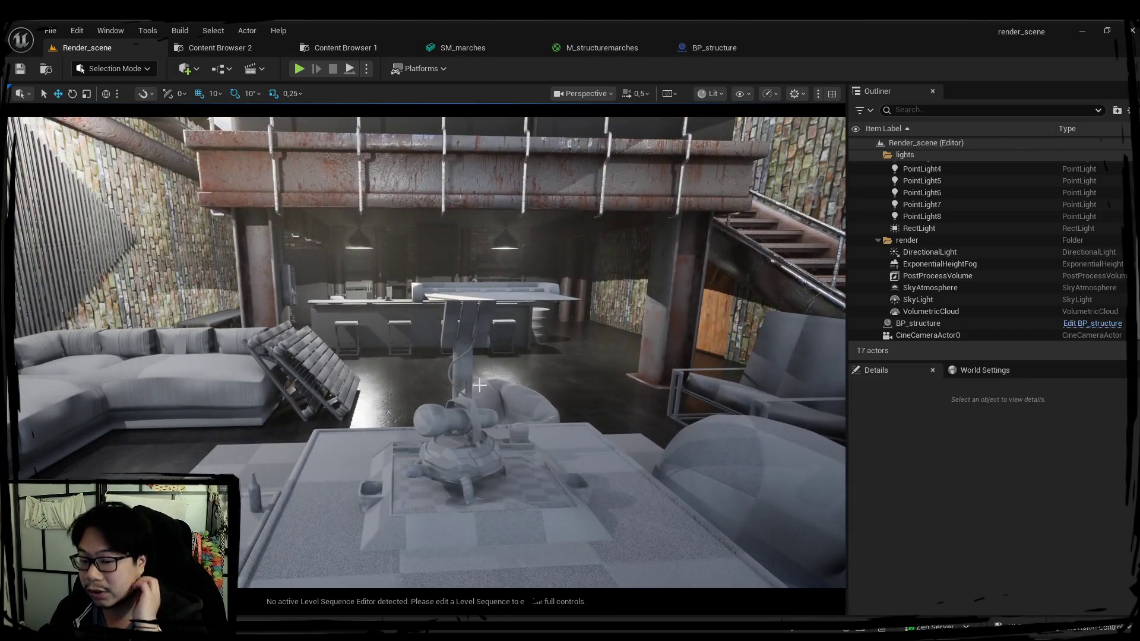
# Step: Fly the camera around the cleaned-up loft toward the staircase and brick wall
pyautogui.moveTo(479, 385)
pyautogui.mouseDown(button='right')
pyautogui.moveTo(593, 380)
pyautogui.moveTo(487, 398)
pyautogui.moveTo(511, 406)
pyautogui.moveTo(487, 413)
pyautogui.moveTo(516, 397)
pyautogui.mouseUp(button='right')
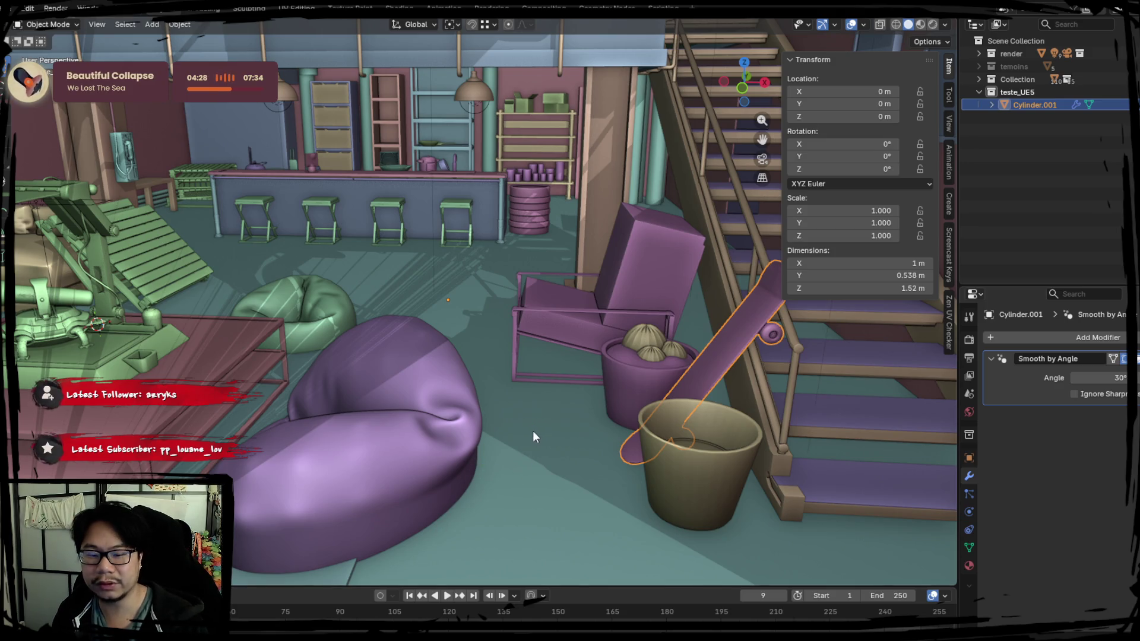
# Step: Isolate the skateboard in Local View and select its whole mesh in Edit Mode
pyautogui.moveTo(532, 430); pyautogui.dragTo(483, 434, button='middle')
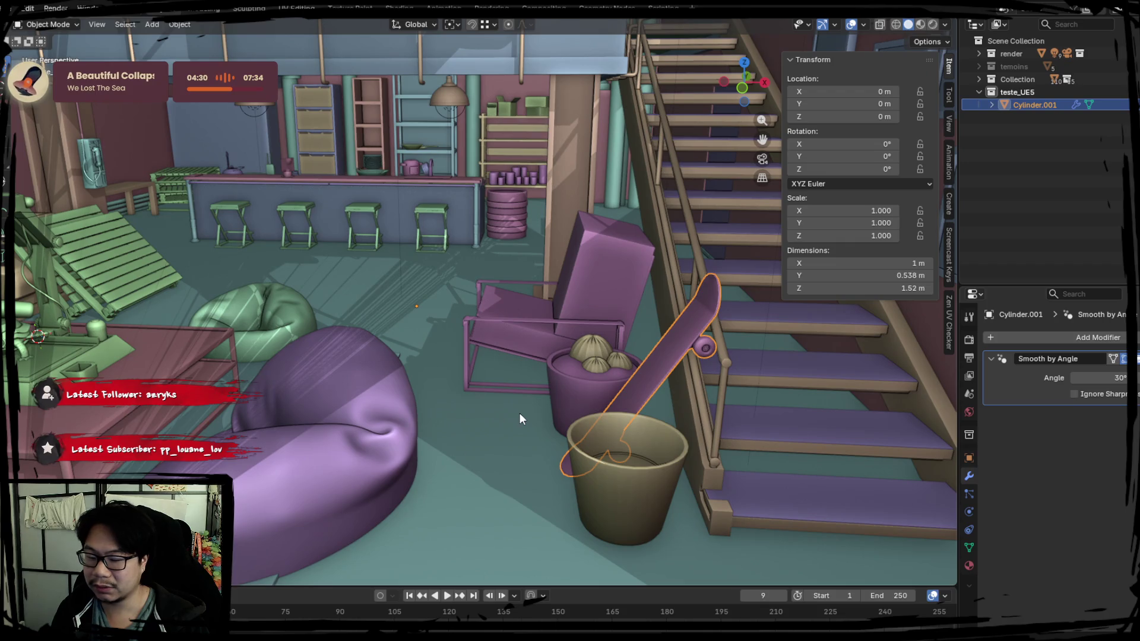
pyautogui.press('KP_Divide')
pyautogui.press('Tab')
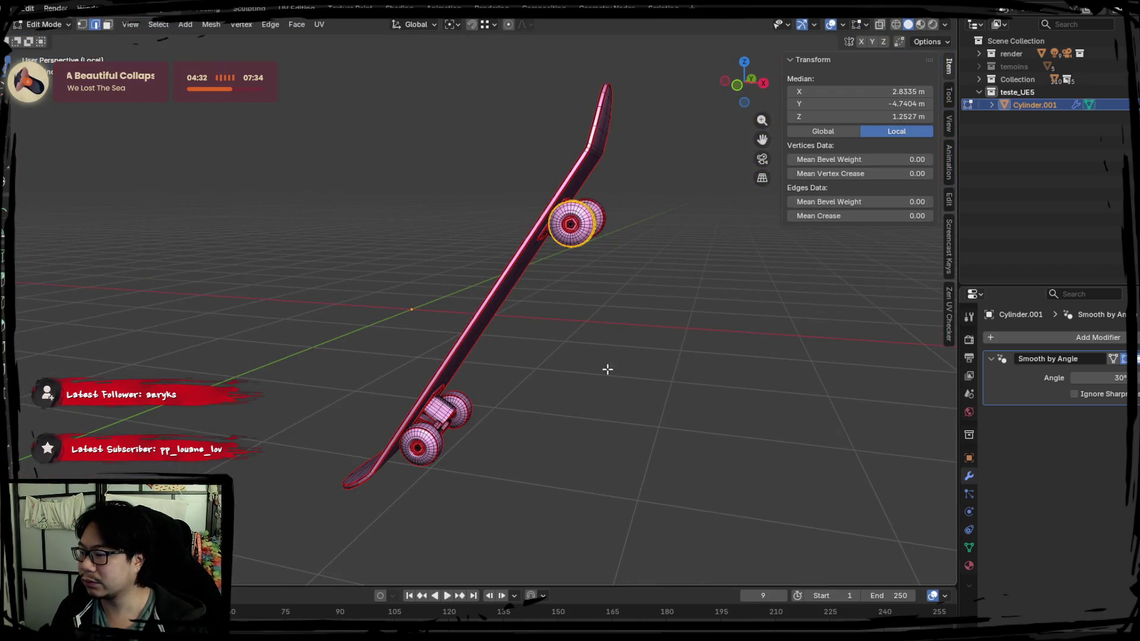
pyautogui.press('a')
pyautogui.press('Tab')
pyautogui.moveTo(576, 309); pyautogui.dragTo(528, 286, button='middle')
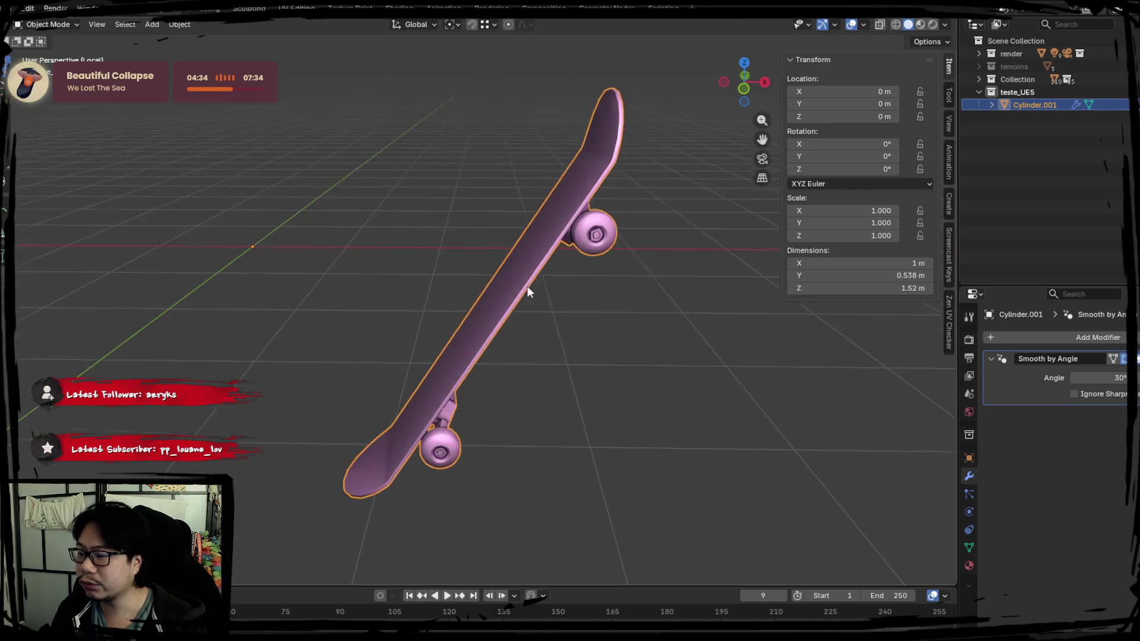
# Step: Look over the File > Export options, then toggle the skateboard's Edit Mode again
pyautogui.click(11, 8)
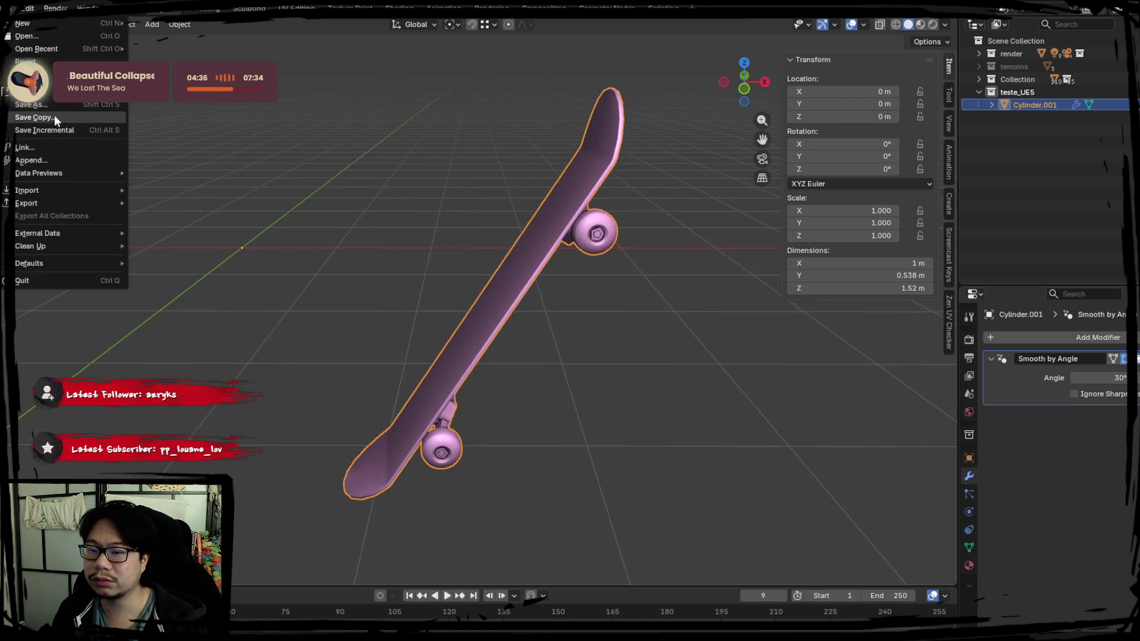
pyautogui.moveTo(36, 204)
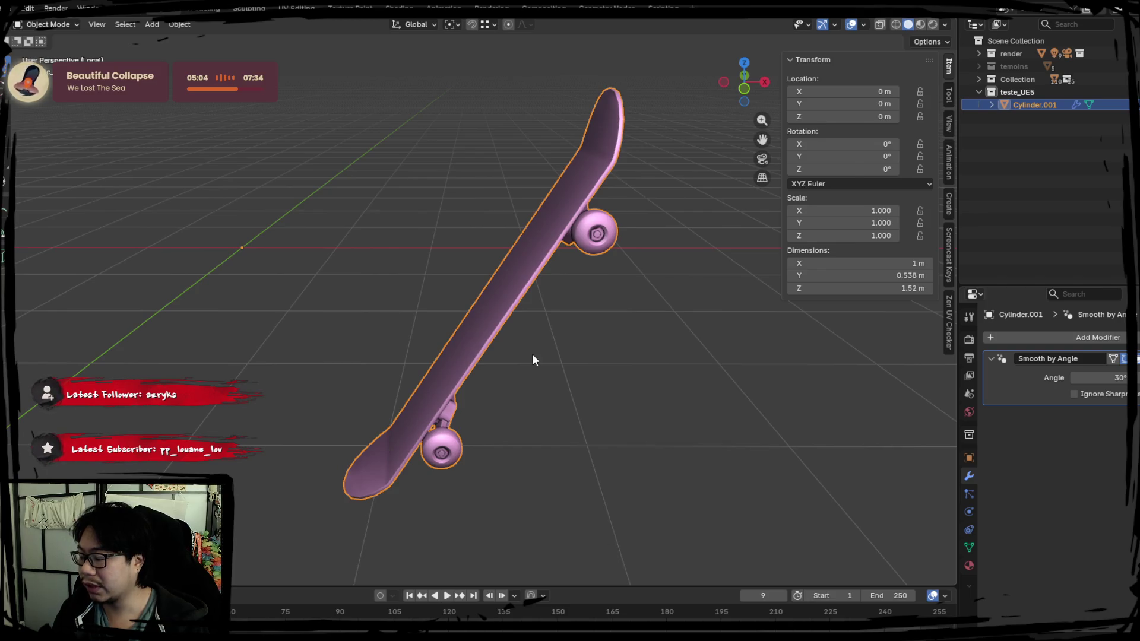
pyautogui.press('Tab')
pyautogui.moveTo(637, 325)
pyautogui.mouseDown(button='middle')
pyautogui.moveTo(590, 323)
pyautogui.moveTo(414, 207)
pyautogui.mouseUp(button='middle')
pyautogui.press('Tab')
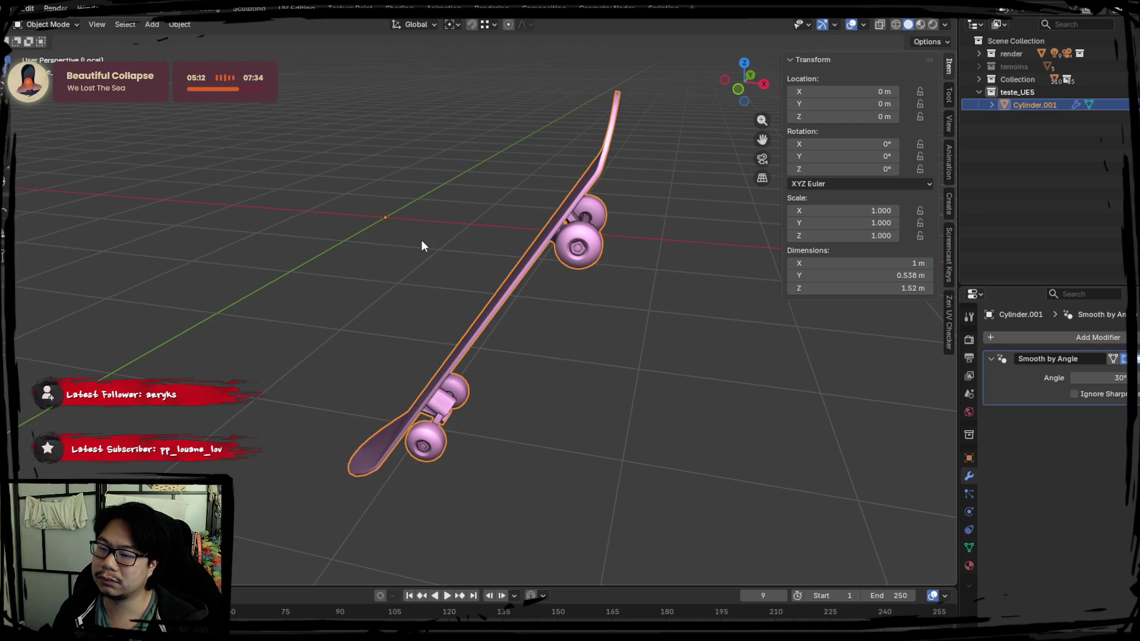
# Step: In Edit Mode, select the edge loop along the deck rim and mark it as a seam
pyautogui.press('Tab')
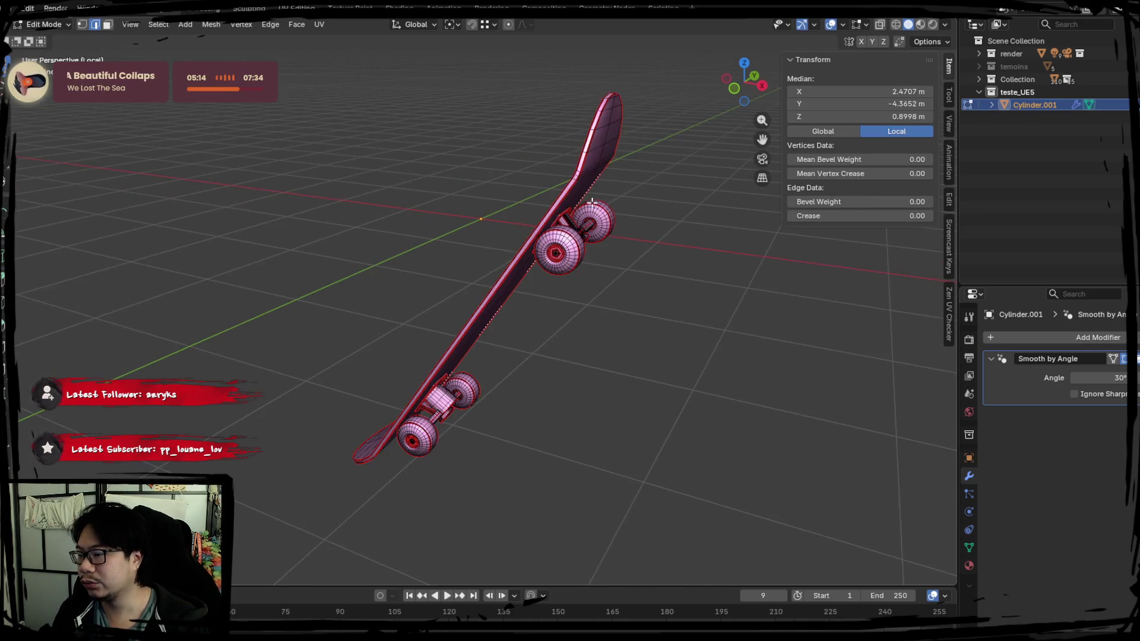
pyautogui.moveTo(392, 244)
pyautogui.mouseDown(button='middle')
pyautogui.moveTo(418, 250)
pyautogui.moveTo(402, 211)
pyautogui.moveTo(403, 238)
pyautogui.moveTo(481, 202)
pyautogui.moveTo(408, 222)
pyautogui.moveTo(452, 270)
pyautogui.moveTo(399, 279)
pyautogui.moveTo(389, 205)
pyautogui.moveTo(351, 220)
pyautogui.mouseUp(button='middle')
pyautogui.press('l')
pyautogui.scroll(5, 407, 222)
pyautogui.scroll(-5, 410, 283)
pyautogui.click(350, 222)
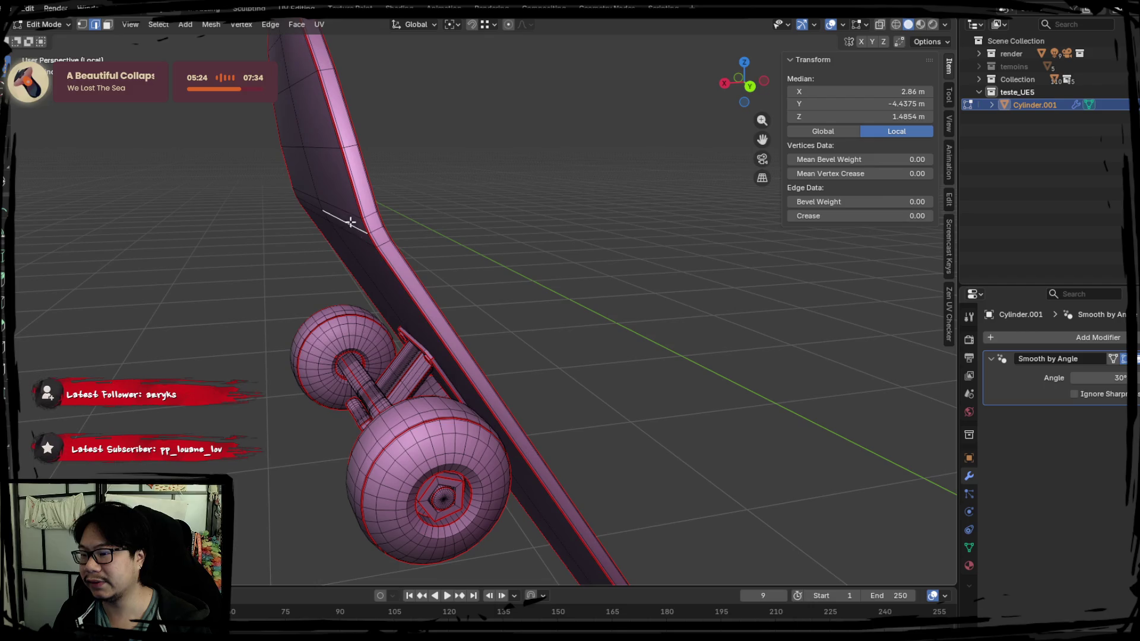
pyautogui.scroll(3, 356, 220)
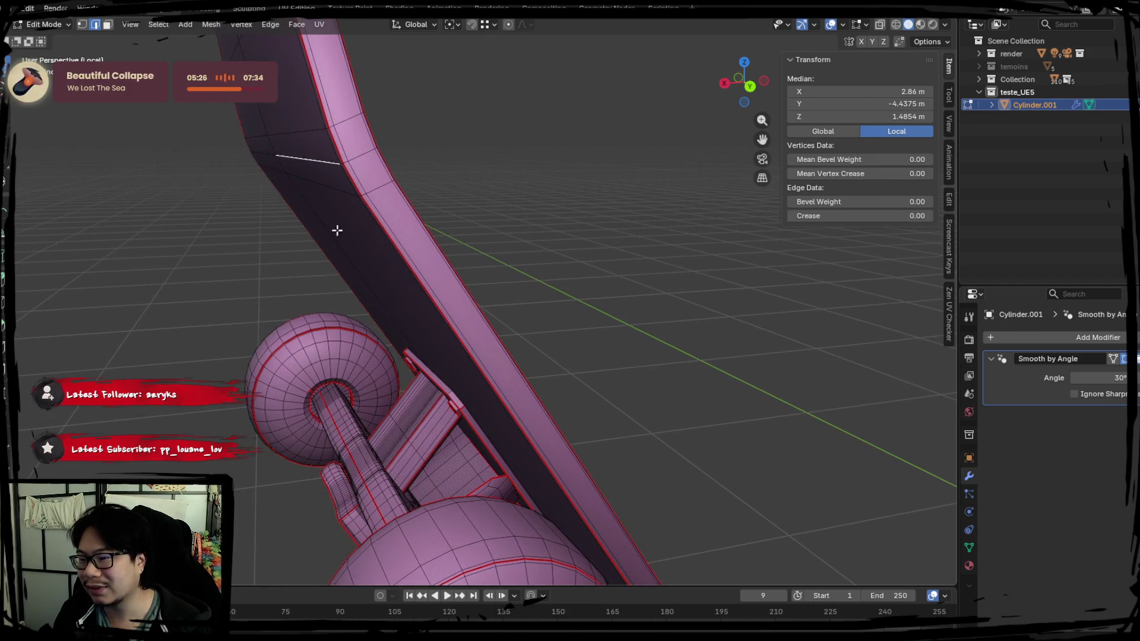
pyautogui.click(107, 24)
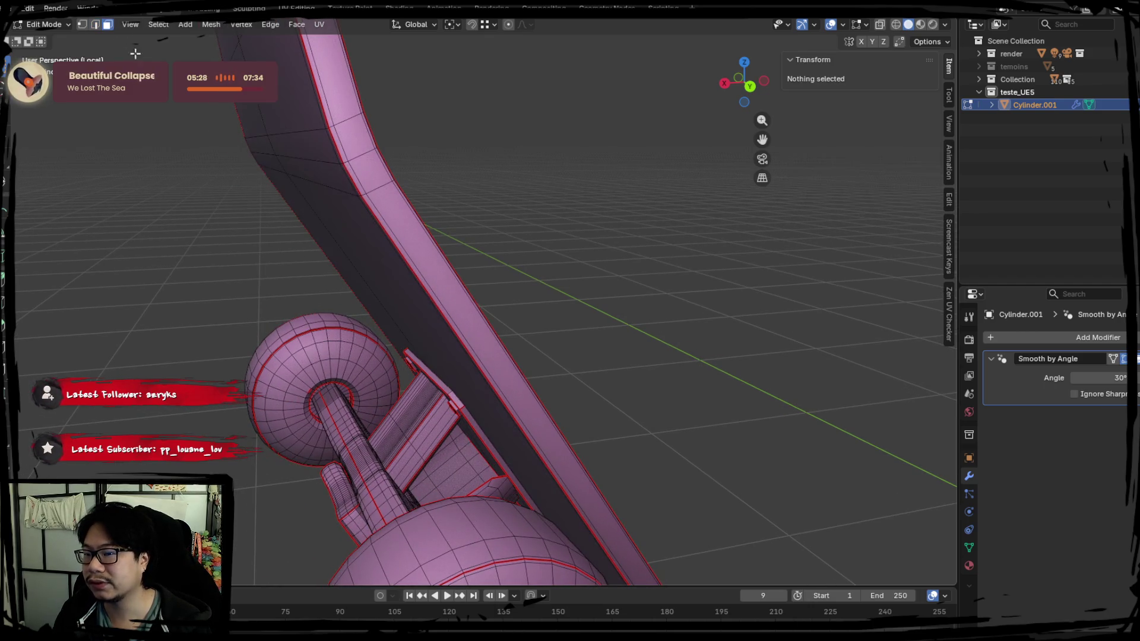
pyautogui.click(315, 169)
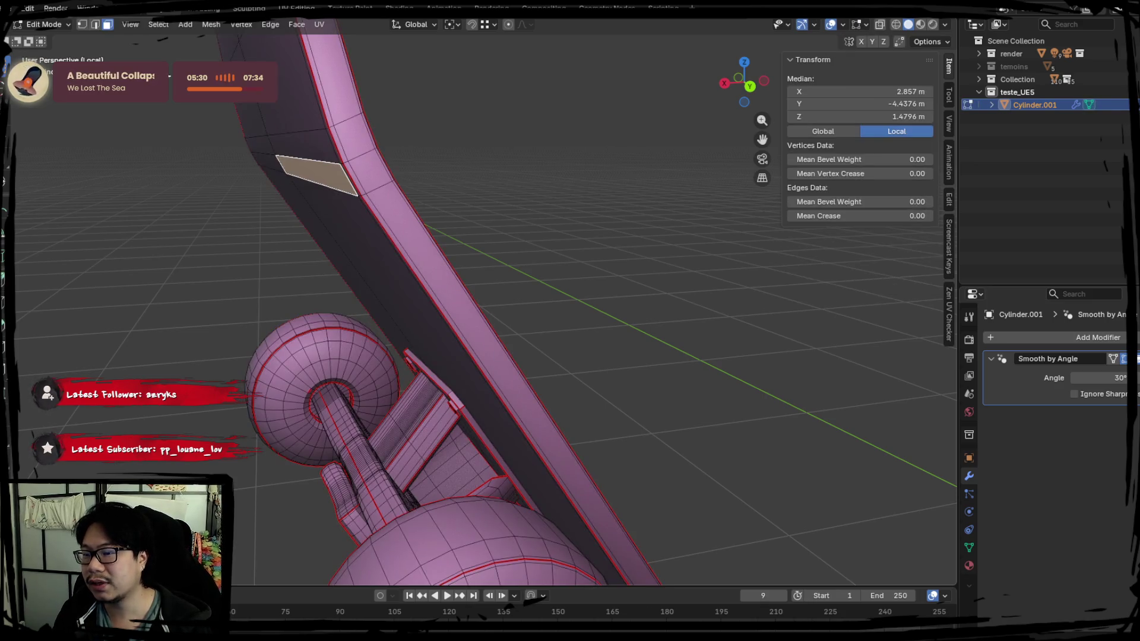
pyautogui.click(94, 23)
pyautogui.keyDown('alt'); pyautogui.click(369, 217); pyautogui.keyUp('alt')
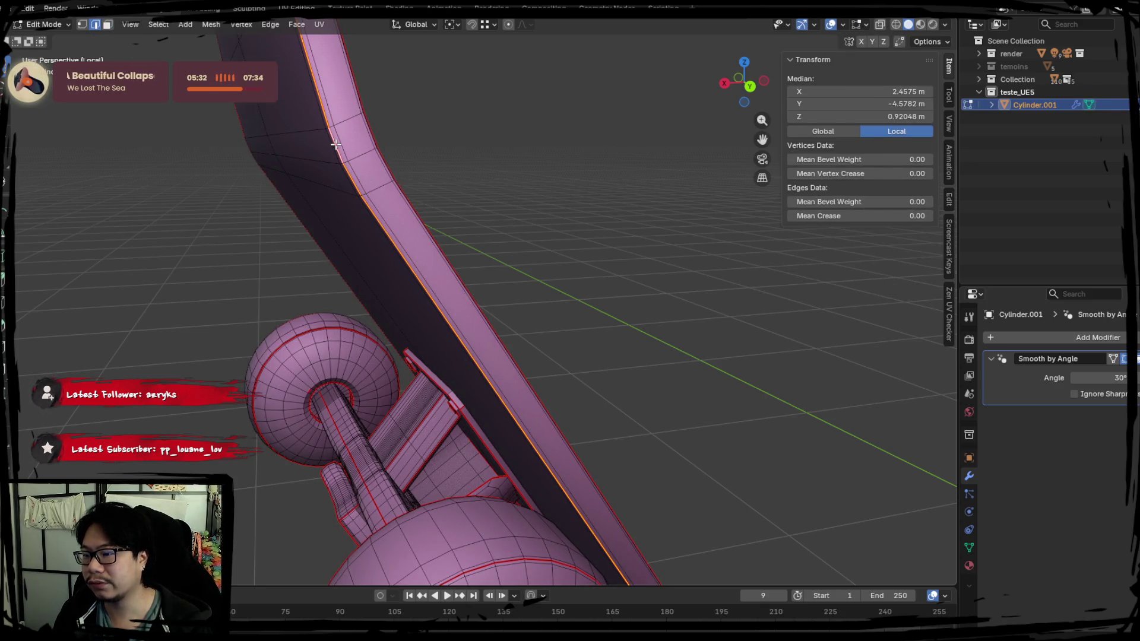
pyautogui.rightClick(348, 224)
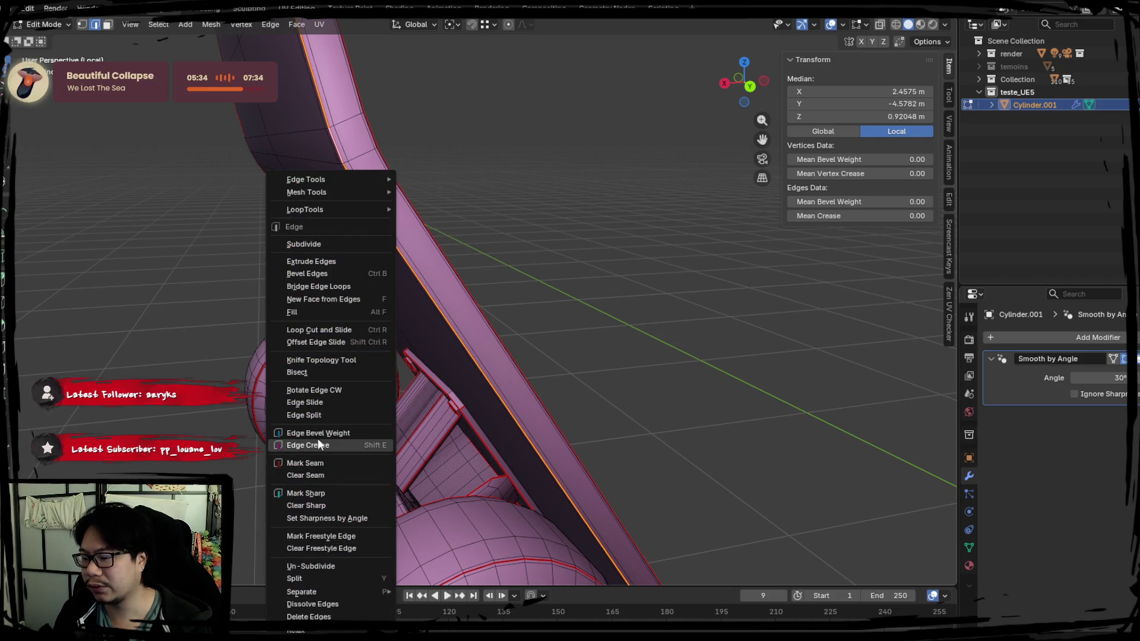
pyautogui.click(320, 464)
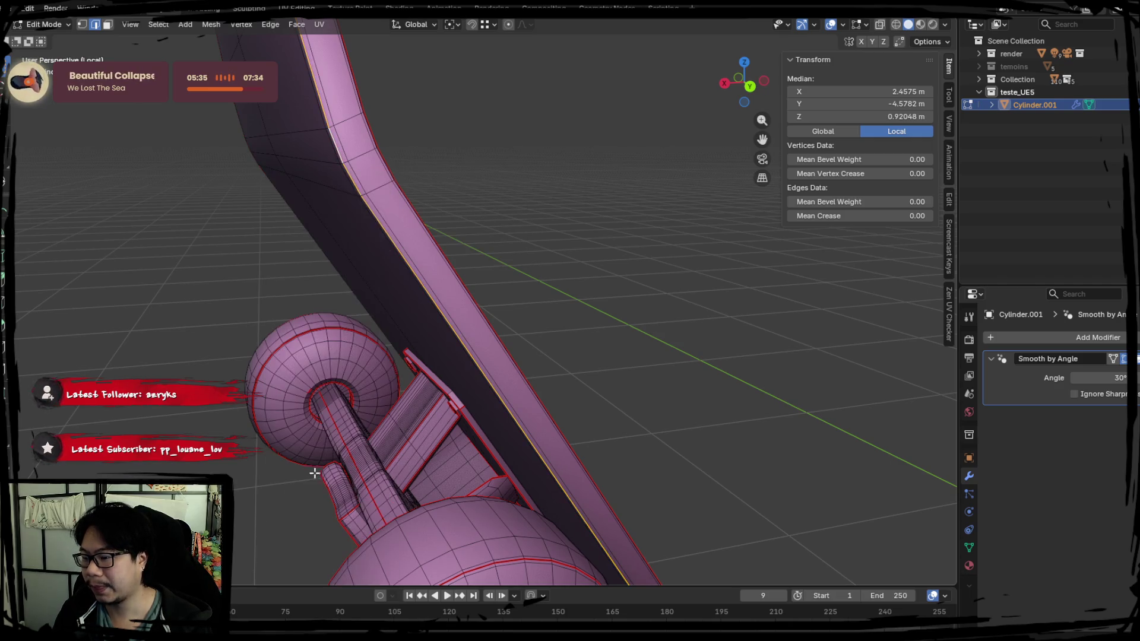
# Step: Mark the next edge loop along the deck as a seam too
pyautogui.keyDown('alt'); pyautogui.click(343, 144); pyautogui.keyUp('alt')
pyautogui.rightClick(355, 174)
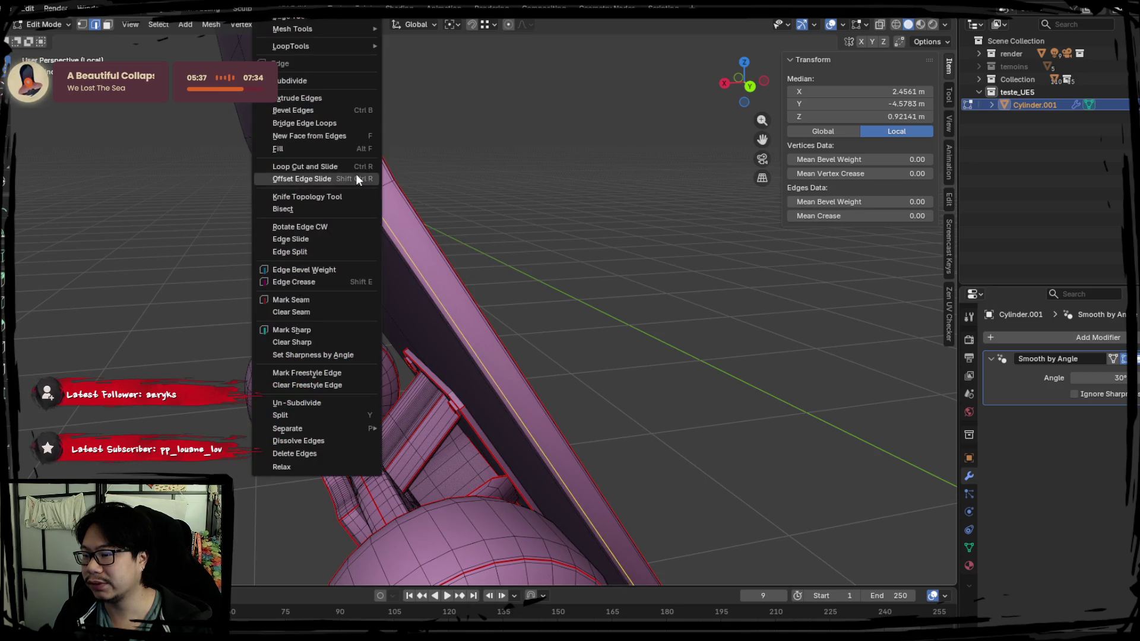
pyautogui.click(305, 297)
# Step: Unwrap the whole skateboard in UV Editing, pack the islands, and return to Layout Edit Mode
pyautogui.press('Tab')
pyautogui.press('Tab')
pyautogui.press('a')
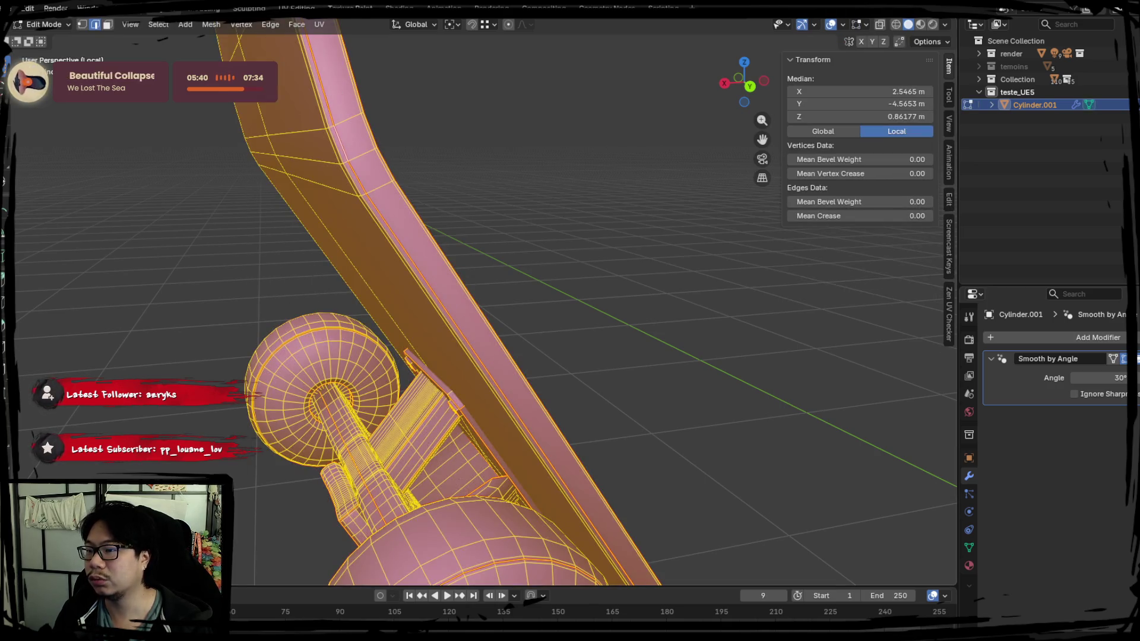
pyautogui.click(295, 8)
pyautogui.moveTo(188, 241); pyautogui.dragTo(237, 241, button='middle')
pyautogui.rightClick(276, 155)
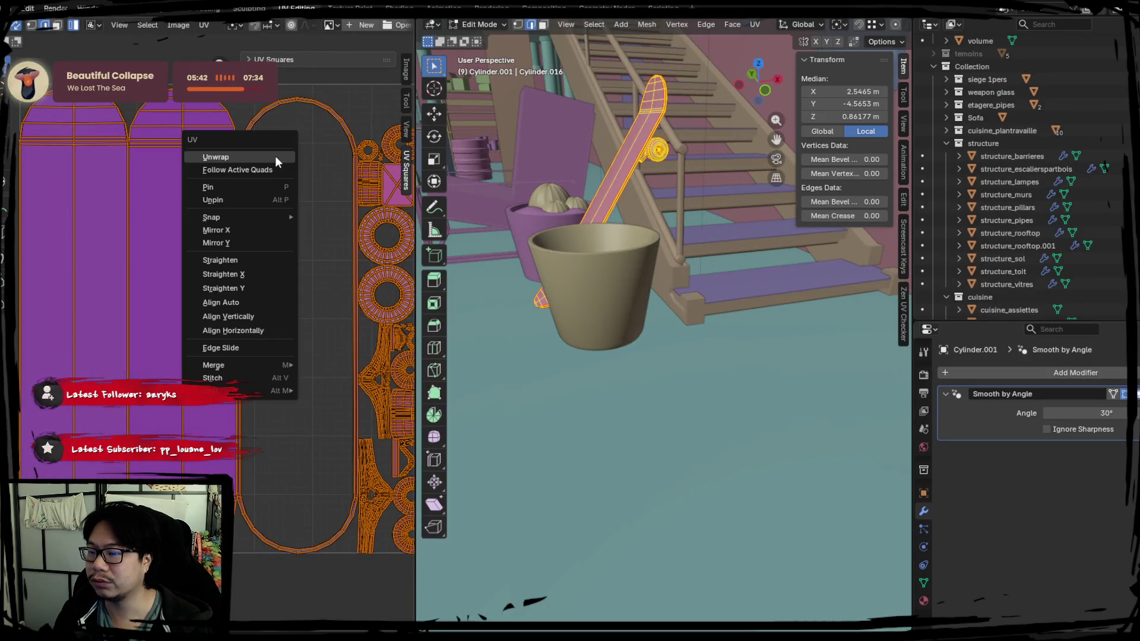
pyautogui.click(275, 155)
pyautogui.moveTo(293, 215); pyautogui.dragTo(251, 222, button='middle')
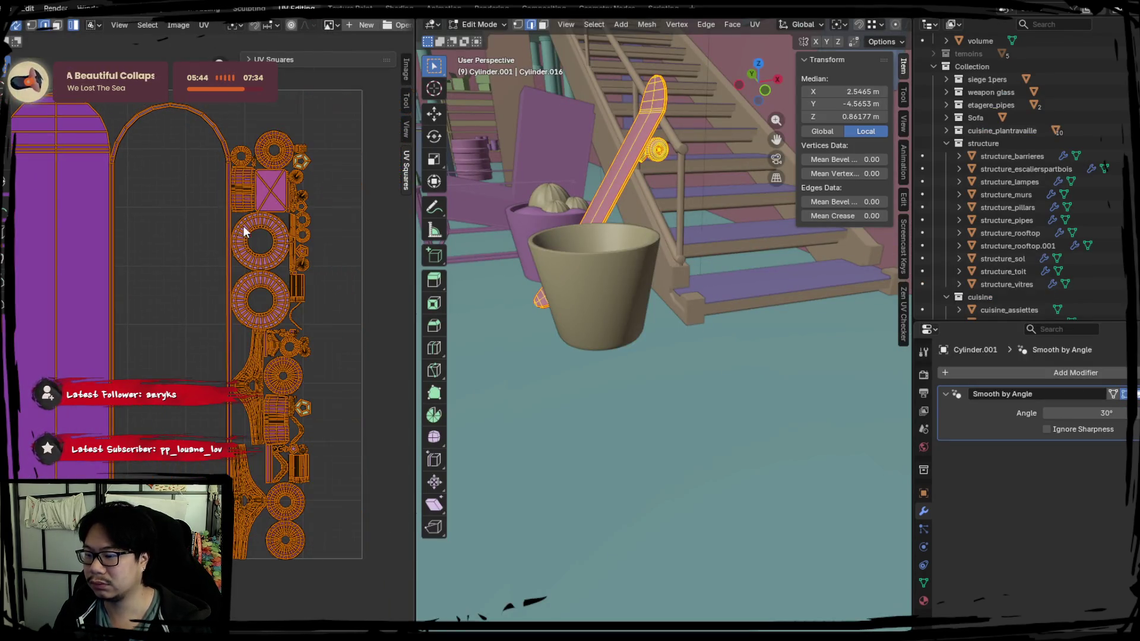
pyautogui.rightClick(155, 247)
pyautogui.click(155, 247)
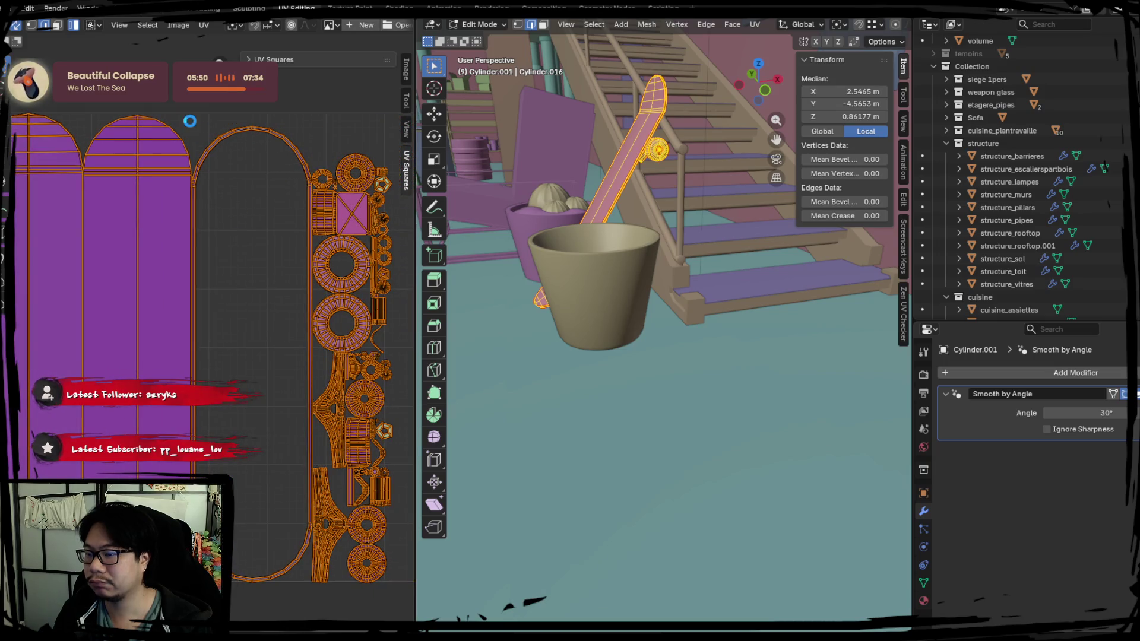
pyautogui.hotkey('ctrl', 'pageup')
pyautogui.press('Tab')
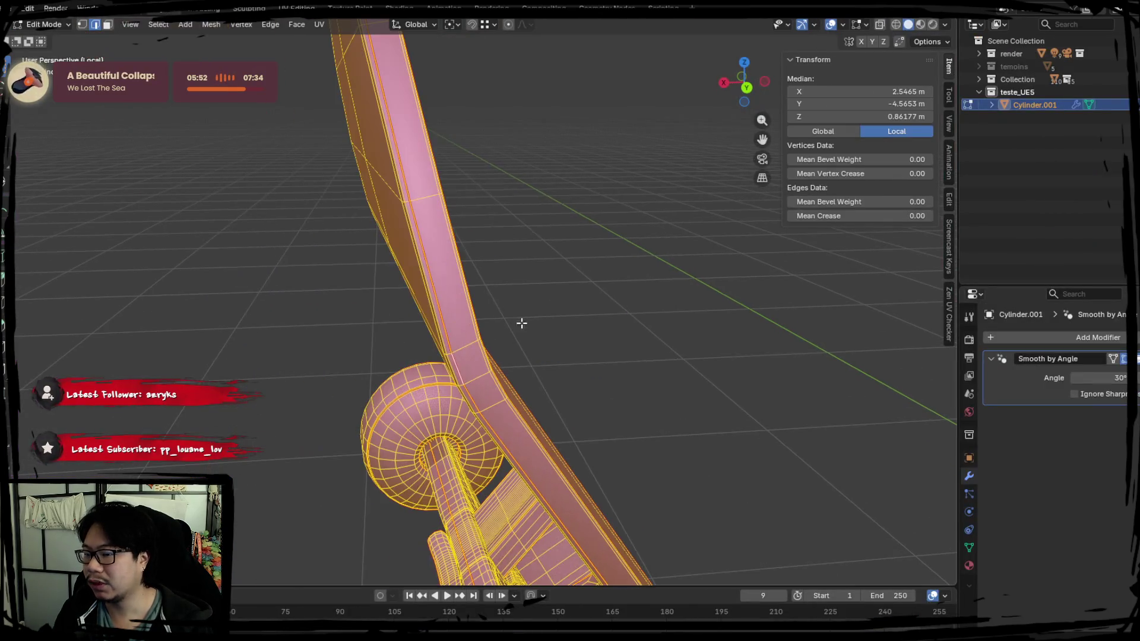
# Step: Select the deck's long bottom face in face select mode
pyautogui.scroll(5, 434, 280)
pyautogui.click(105, 25)
pyautogui.click(680, 303)
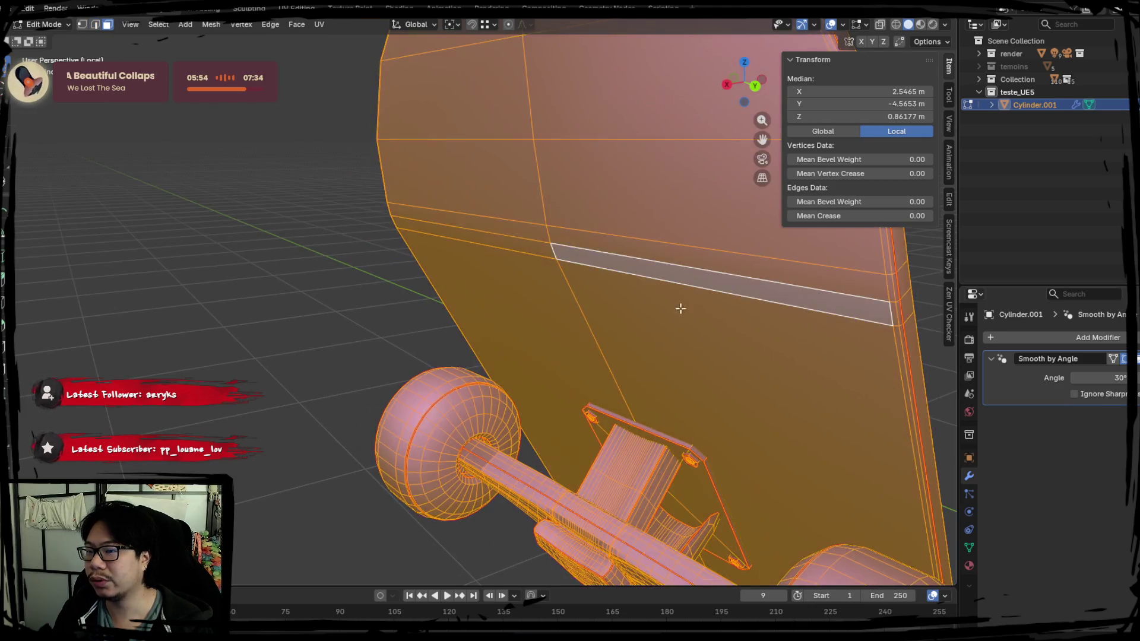
pyautogui.moveTo(680, 307)
pyautogui.mouseDown(button='middle')
pyautogui.moveTo(725, 288)
pyautogui.moveTo(667, 379)
pyautogui.mouseUp(button='middle')
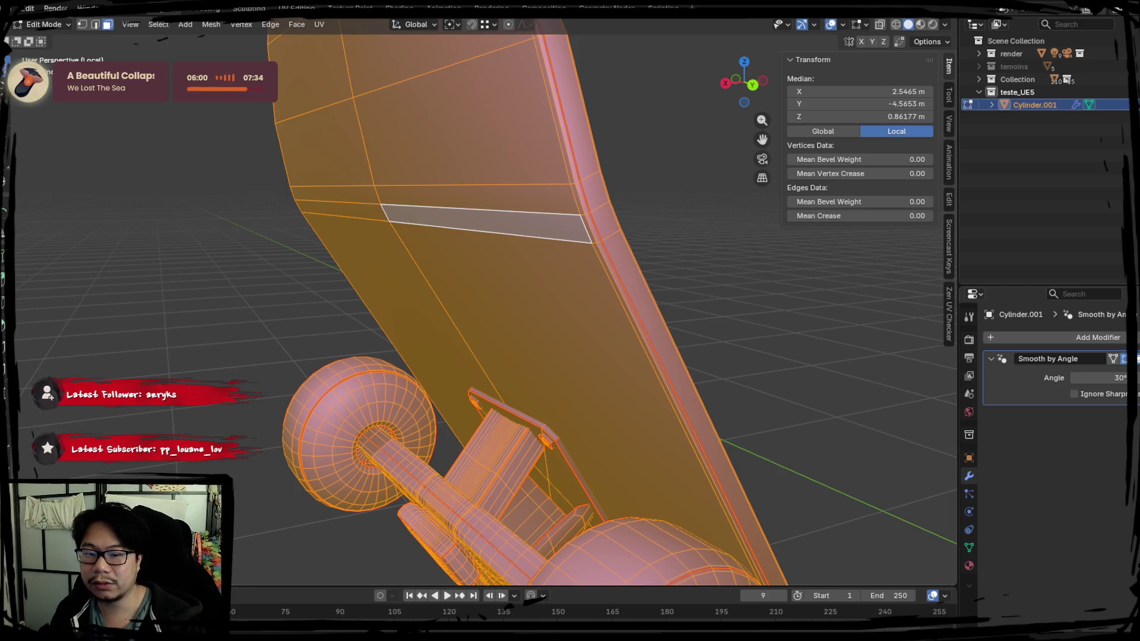
pyautogui.scroll(-3, 468, 310)
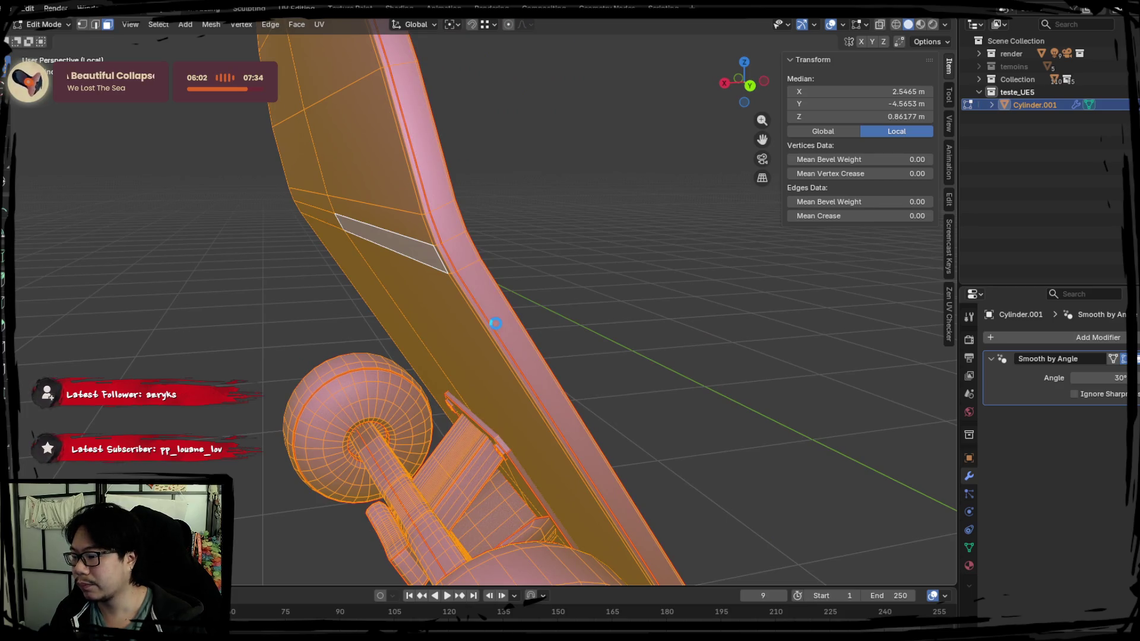
pyautogui.scroll(3, 467, 311)
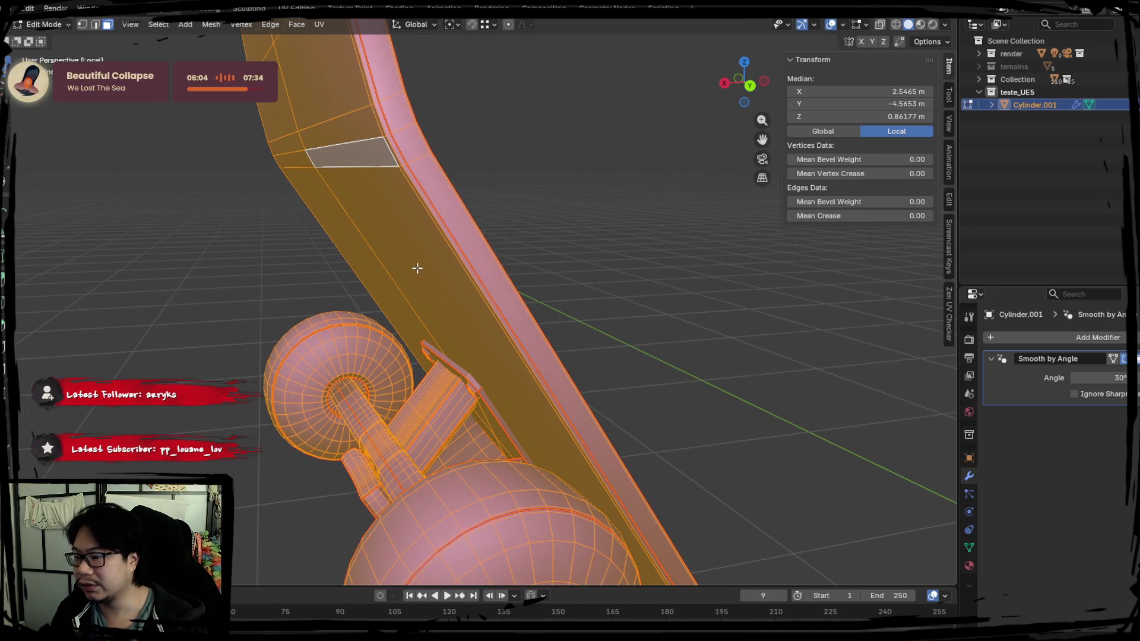
pyautogui.click(418, 268)
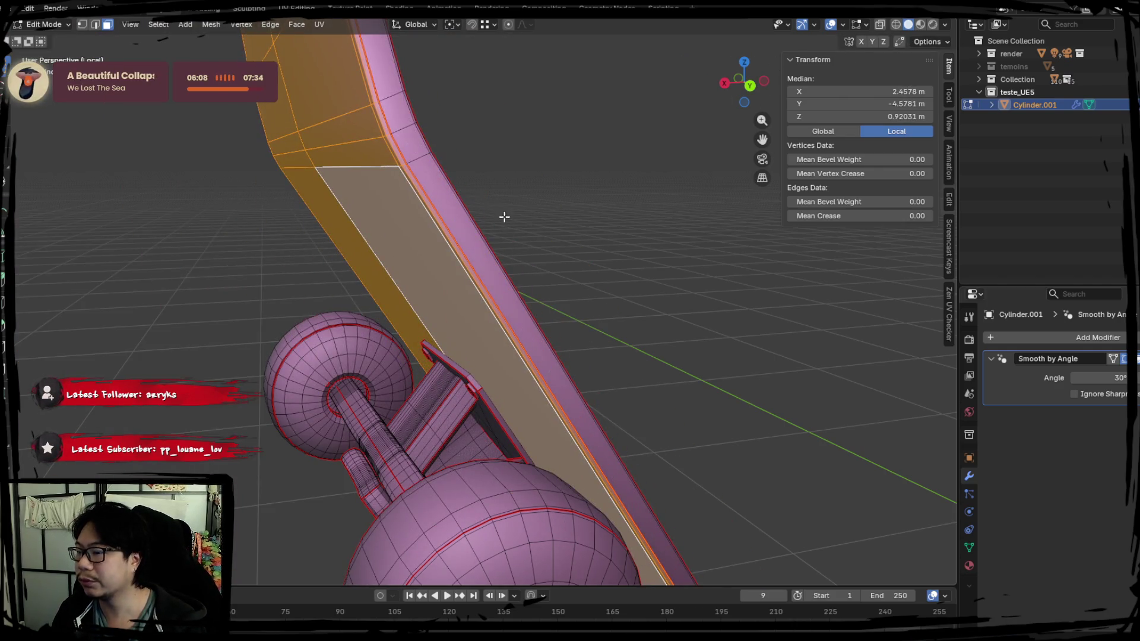
# Step: Try separating that face into its own object, then undo the split
pyautogui.press('p')
pyautogui.click(446, 280)
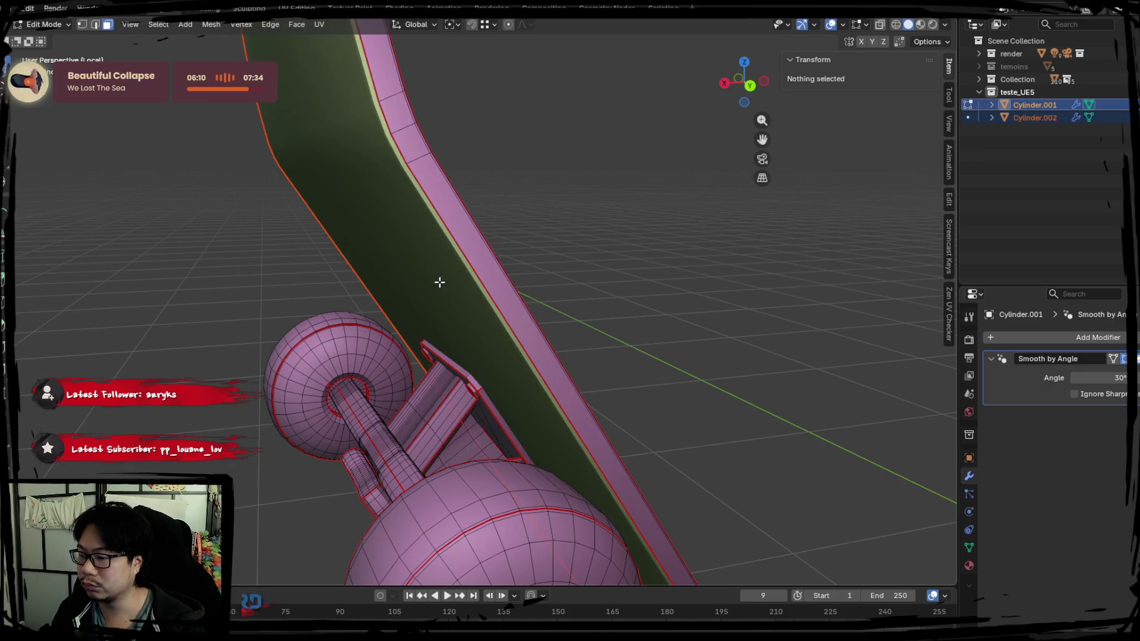
pyautogui.press('Tab')
pyautogui.click(430, 277)
pyautogui.moveTo(416, 268); pyautogui.dragTo(433, 276, button='middle')
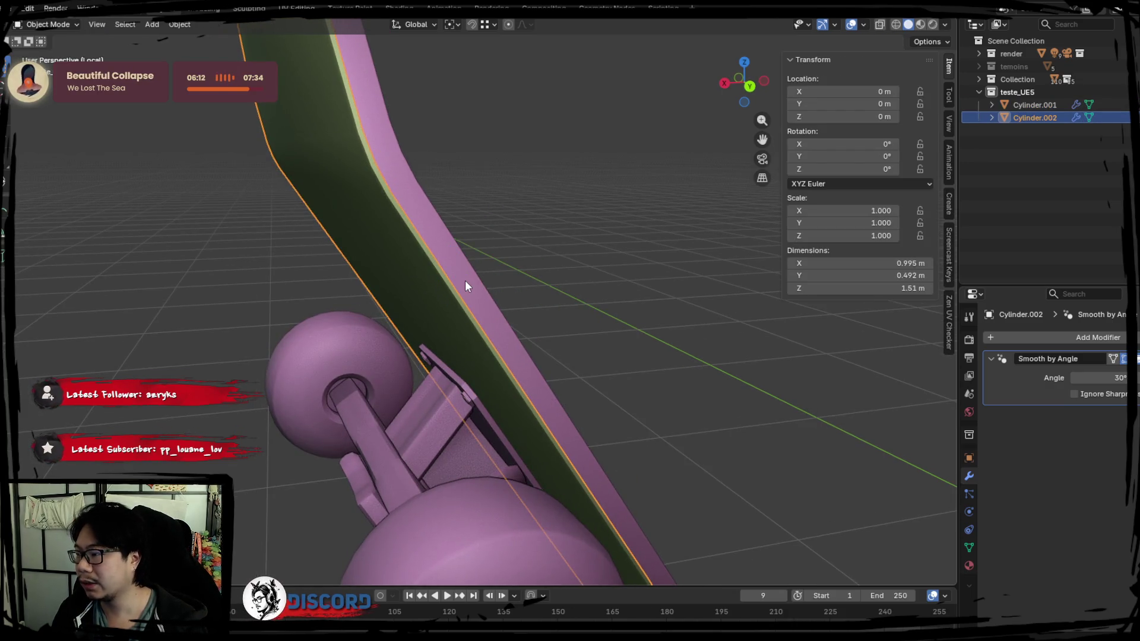
pyautogui.hotkey('ctrl', 'z')
pyautogui.hotkey('ctrl', 'z')
pyautogui.hotkey('ctrl', 'z')
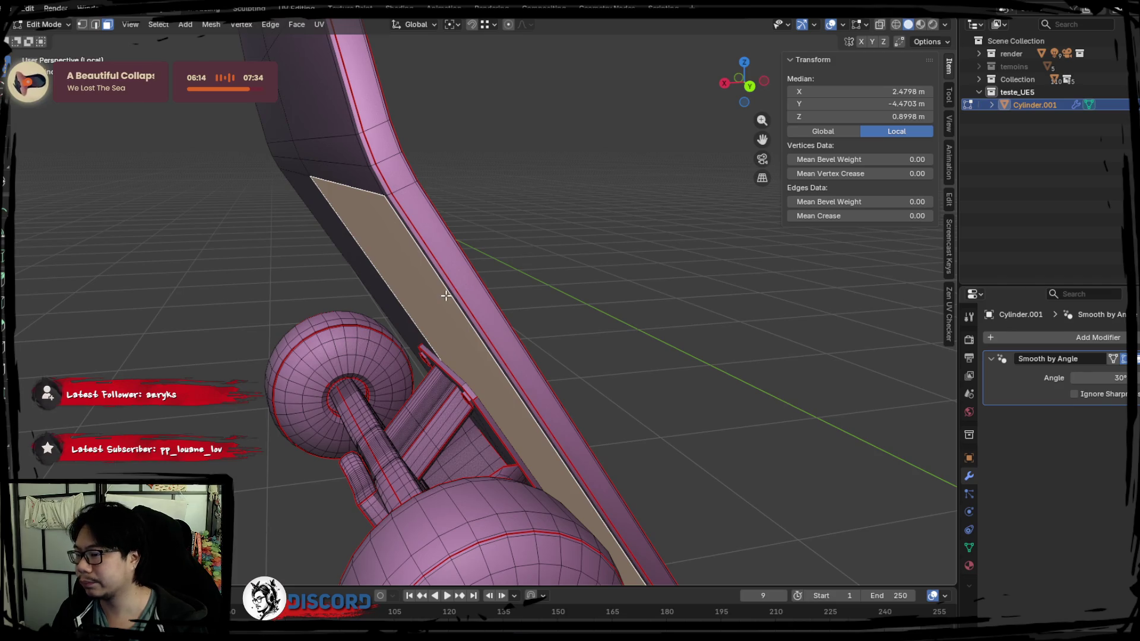
pyautogui.hotkey('ctrl', 'z')
pyautogui.hotkey('ctrl', 'z')
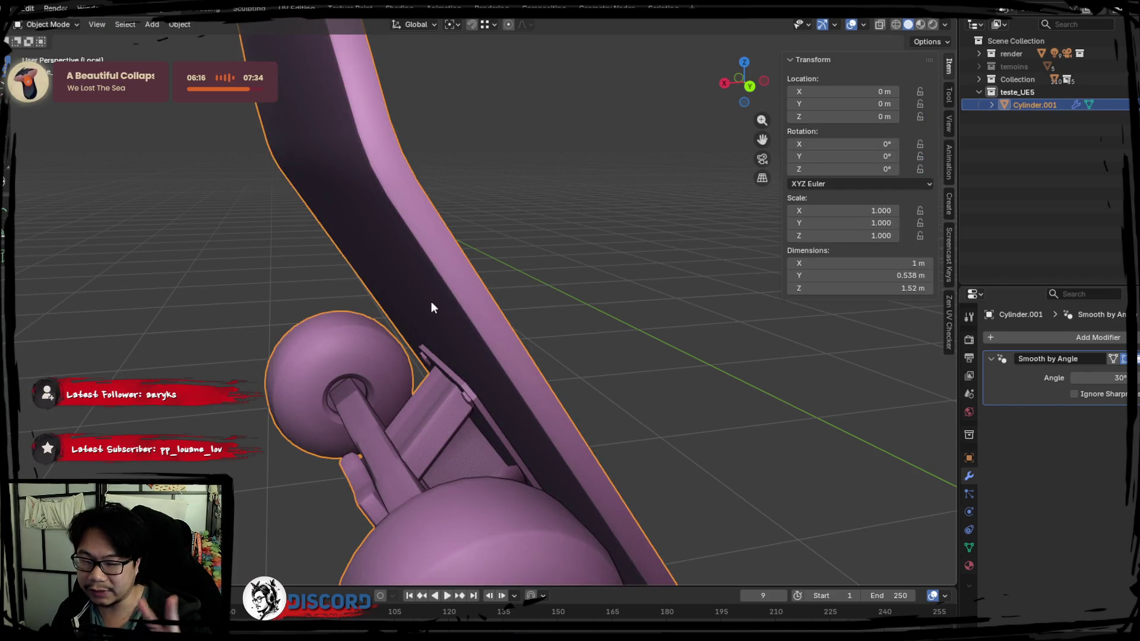
pyautogui.moveTo(432, 302)
pyautogui.mouseDown(button='middle')
pyautogui.moveTo(505, 374)
pyautogui.moveTo(597, 340)
pyautogui.mouseUp(button='middle')
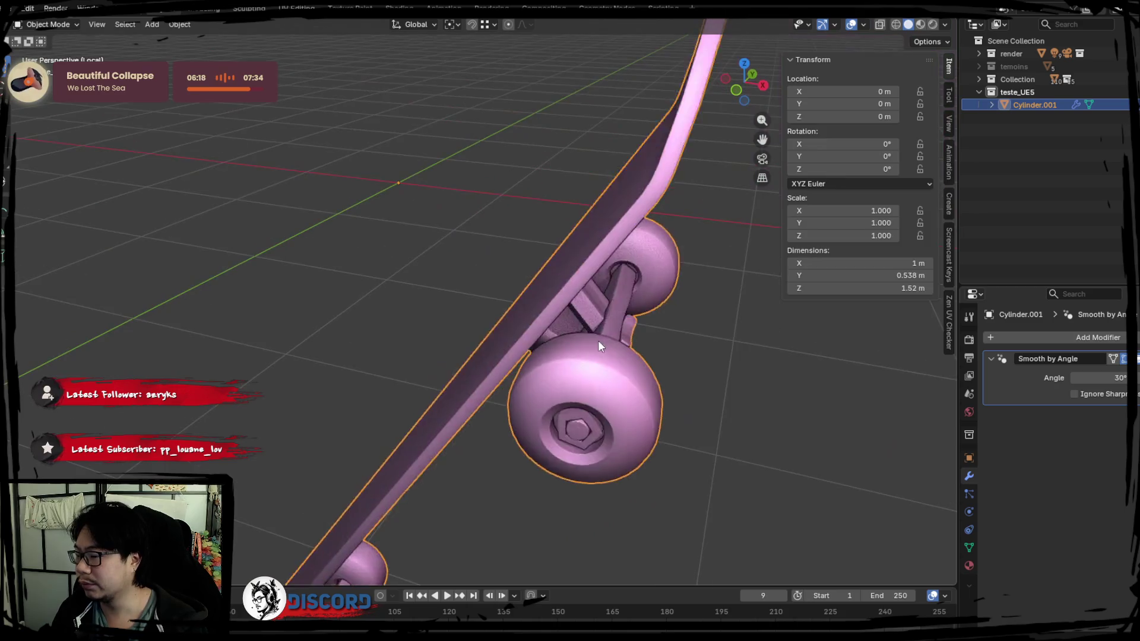
pyautogui.press('Tab')
pyautogui.press('Tab')
pyautogui.moveTo(589, 264)
pyautogui.mouseDown(button='middle')
pyautogui.moveTo(507, 338)
pyautogui.moveTo(501, 326)
pyautogui.moveTo(554, 380)
pyautogui.mouseUp(button='middle')
pyautogui.scroll(-4, 500, 341)
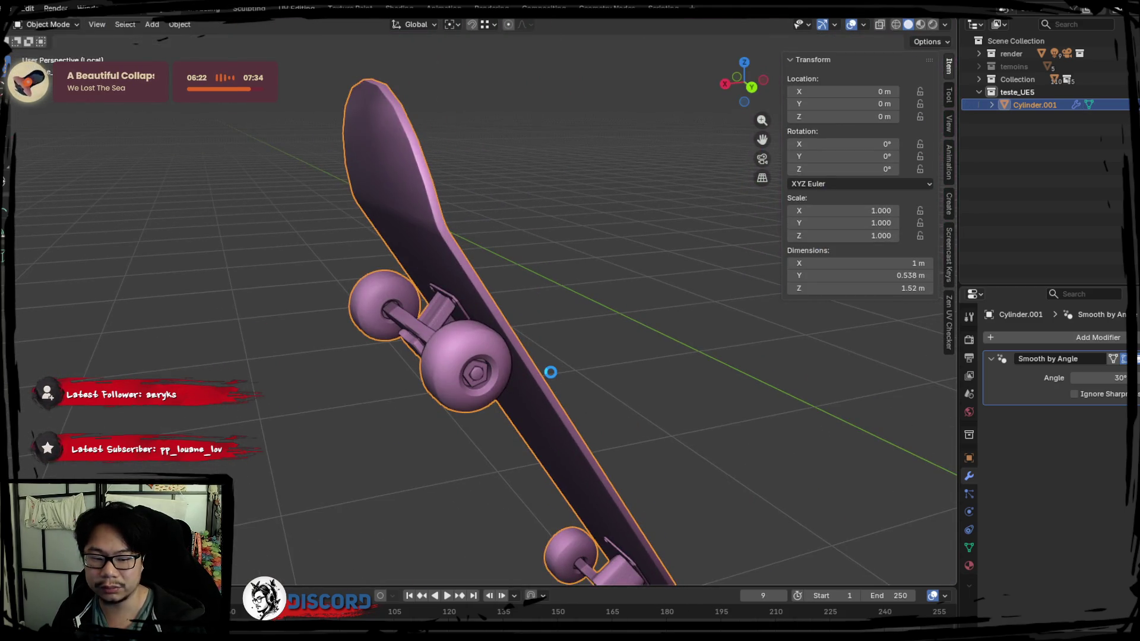
pyautogui.moveTo(480, 359)
pyautogui.mouseDown(button='middle')
pyautogui.moveTo(419, 331)
pyautogui.moveTo(507, 361)
pyautogui.moveTo(523, 337)
pyautogui.mouseUp(button='middle')
pyautogui.click(180, 25)
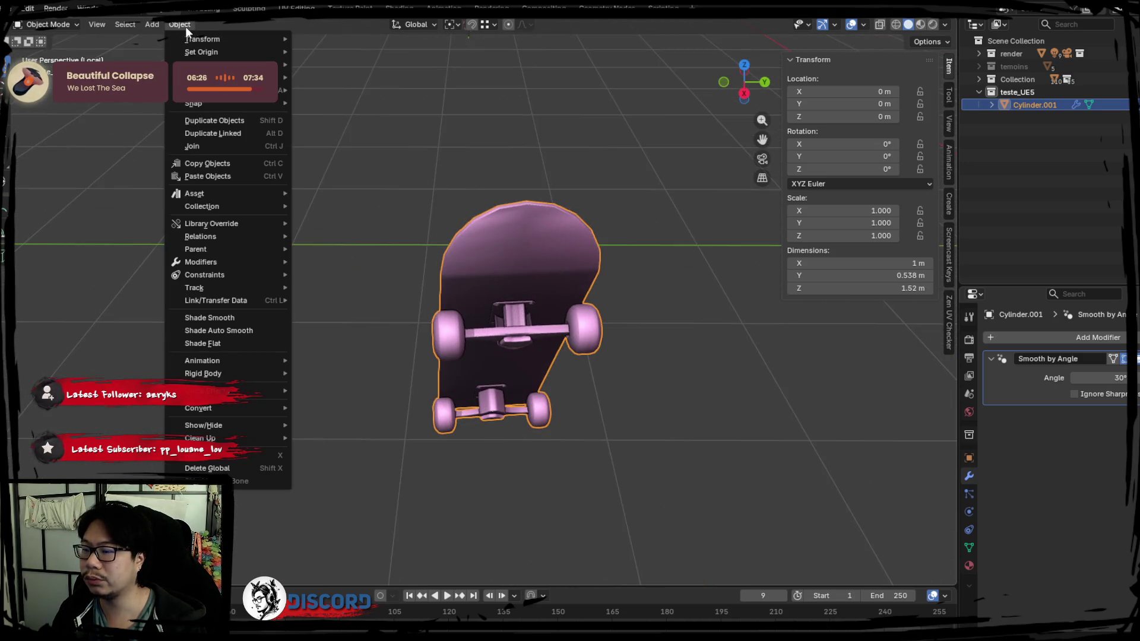
pyautogui.moveTo(483, 254)
pyautogui.mouseDown(button='middle')
pyautogui.moveTo(601, 305)
pyautogui.moveTo(497, 304)
pyautogui.moveTo(537, 287)
pyautogui.moveTo(640, 326)
pyautogui.moveTo(690, 327)
pyautogui.mouseUp(button='middle')
pyautogui.moveTo(380, 215)
pyautogui.mouseDown(button='middle')
pyautogui.moveTo(511, 257)
pyautogui.moveTo(475, 261)
pyautogui.mouseUp(button='middle')
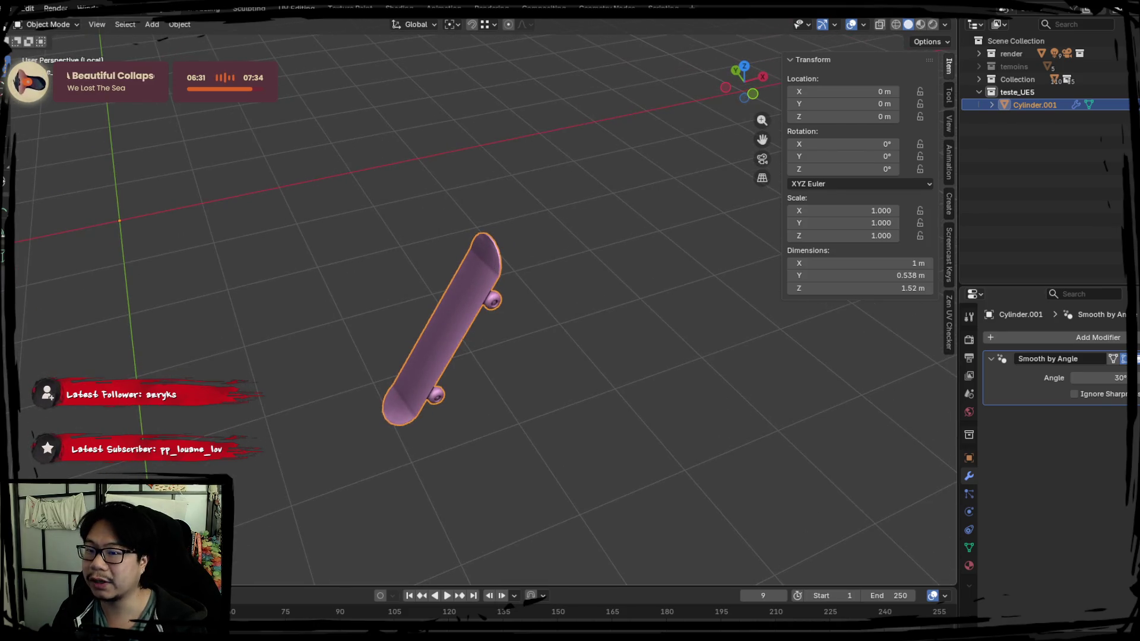
pyautogui.click(12, 8)
pyautogui.moveTo(35, 204)
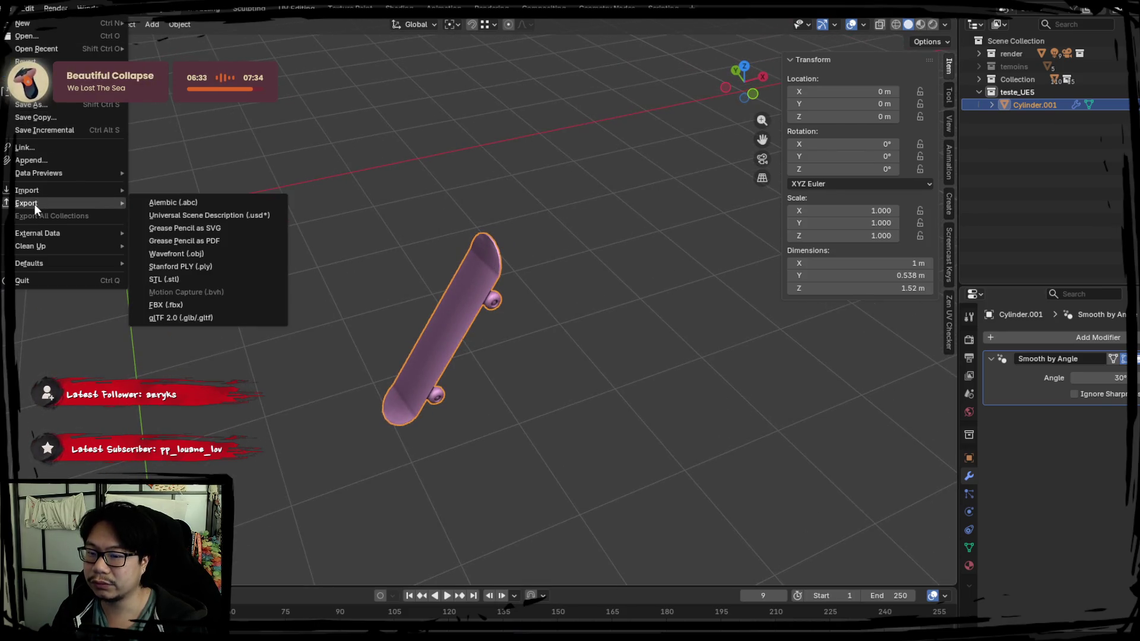
pyautogui.click(215, 309)
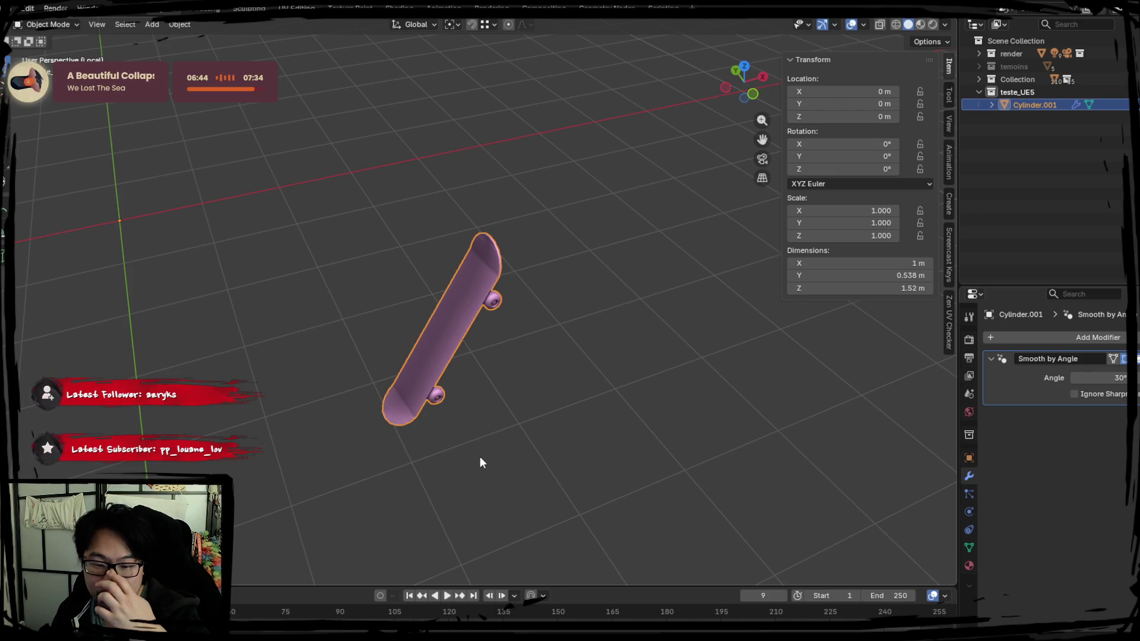
pyautogui.moveTo(489, 466)
pyautogui.mouseDown(button='middle')
pyautogui.moveTo(422, 398)
pyautogui.moveTo(443, 376)
pyautogui.moveTo(356, 359)
pyautogui.moveTo(493, 375)
pyautogui.moveTo(489, 341)
pyautogui.mouseUp(button='middle')
# Step: Rename the Cylinder.001 object to extra_skatelow
pyautogui.press('Tab')
pyautogui.press('Tab')
pyautogui.press('Tab')
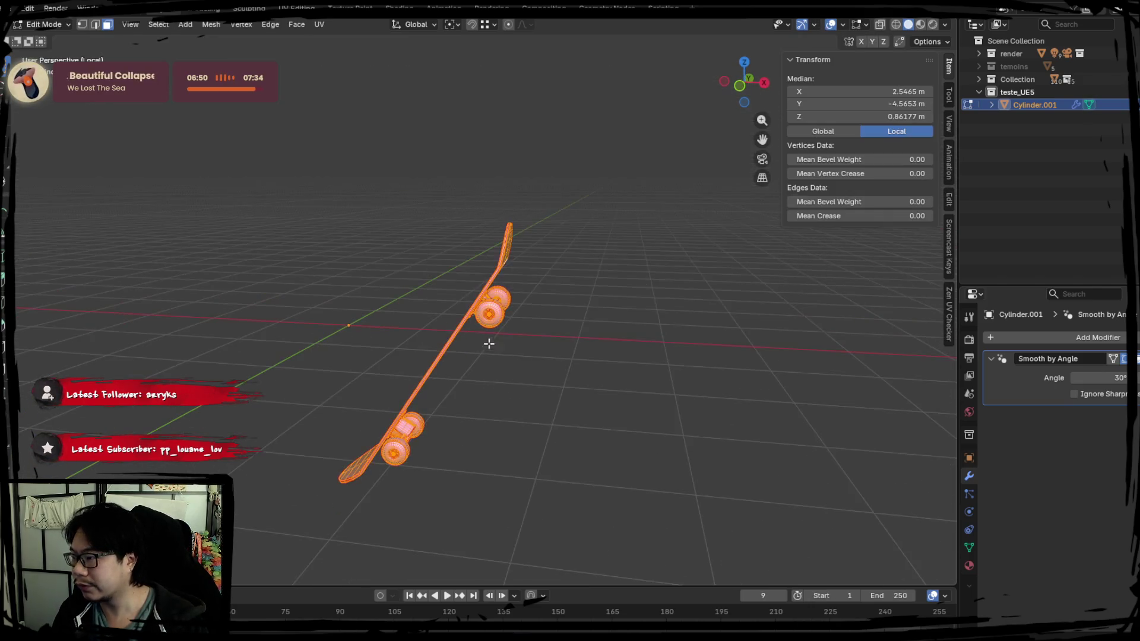
pyautogui.scroll(3, 493, 344)
pyautogui.press('Tab')
pyautogui.doubleClick(1042, 104)
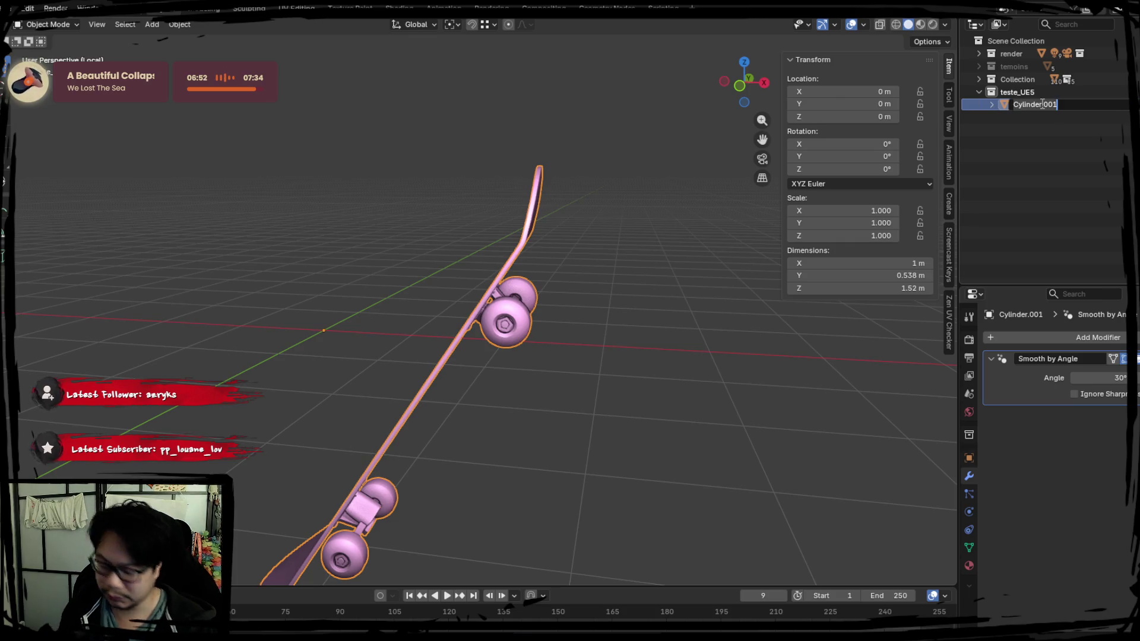
pyautogui.write('extra_skatelow')
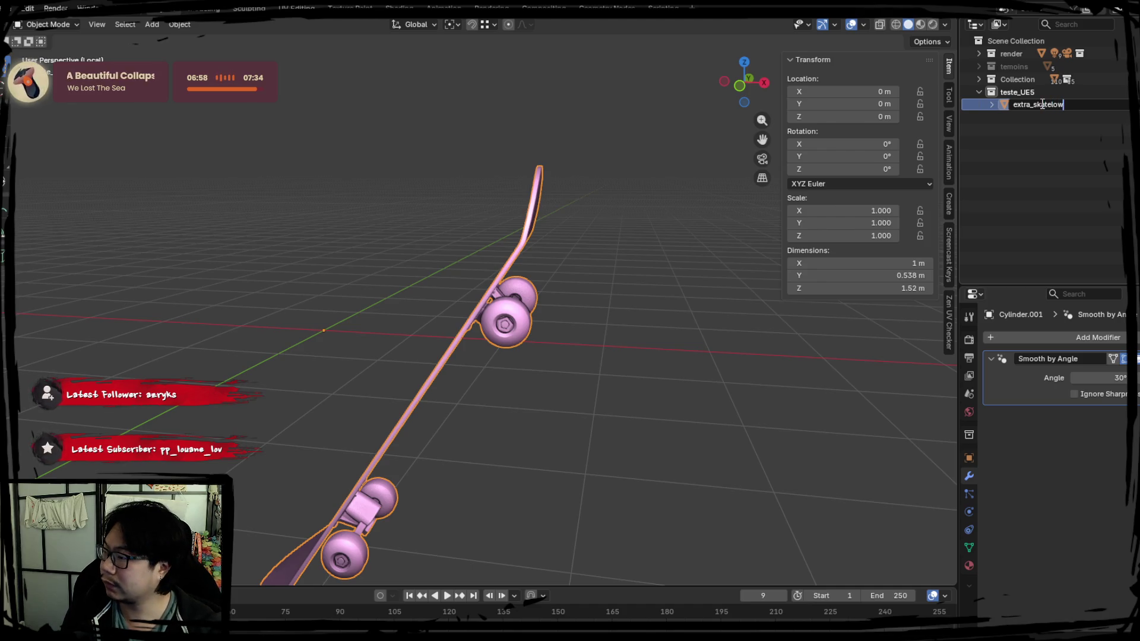
pyautogui.press('Return')
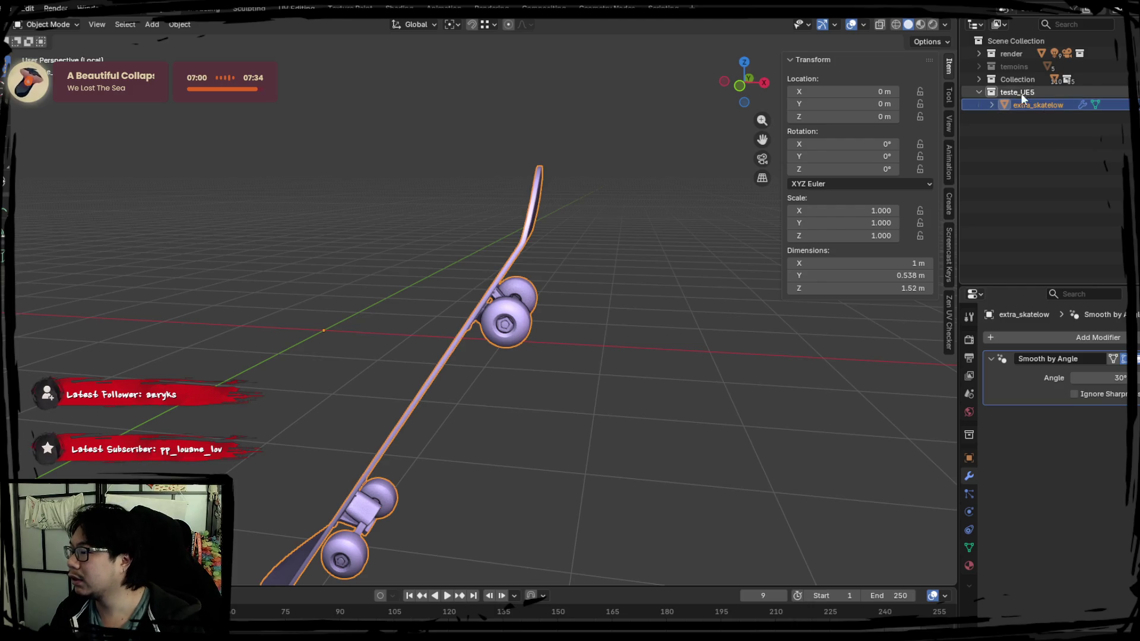
# Step: Move extra_skatelow into extras and collapse etagere_pipes and bureau in the Outliner
pyautogui.press('m')
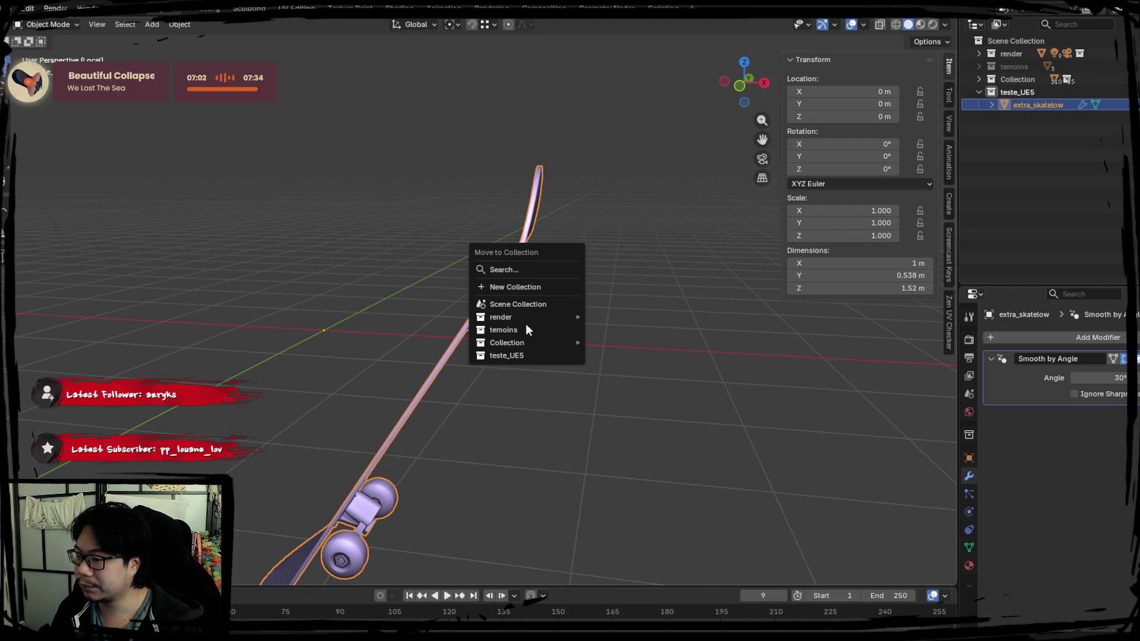
pyautogui.moveTo(522, 342)
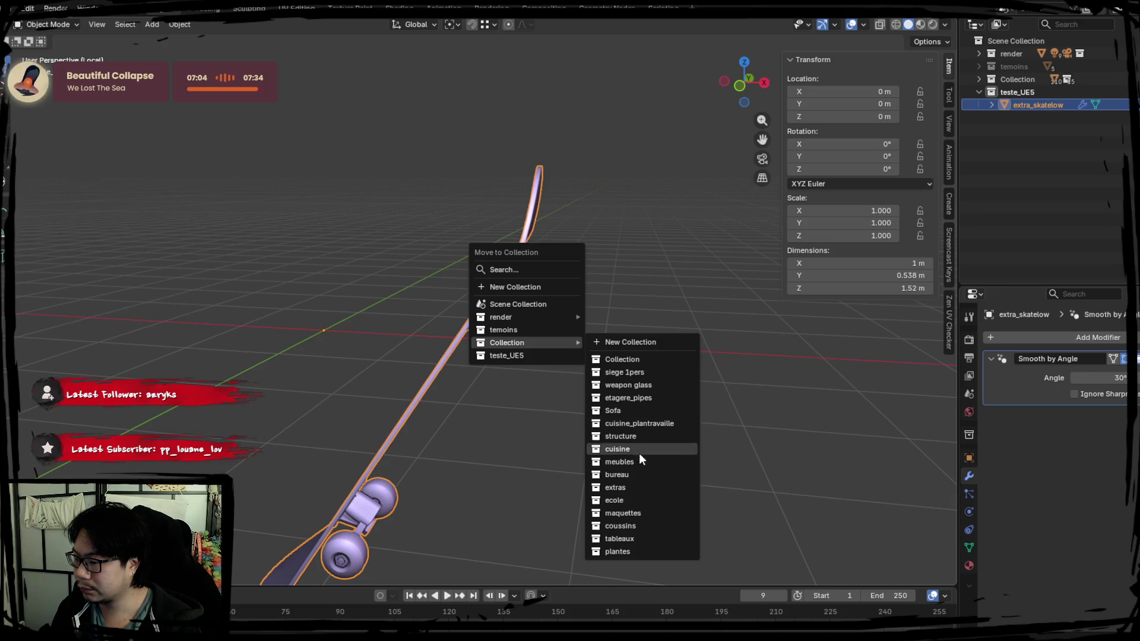
pyautogui.click(636, 485)
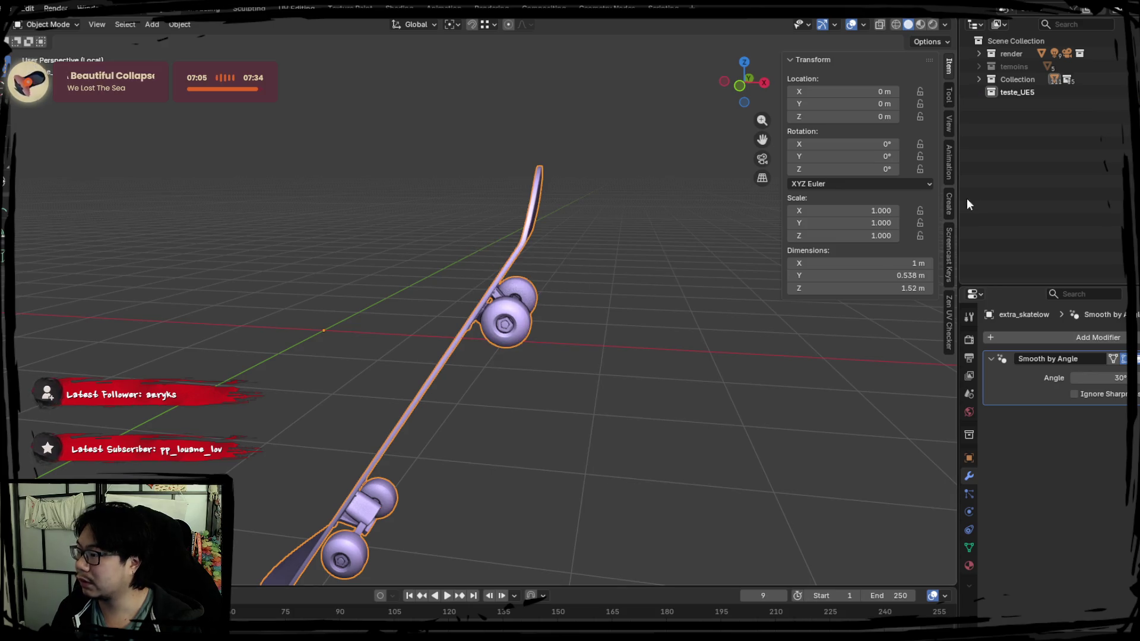
pyautogui.click(979, 79)
pyautogui.click(992, 117)
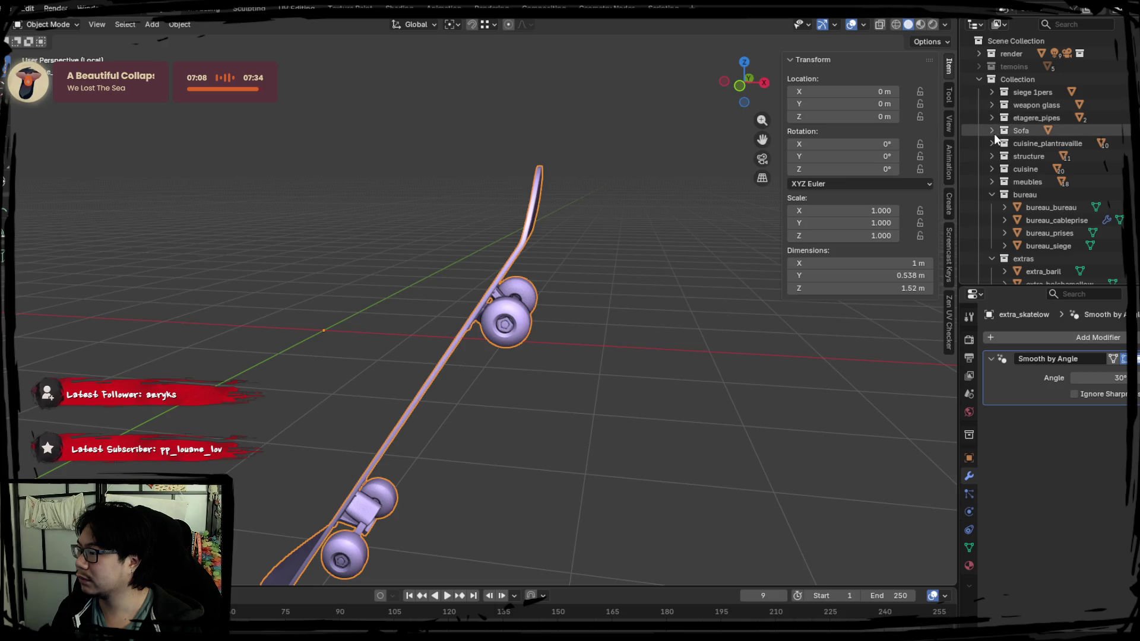
pyautogui.click(993, 195)
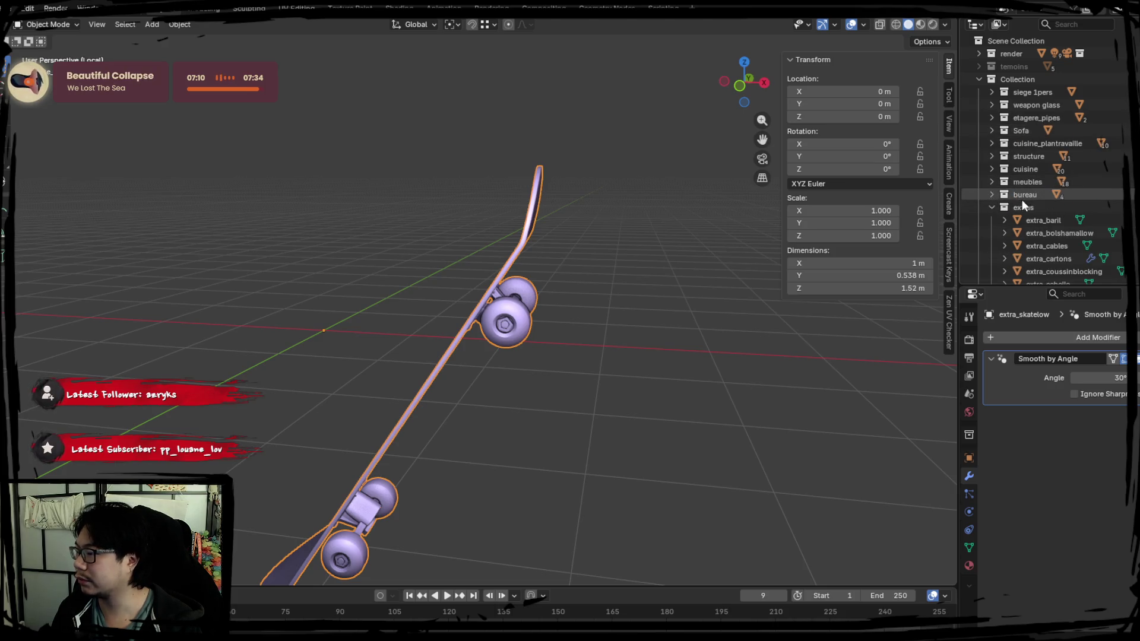
pyautogui.scroll(-2, 1021, 199)
pyautogui.scroll(-3, 1043, 262)
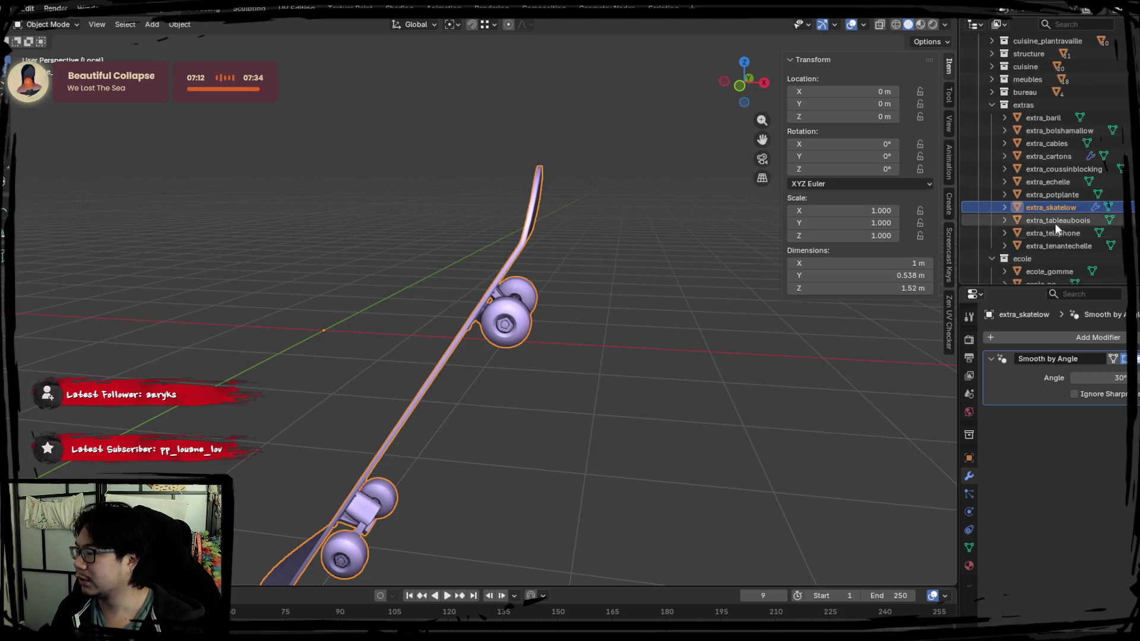
# Step: Move extra_skatelow into a new collection named 'skate'
pyautogui.press('m')
pyautogui.moveTo(464, 295)
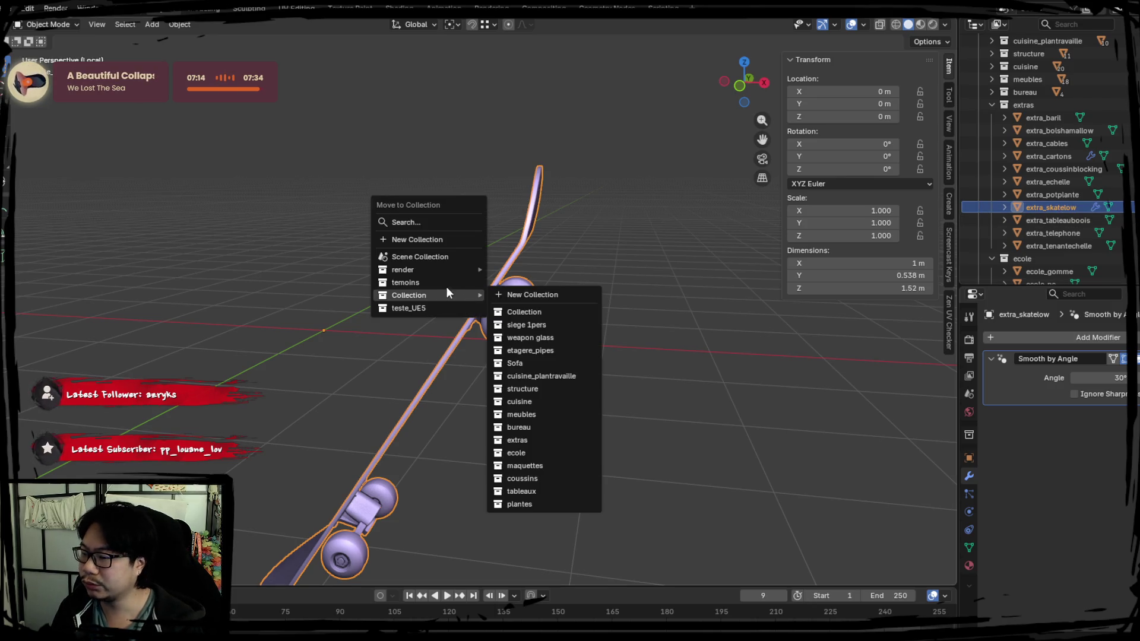
pyautogui.click(525, 295)
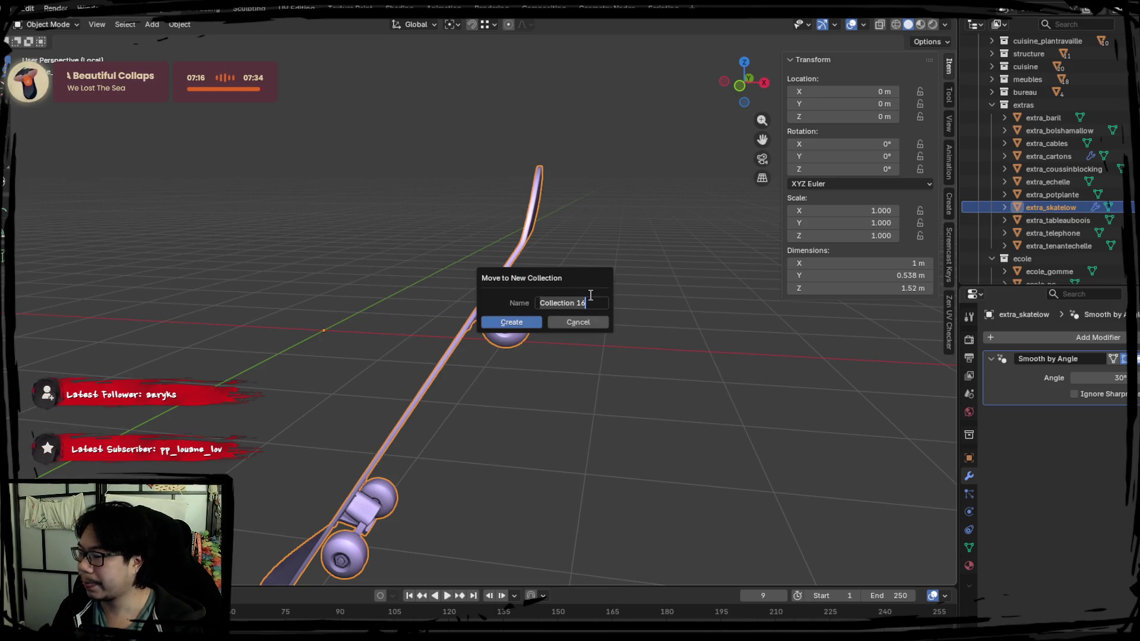
pyautogui.write('skate')
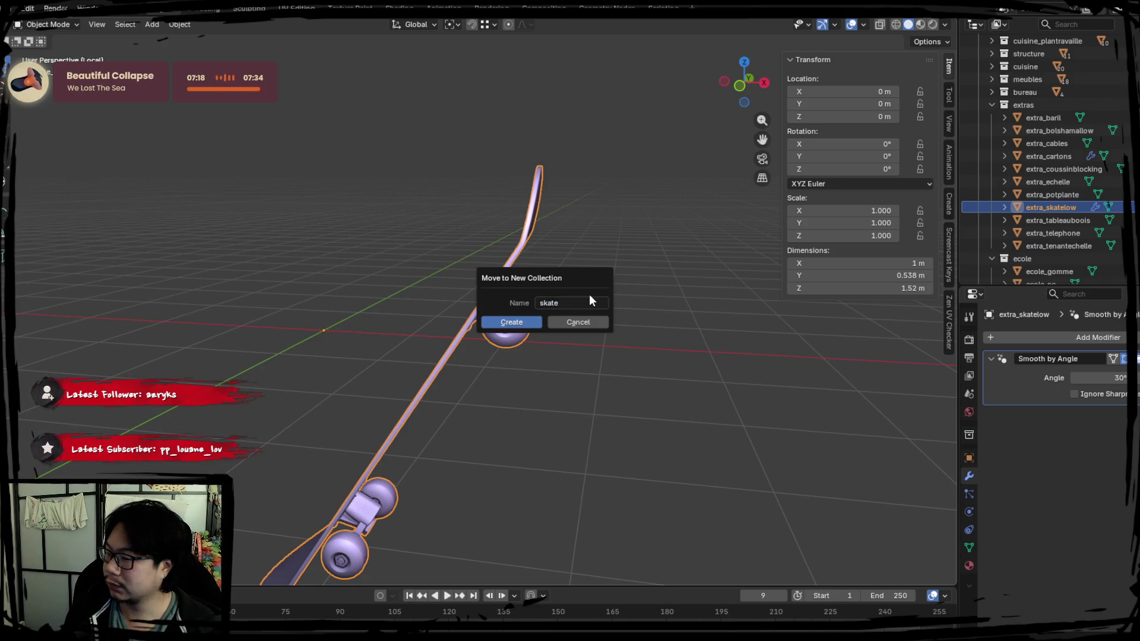
pyautogui.click(502, 323)
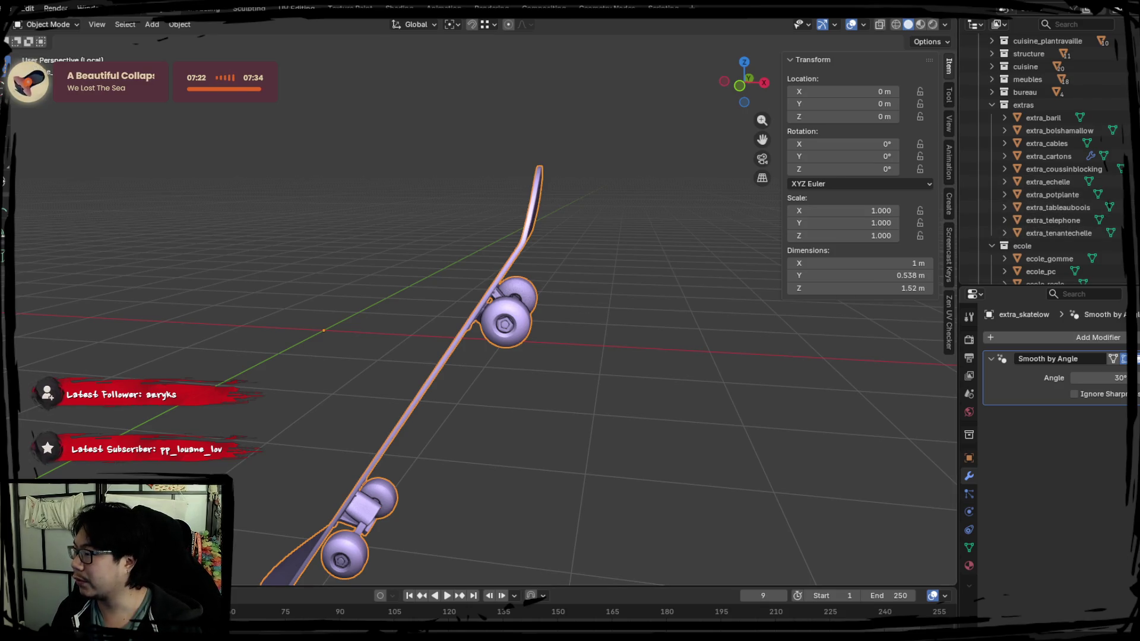
# Step: Collapse ecole and maquettes, then drag the skate collection into extras
pyautogui.click(991, 245)
pyautogui.click(992, 259)
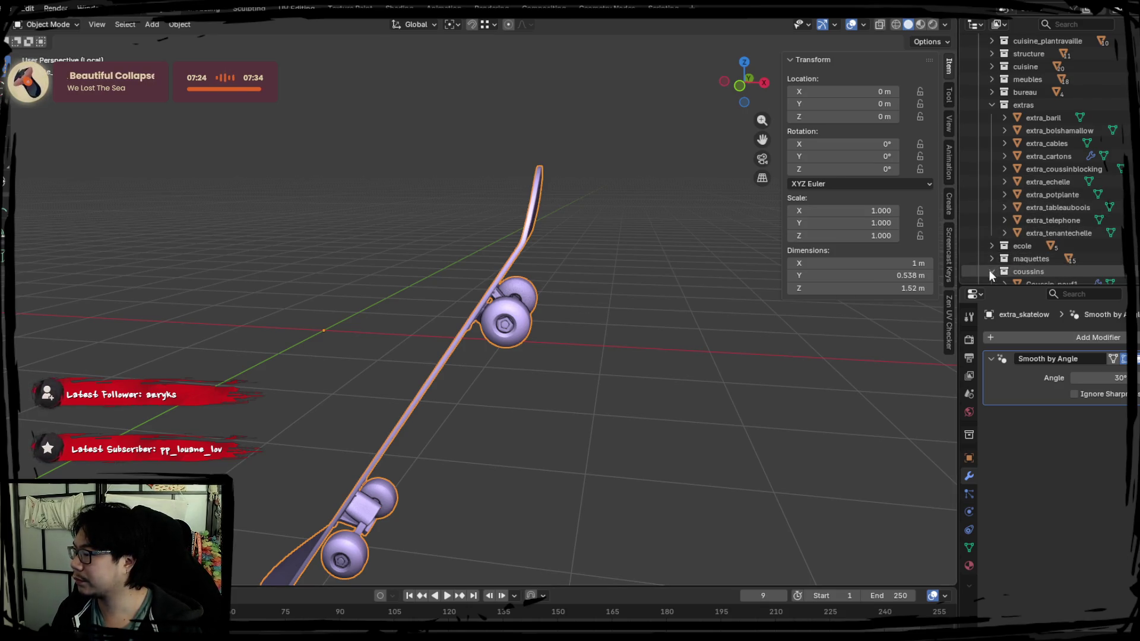
pyautogui.scroll(-8, 998, 225)
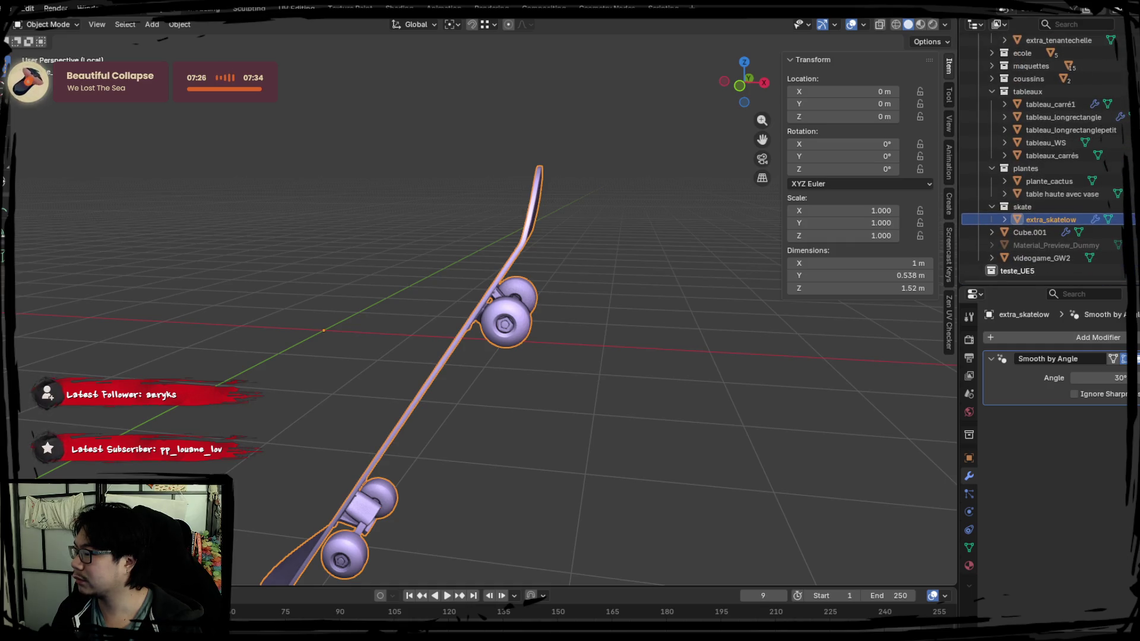
pyautogui.click(992, 205)
pyautogui.moveTo(1004, 207)
pyautogui.mouseDown()
pyautogui.moveTo(1020, 218)
pyautogui.moveTo(1049, 95)
pyautogui.moveTo(1030, 34)
pyautogui.moveTo(1063, 189)
pyautogui.moveTo(1039, 211)
pyautogui.mouseUp()
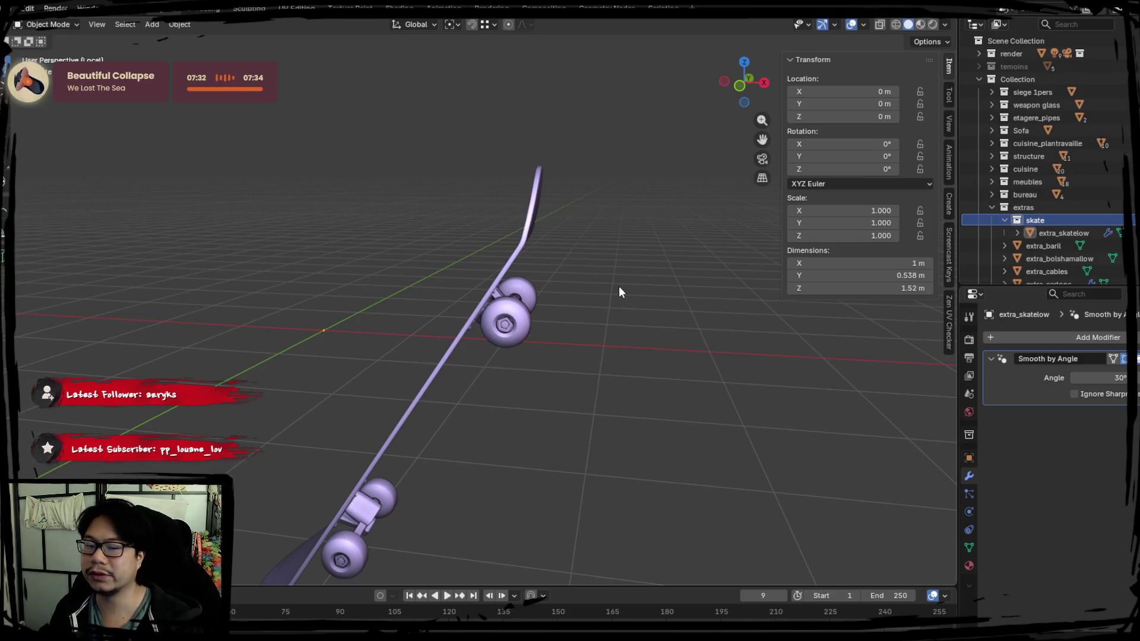
# Step: In Edit Mode on the skateboard, select the whole connected deck
pyautogui.click(503, 262)
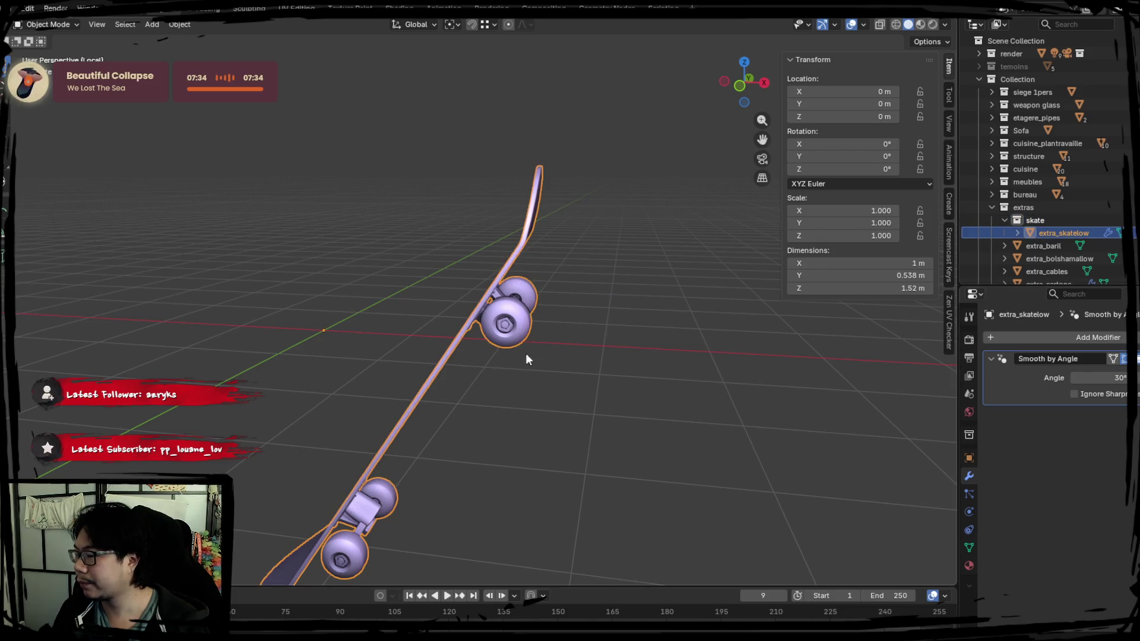
pyautogui.press('Tab')
pyautogui.hotkey('alt', 'a')
pyautogui.moveTo(585, 380)
pyautogui.mouseDown(button='middle')
pyautogui.moveTo(517, 371)
pyautogui.moveTo(558, 389)
pyautogui.moveTo(523, 380)
pyautogui.mouseUp(button='middle')
pyautogui.press('l')
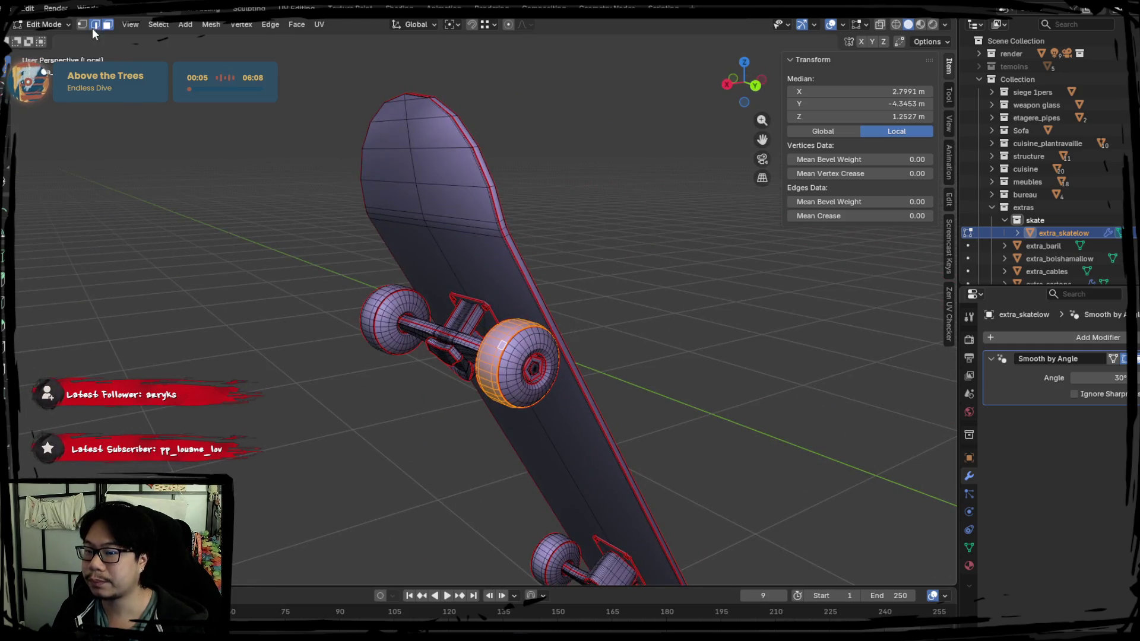
pyautogui.press('2')
pyautogui.click(446, 189)
pyautogui.moveTo(446, 188); pyautogui.dragTo(534, 196, button='middle')
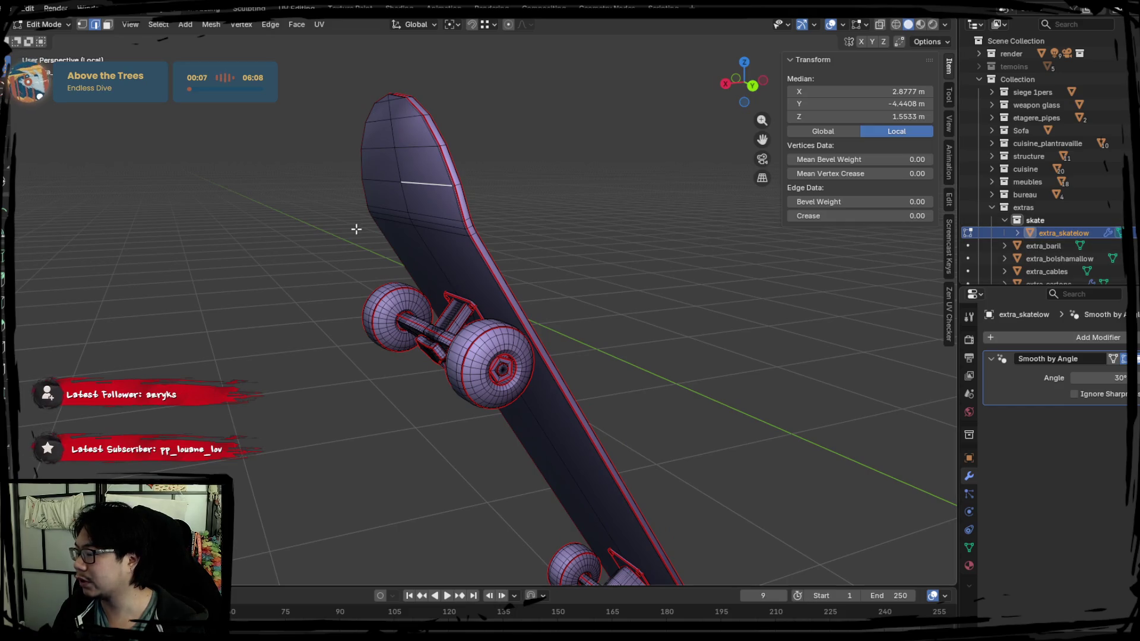
pyautogui.press('l')
pyautogui.moveTo(437, 226); pyautogui.dragTo(376, 197, button='middle')
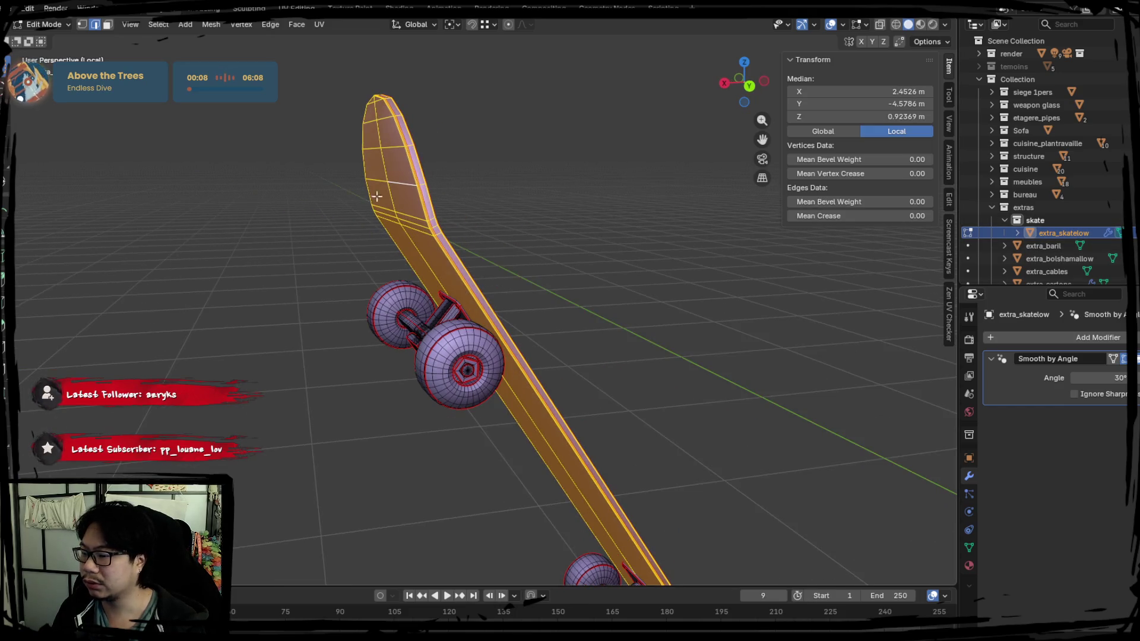
pyautogui.click(107, 25)
pyautogui.hotkey('alt', 'a')
pyautogui.click(397, 176)
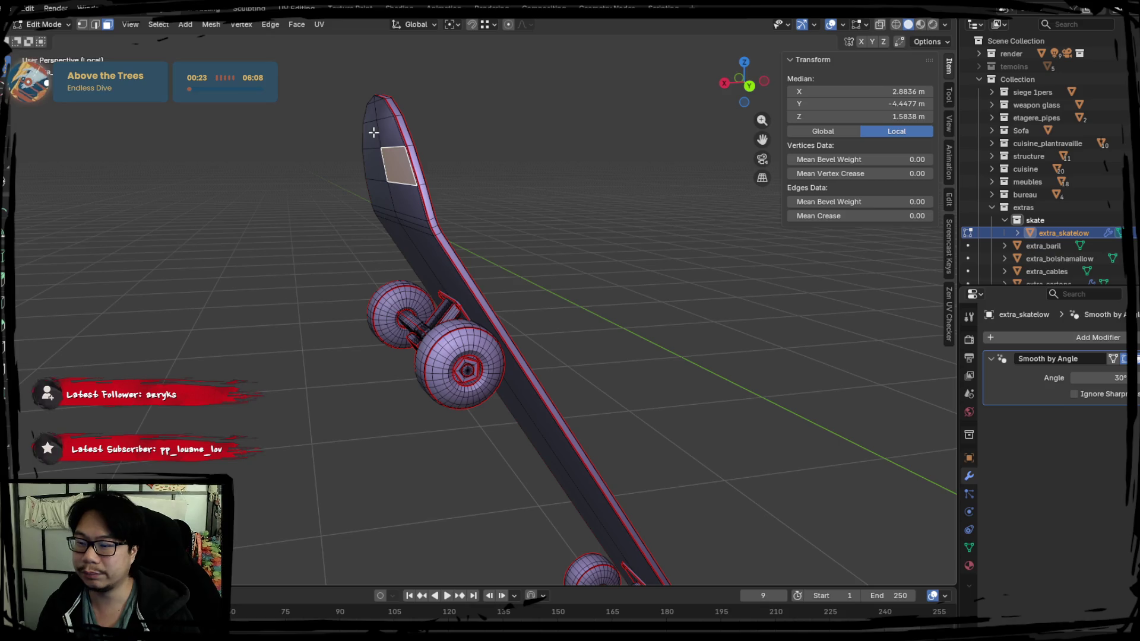
pyautogui.press('l')
# Step: Separate the deck into its own object, extra_skatelow.001
pyautogui.moveTo(395, 224)
pyautogui.mouseDown(button='middle')
pyautogui.moveTo(349, 199)
pyautogui.moveTo(400, 236)
pyautogui.moveTo(434, 241)
pyautogui.moveTo(387, 248)
pyautogui.moveTo(476, 300)
pyautogui.moveTo(485, 274)
pyautogui.moveTo(457, 297)
pyautogui.moveTo(428, 291)
pyautogui.moveTo(517, 308)
pyautogui.moveTo(522, 298)
pyautogui.mouseUp(button='middle')
pyautogui.press('p')
pyautogui.click(434, 241)
pyautogui.press('Tab')
pyautogui.click(439, 226)
pyautogui.hotkey('ctrl', 'z')
pyautogui.hotkey('ctrl', 'z')
pyautogui.press('Tab')
pyautogui.press('Tab')
# Step: Select the front and left wheels with linked selection
pyautogui.click(522, 298)
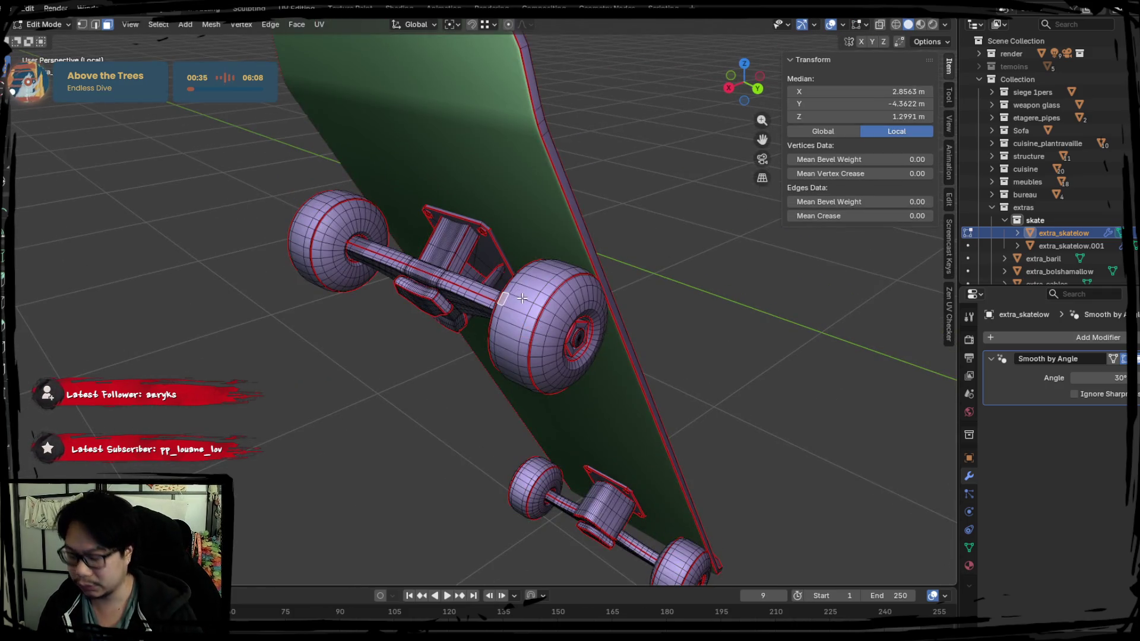
pyautogui.click(521, 299)
pyautogui.hotkey('ctrl', 'l')
pyautogui.click(95, 25)
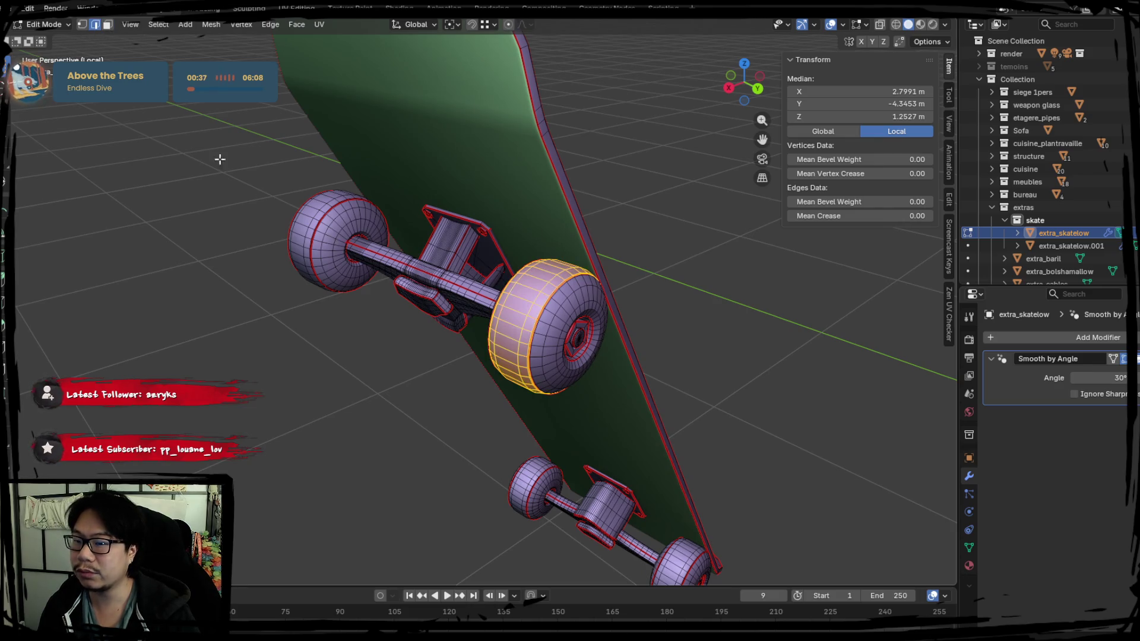
pyautogui.click(321, 239)
pyautogui.hotkey('ctrl', 'l')
pyautogui.press('l')
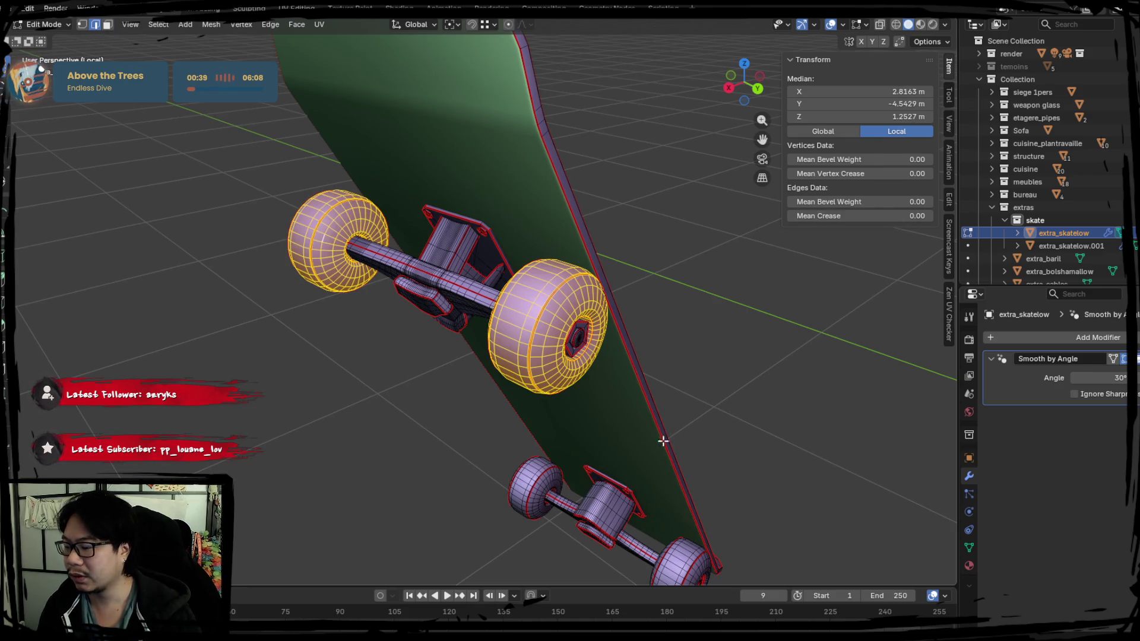
# Step: Add the remaining wheels and separate them into extra_skatelow.002
pyautogui.moveTo(661, 437)
pyautogui.mouseDown(button='middle')
pyautogui.moveTo(471, 331)
pyautogui.moveTo(540, 400)
pyautogui.moveTo(452, 389)
pyautogui.mouseUp(button='middle')
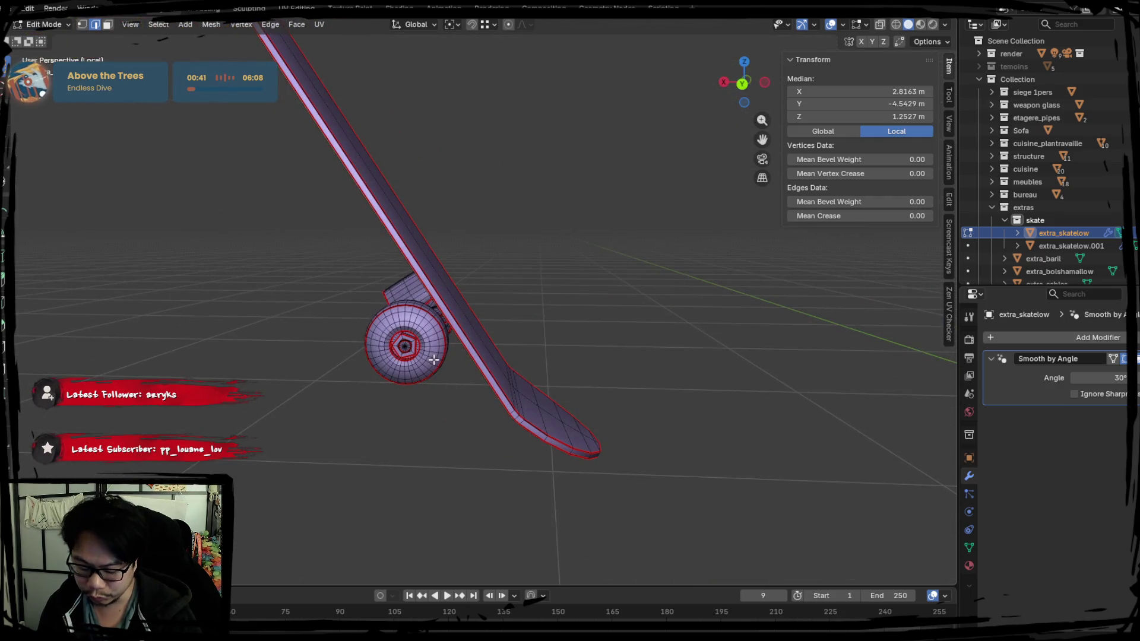
pyautogui.press('l')
pyautogui.moveTo(293, 351)
pyautogui.mouseDown(button='middle')
pyautogui.moveTo(339, 351)
pyautogui.moveTo(311, 330)
pyautogui.mouseUp(button='middle')
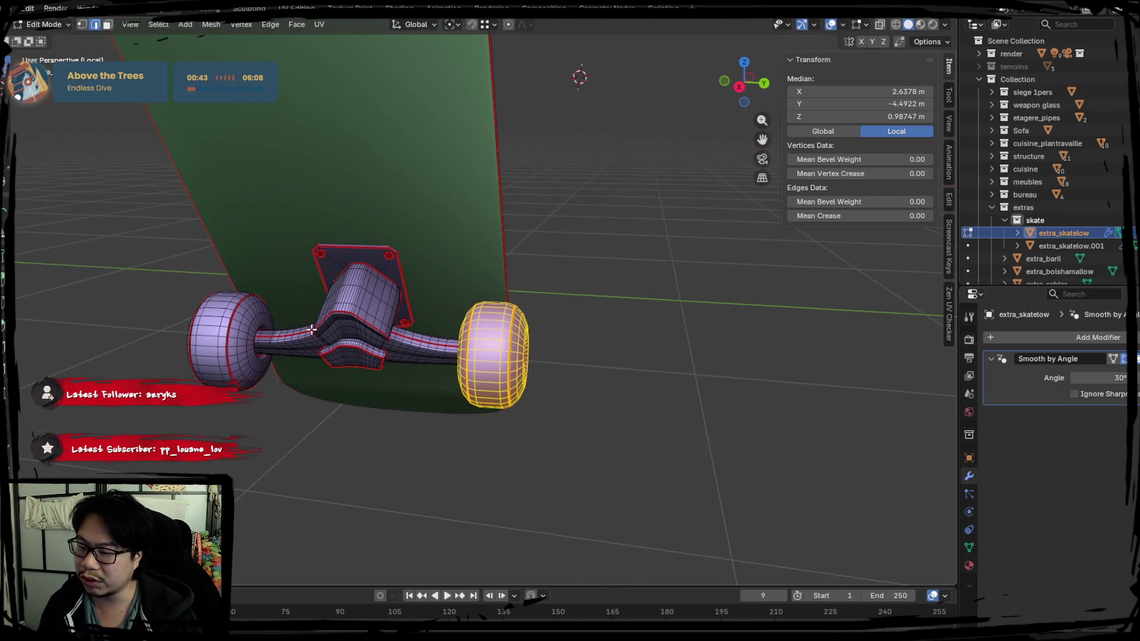
pyautogui.press('l')
pyautogui.press('p')
pyautogui.click(219, 332)
pyautogui.moveTo(218, 332); pyautogui.dragTo(401, 373, button='middle')
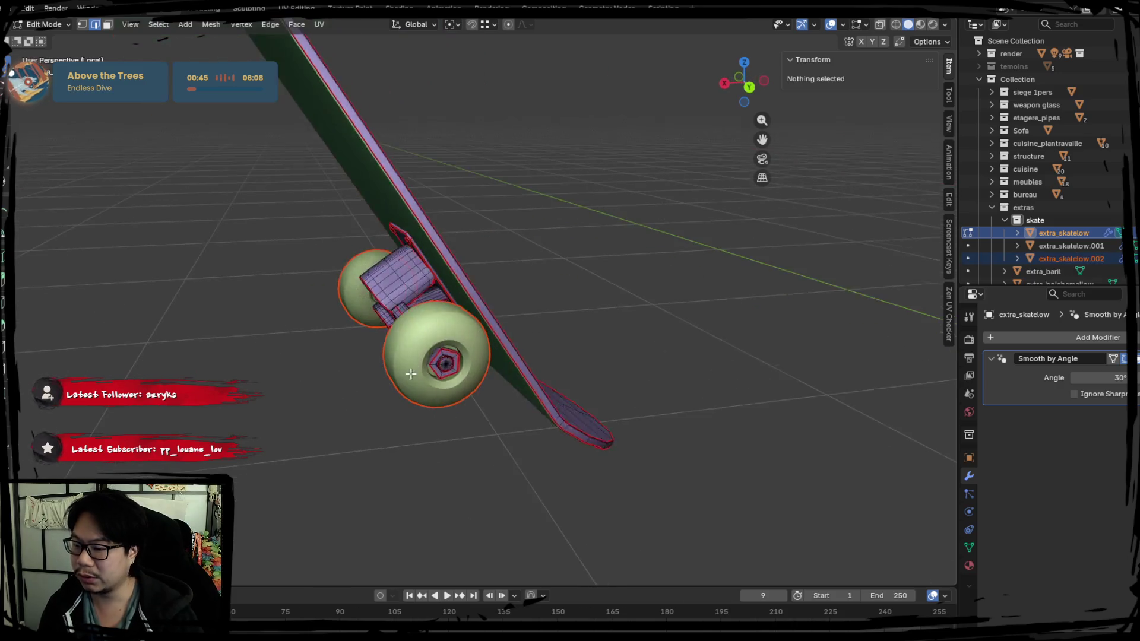
# Step: Select the remaining truck object and, in Edit Mode, pick its block and baseplate
pyautogui.press('Tab')
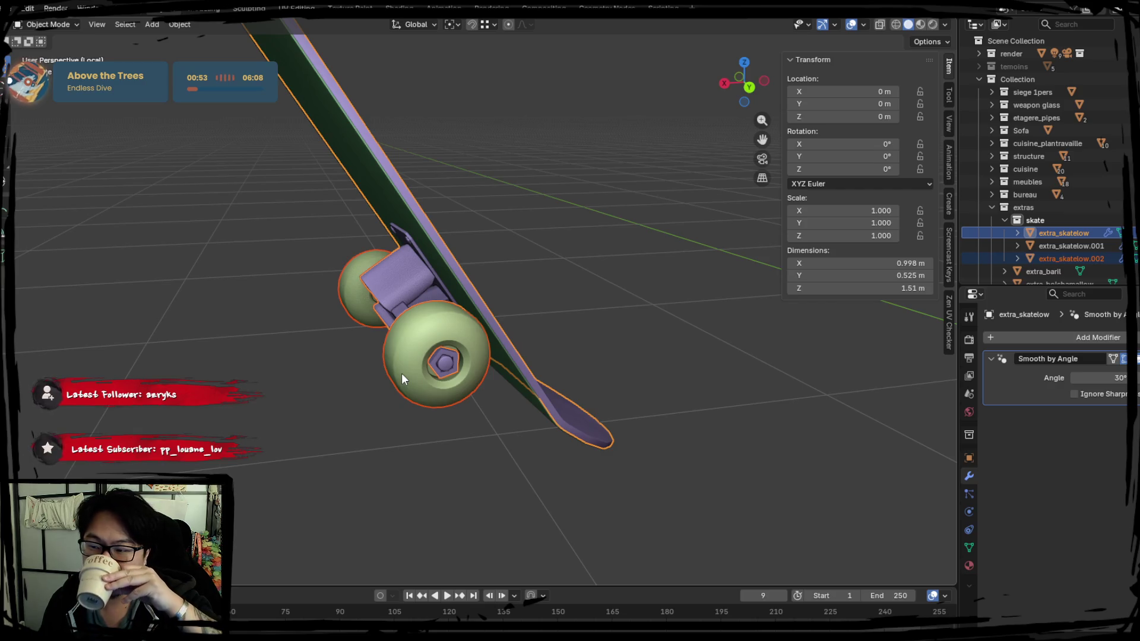
pyautogui.click(378, 345)
pyautogui.moveTo(379, 346)
pyautogui.mouseDown(button='middle')
pyautogui.moveTo(416, 283)
pyautogui.moveTo(406, 317)
pyautogui.mouseUp(button='middle')
pyautogui.press('Tab')
pyautogui.press('l')
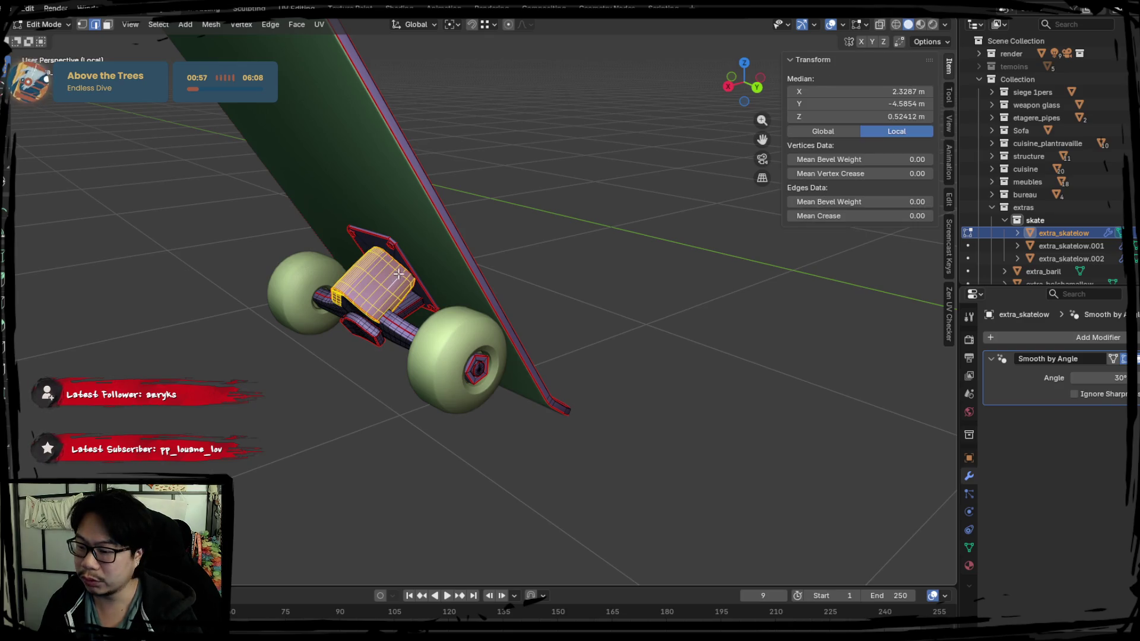
pyautogui.press('l')
# Step: Add the axle, kingpin and a small truck part to the selection, checking in X-ray
pyautogui.hotkey('alt', 'z')
pyautogui.moveTo(429, 307)
pyautogui.mouseDown(button='middle')
pyautogui.moveTo(377, 356)
pyautogui.moveTo(468, 307)
pyautogui.moveTo(429, 350)
pyautogui.mouseUp(button='middle')
pyautogui.hotkey('alt', 'z')
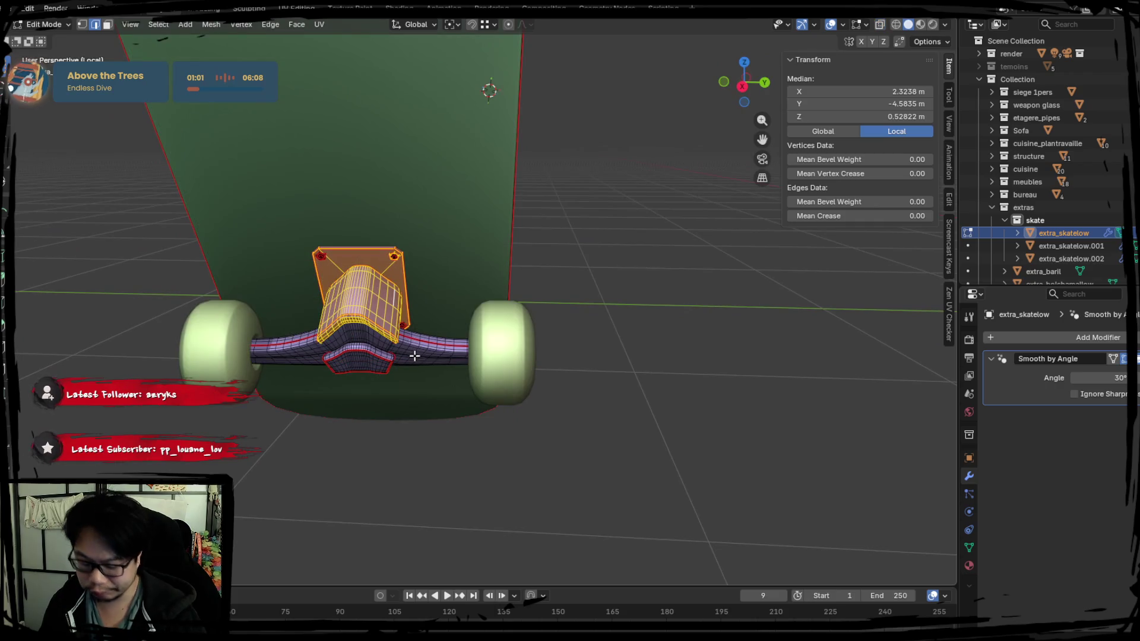
pyautogui.press('l')
pyautogui.press('l')
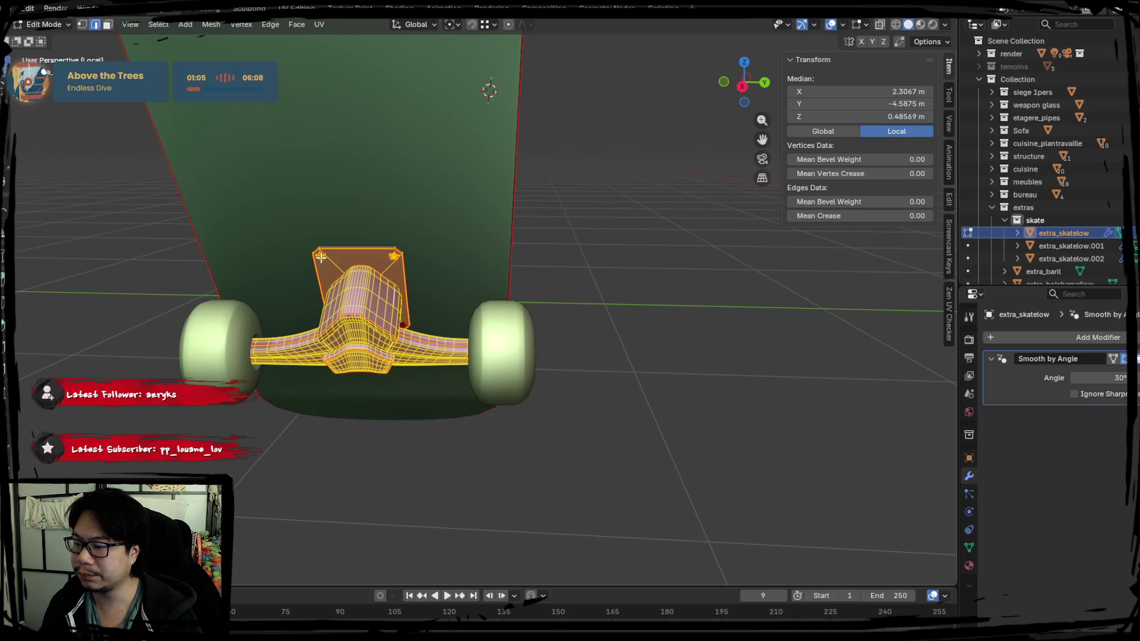
pyautogui.moveTo(321, 257); pyautogui.dragTo(344, 265, button='middle')
pyautogui.press('l')
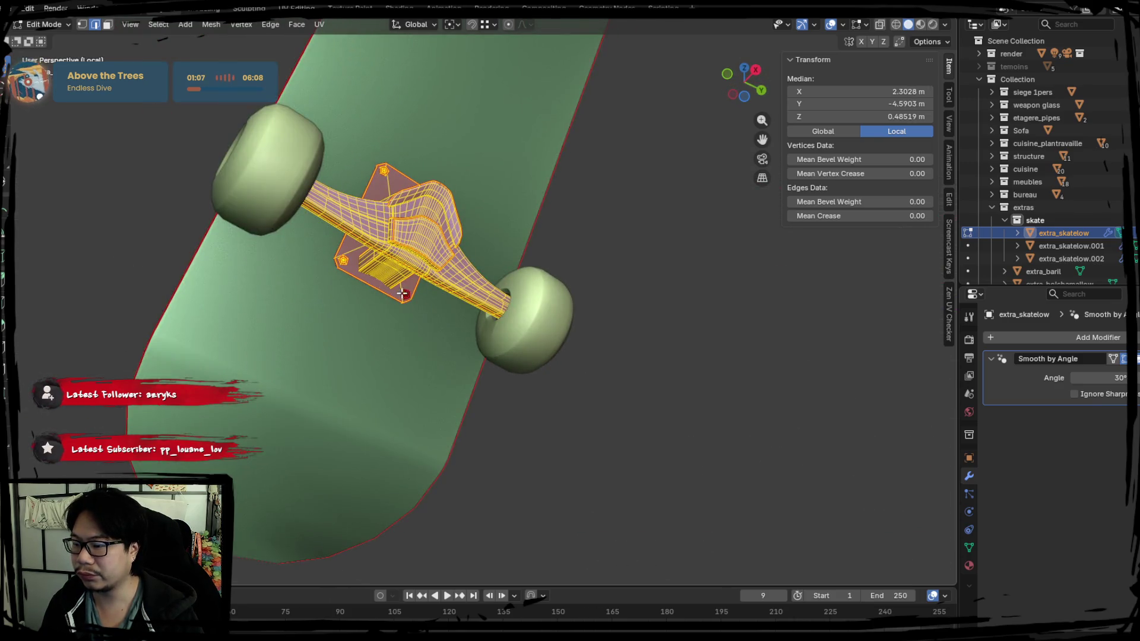
# Step: Box-select both wheel nuts in X-ray view
pyautogui.hotkey('alt', 'z')
pyautogui.moveTo(673, 369)
pyautogui.mouseDown(button='middle')
pyautogui.moveTo(659, 364)
pyautogui.moveTo(603, 402)
pyautogui.mouseUp(button='middle')
pyautogui.moveTo(515, 308); pyautogui.dragTo(582, 406)
pyautogui.moveTo(581, 406)
pyautogui.mouseDown(button='middle')
pyautogui.moveTo(534, 415)
pyautogui.moveTo(689, 432)
pyautogui.moveTo(535, 440)
pyautogui.mouseUp(button='middle')
pyautogui.press('l')
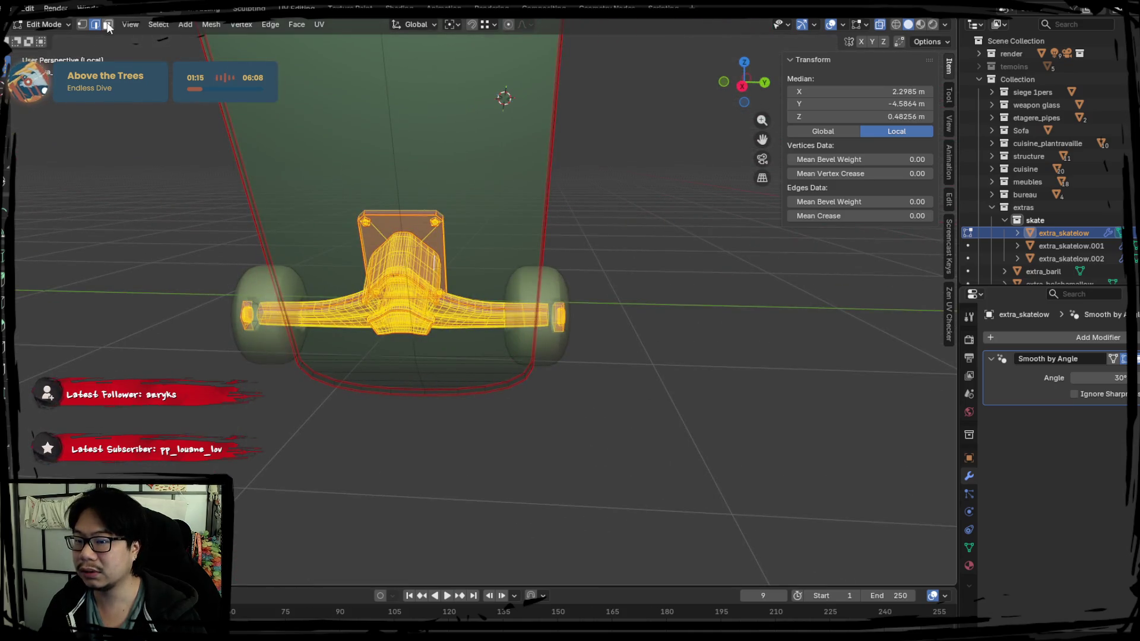
# Step: Switch to face select, trial-move the selected truck parts, and view the board from below
pyautogui.click(108, 27)
pyautogui.moveTo(297, 287); pyautogui.dragTo(563, 430, button='middle')
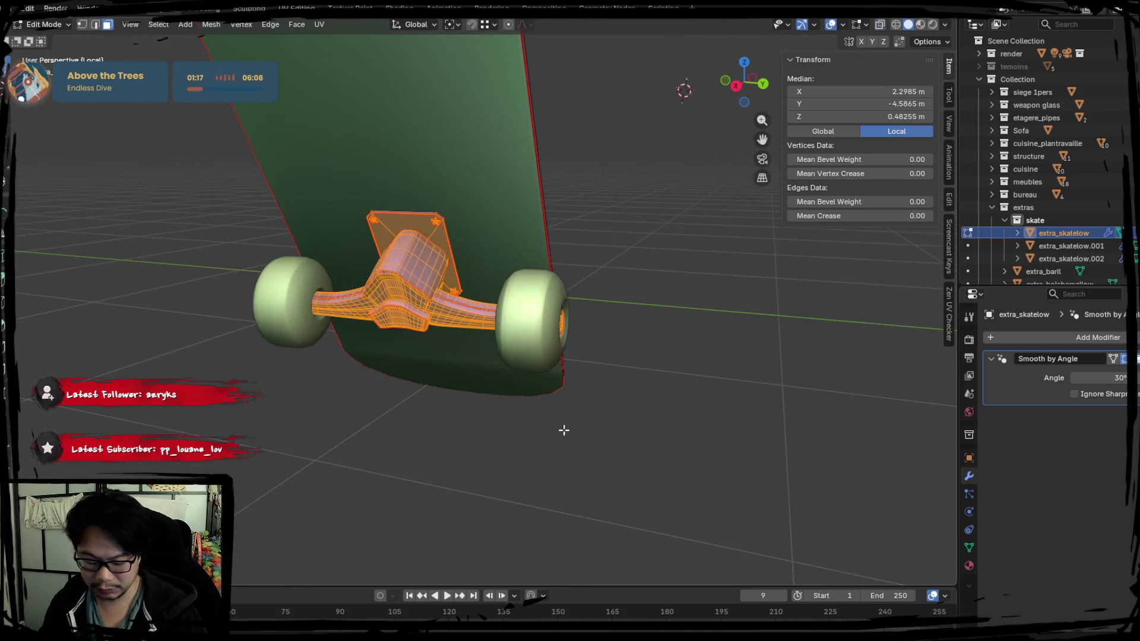
pyautogui.press('g')
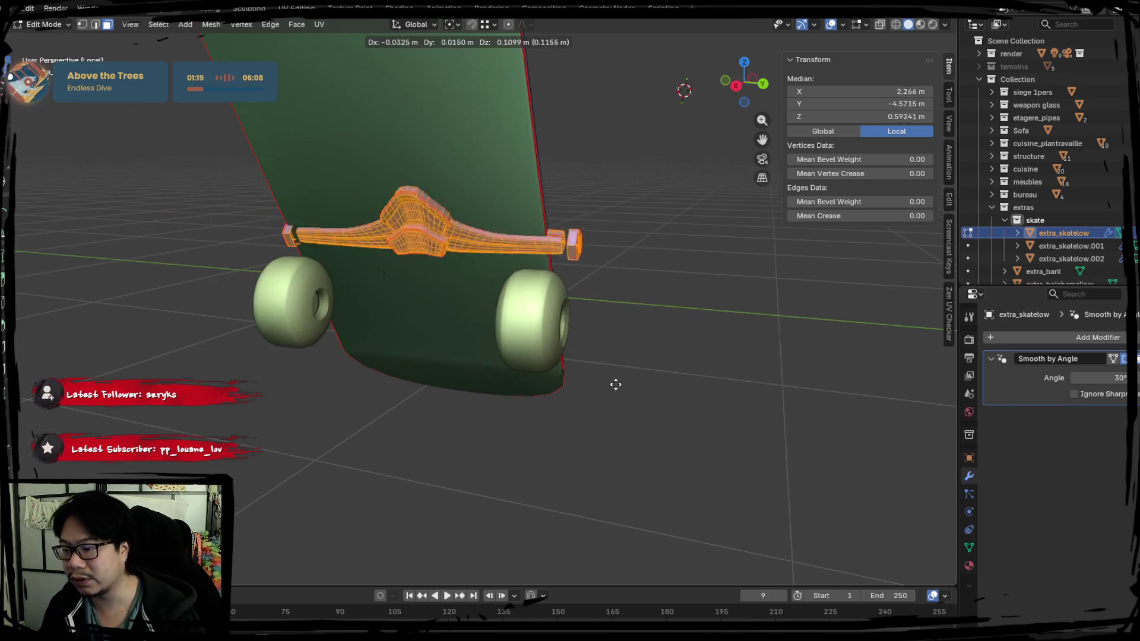
pyautogui.click(746, 407)
pyautogui.moveTo(746, 407); pyautogui.dragTo(456, 352, button='middle')
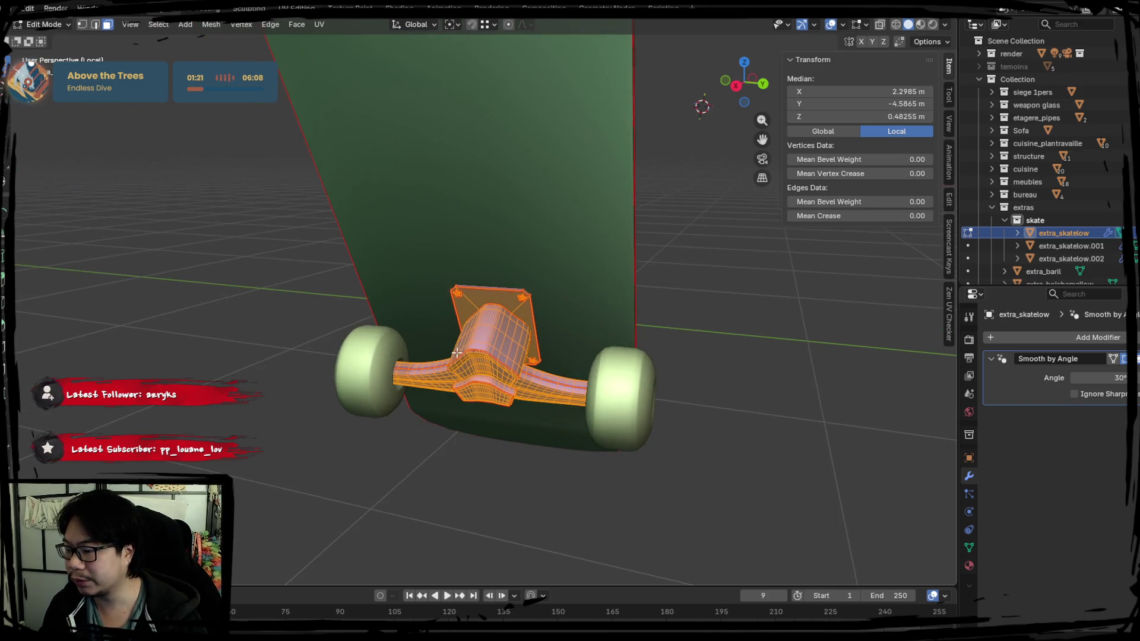
pyautogui.scroll(5, 485, 363)
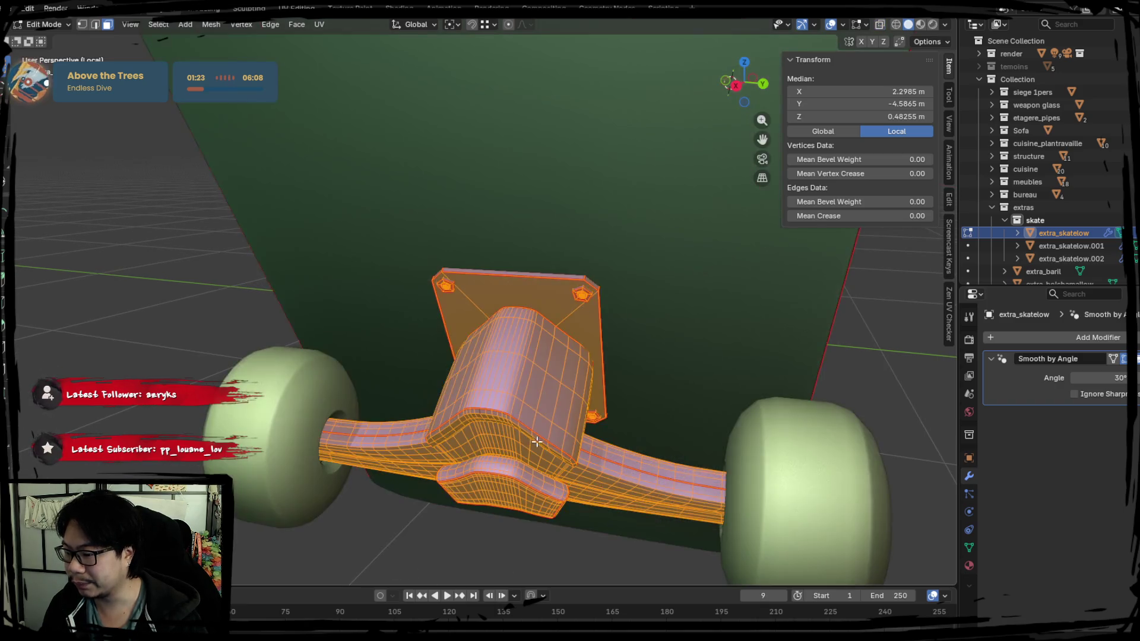
pyautogui.scroll(6, 533, 386)
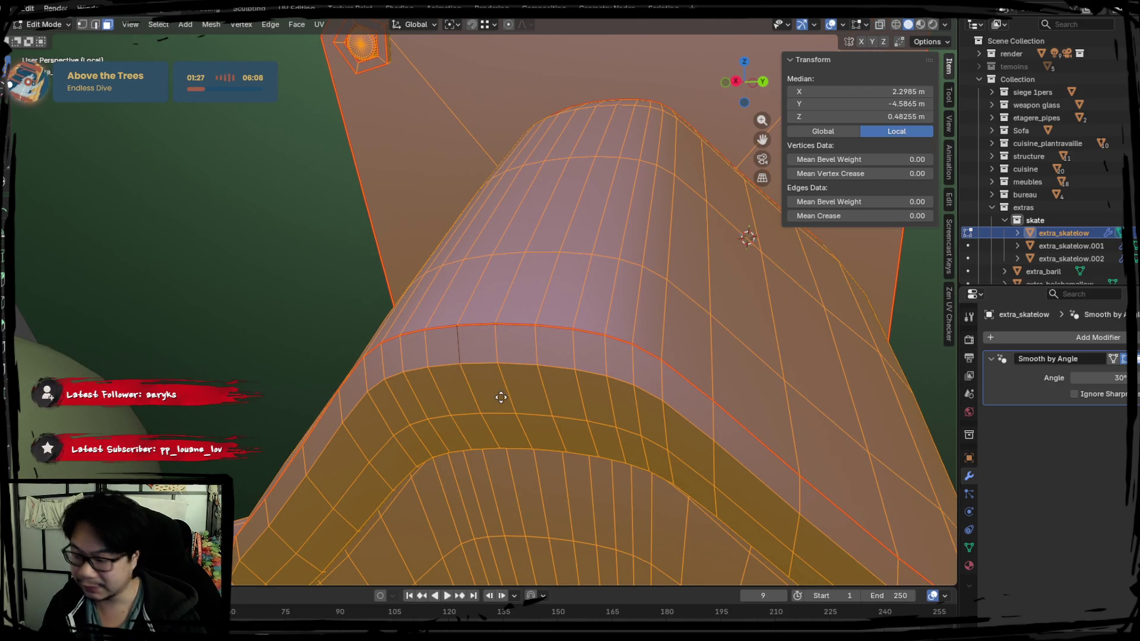
# Step: Pick a vertical truck edge and try moving, loop-cutting and deleting it without committing
pyautogui.click(95, 25)
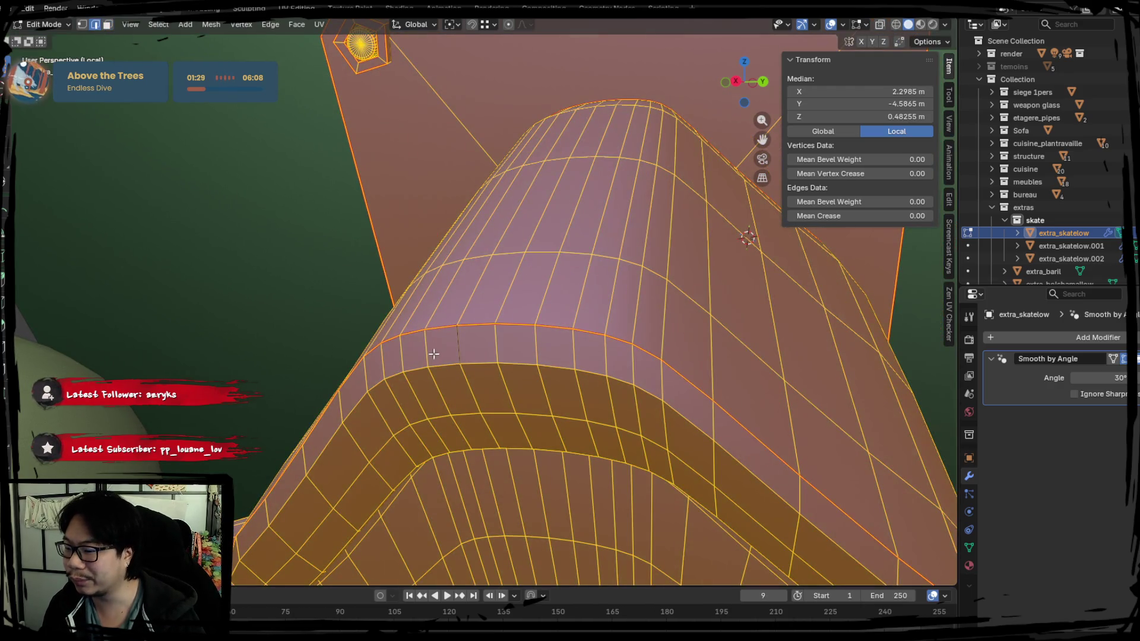
pyautogui.click(457, 342)
pyautogui.press('g')
pyautogui.press('Escape')
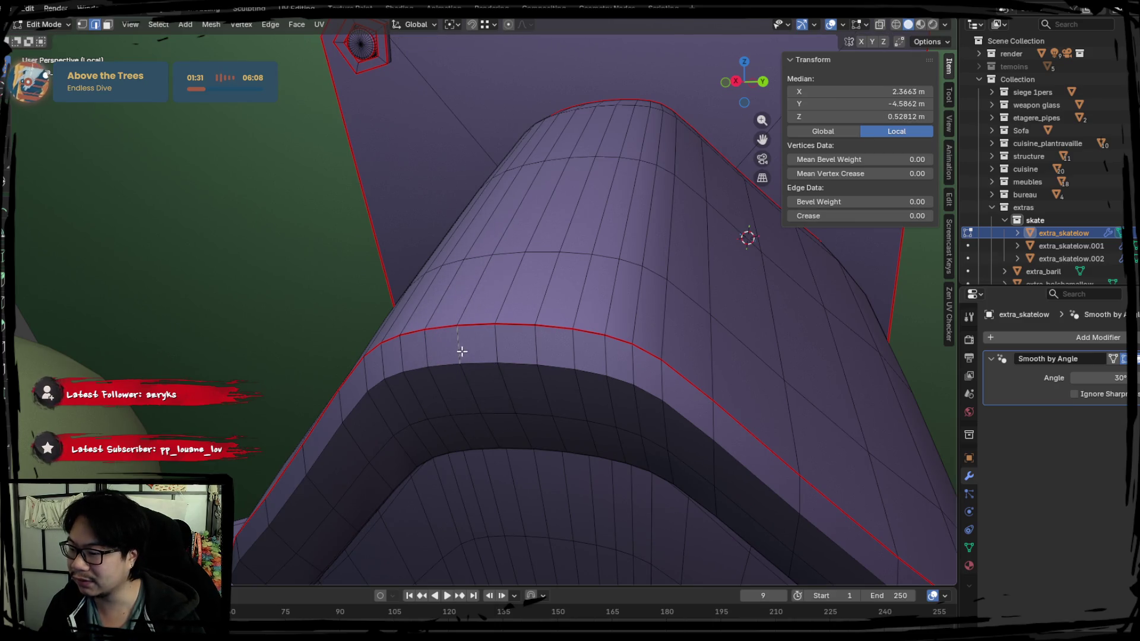
pyautogui.hotkey('ctrl', 'r')
pyautogui.press('Escape')
pyautogui.press('x')
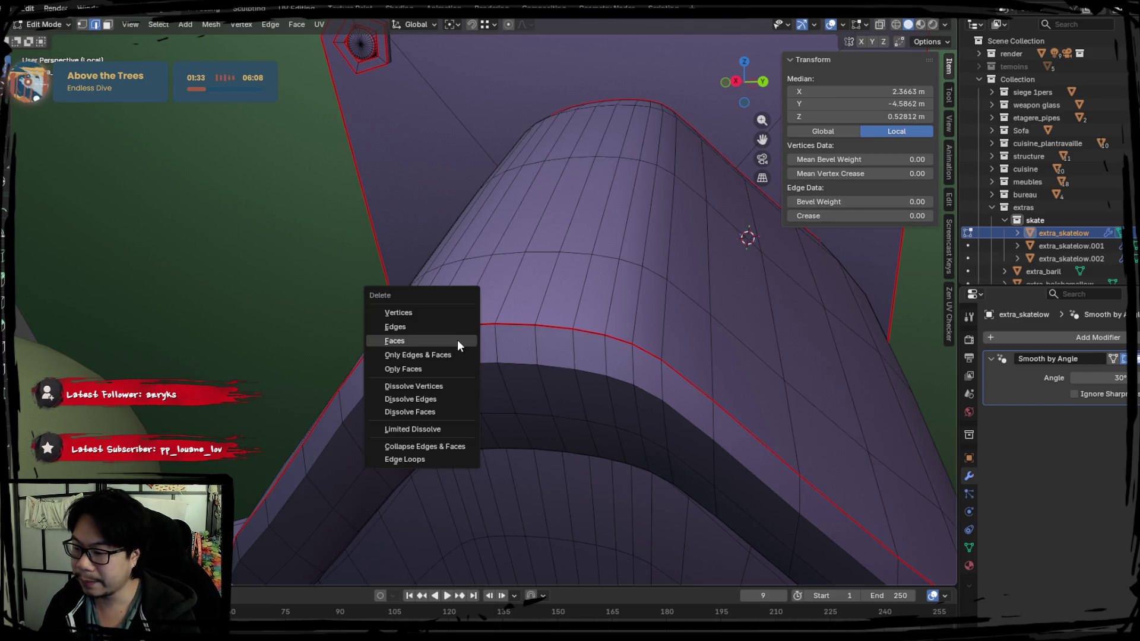
pyautogui.click(424, 384)
# Step: Undo, move the edge up onto the rim, then select the short vertical edge
pyautogui.hotkey('ctrl', 'z')
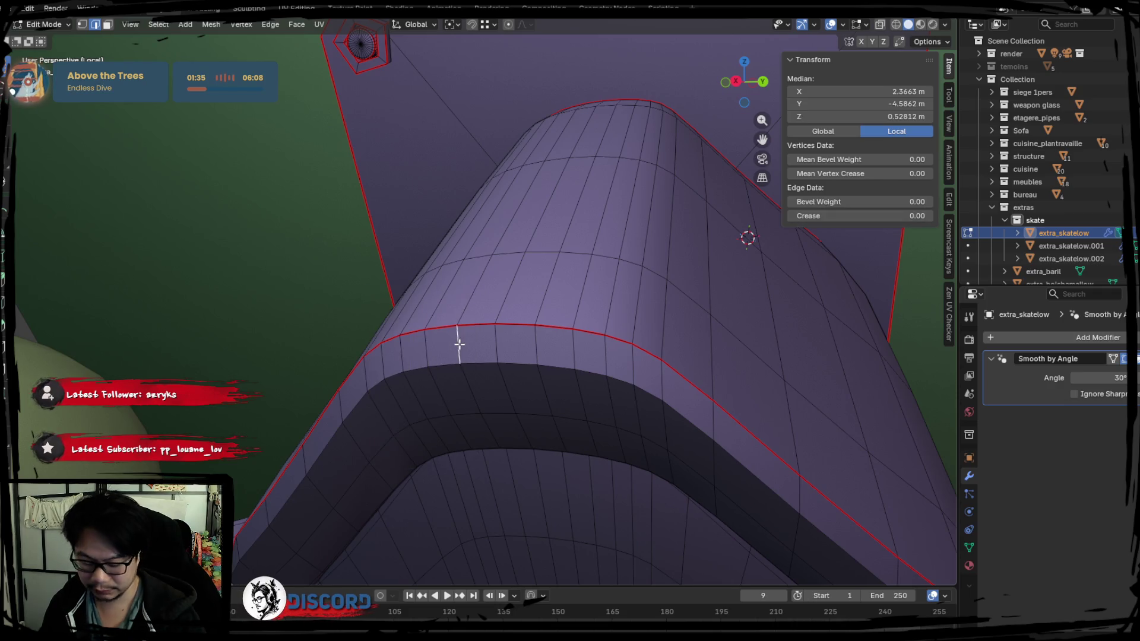
pyautogui.press('g')
pyautogui.click(468, 365)
pyautogui.press('a')
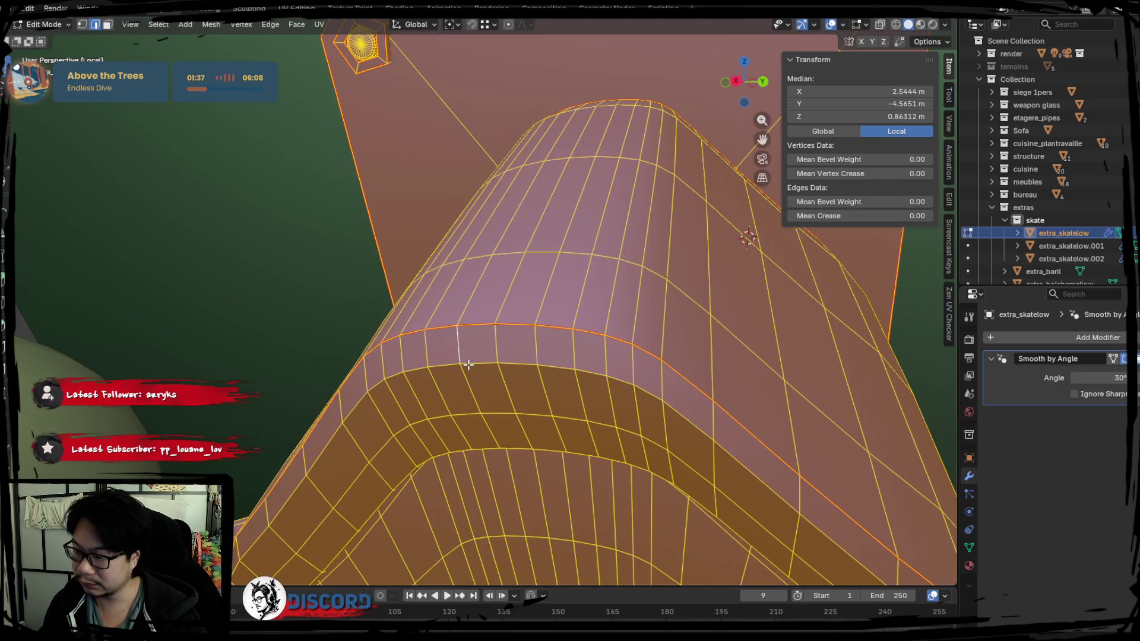
pyautogui.click(447, 337)
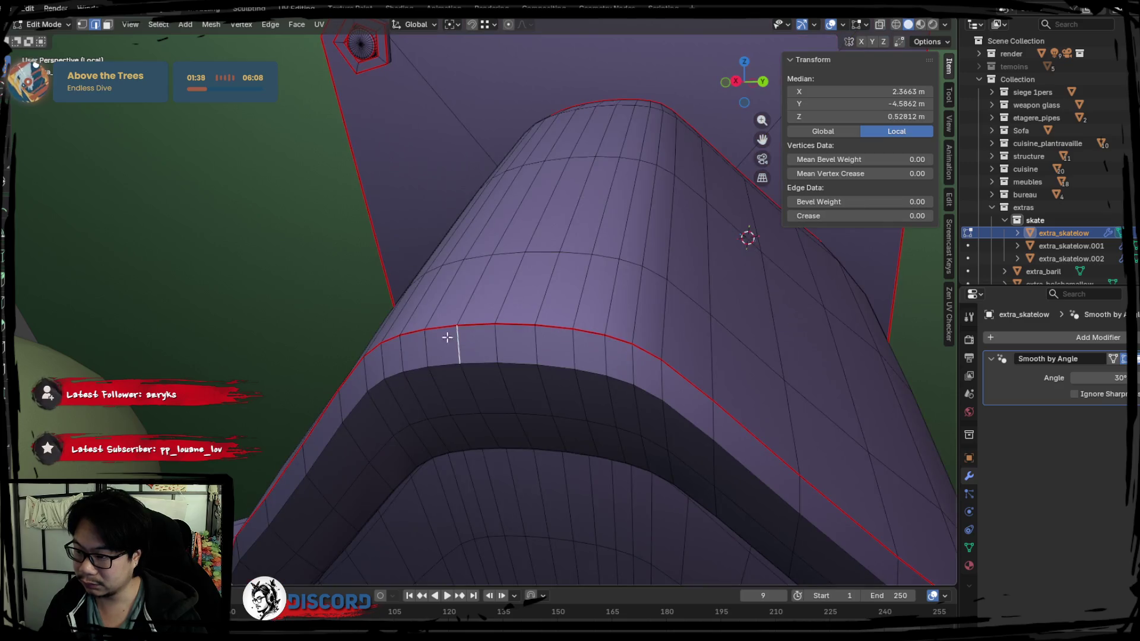
# Step: Select the rim vertex, try moving it, and turn on snapping
pyautogui.click(87, 23)
pyautogui.click(466, 326)
pyautogui.press('g')
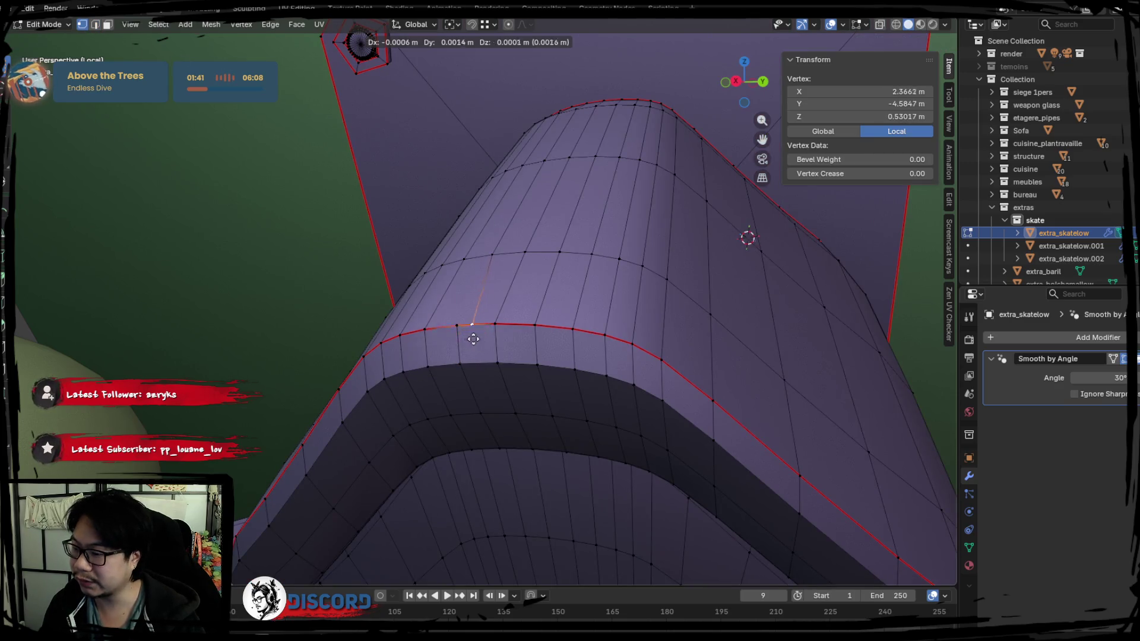
pyautogui.rightClick(474, 339)
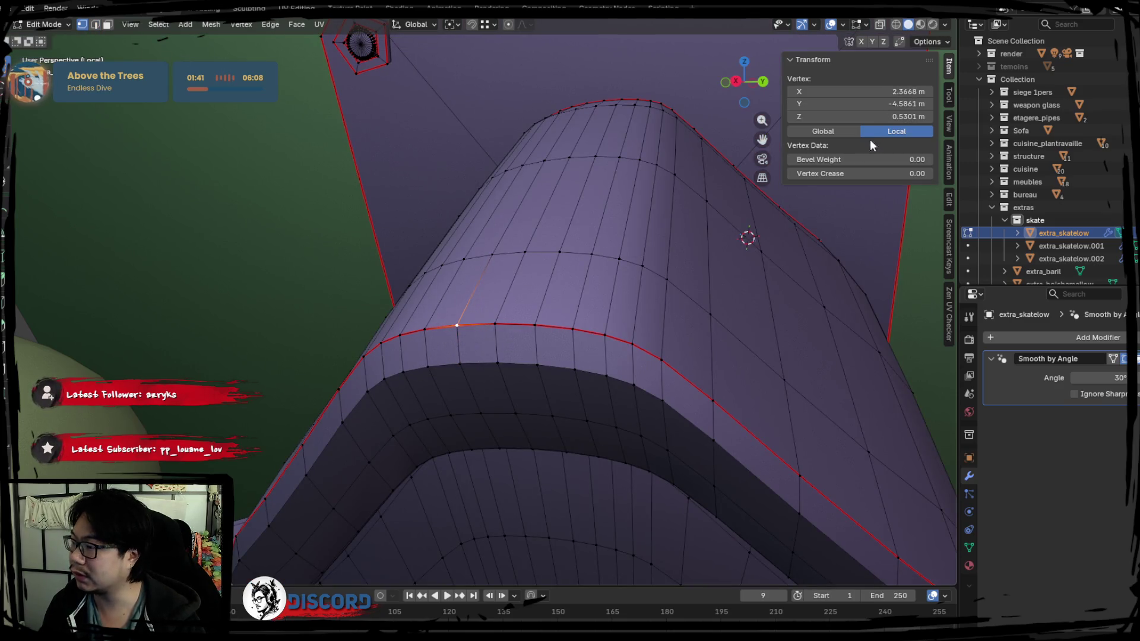
pyautogui.click(473, 26)
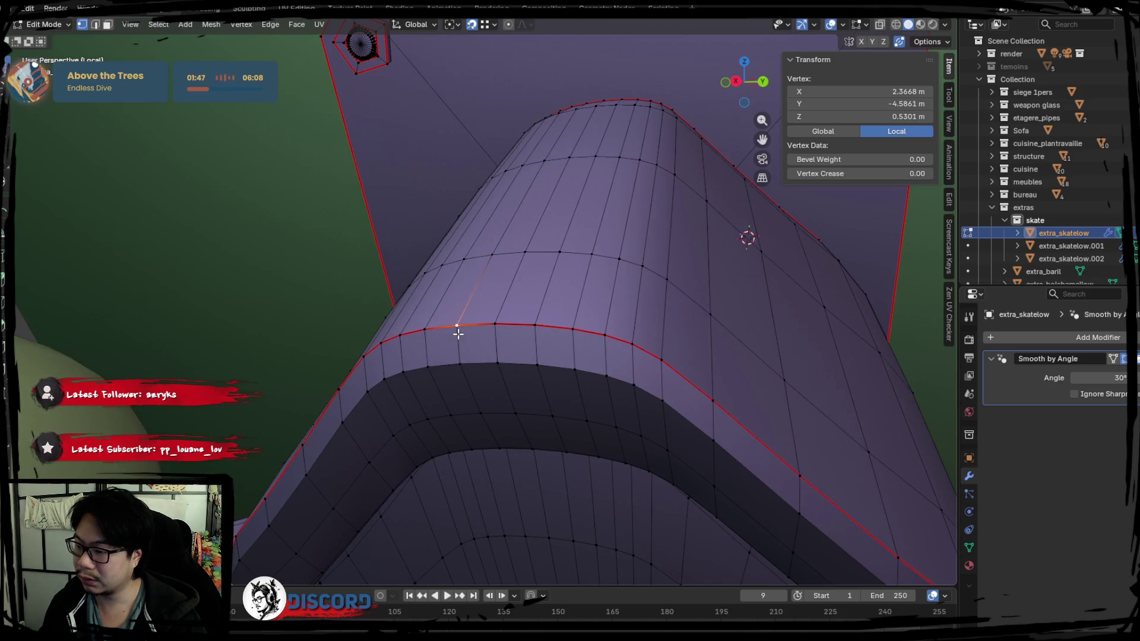
# Step: Inspect the rim edge and the edge loops down the cylinder, toggling X-ray
pyautogui.press('a')
pyautogui.click(96, 27)
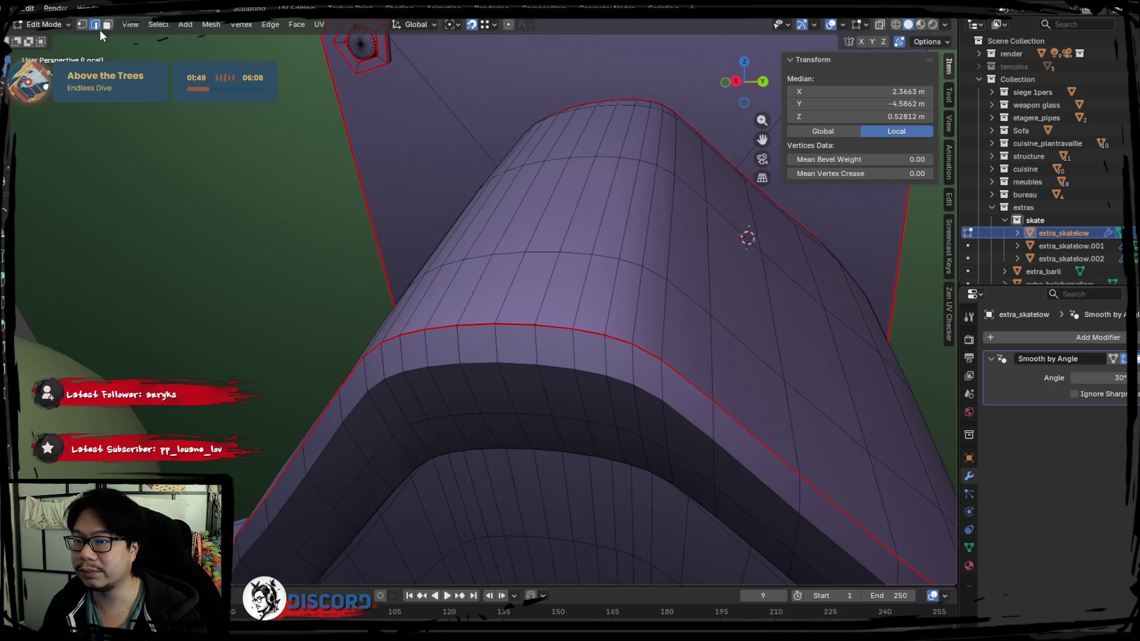
pyautogui.click(394, 335)
pyautogui.keyDown('alt'); pyautogui.click(447, 372); pyautogui.keyUp('alt')
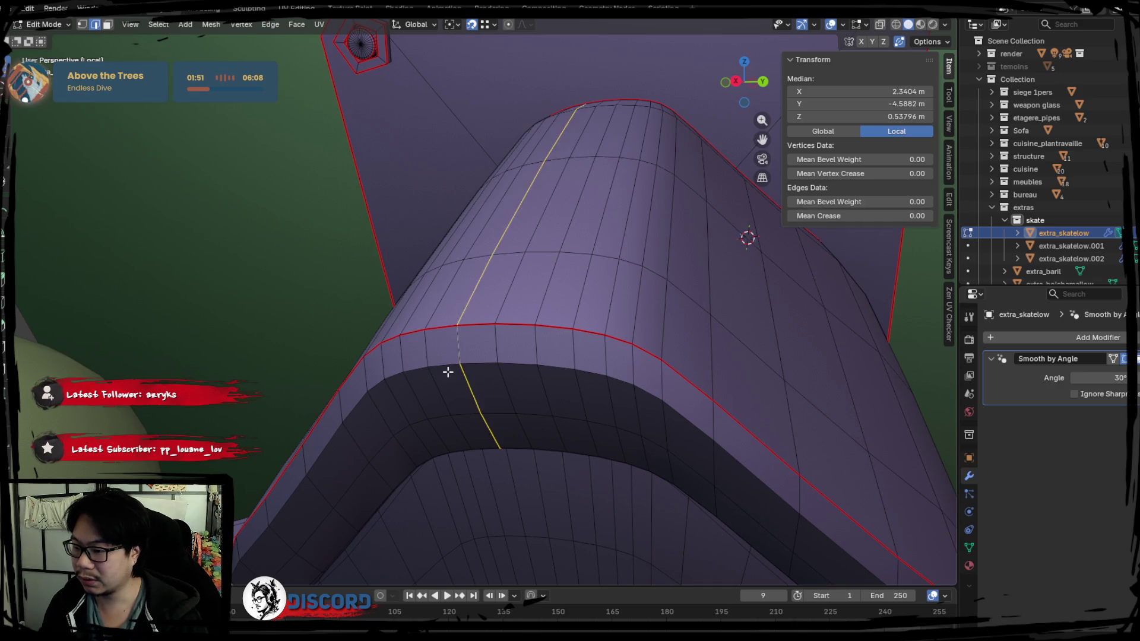
pyautogui.click(461, 359)
pyautogui.hotkey('alt', 'z')
pyautogui.hotkey('alt', 'z')
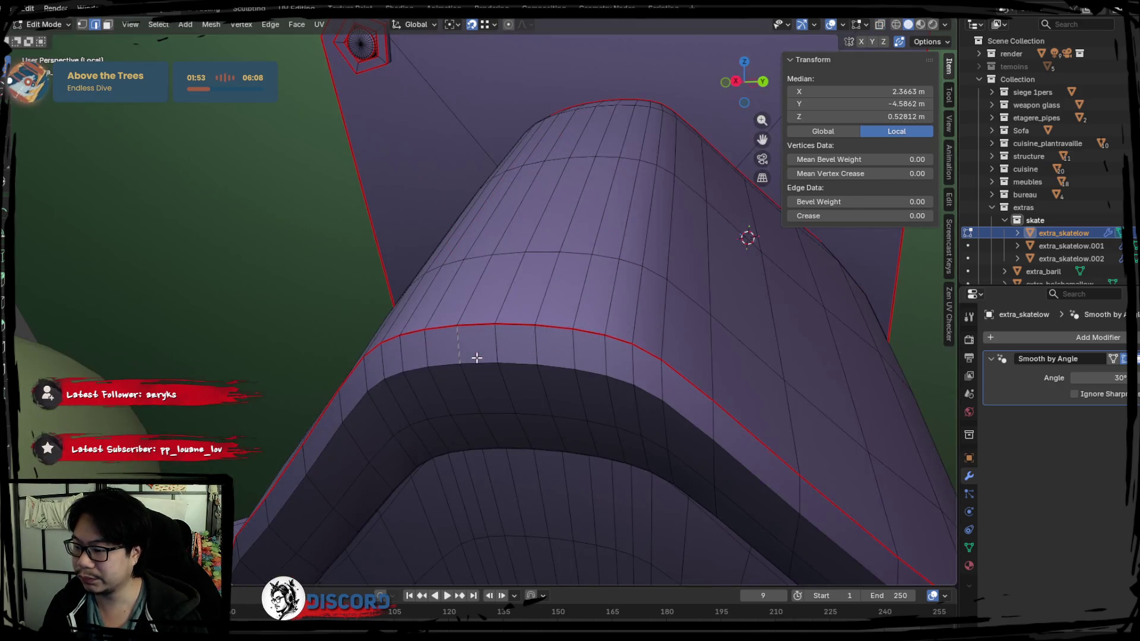
pyautogui.keyDown('alt'); pyautogui.click(461, 340); pyautogui.keyUp('alt')
pyautogui.click(459, 348)
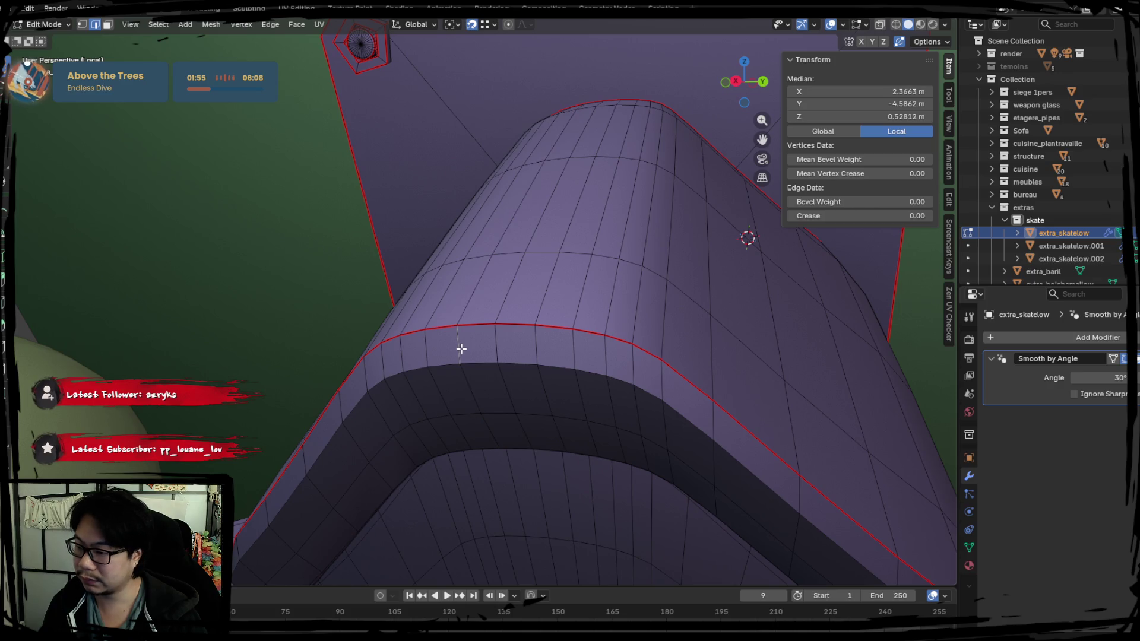
pyautogui.hotkey('alt', 'z')
pyautogui.hotkey('alt', 'z')
# Step: Inspect the mesh underside and select the connected top piece
pyautogui.scroll(1, 456, 349)
pyautogui.moveTo(456, 349)
pyautogui.mouseDown(button='middle')
pyautogui.moveTo(347, 407)
pyautogui.moveTo(491, 326)
pyautogui.moveTo(479, 326)
pyautogui.mouseUp(button='middle')
pyautogui.keyDown('alt'); pyautogui.click(123, 250); pyautogui.keyUp('alt')
pyautogui.click(124, 250)
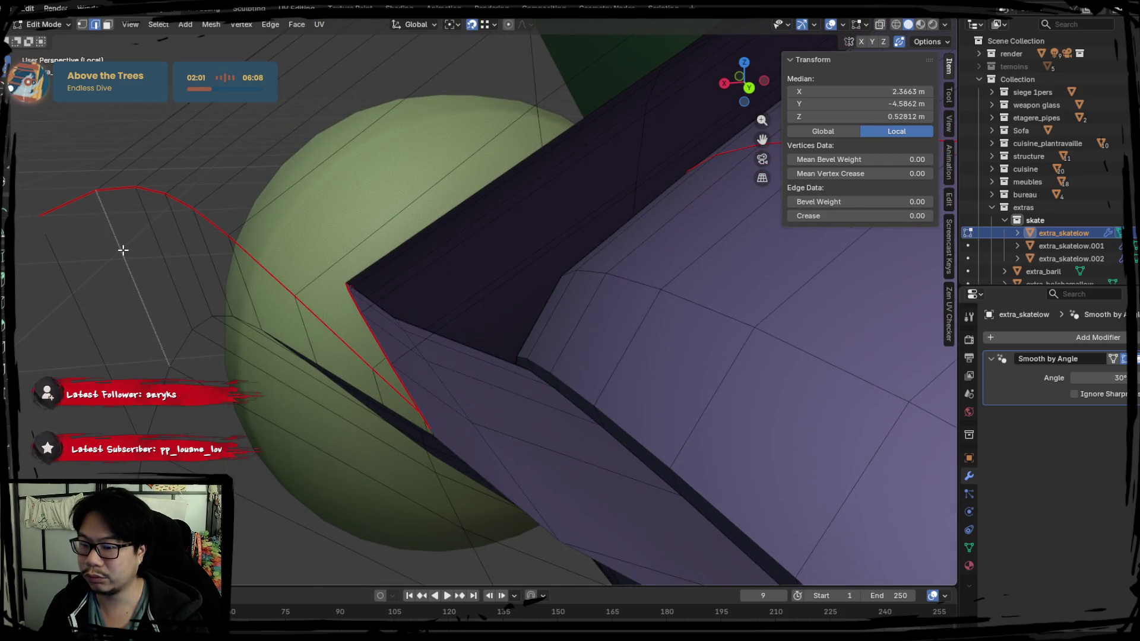
pyautogui.moveTo(126, 267); pyautogui.dragTo(551, 298, button='middle')
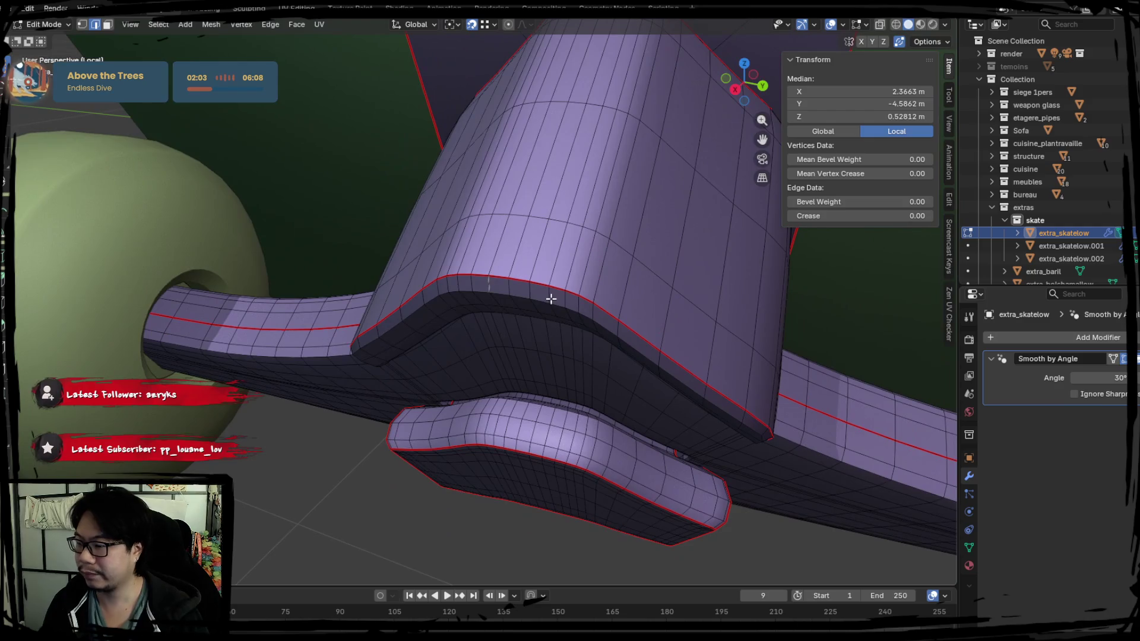
pyautogui.press('l')
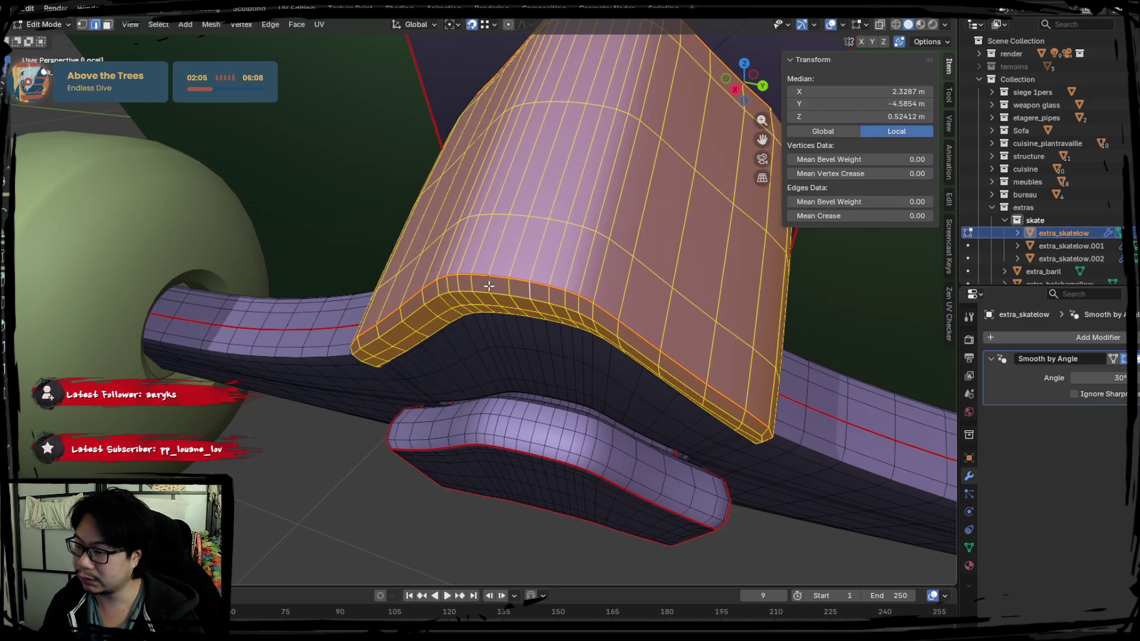
# Step: Try moving a single rim edge, then toggle out of Edit Mode
pyautogui.click(489, 285)
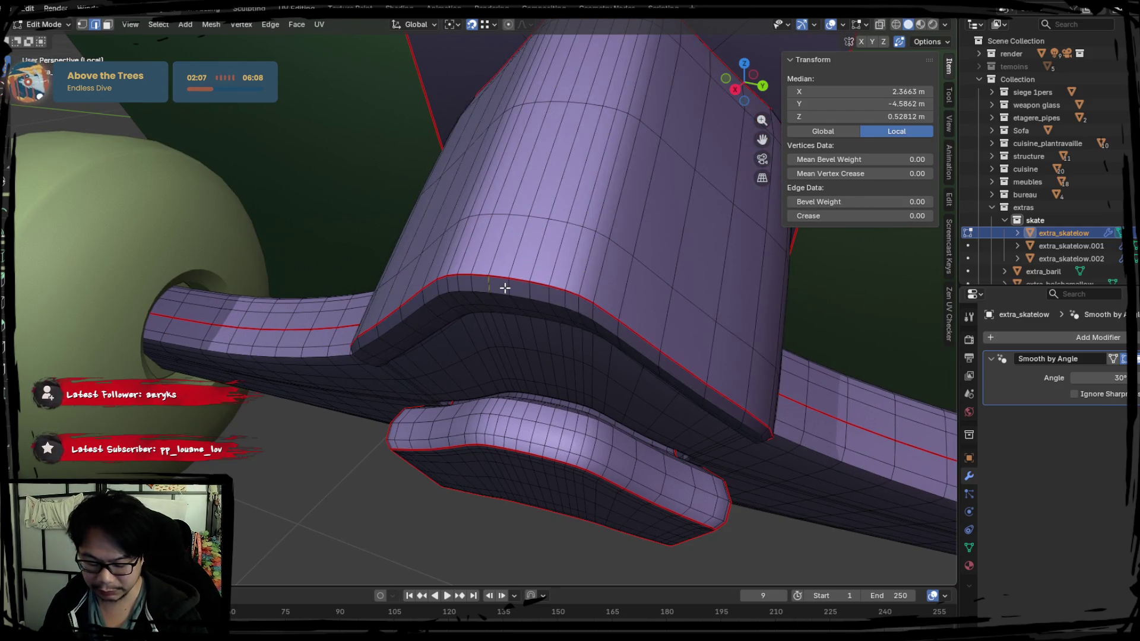
pyautogui.press('g')
pyautogui.press('Escape')
pyautogui.press('Tab')
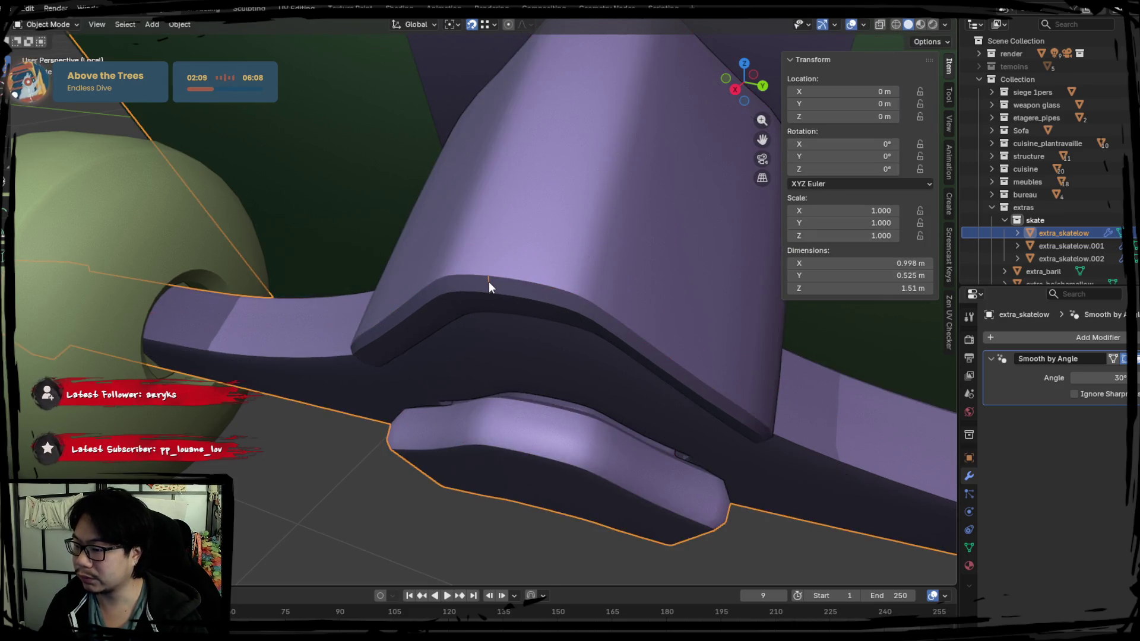
pyautogui.press('Tab')
pyautogui.press('Tab')
# Step: Select the extra_skatelow object and frame it in view
pyautogui.click(297, 157)
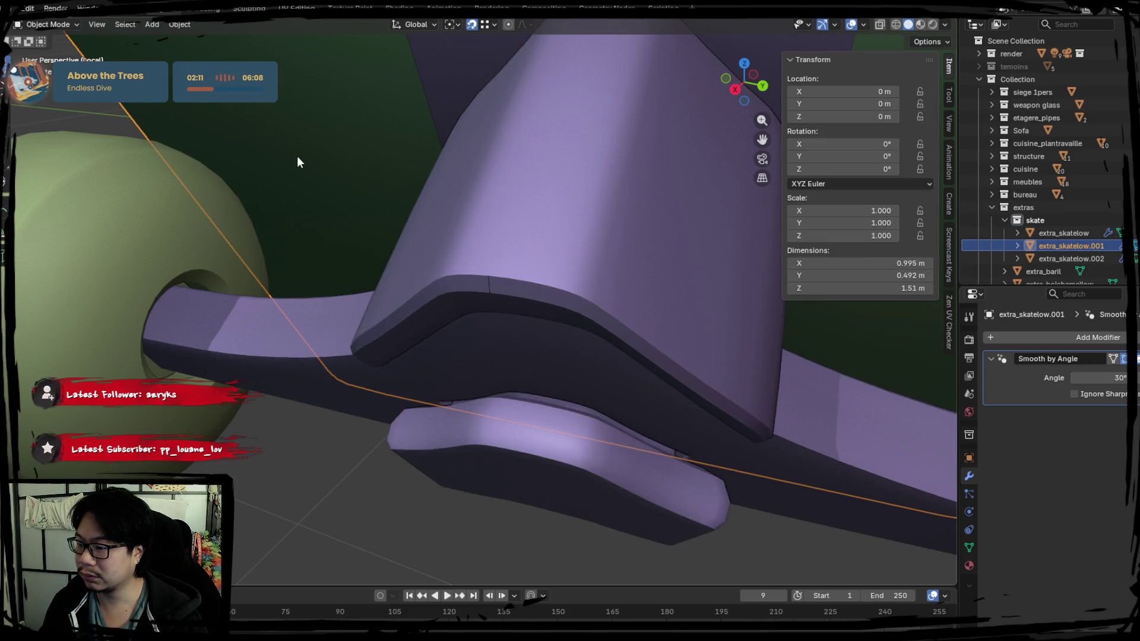
pyautogui.click(391, 307)
pyautogui.press('g')
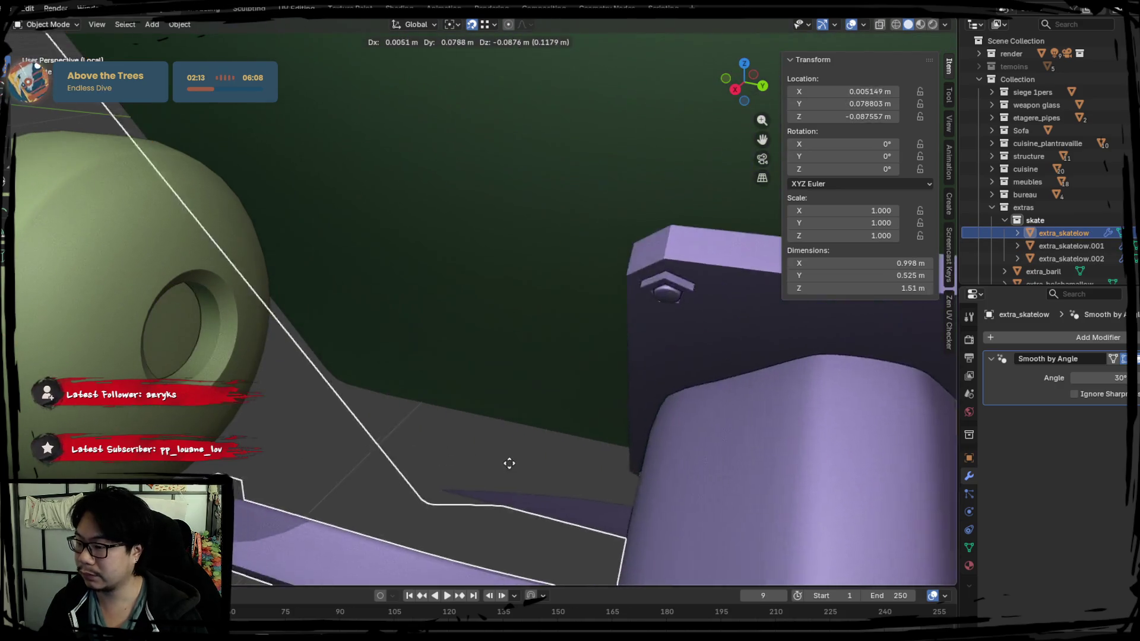
pyautogui.press('Escape')
pyautogui.press('KP_Decimal')
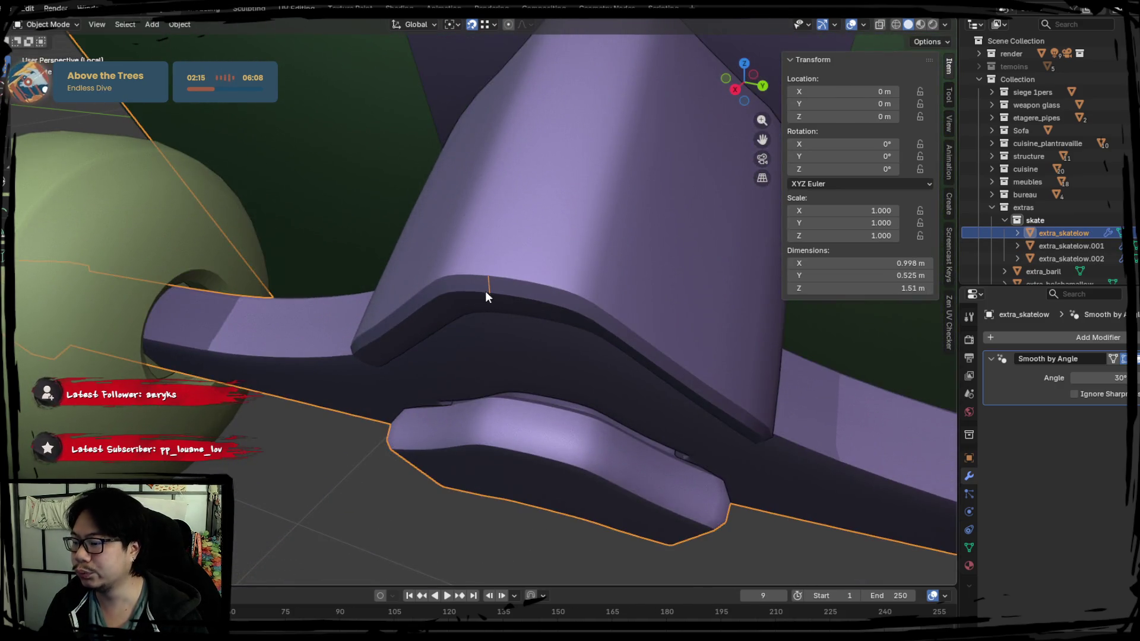
# Step: Separate the linked top piece of extra_skatelow into its own object
pyautogui.press('Tab')
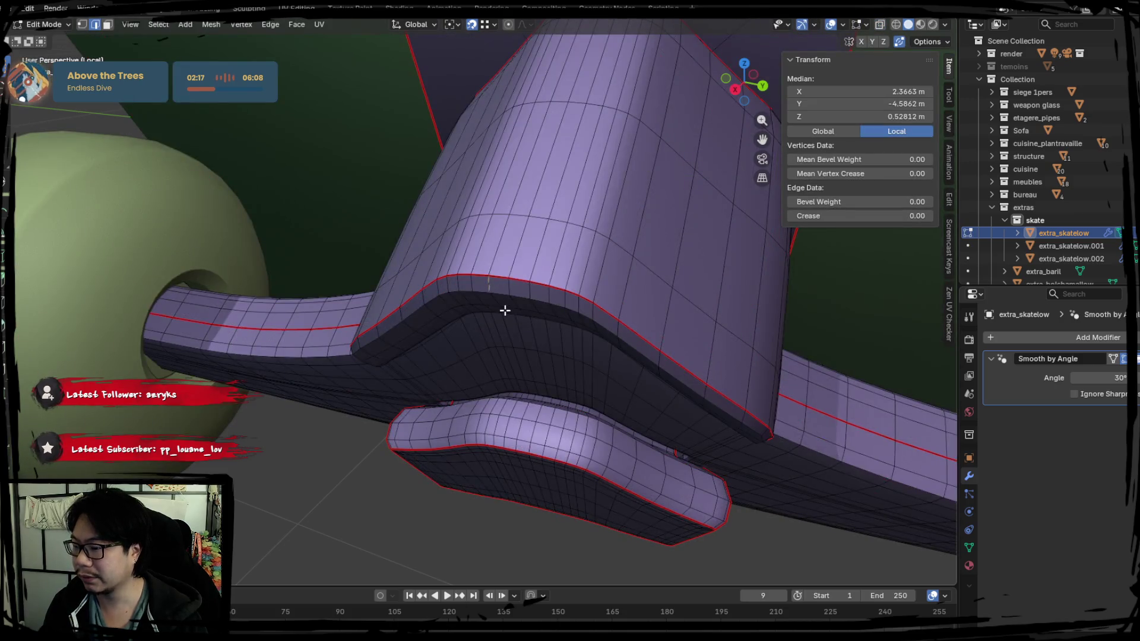
pyautogui.press('a')
pyautogui.hotkey('alt', 'a')
pyautogui.press('l')
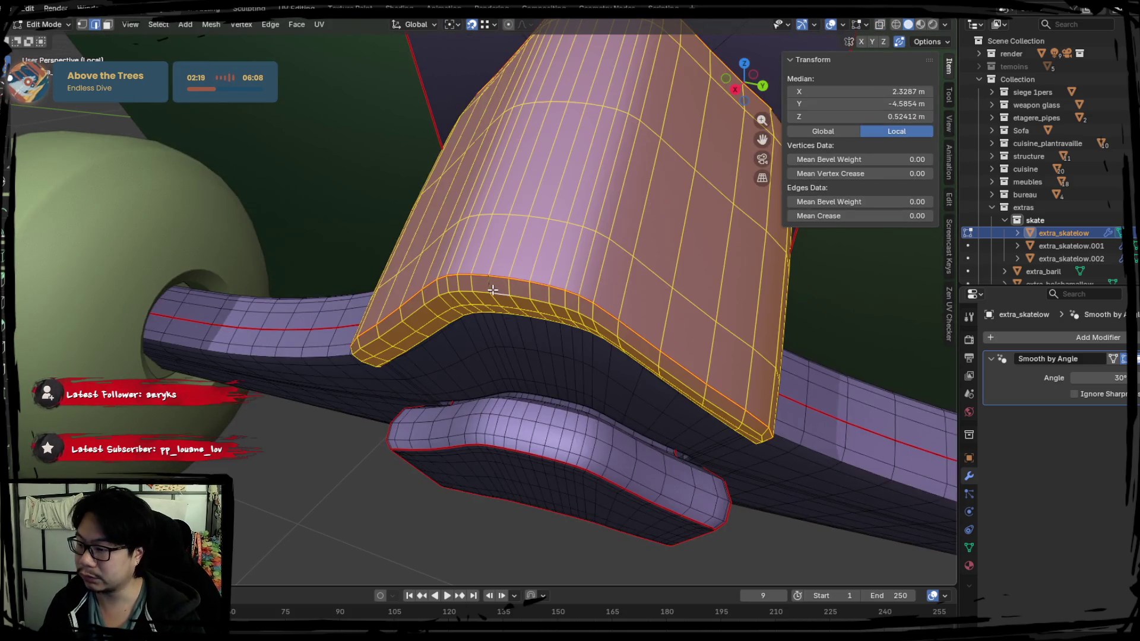
pyautogui.press('p')
pyautogui.click(493, 290)
pyautogui.press('Tab')
# Step: Dissolve the extra edge loops on the new extra_skatelow.003 object
pyautogui.click(502, 273)
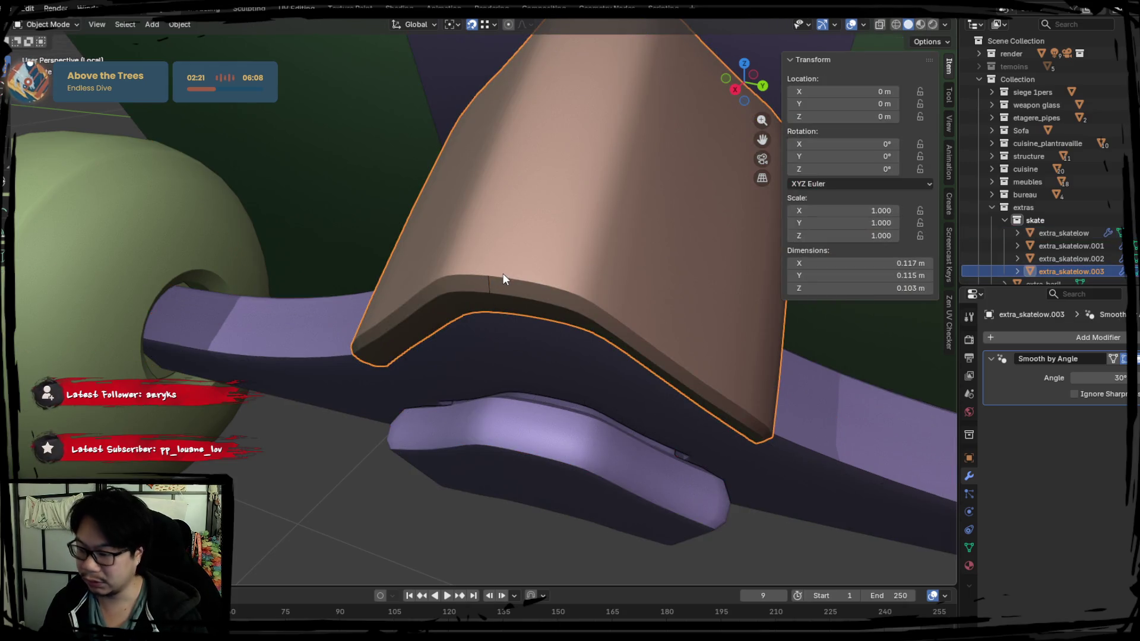
pyautogui.press('g')
pyautogui.press('Escape')
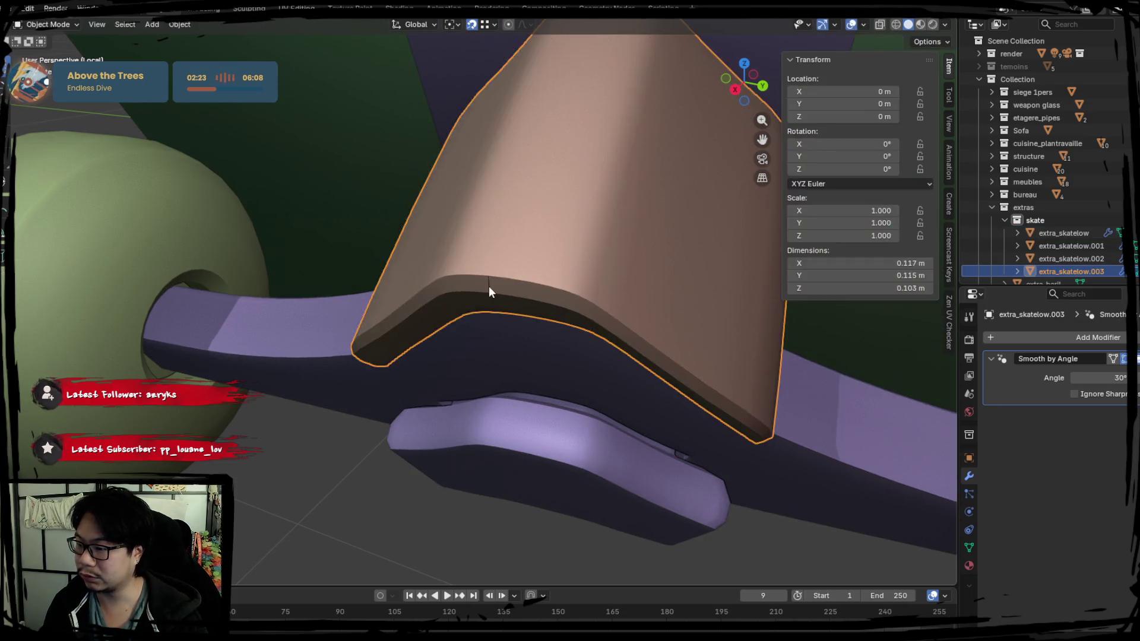
pyautogui.press('Tab')
pyautogui.press('x')
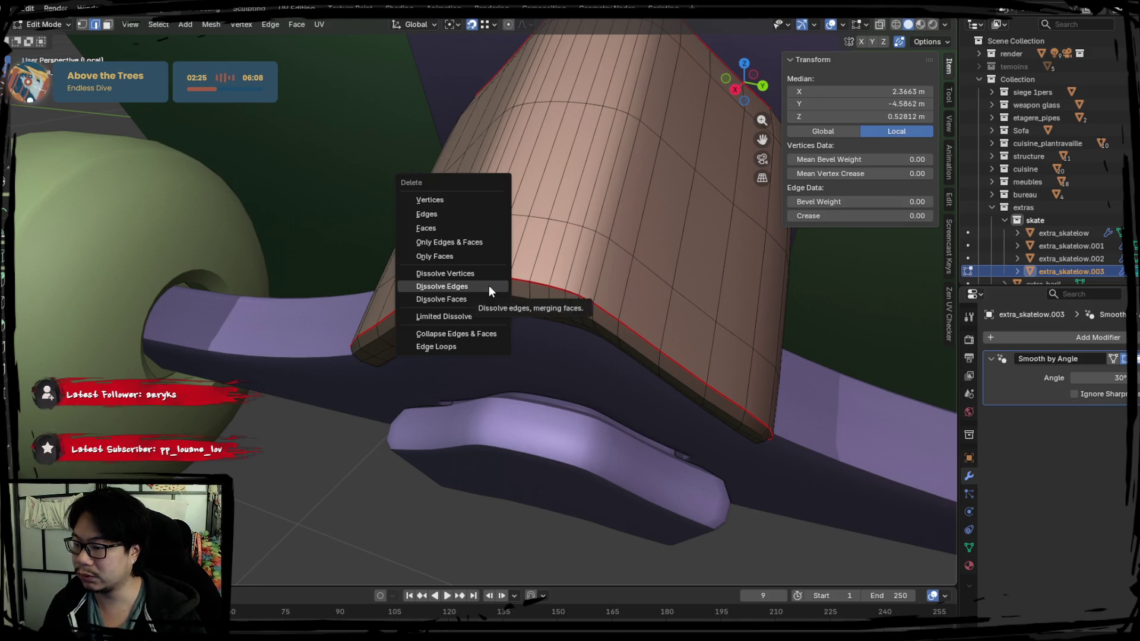
pyautogui.click(489, 286)
pyautogui.press('Tab')
pyautogui.press('Tab')
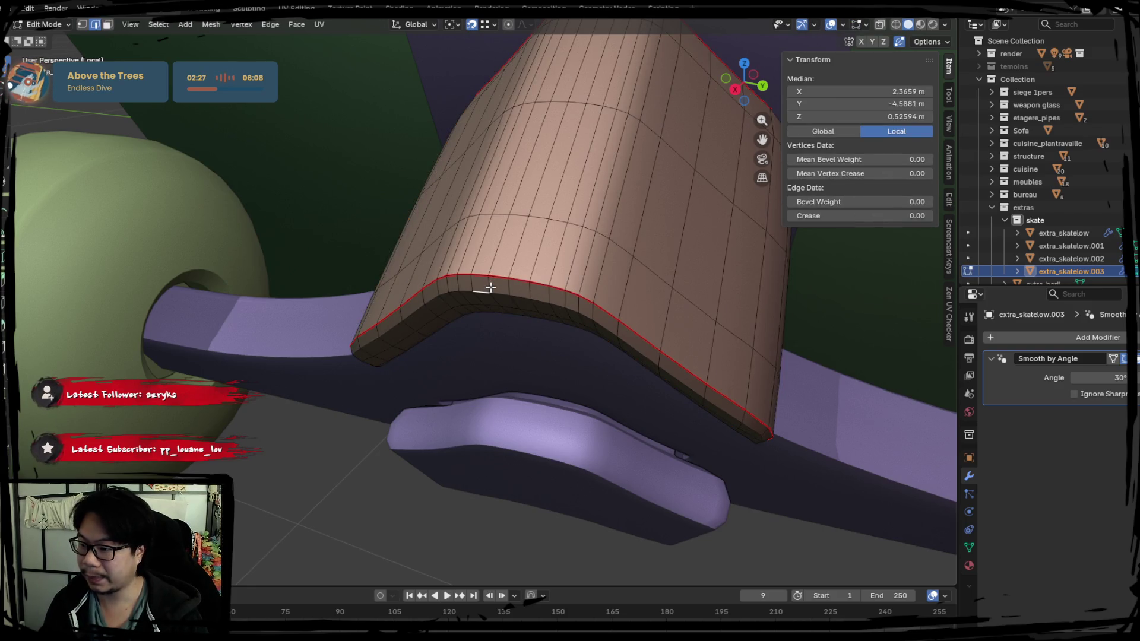
pyautogui.press('Tab')
pyautogui.click(490, 282)
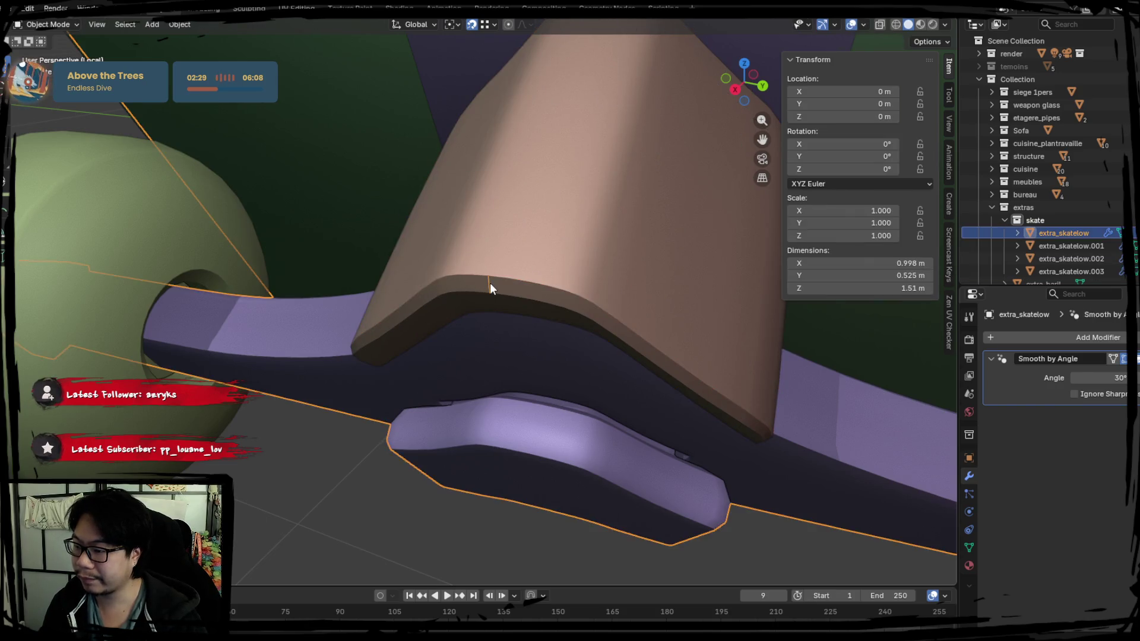
# Step: Pick the truck object extra_skatelow from the overlapping parts and edit its mesh
pyautogui.click(490, 283)
pyautogui.click(490, 283)
pyautogui.press('Tab')
pyautogui.press('Tab')
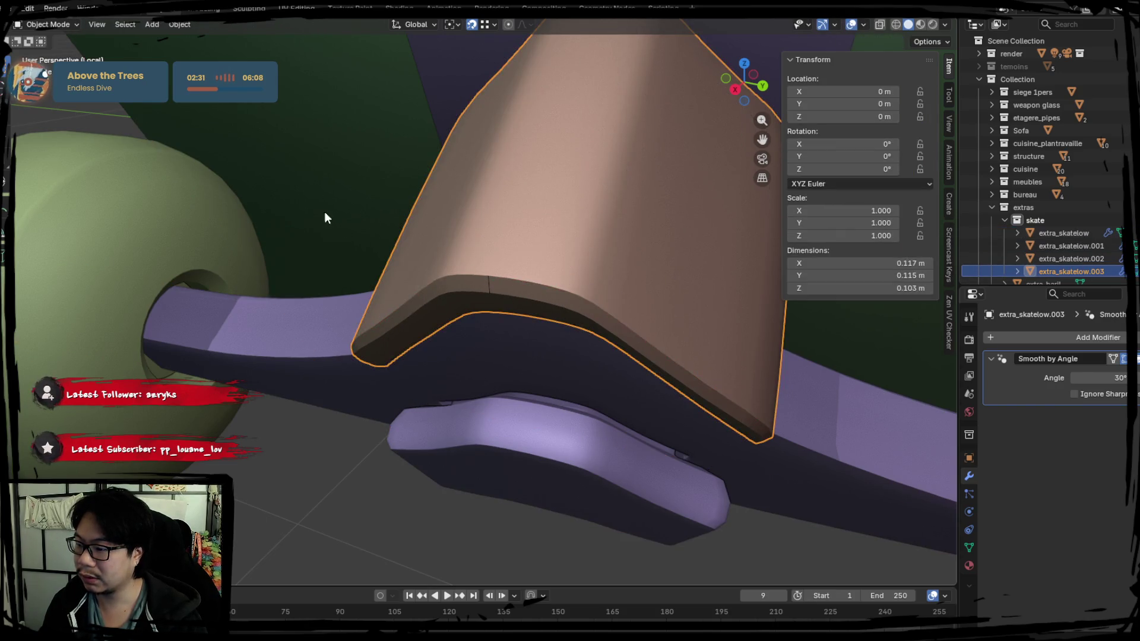
pyautogui.click(458, 275)
pyautogui.click(319, 357)
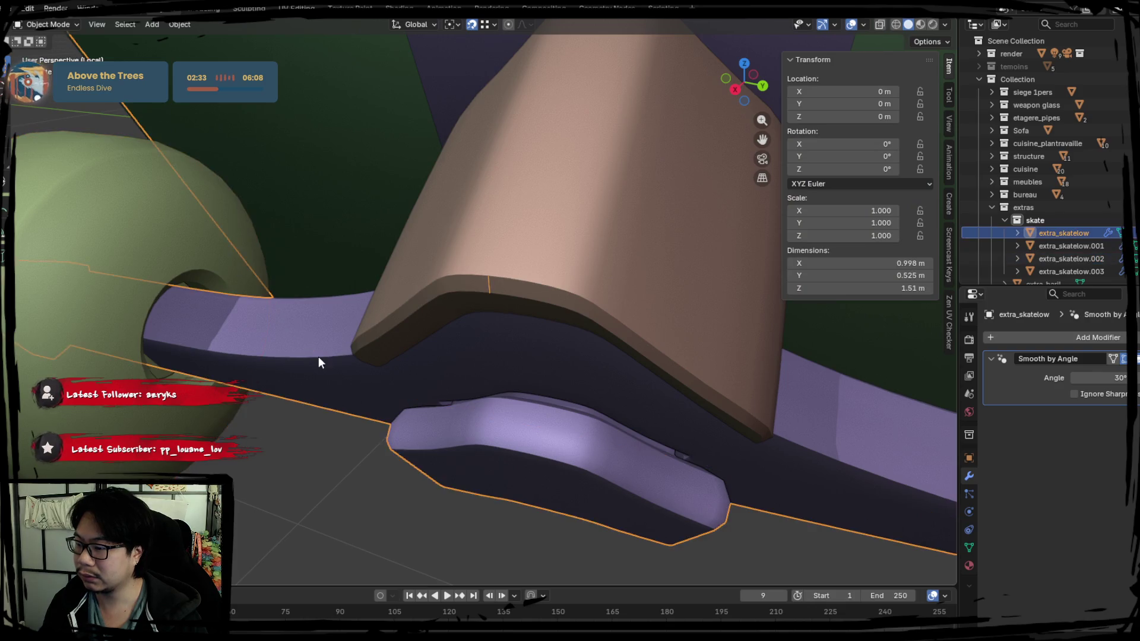
pyautogui.press('Tab')
pyautogui.hotkey('alt', 'z')
pyautogui.click(490, 284)
pyautogui.hotkey('alt', 'z')
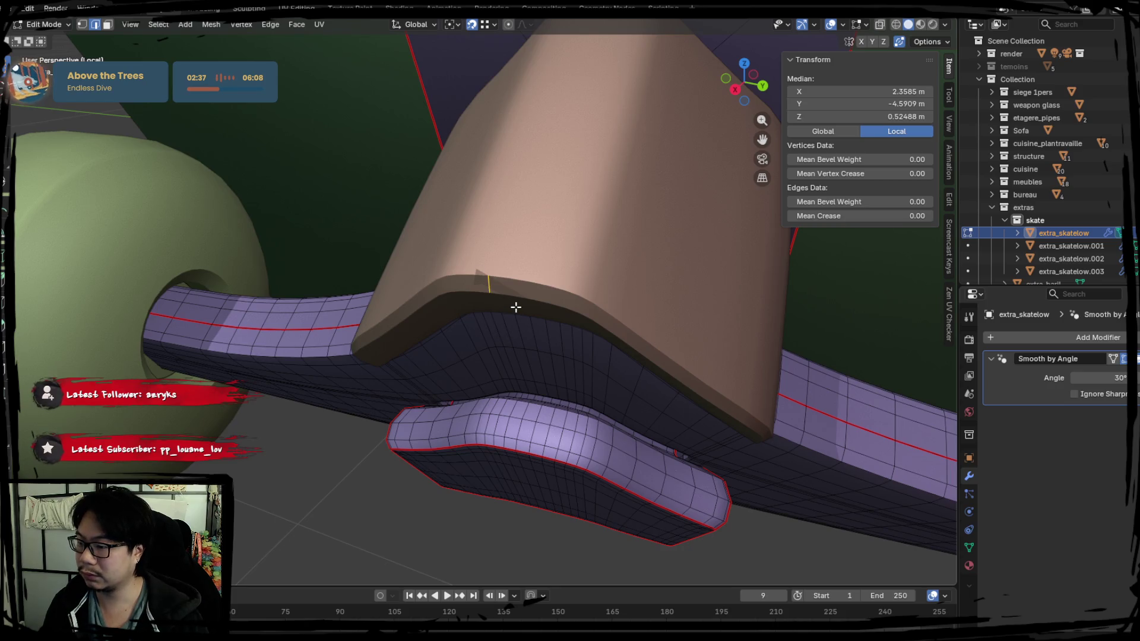
# Step: Select the stray edge near the truck rim and delete it with X > Edges
pyautogui.press('g')
pyautogui.press('Escape')
pyautogui.hotkey('alt', 'z')
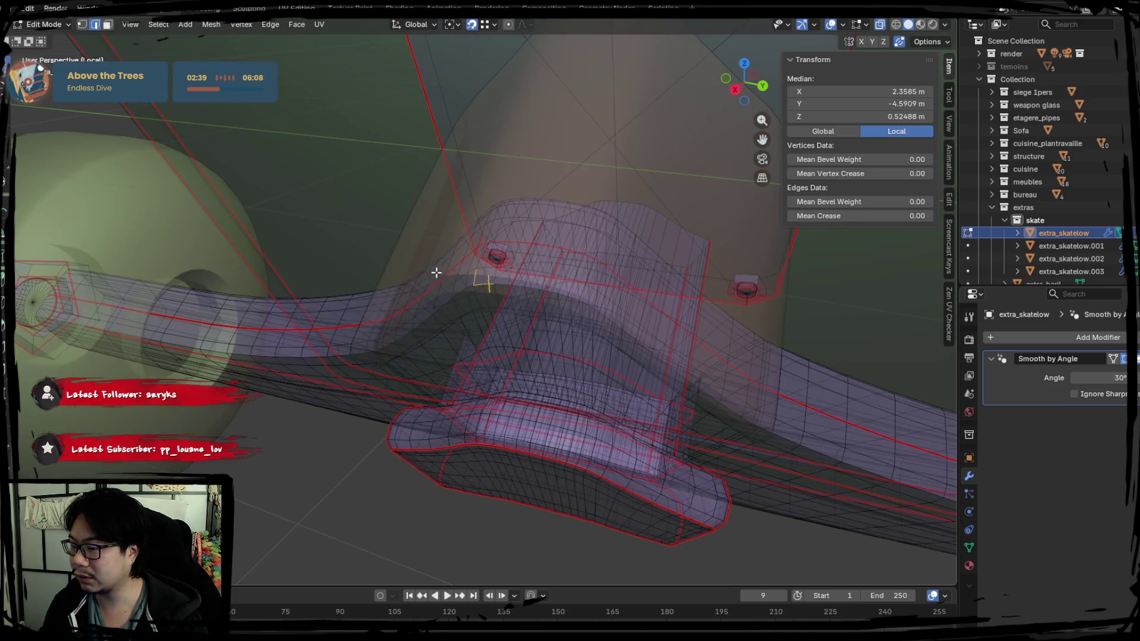
pyautogui.hotkey('alt', 'z')
pyautogui.click(486, 286)
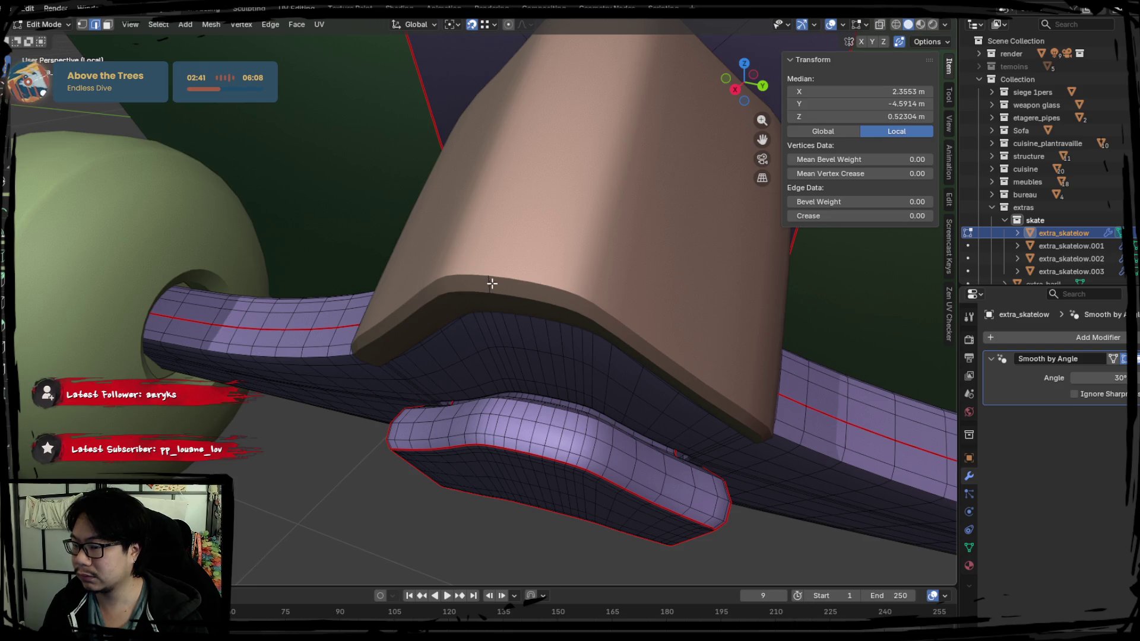
pyautogui.scroll(2, 490, 284)
pyautogui.scroll(1, 354, 257)
pyautogui.moveTo(354, 257)
pyautogui.mouseDown(button='middle')
pyautogui.moveTo(491, 283)
pyautogui.moveTo(383, 249)
pyautogui.moveTo(294, 268)
pyautogui.mouseUp(button='middle')
pyautogui.hotkey('alt', 'z')
pyautogui.hotkey('alt', 'z')
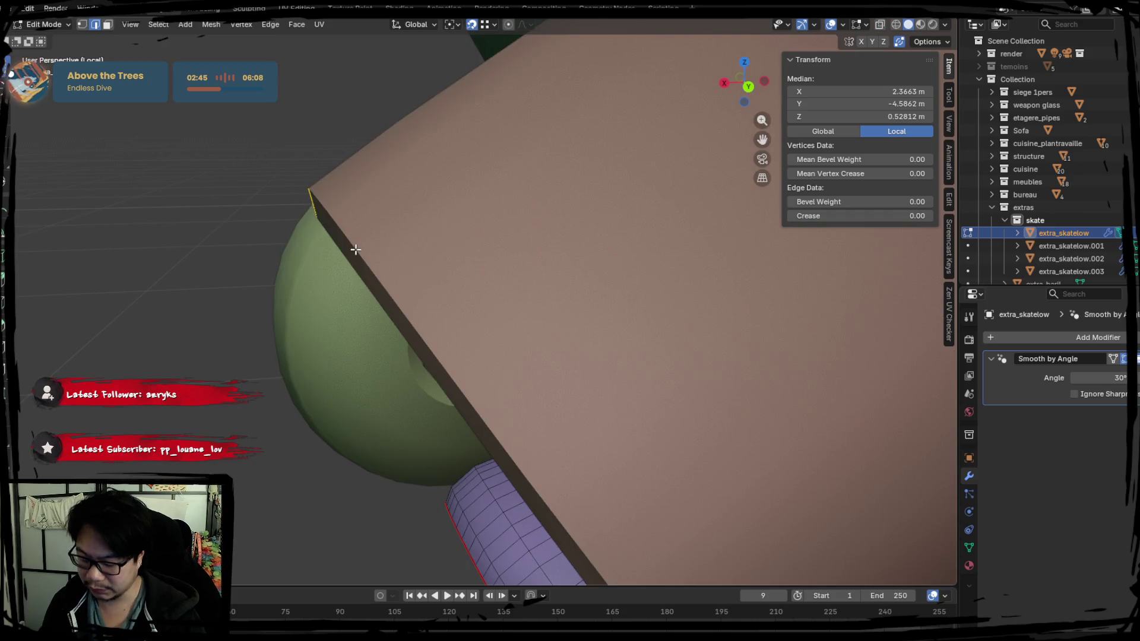
pyautogui.press('x')
pyautogui.press('Escape')
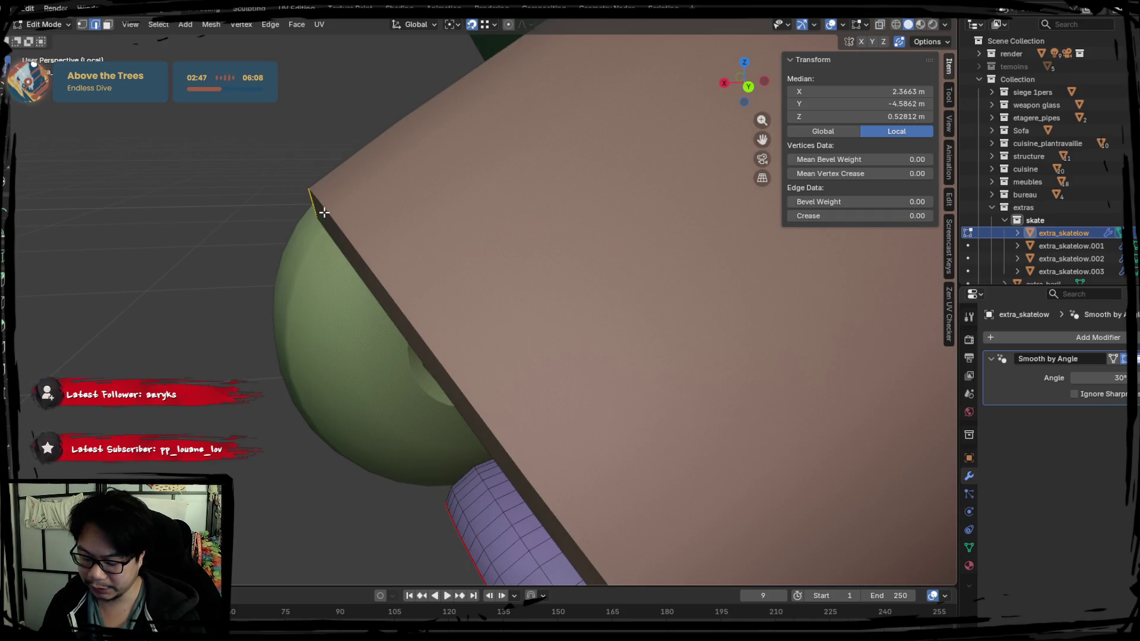
pyautogui.press('x')
pyautogui.click(308, 202)
# Step: Separate the linked pink bushing cup from the truck into its own object
pyautogui.moveTo(239, 274); pyautogui.dragTo(356, 265, button='middle')
pyautogui.press('Tab')
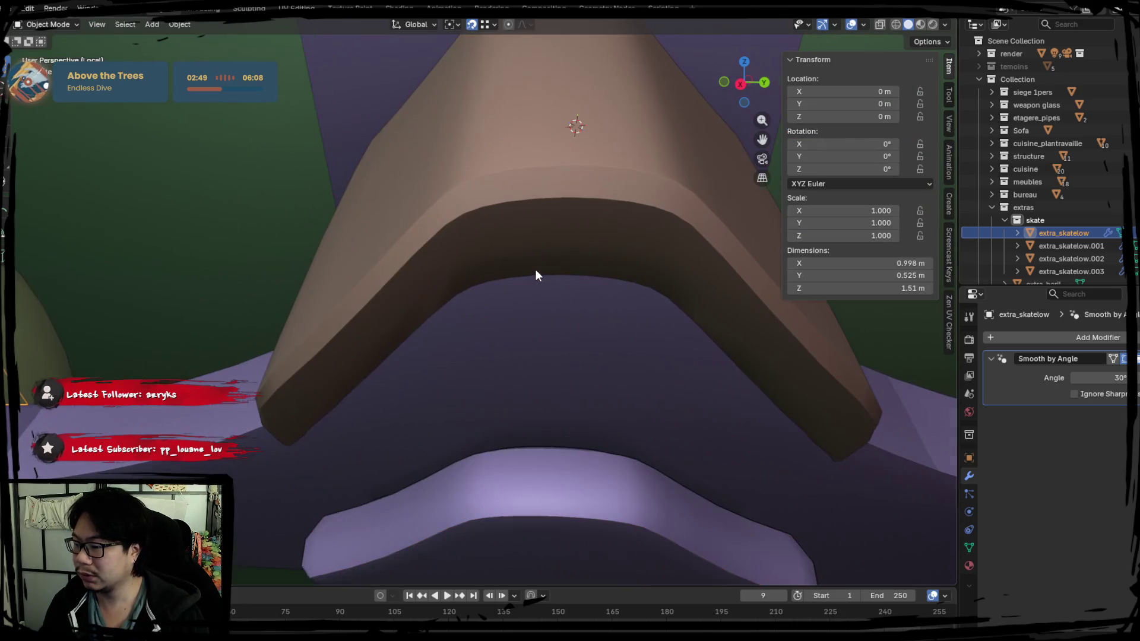
pyautogui.scroll(-4, 536, 274)
pyautogui.press('Tab')
pyautogui.press('Tab')
pyautogui.press('Tab')
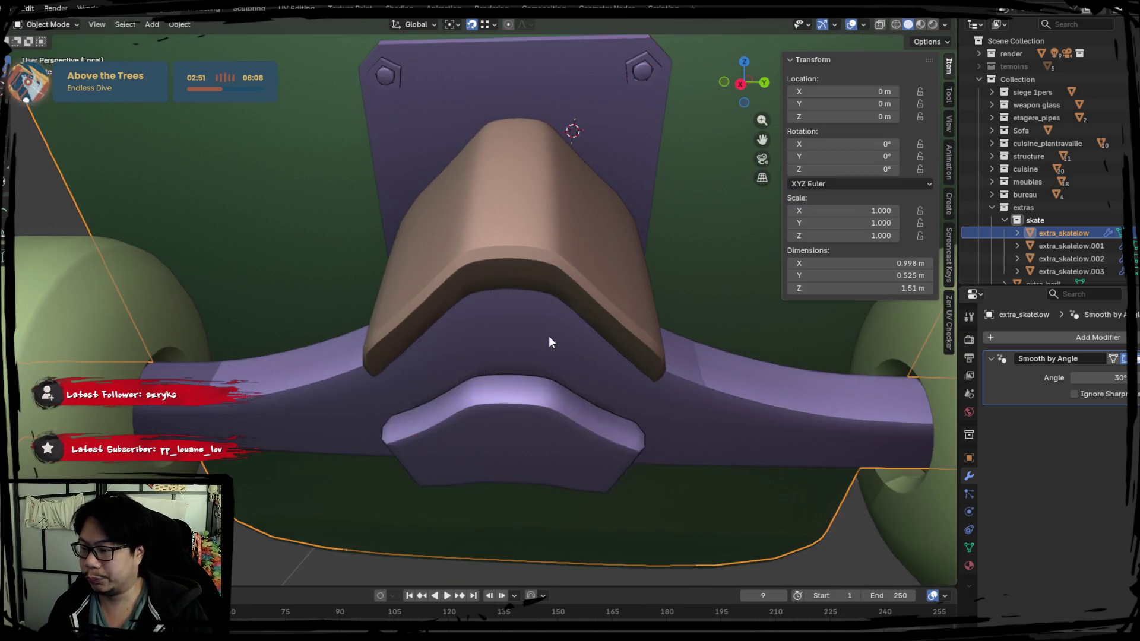
pyautogui.moveTo(522, 280)
pyautogui.mouseDown(button='middle')
pyautogui.moveTo(579, 287)
pyautogui.moveTo(585, 270)
pyautogui.moveTo(547, 319)
pyautogui.moveTo(491, 293)
pyautogui.moveTo(406, 164)
pyautogui.mouseUp(button='middle')
pyautogui.scroll(3, 487, 146)
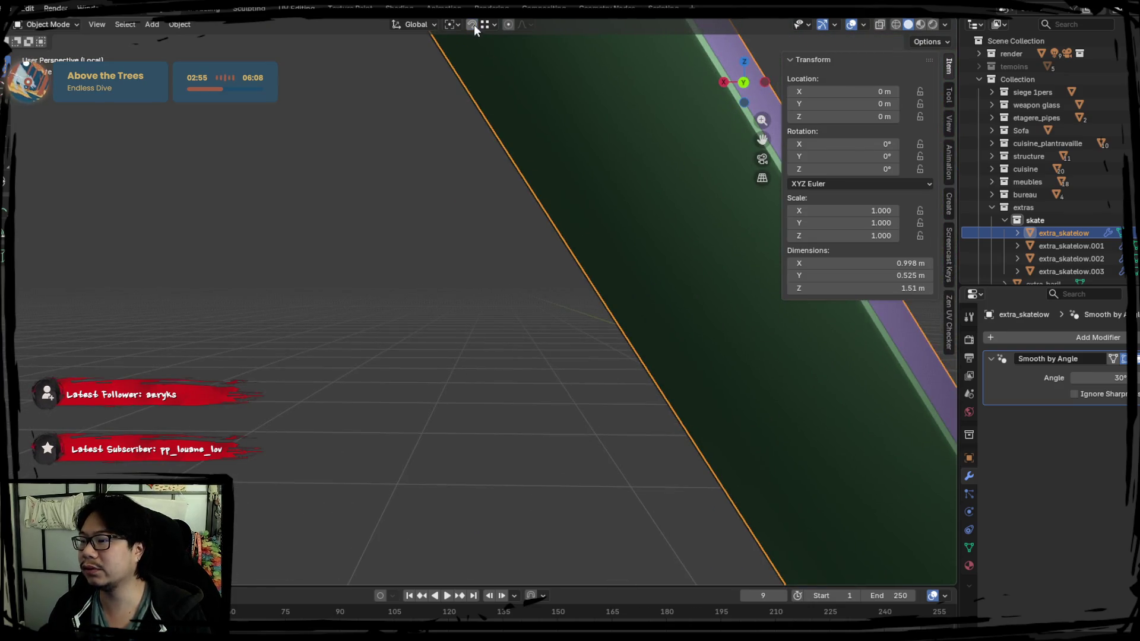
pyautogui.moveTo(348, 191)
pyautogui.mouseDown(button='middle')
pyautogui.moveTo(479, 422)
pyautogui.moveTo(479, 377)
pyautogui.moveTo(534, 330)
pyautogui.moveTo(502, 358)
pyautogui.moveTo(537, 298)
pyautogui.moveTo(455, 298)
pyautogui.moveTo(428, 236)
pyautogui.moveTo(527, 318)
pyautogui.moveTo(466, 415)
pyautogui.moveTo(527, 389)
pyautogui.moveTo(436, 303)
pyautogui.mouseUp(button='middle')
pyautogui.scroll(3, 537, 298)
pyautogui.press('Tab')
pyautogui.press('Tab')
# Step: Inspect the baseplate edges of extra_skatelow.001 in Edit Mode with see-through shading
pyautogui.press('Tab')
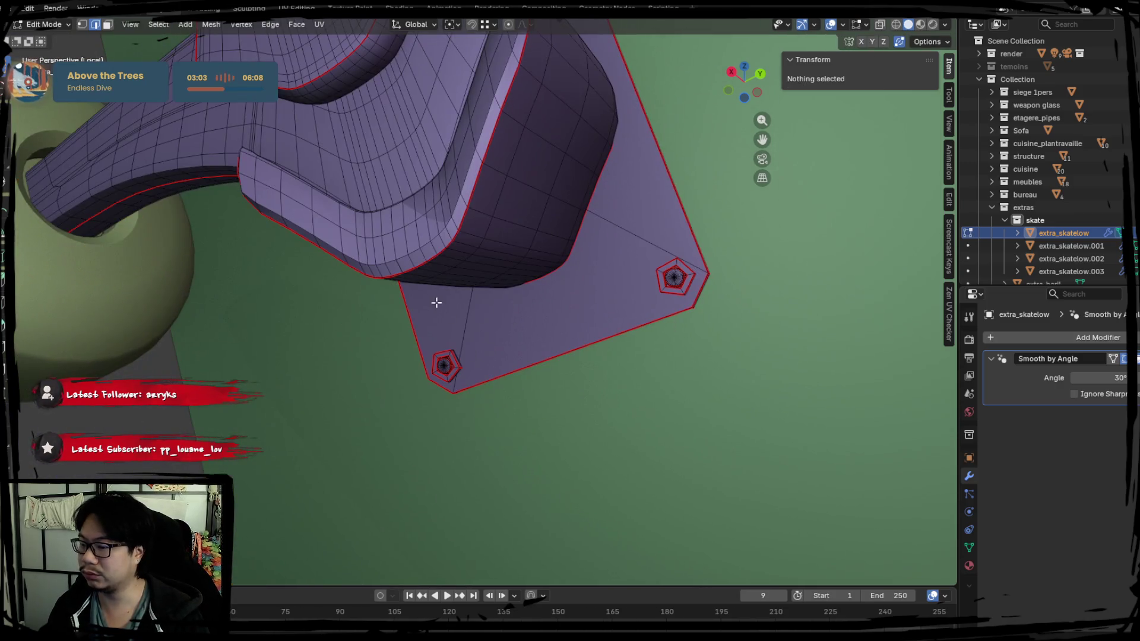
pyautogui.press('l')
pyautogui.press('p')
pyautogui.click(426, 254)
pyautogui.press('Tab')
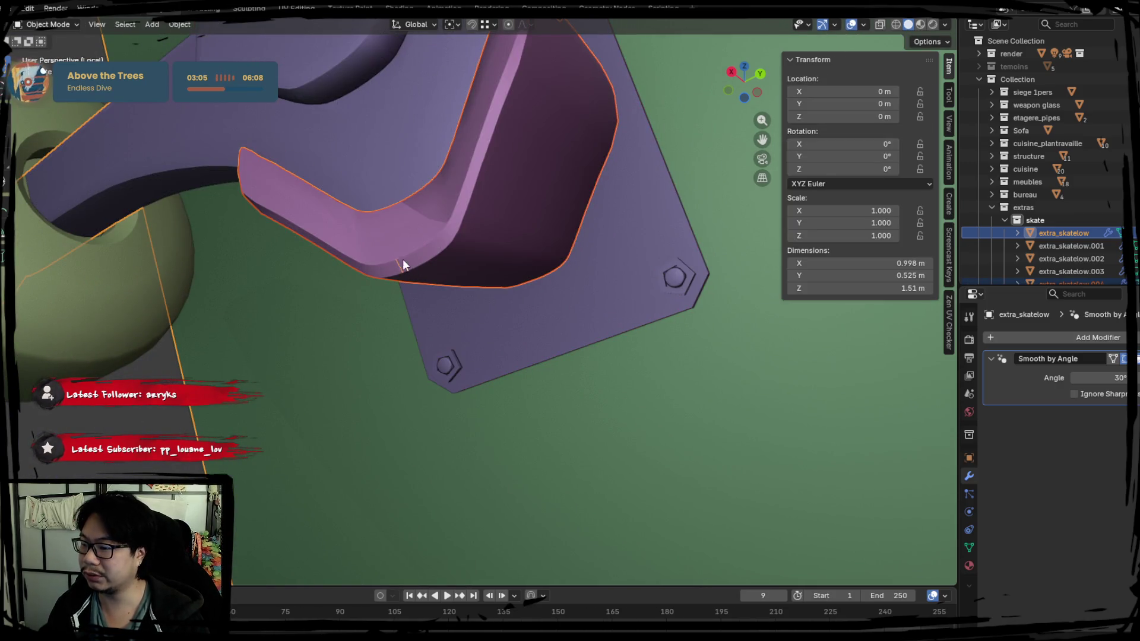
pyautogui.click(402, 263)
pyautogui.press('Tab')
pyautogui.press('Tab')
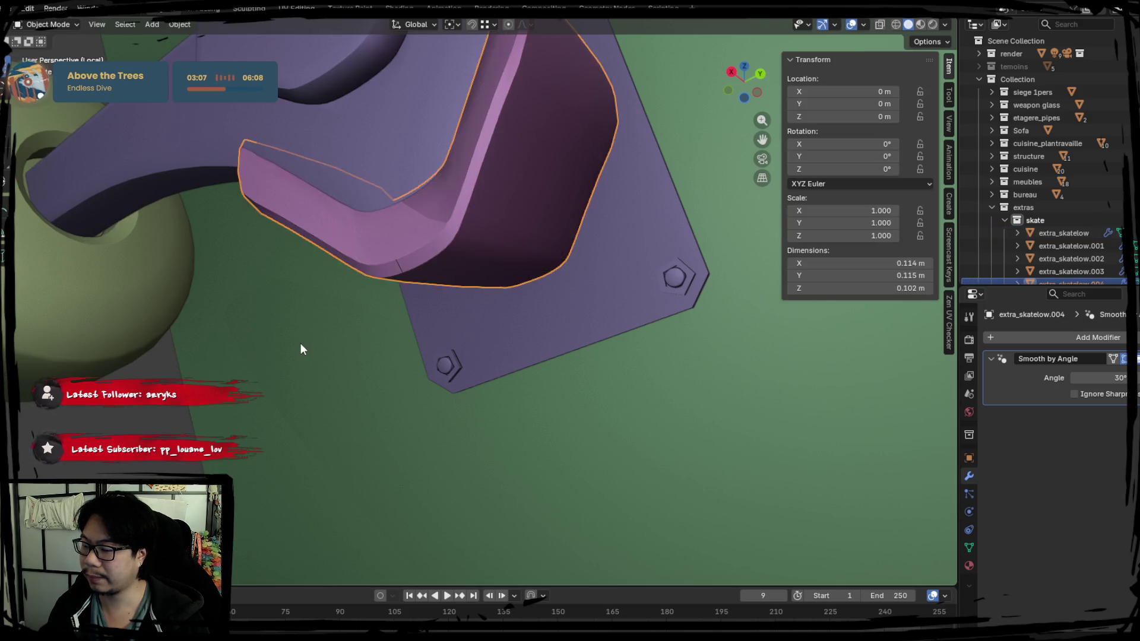
pyautogui.click(300, 343)
pyautogui.press('Tab')
pyautogui.hotkey('alt', 'z')
pyautogui.moveTo(397, 316); pyautogui.dragTo(422, 248, button='middle')
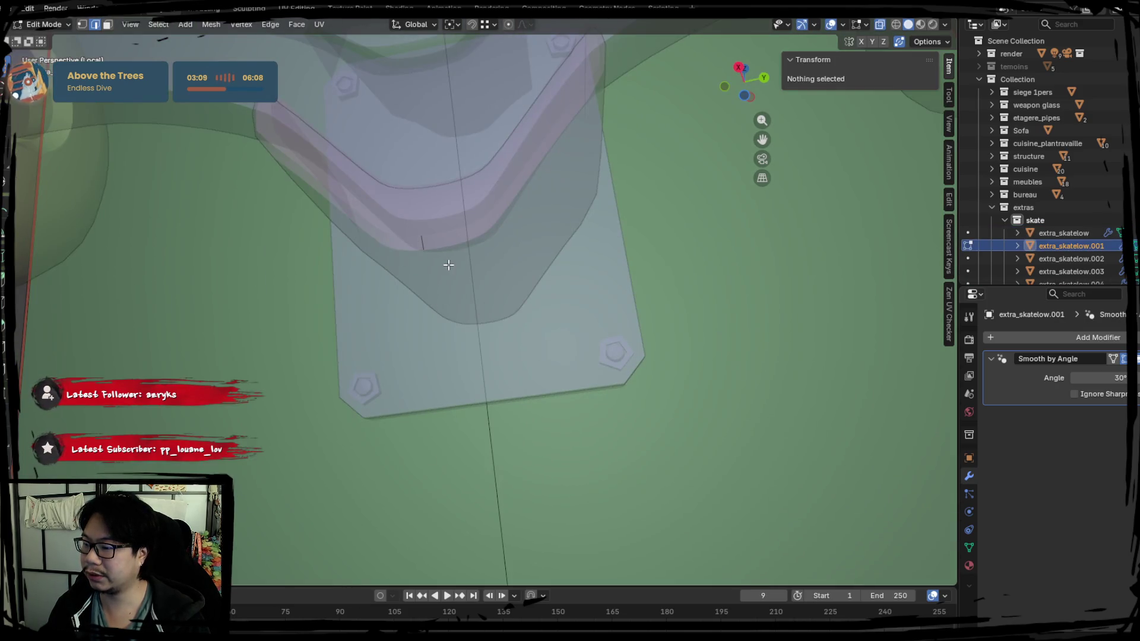
pyautogui.click(426, 244)
pyautogui.hotkey('alt', 'z')
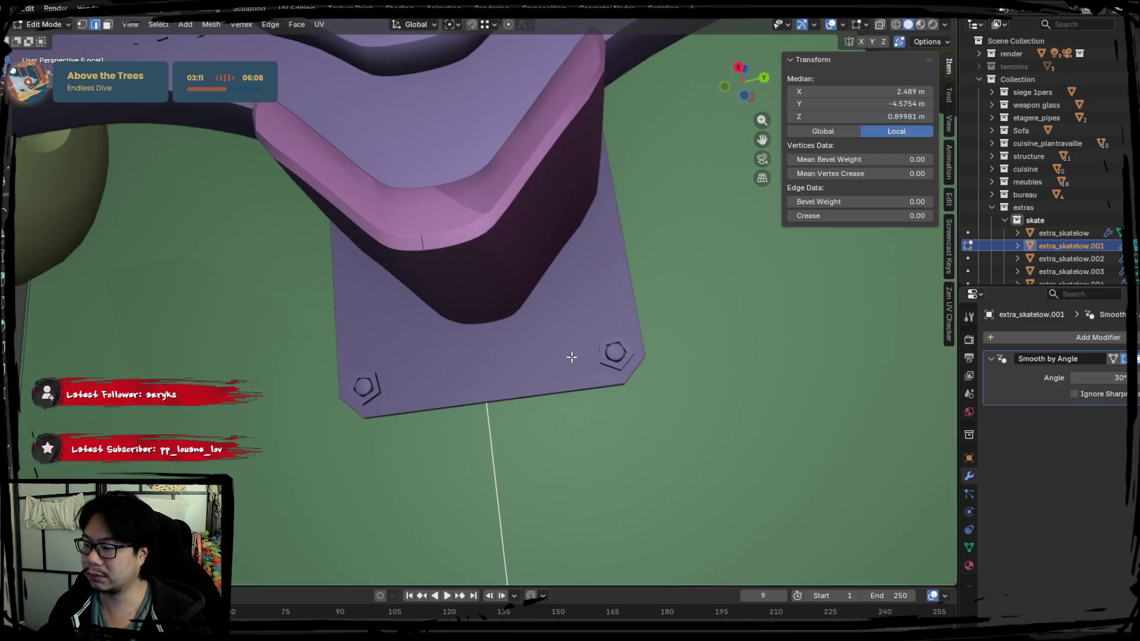
pyautogui.click(680, 329)
pyautogui.press('Tab')
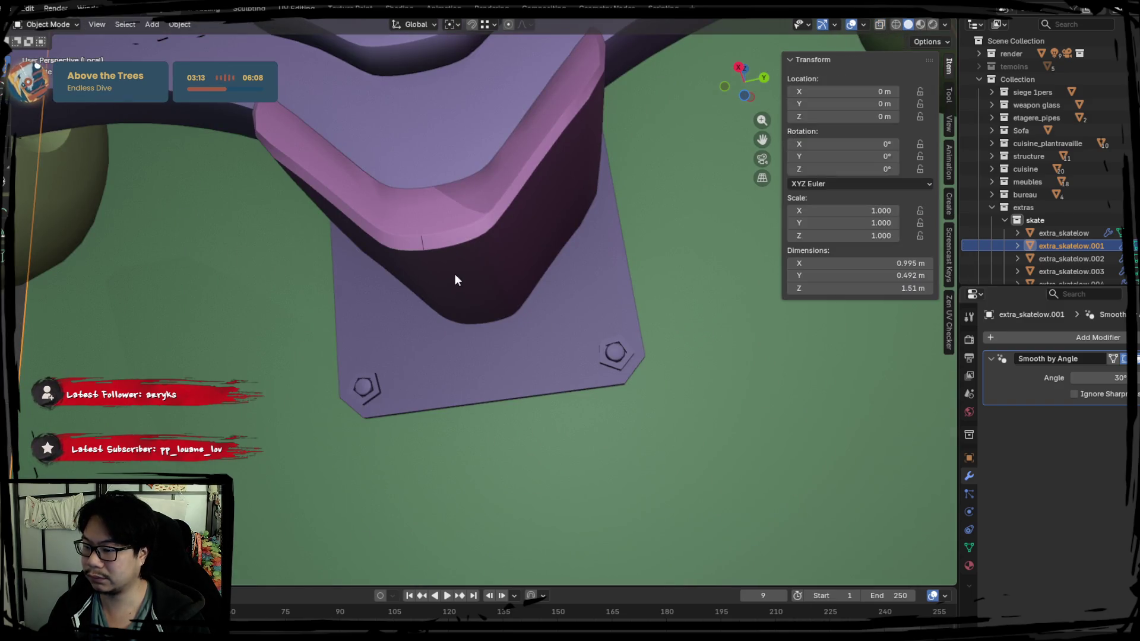
# Step: Box-select the stray edge loop around the bushing on the truck and delete its edges
pyautogui.click(456, 280)
pyautogui.press('Tab')
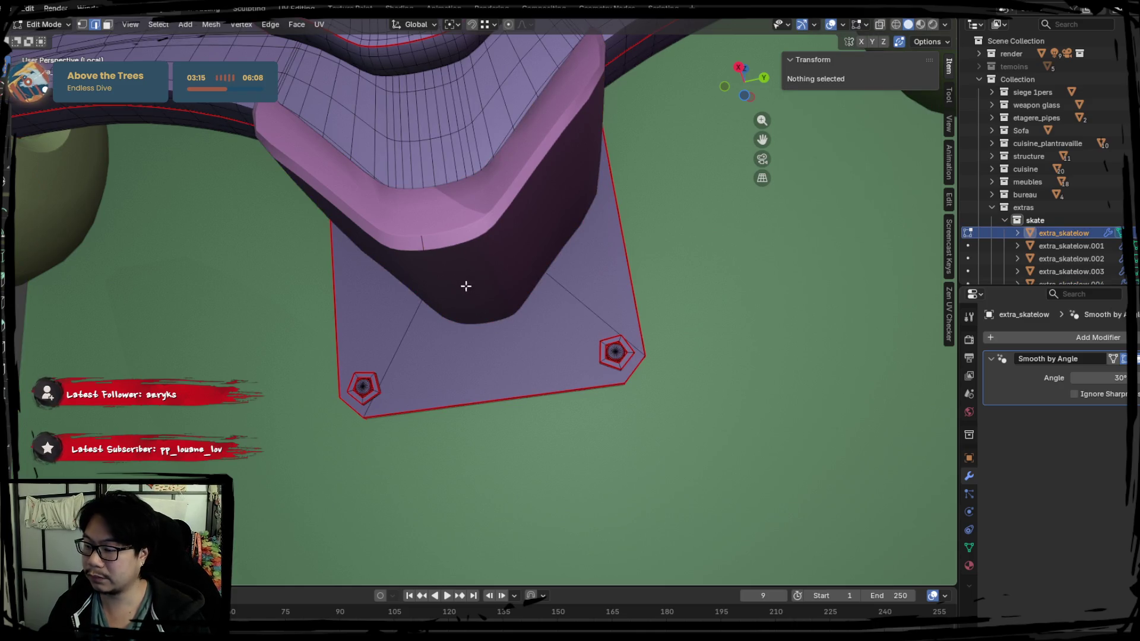
pyautogui.click(419, 247)
pyautogui.keyDown('alt'); pyautogui.click(424, 248); pyautogui.keyUp('alt')
pyautogui.moveTo(424, 248)
pyautogui.mouseDown(button='middle')
pyautogui.moveTo(461, 305)
pyautogui.moveTo(346, 336)
pyautogui.moveTo(380, 322)
pyautogui.moveTo(448, 326)
pyautogui.moveTo(443, 372)
pyautogui.moveTo(434, 328)
pyautogui.moveTo(488, 250)
pyautogui.moveTo(443, 224)
pyautogui.mouseUp(button='middle')
pyautogui.hotkey('alt', 'z')
pyautogui.hotkey('alt', 'z')
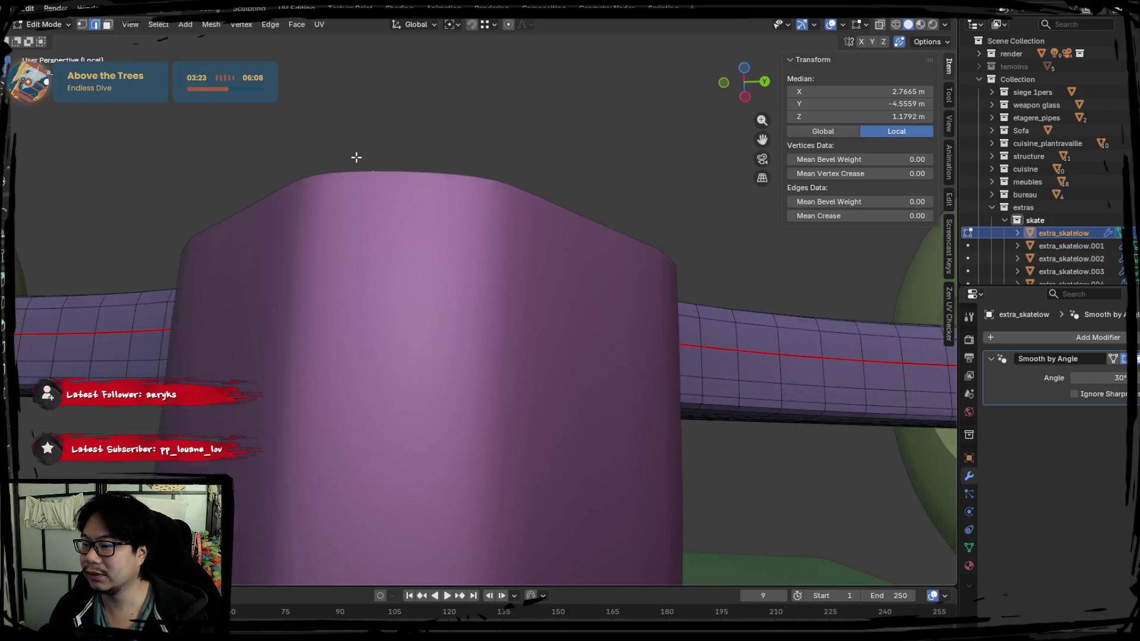
pyautogui.hotkey('alt', 'z')
pyautogui.click(337, 133)
pyautogui.moveTo(314, 128)
pyautogui.mouseDown()
pyautogui.moveTo(339, 153)
pyautogui.moveTo(421, 192)
pyautogui.mouseUp()
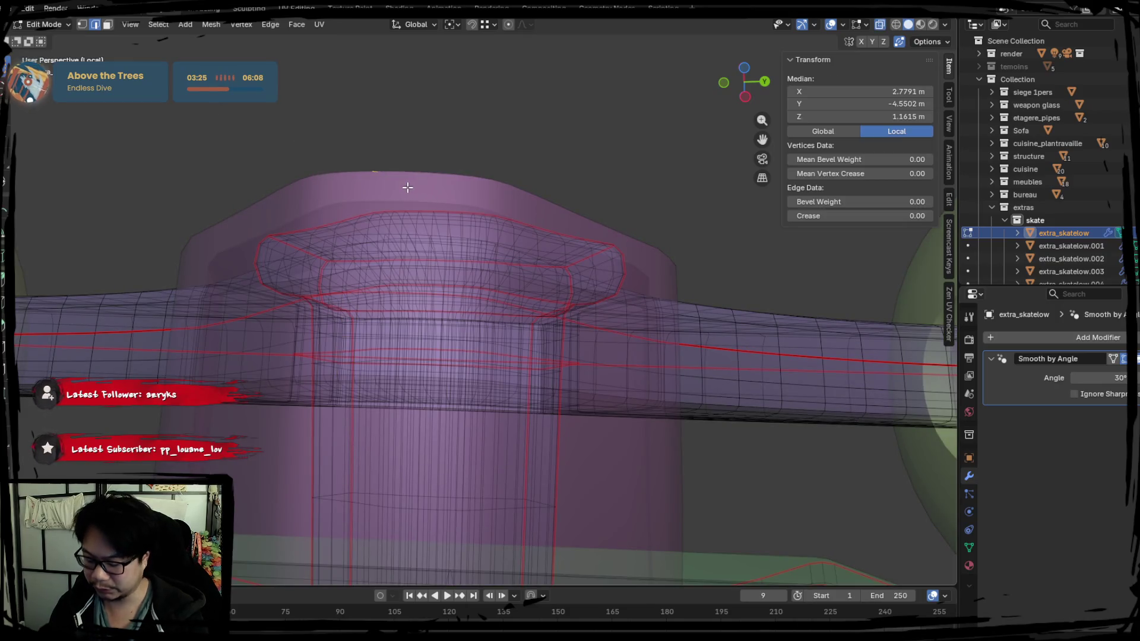
pyautogui.press('x')
pyautogui.click(407, 186)
pyautogui.hotkey('alt', 'z')
pyautogui.moveTo(443, 196); pyautogui.dragTo(509, 298, button='middle')
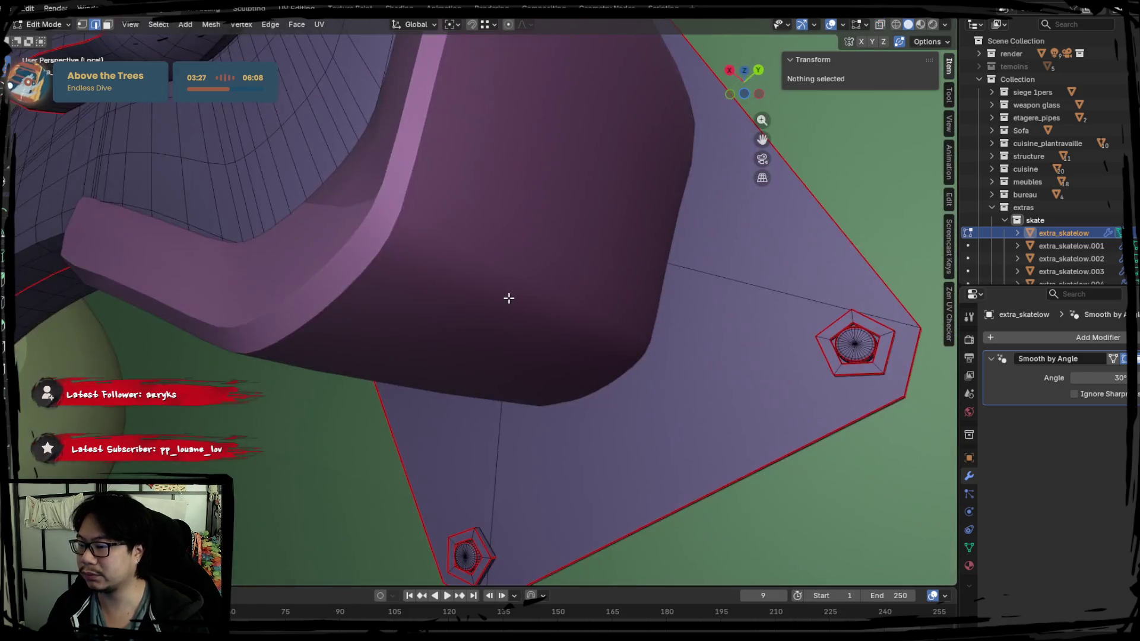
pyautogui.press('Tab')
# Step: Select the linked truck geometry, including seat top, baseplate and bolt, to check it
pyautogui.moveTo(483, 261); pyautogui.dragTo(335, 162, button='middle')
pyautogui.hotkey('alt', 'a')
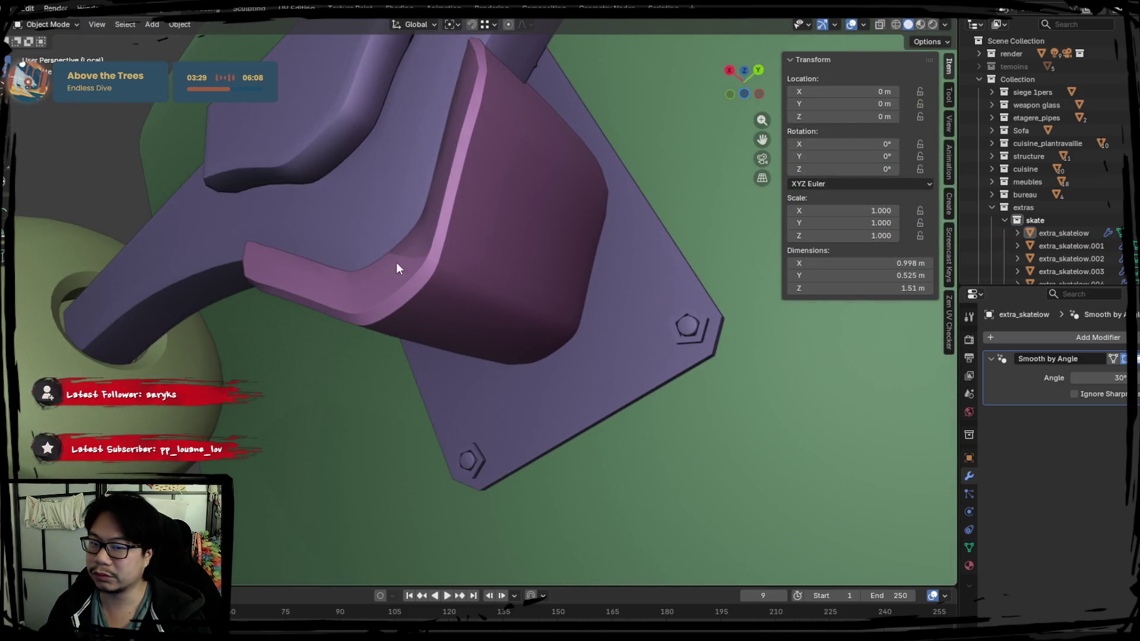
pyautogui.press('Tab')
pyautogui.moveTo(386, 283); pyautogui.dragTo(407, 173, button='middle')
pyautogui.press('l')
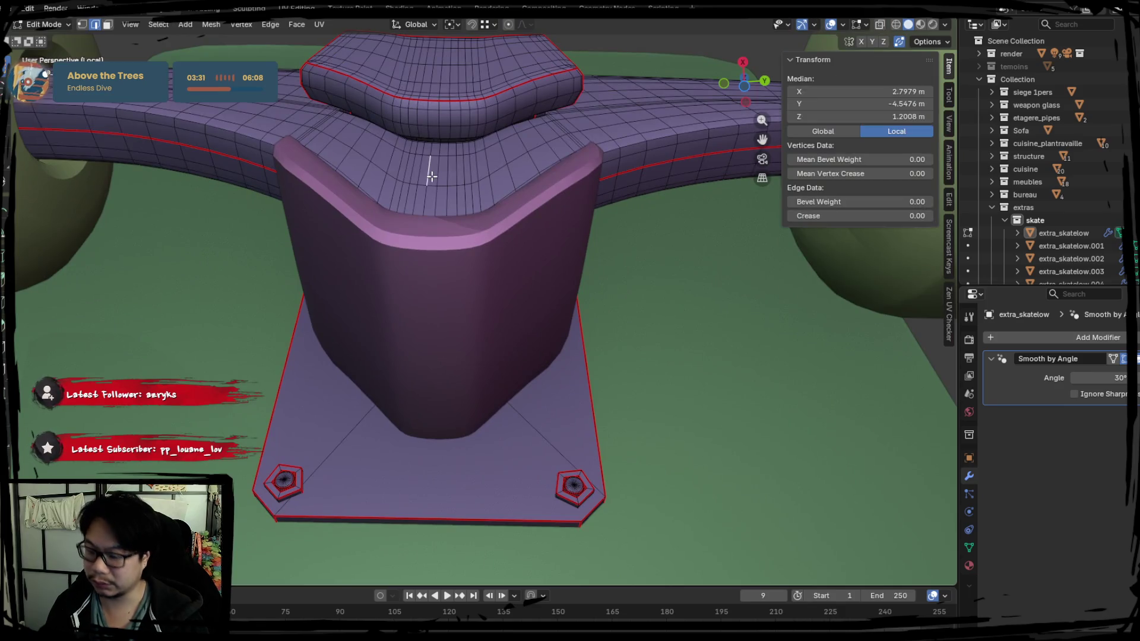
pyautogui.press('l')
pyautogui.press('l')
pyautogui.press('l')
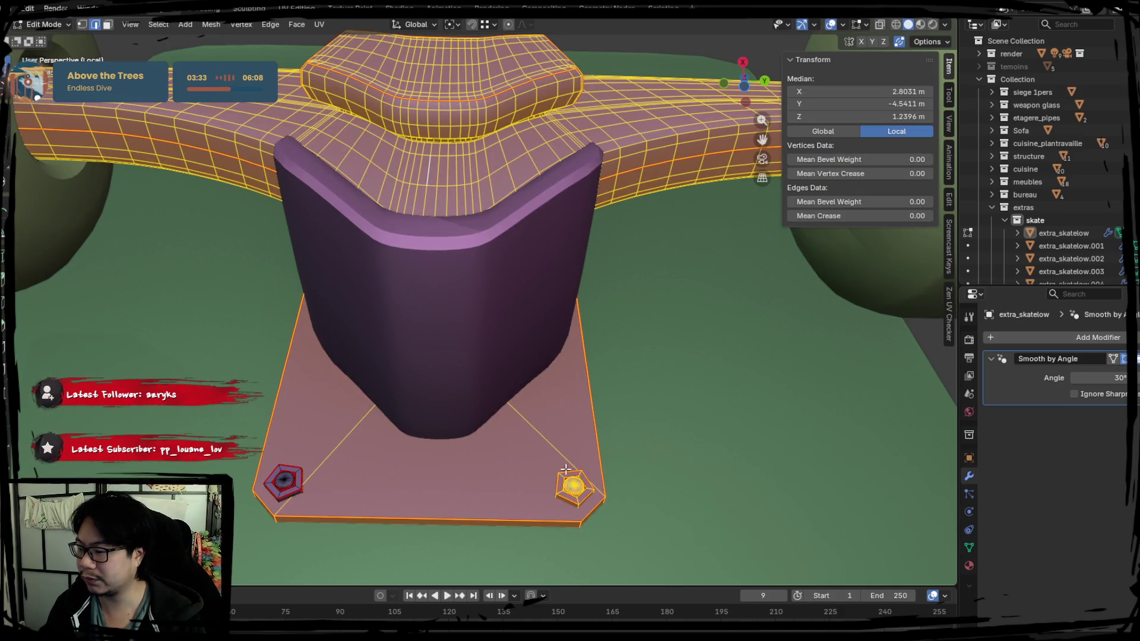
pyautogui.scroll(2, 546, 415)
pyautogui.scroll(-5, 548, 384)
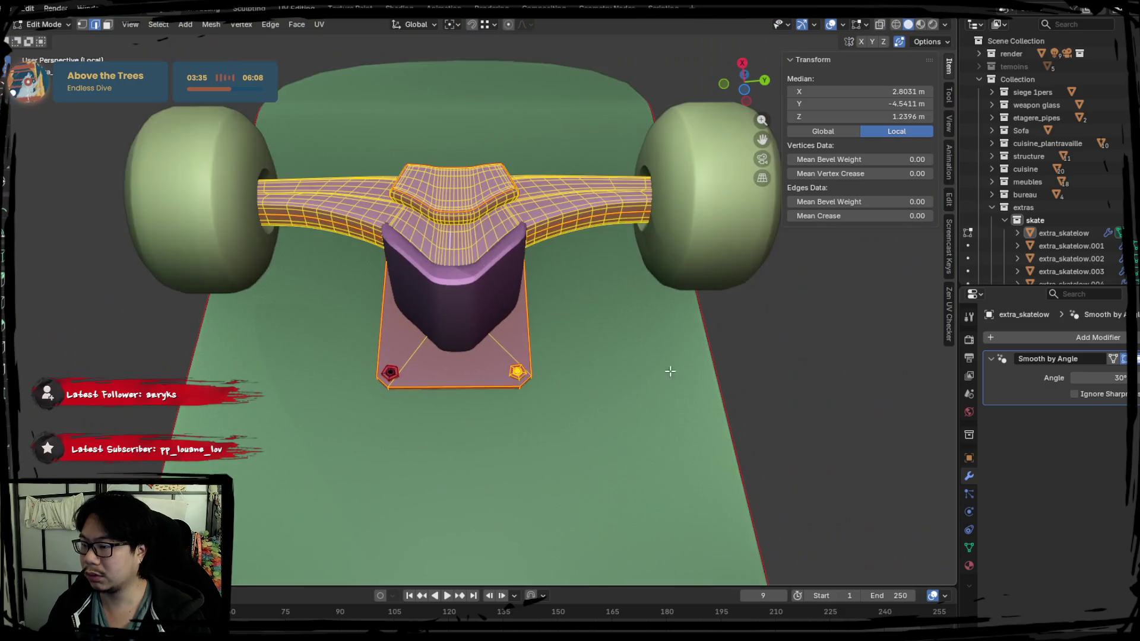
pyautogui.moveTo(649, 414); pyautogui.dragTo(519, 407, button='middle')
pyautogui.moveTo(408, 323)
pyautogui.mouseDown(button='middle')
pyautogui.moveTo(491, 372)
pyautogui.moveTo(499, 362)
pyautogui.mouseUp(button='middle')
pyautogui.press('Tab')
# Step: Check the deck mesh, then select the separated cup piece extra_skatelow.004
pyautogui.press('Tab')
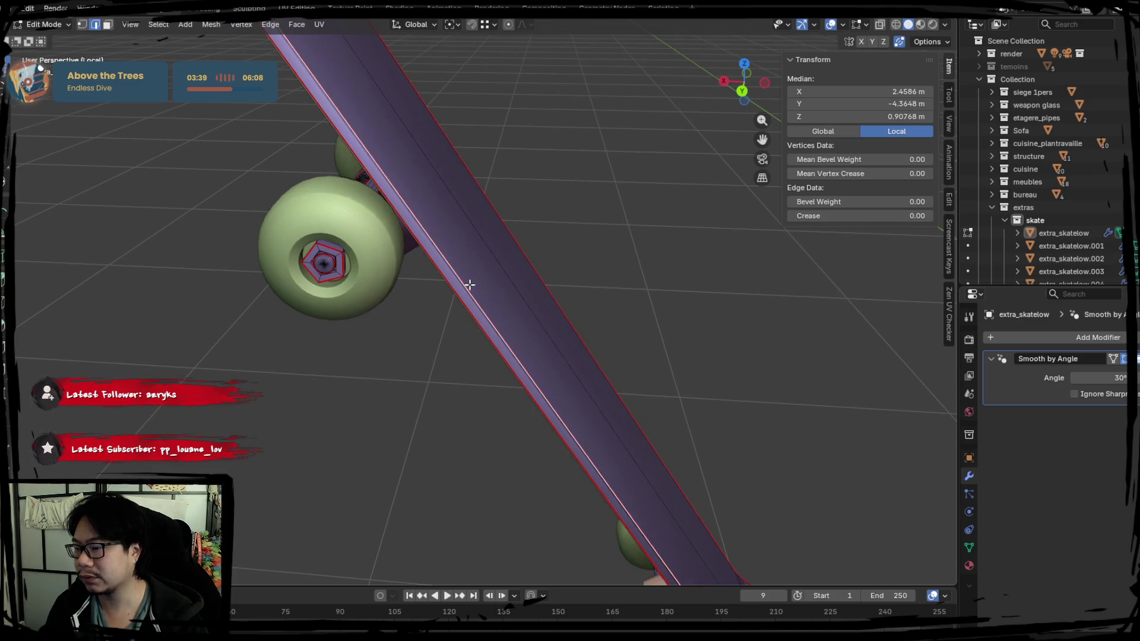
pyautogui.press('l')
pyautogui.moveTo(469, 285)
pyautogui.mouseDown(button='middle')
pyautogui.moveTo(496, 286)
pyautogui.moveTo(448, 315)
pyautogui.moveTo(485, 282)
pyautogui.mouseUp(button='middle')
pyautogui.hotkey('alt', 'a')
pyautogui.press('Tab')
pyautogui.click(402, 265)
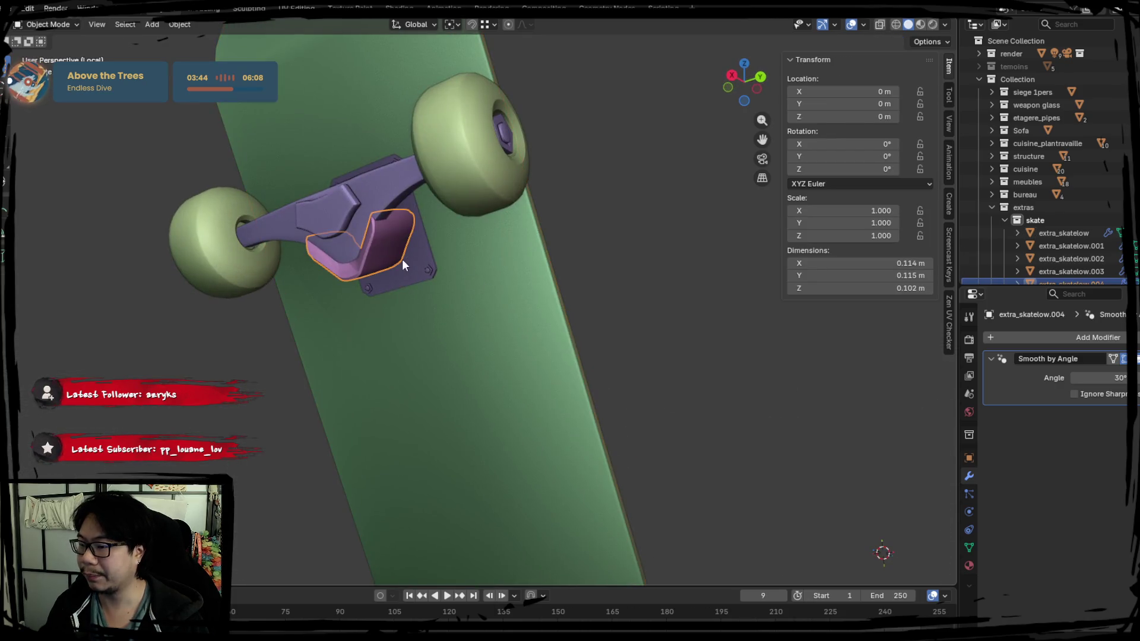
# Step: Join the cup and all truck parts into extra_skatelow.003 and test-move it
pyautogui.click(355, 219)
pyautogui.rightClick(355, 219)
pyautogui.click(326, 199)
pyautogui.moveTo(325, 215)
pyautogui.mouseDown(button='middle')
pyautogui.moveTo(466, 355)
pyautogui.moveTo(465, 191)
pyautogui.moveTo(420, 323)
pyautogui.moveTo(474, 328)
pyautogui.mouseUp(button='middle')
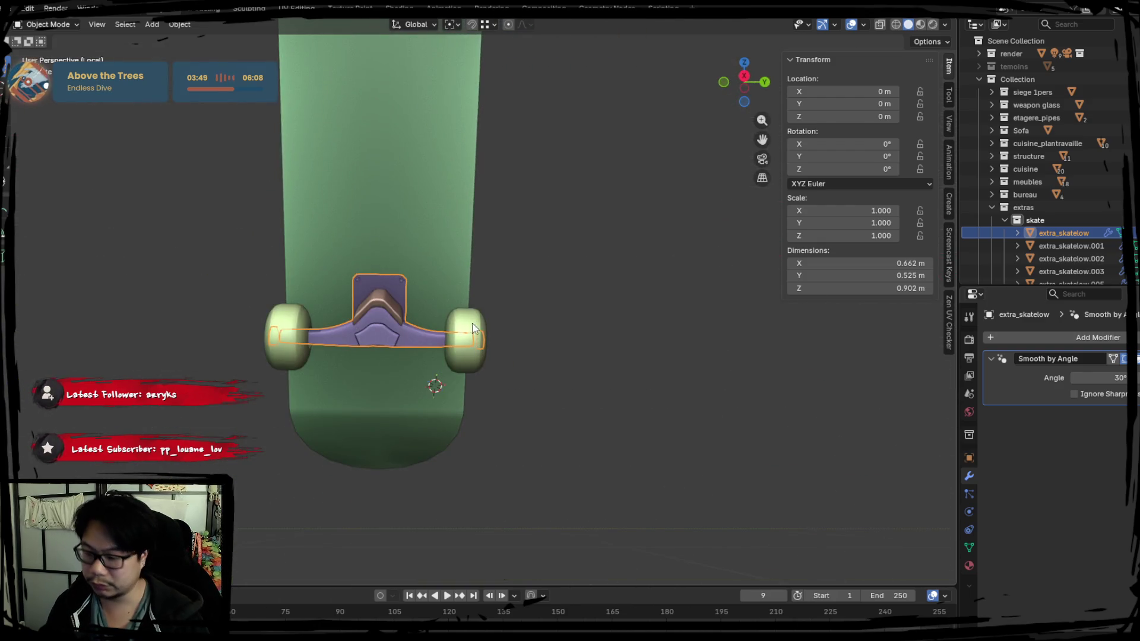
pyautogui.keyDown('shift'); pyautogui.click(379, 302); pyautogui.keyUp('shift')
pyautogui.hotkey('ctrl', 'j')
pyautogui.press('g')
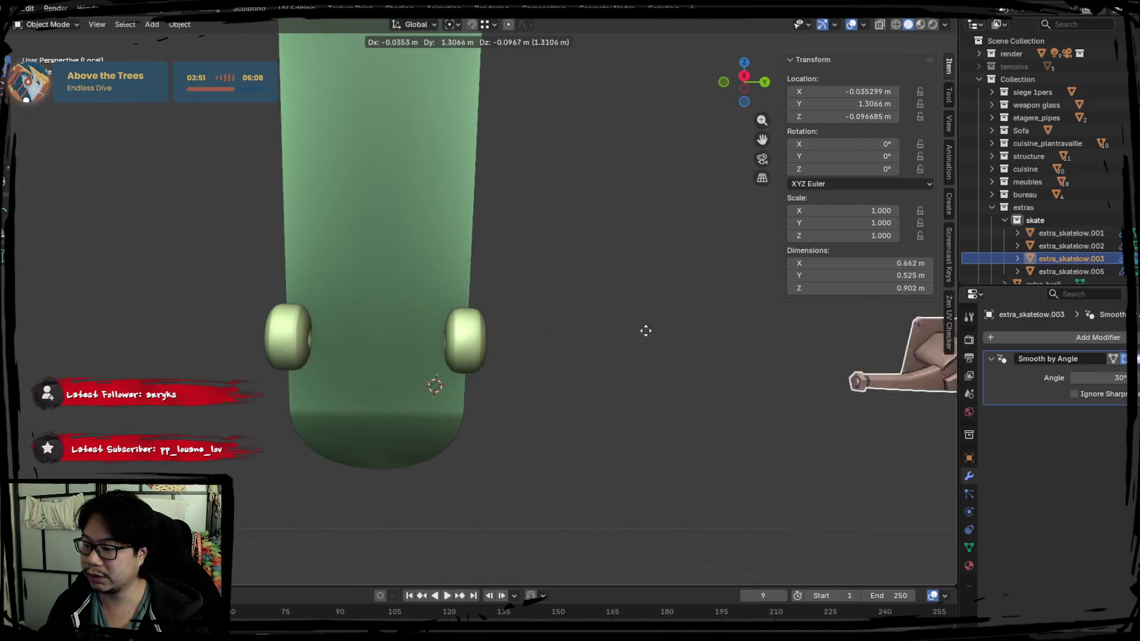
pyautogui.scroll(-3, 426, 322)
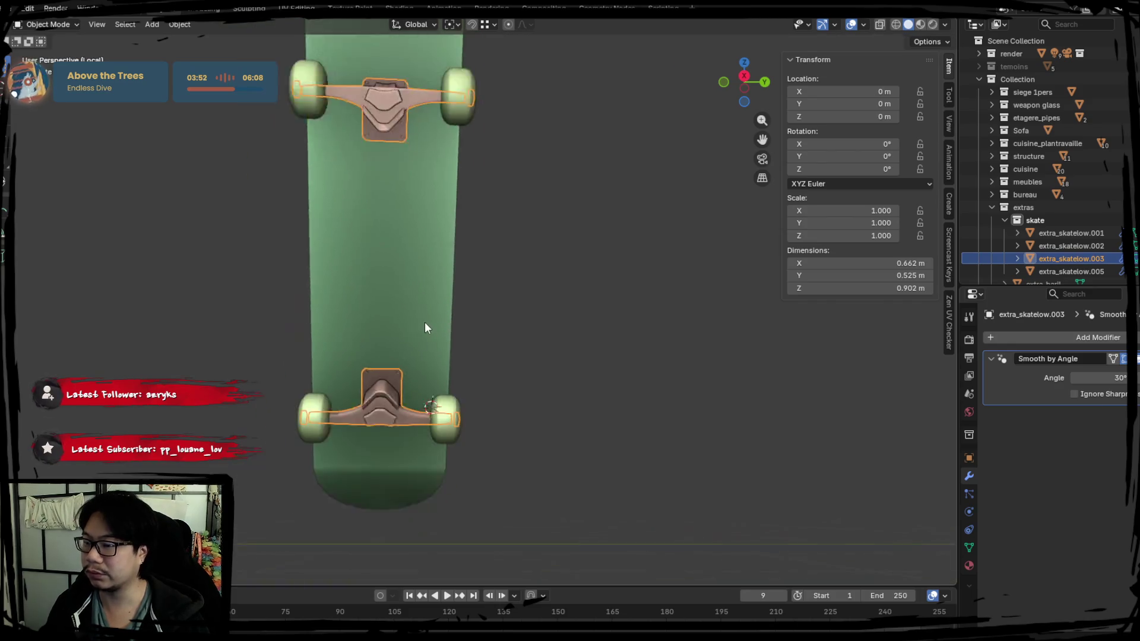
pyautogui.rightClick(500, 434)
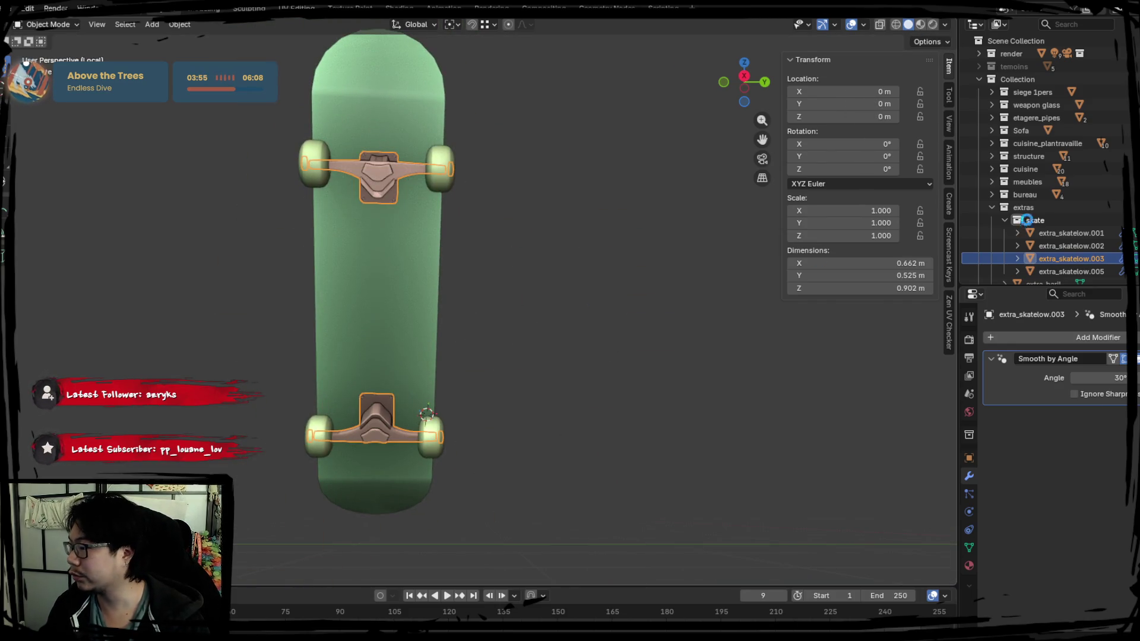
# Step: Confirm the deck extra_skatelow.001 and wheels extra_skatelow.002 are still separate objects
pyautogui.click(1064, 233)
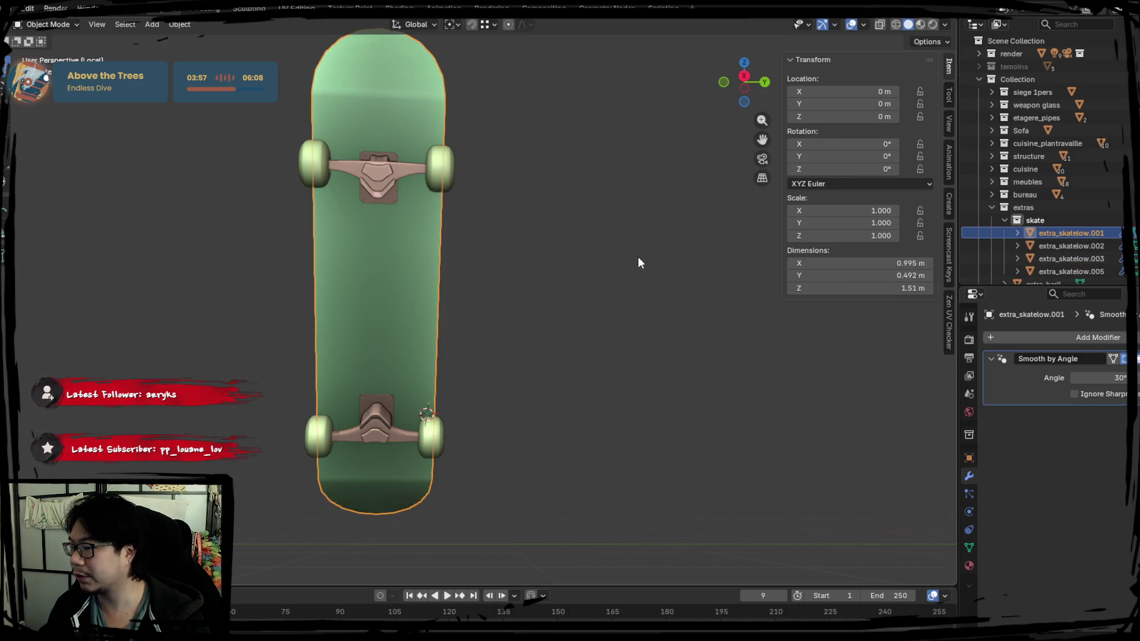
pyautogui.click(452, 172)
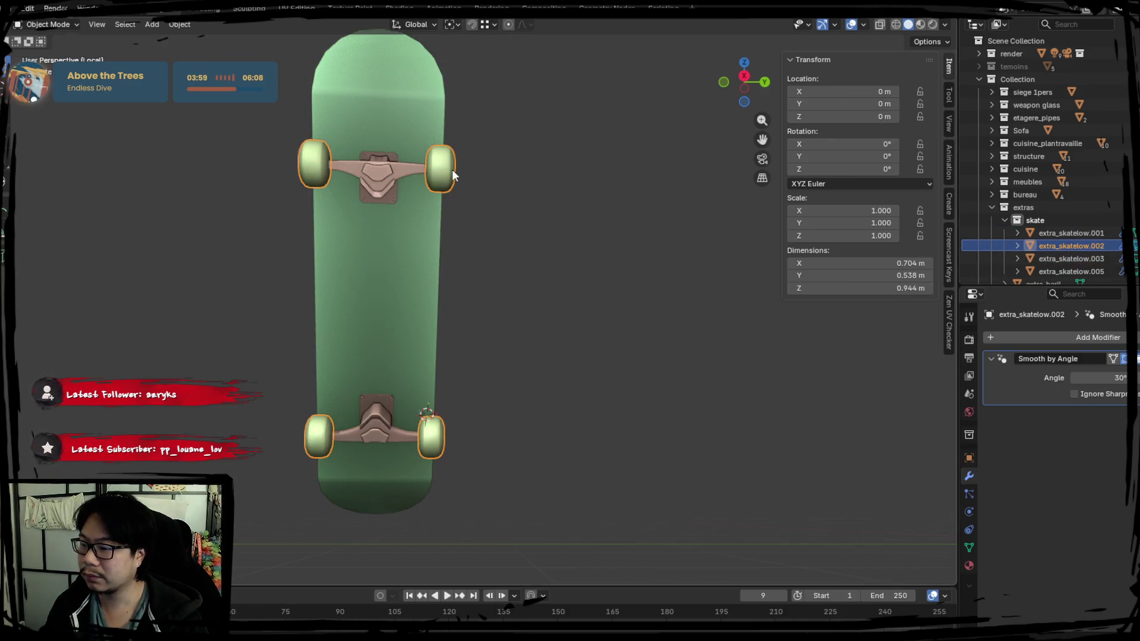
pyautogui.press('g')
pyautogui.press('Escape')
pyautogui.click(425, 162)
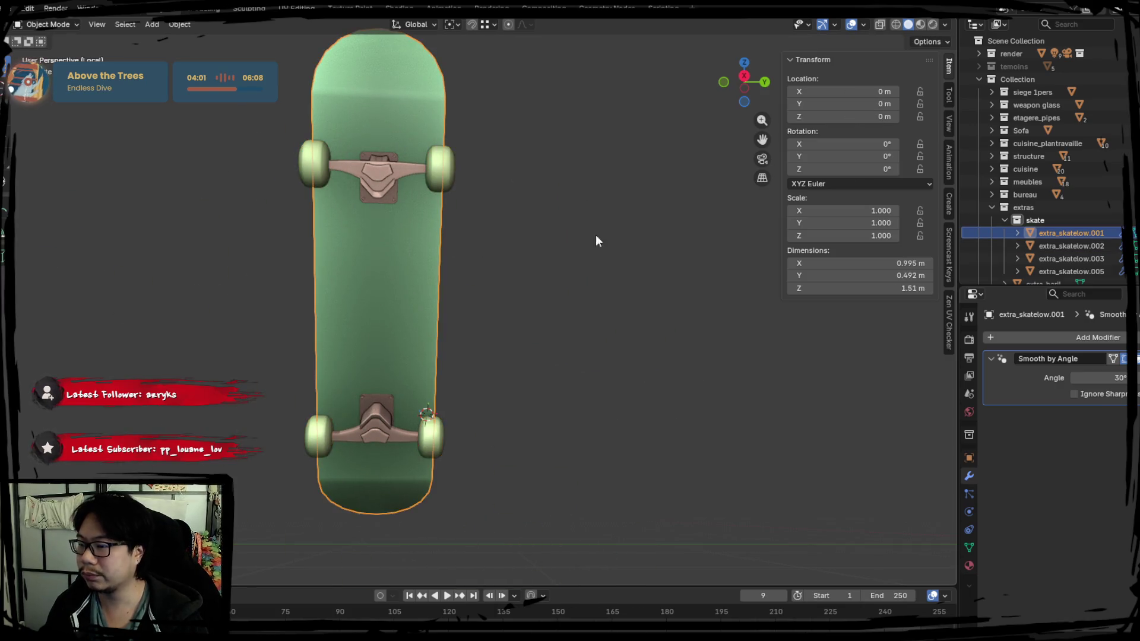
pyautogui.moveTo(596, 237)
pyautogui.mouseDown(button='middle')
pyautogui.moveTo(511, 295)
pyautogui.moveTo(512, 271)
pyautogui.moveTo(426, 291)
pyautogui.moveTo(426, 280)
pyautogui.mouseUp(button='middle')
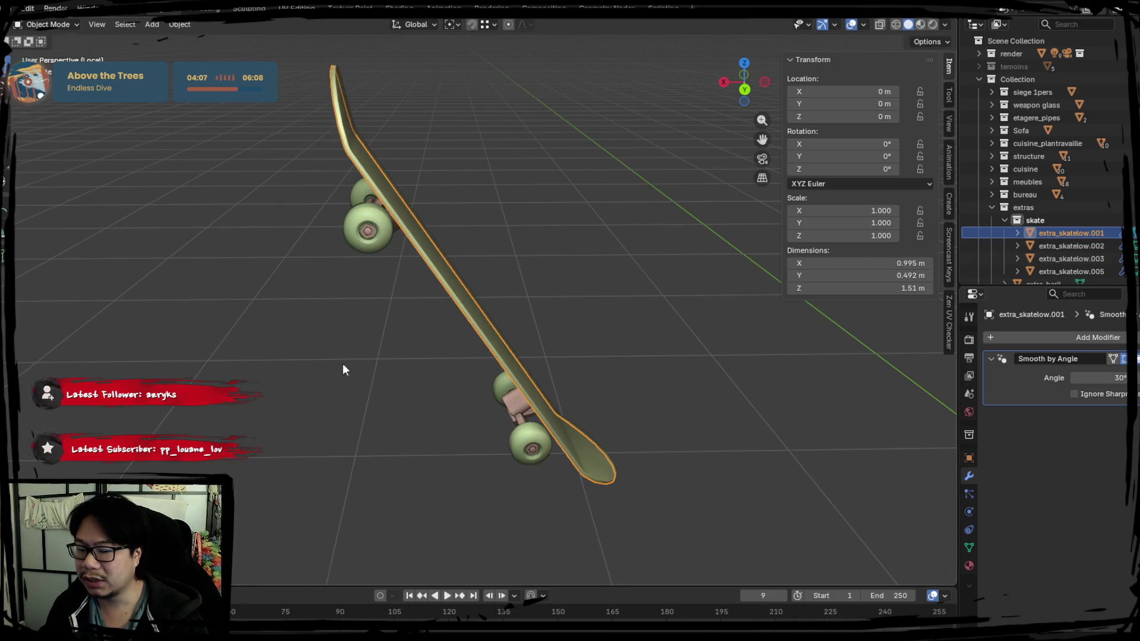
pyautogui.moveTo(344, 369)
pyautogui.mouseDown(button='middle')
pyautogui.moveTo(507, 351)
pyautogui.moveTo(476, 218)
pyautogui.mouseUp(button='middle')
# Step: Duplicate all the board and wheel parts and join the copies into one object
pyautogui.click(476, 218)
pyautogui.press('g')
pyautogui.rightClick(465, 281)
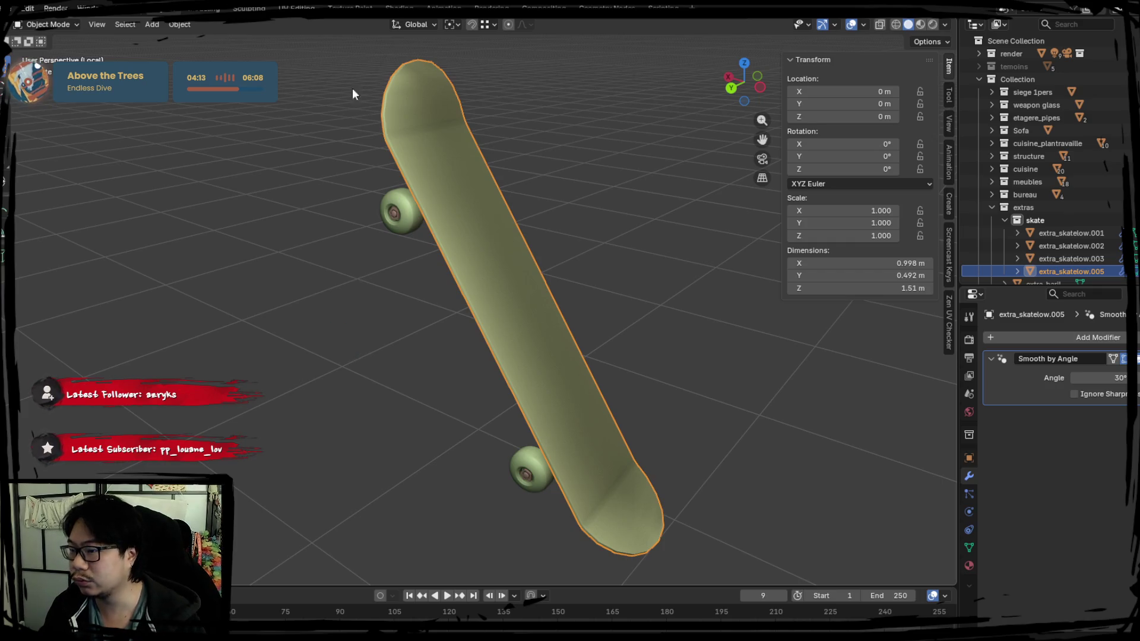
pyautogui.moveTo(351, 88); pyautogui.dragTo(619, 436)
pyautogui.scroll(-2, 975, 252)
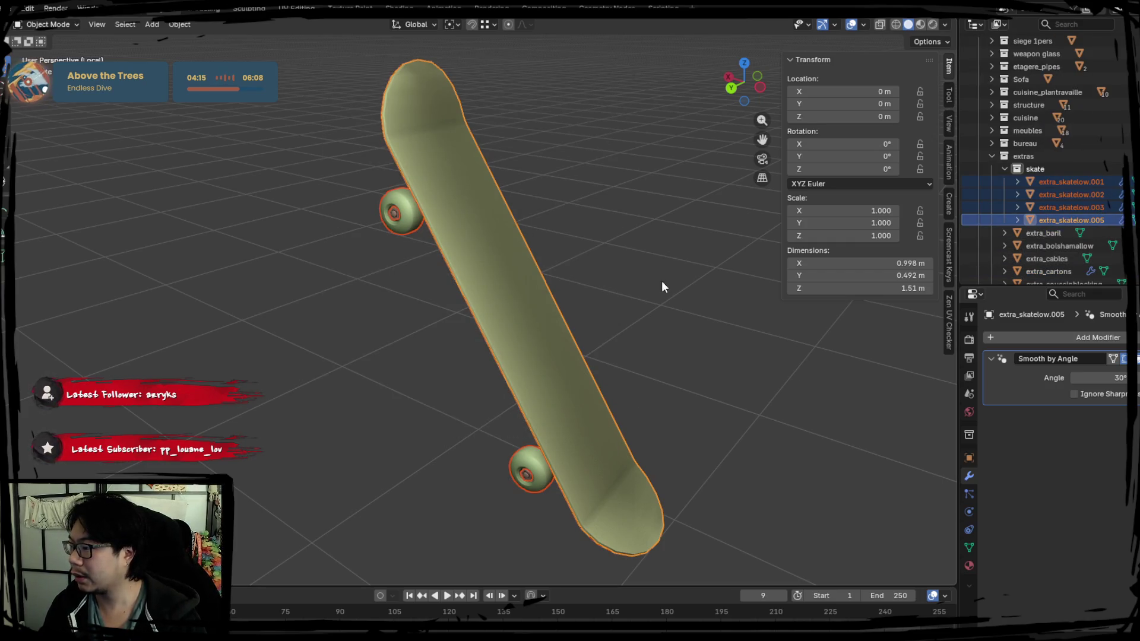
pyautogui.hotkey('shift', 'd')
pyautogui.rightClick(580, 226)
pyautogui.click(580, 230)
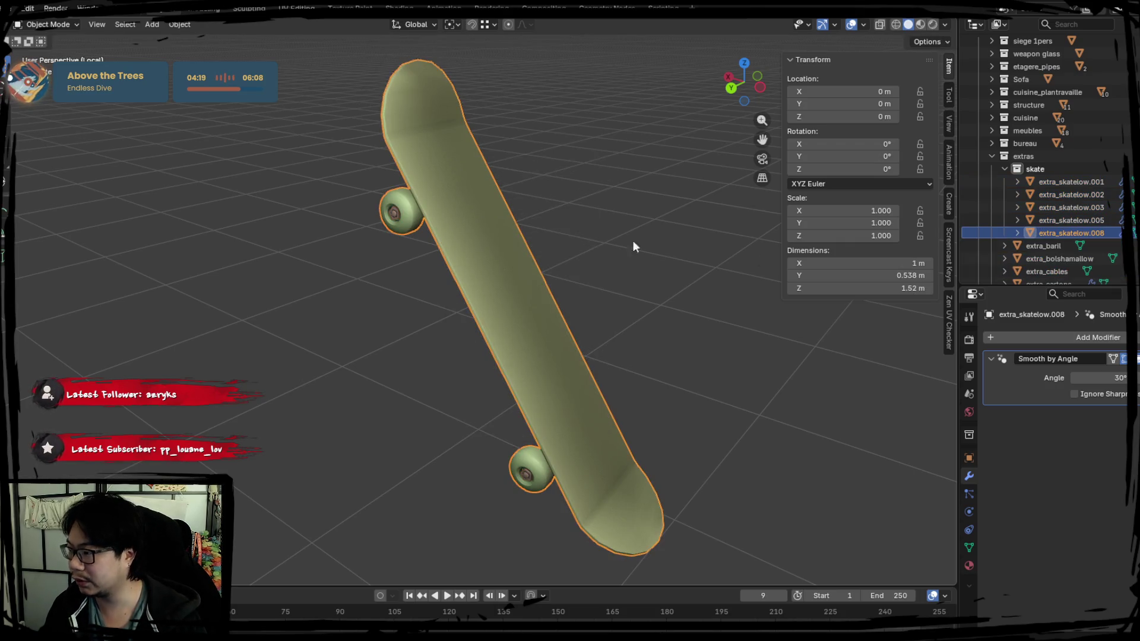
# Step: Name the joined copy extra_skatelow and make extra_skatelow.001 active
pyautogui.doubleClick(1114, 234)
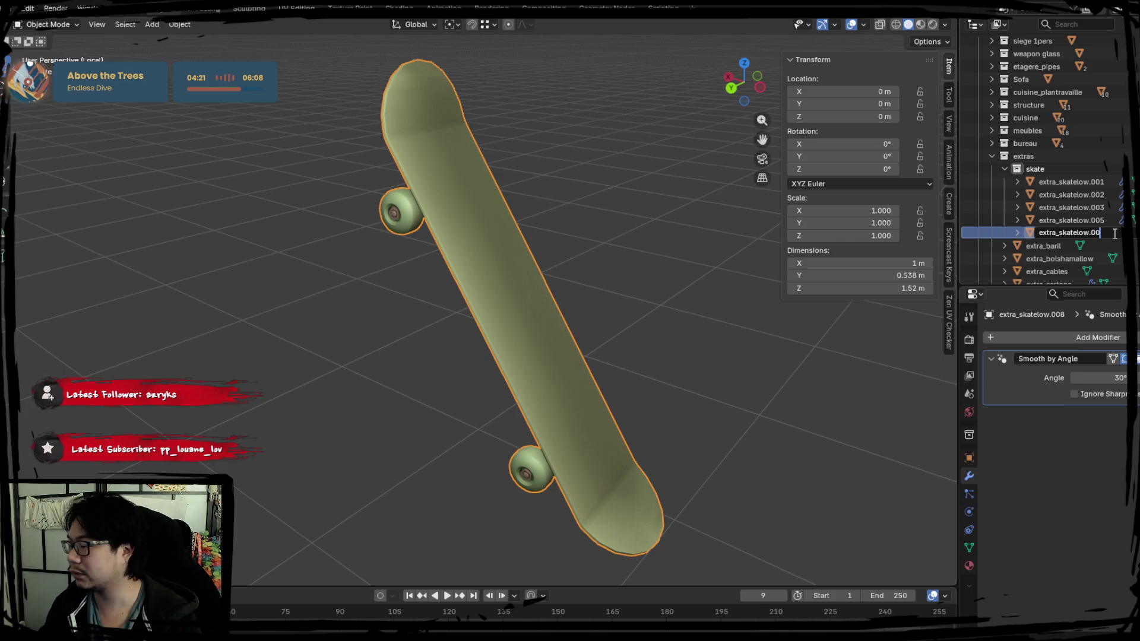
pyautogui.press('Return')
pyautogui.click(1074, 193)
pyautogui.keyDown('shift'); pyautogui.click(1088, 233); pyautogui.keyUp('shift')
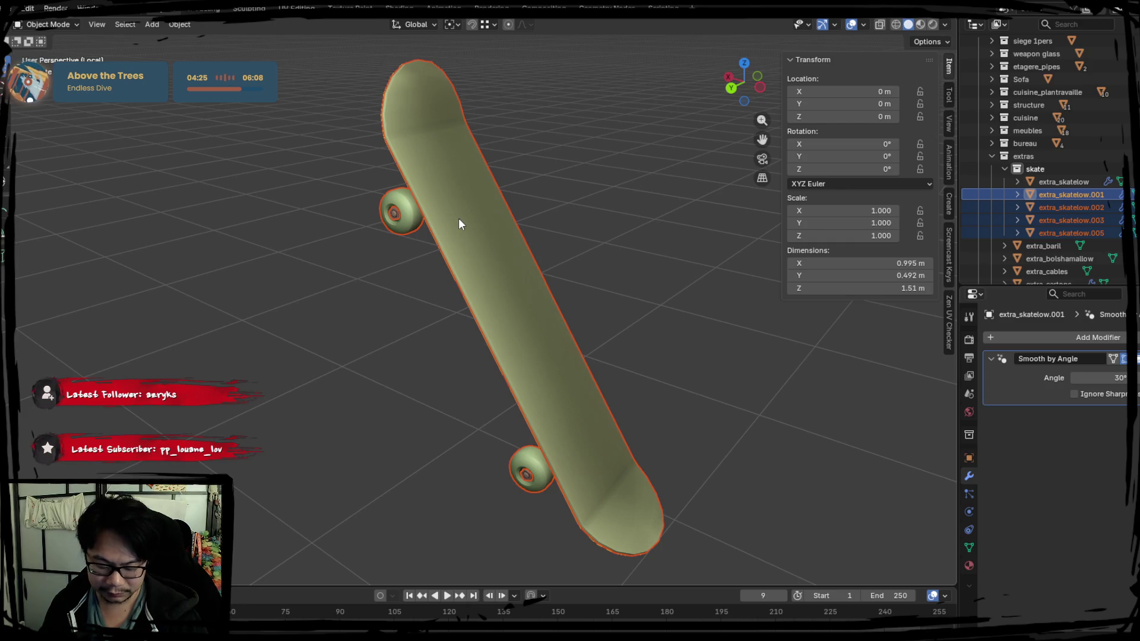
# Step: Rename extra_skatelow.001 to extra_skatehigh
pyautogui.press('F2')
pyautogui.press('End')
pyautogui.press('BackSpace')
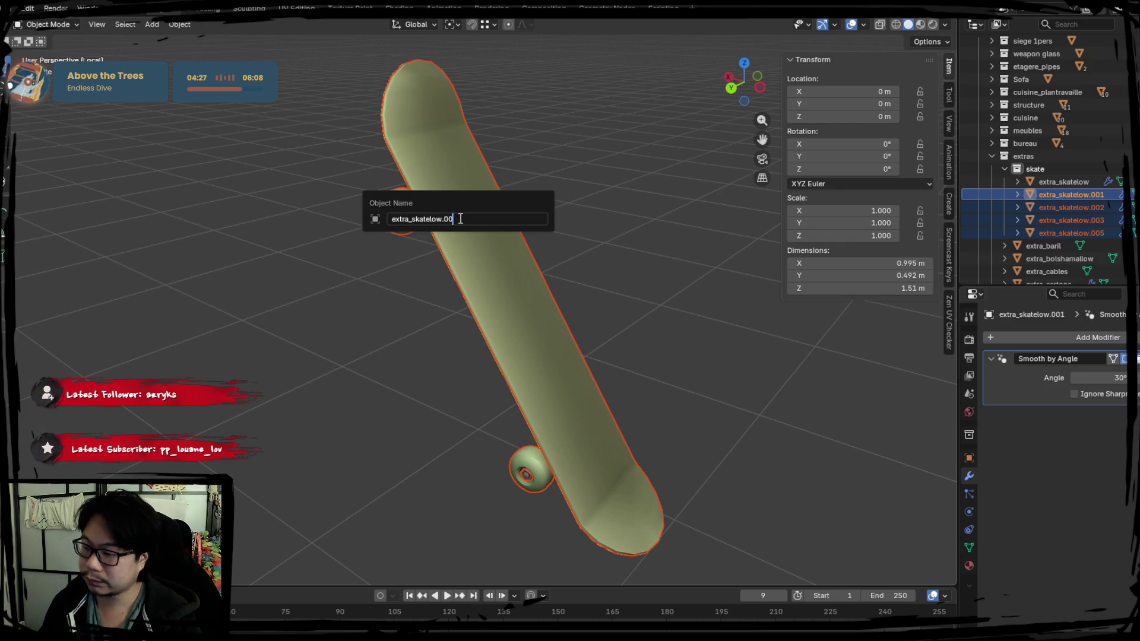
pyautogui.press('BackSpace')
pyautogui.write('gri')
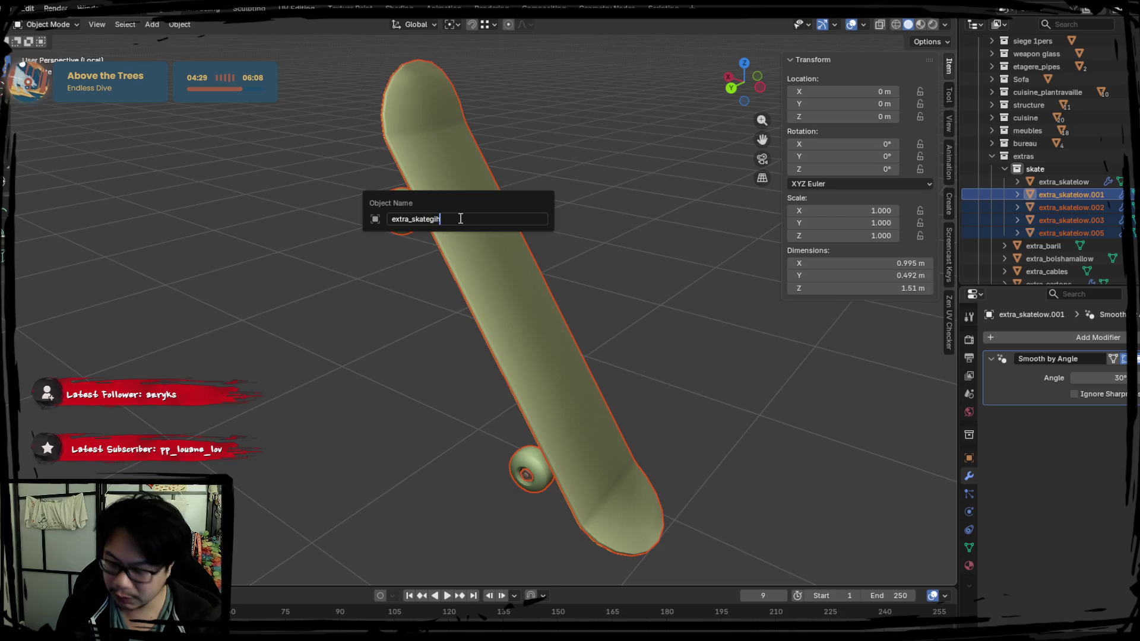
pyautogui.write('high')
pyautogui.press('Return')
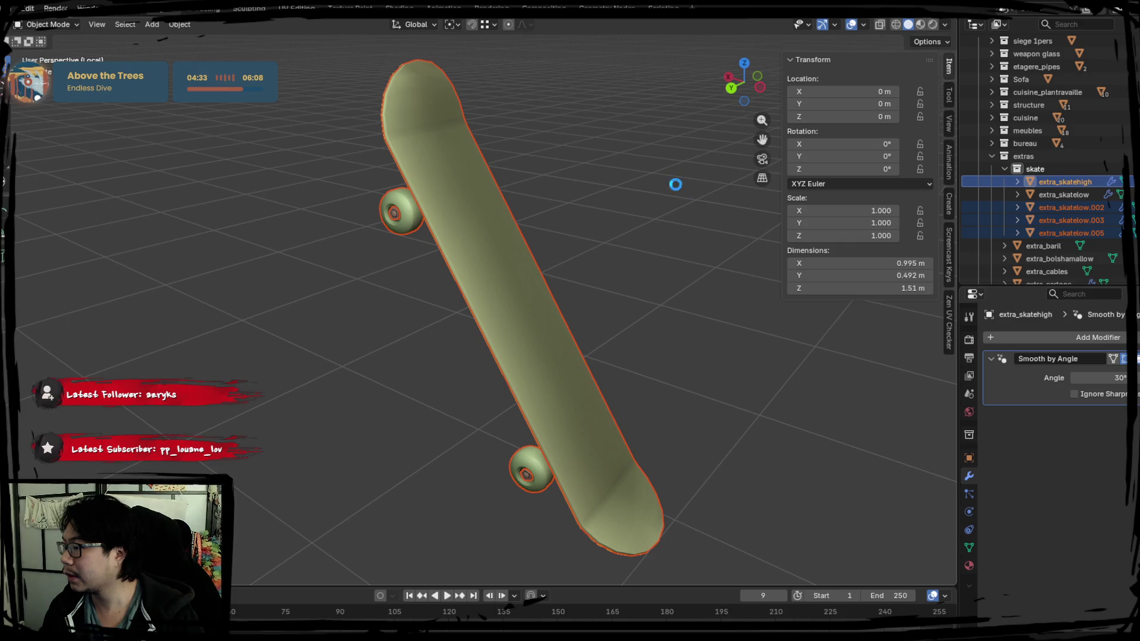
# Step: Place extra_skatelow in the skate collection and hide it
pyautogui.click(1054, 184)
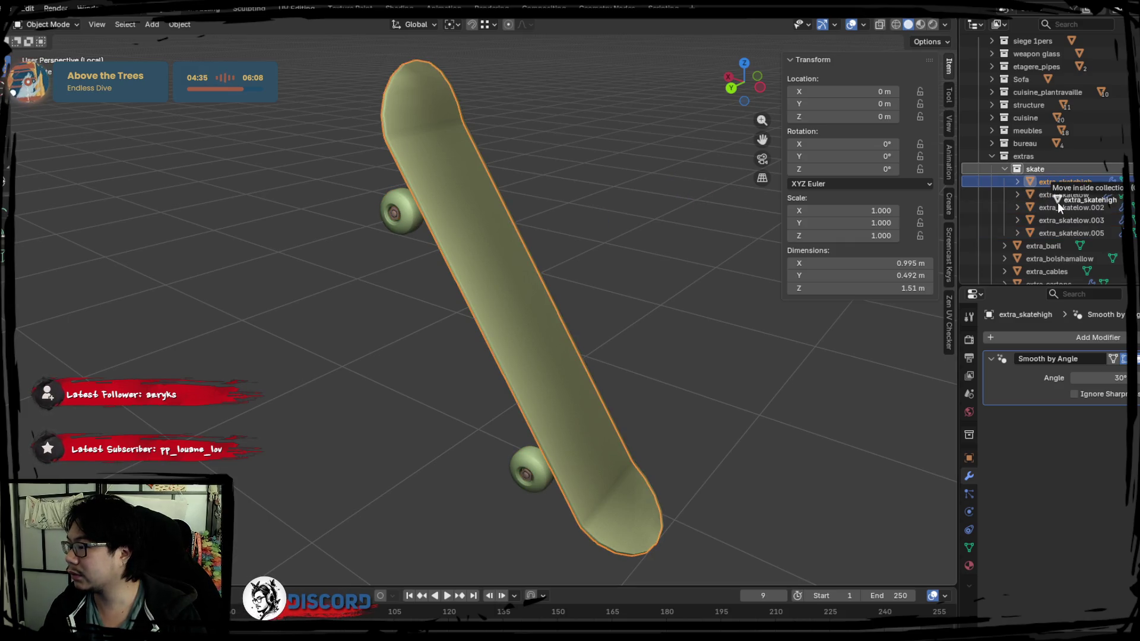
pyautogui.moveTo(1057, 196); pyautogui.dragTo(1066, 175)
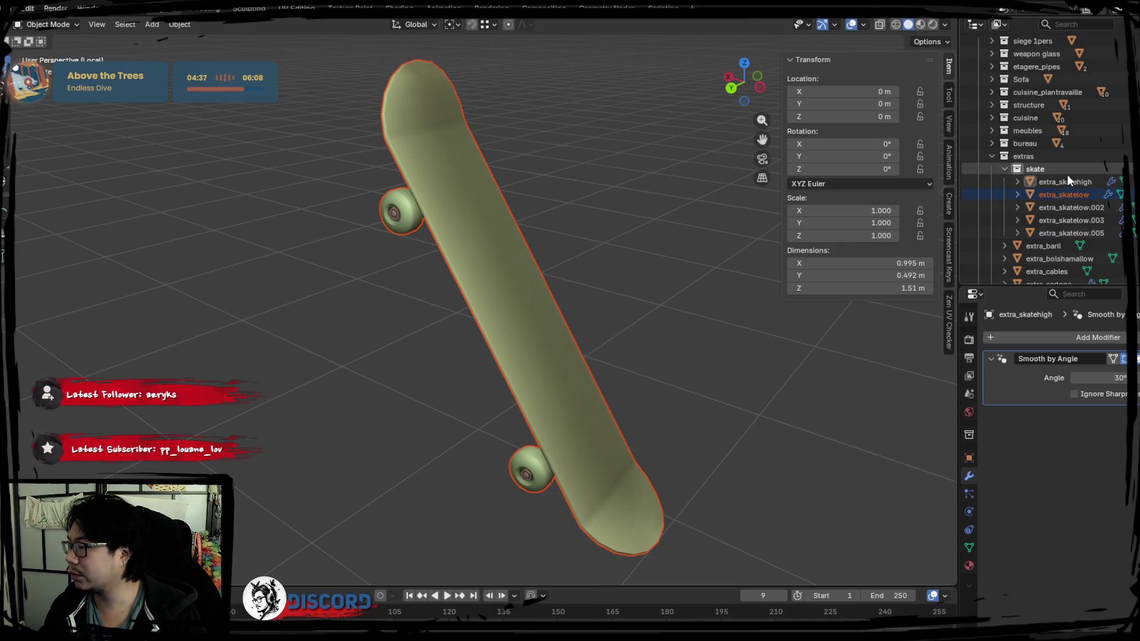
pyautogui.click(1057, 193)
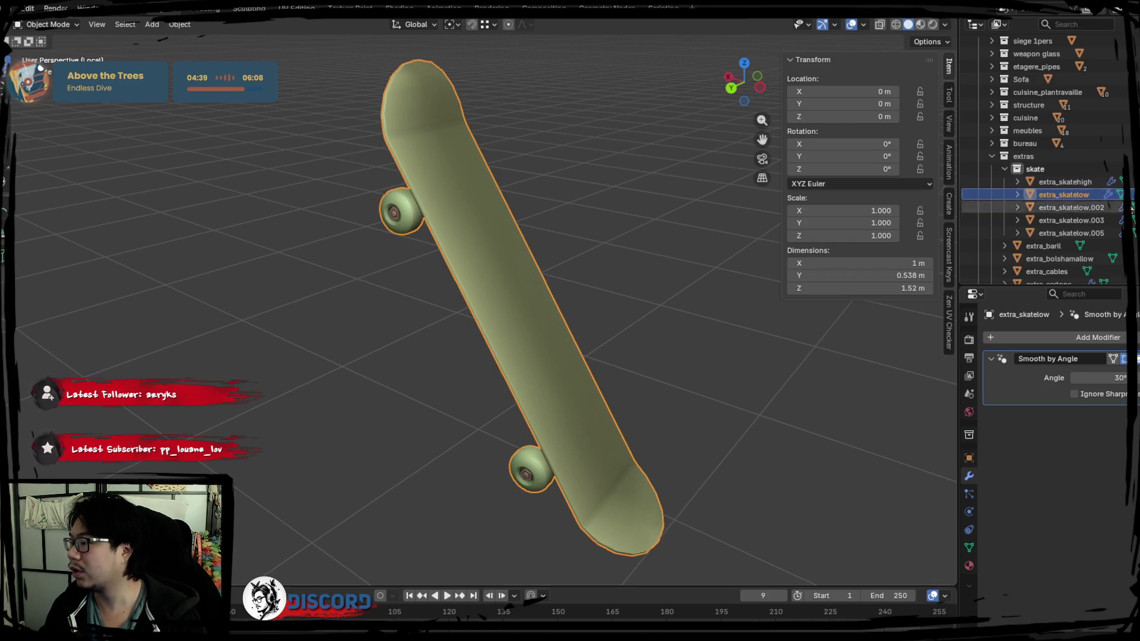
pyautogui.hotkey('alt', 'a')
pyautogui.press('h')
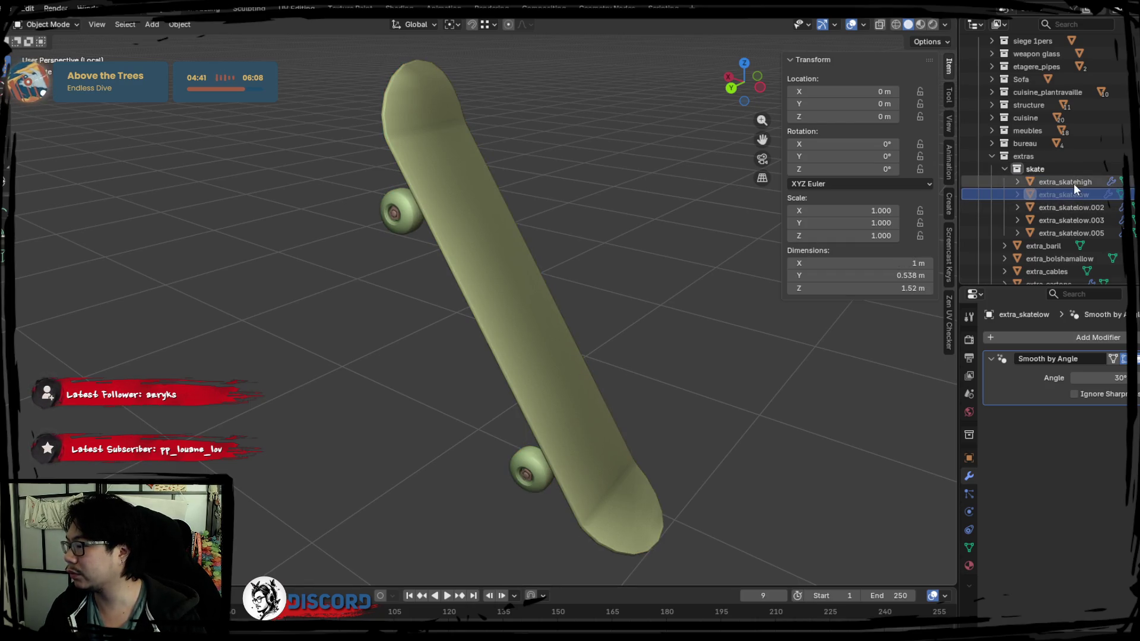
# Step: Inspect the remaining parts edge-on, test-moving the deck, then select all parts
pyautogui.press('a')
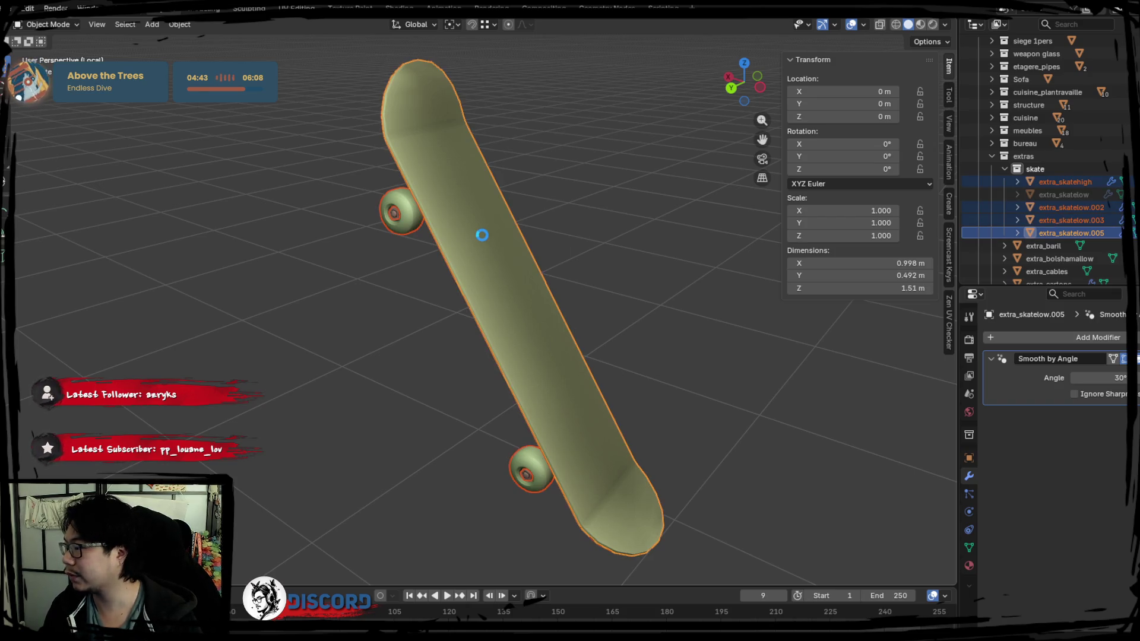
pyautogui.moveTo(345, 180); pyautogui.dragTo(405, 169, button='middle')
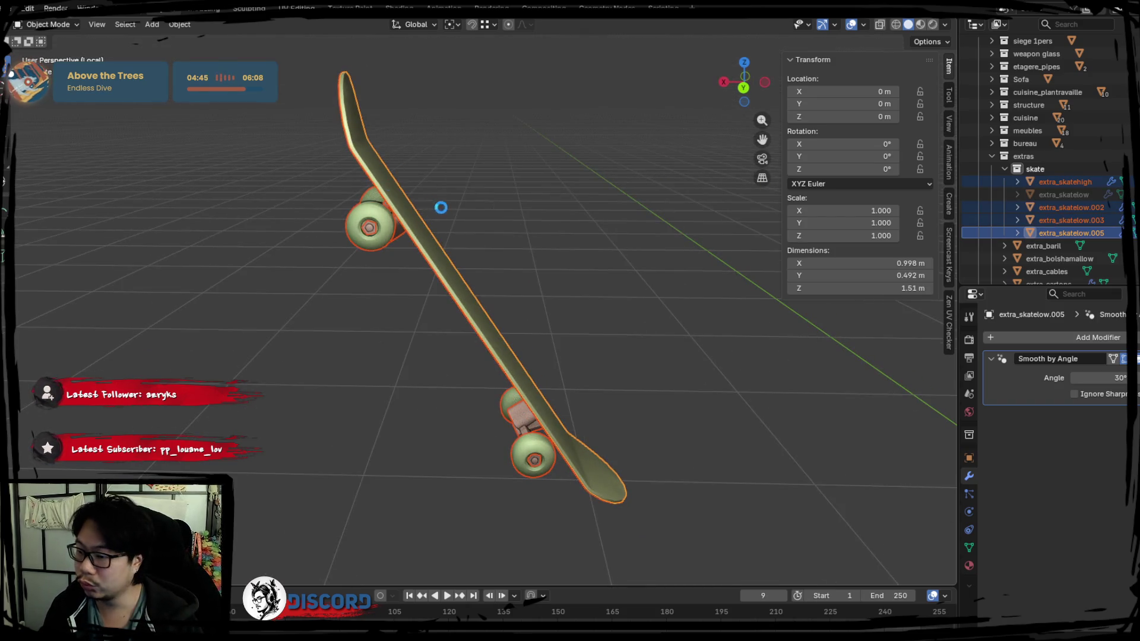
pyautogui.moveTo(440, 207)
pyautogui.mouseDown(button='middle')
pyautogui.moveTo(381, 215)
pyautogui.moveTo(441, 208)
pyautogui.mouseUp(button='middle')
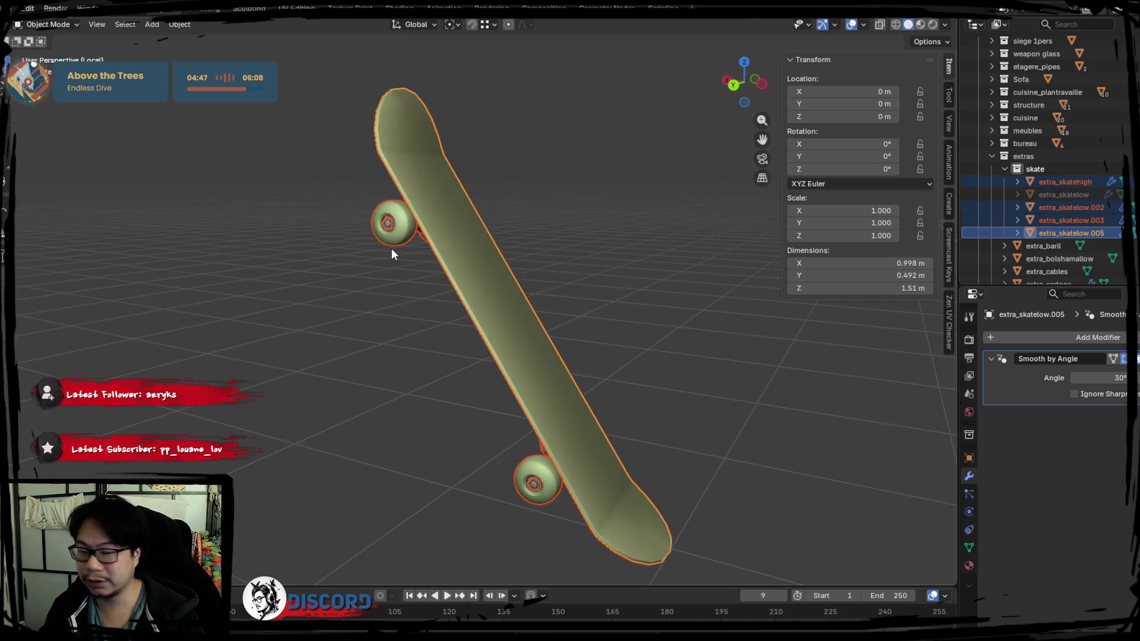
pyautogui.moveTo(387, 240)
pyautogui.mouseDown(button='middle')
pyautogui.moveTo(442, 241)
pyautogui.moveTo(521, 183)
pyautogui.moveTo(458, 224)
pyautogui.mouseUp(button='middle')
pyautogui.click(459, 220)
pyautogui.press('g')
pyautogui.rightClick(672, 387)
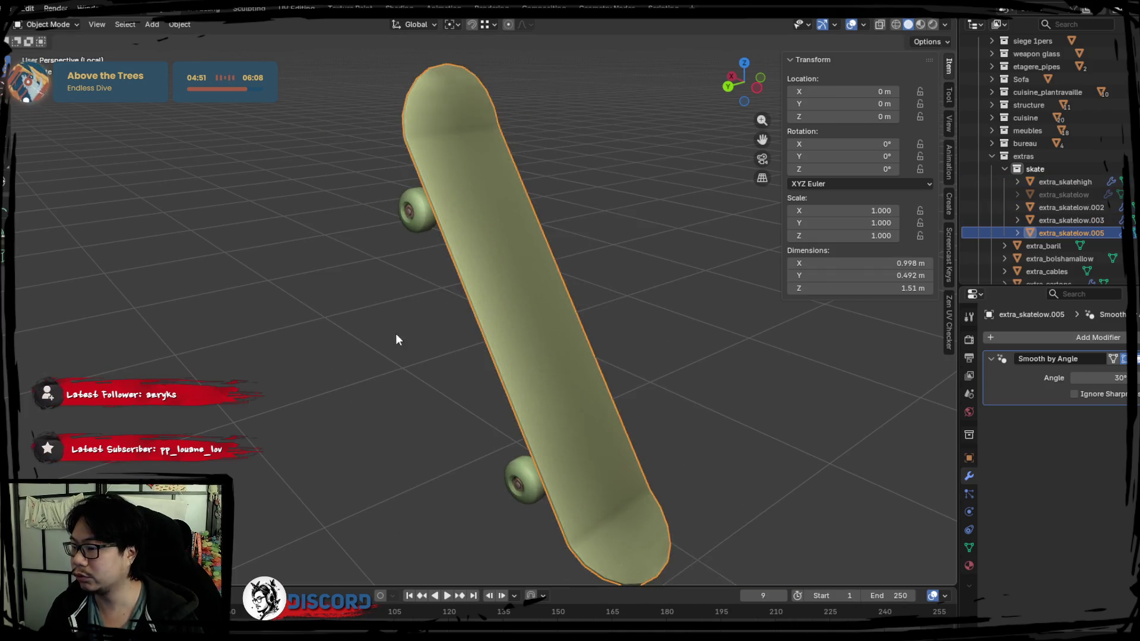
pyautogui.moveTo(396, 333); pyautogui.dragTo(466, 313, button='middle')
pyautogui.press('a')
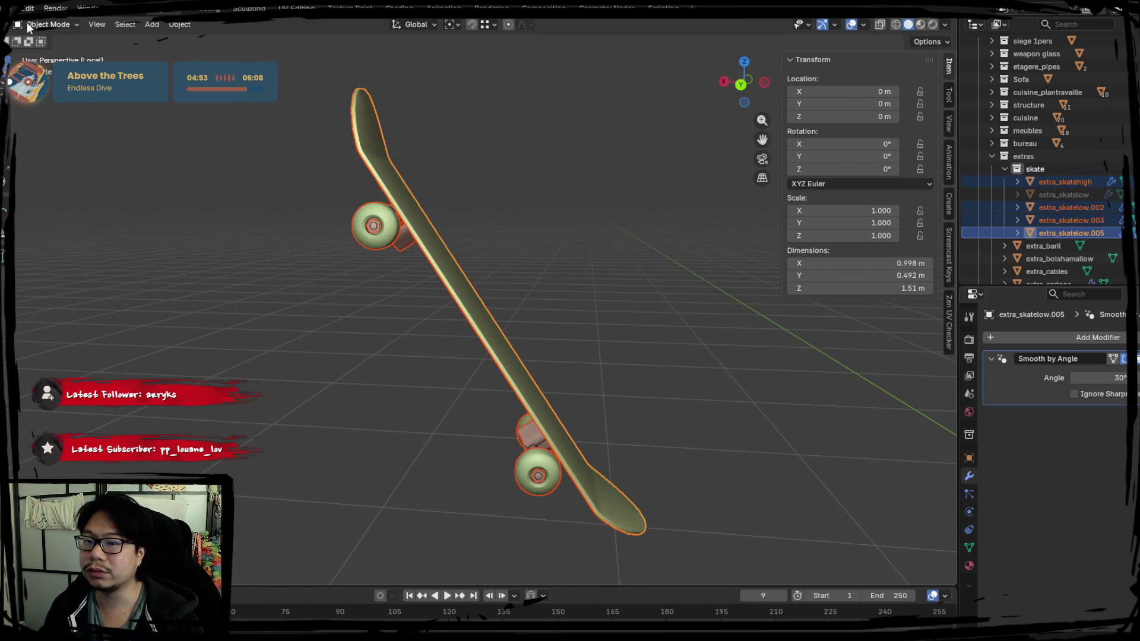
pyautogui.click(11, 8)
pyautogui.moveTo(45, 201)
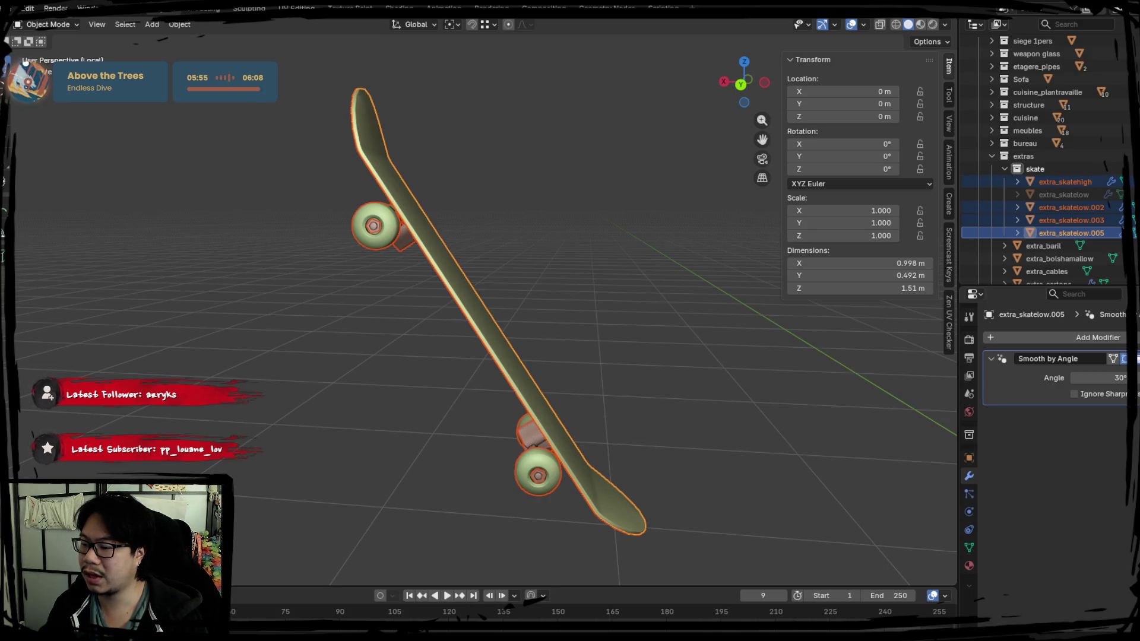
pyautogui.click(1056, 196)
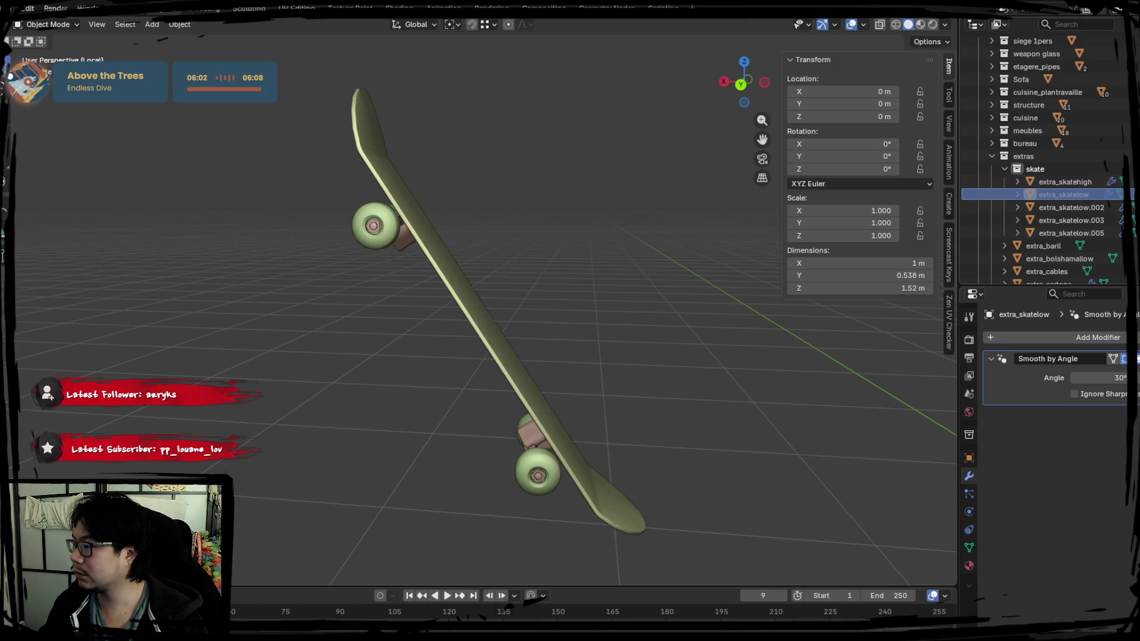
# Step: Show the joined extra_skatelow board alone in Local View
pyautogui.rightClick(1085, 195)
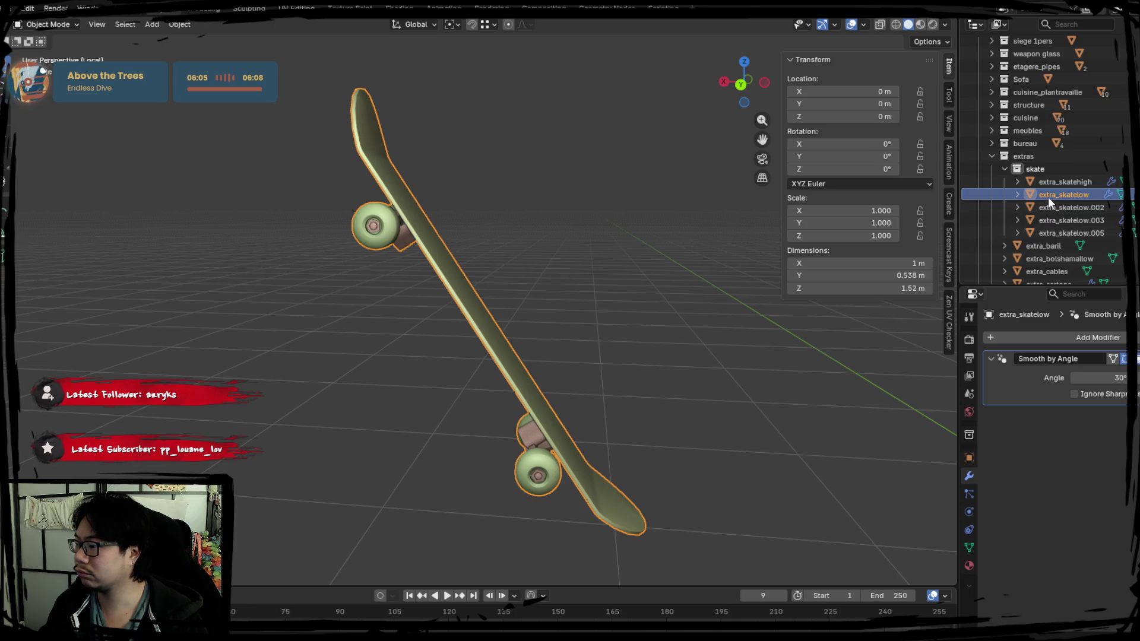
pyautogui.press('KP_Divide')
pyautogui.press('KP_Divide')
pyautogui.moveTo(436, 332); pyautogui.dragTo(365, 242, button='middle')
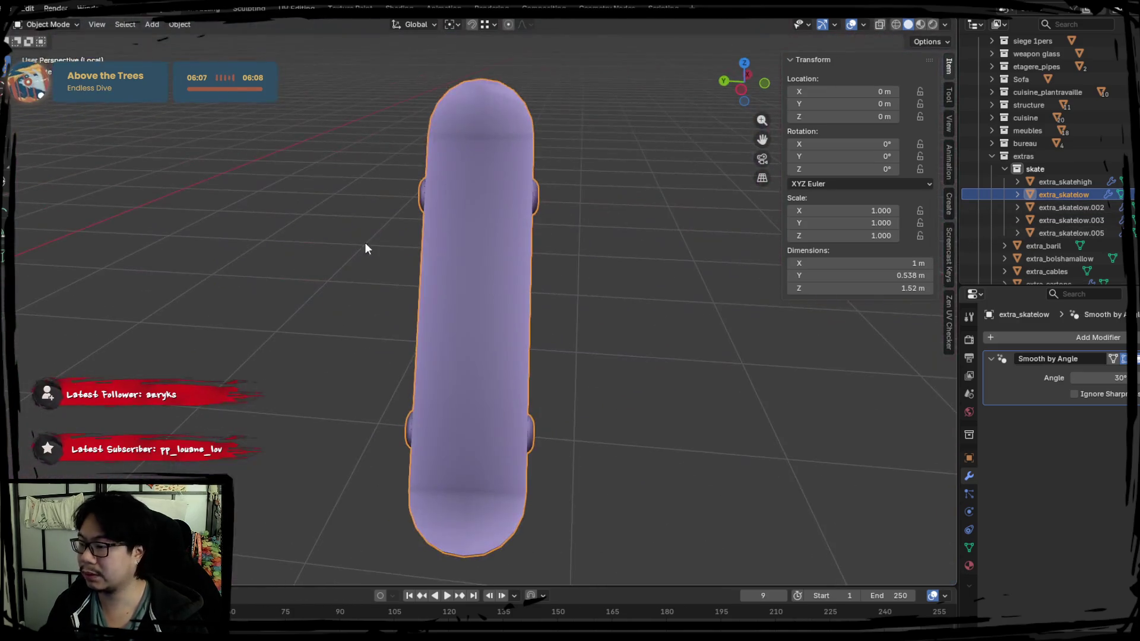
pyautogui.click(12, 9)
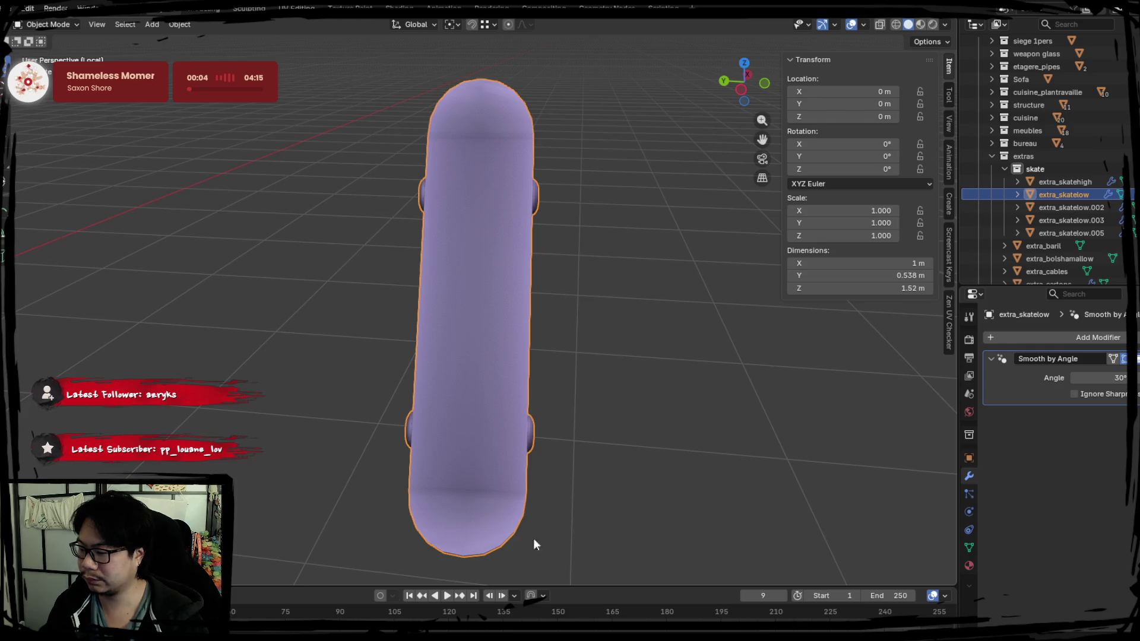
pyautogui.click(550, 450)
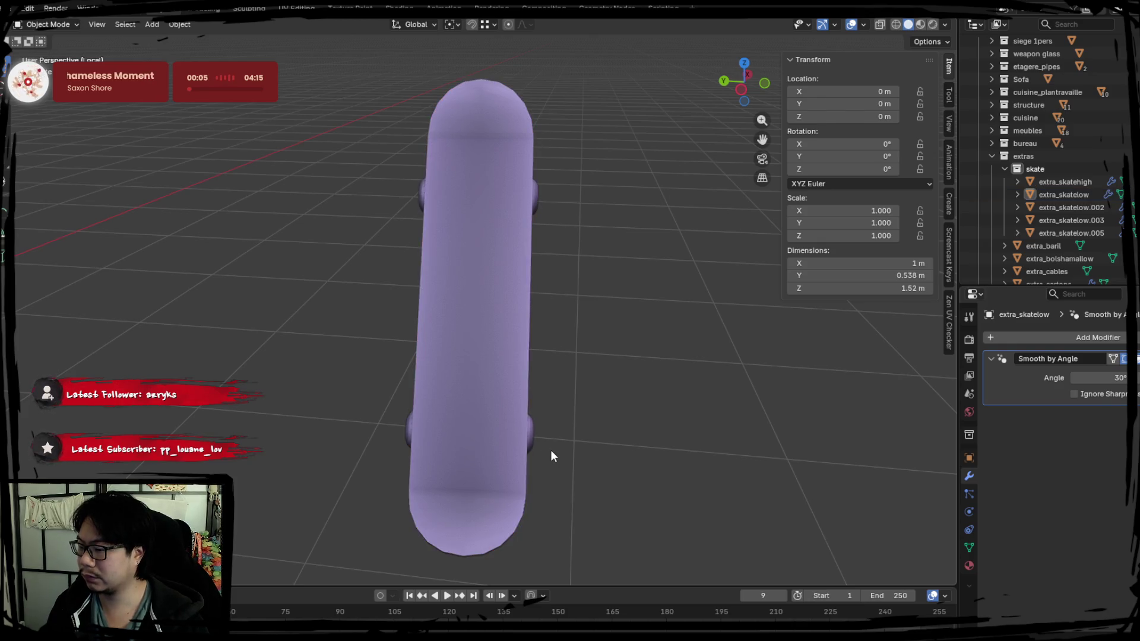
# Step: Hide extra_skatelow, leaving the viewport empty, and select extra_skatehigh
pyautogui.click(1076, 194)
pyautogui.press('h')
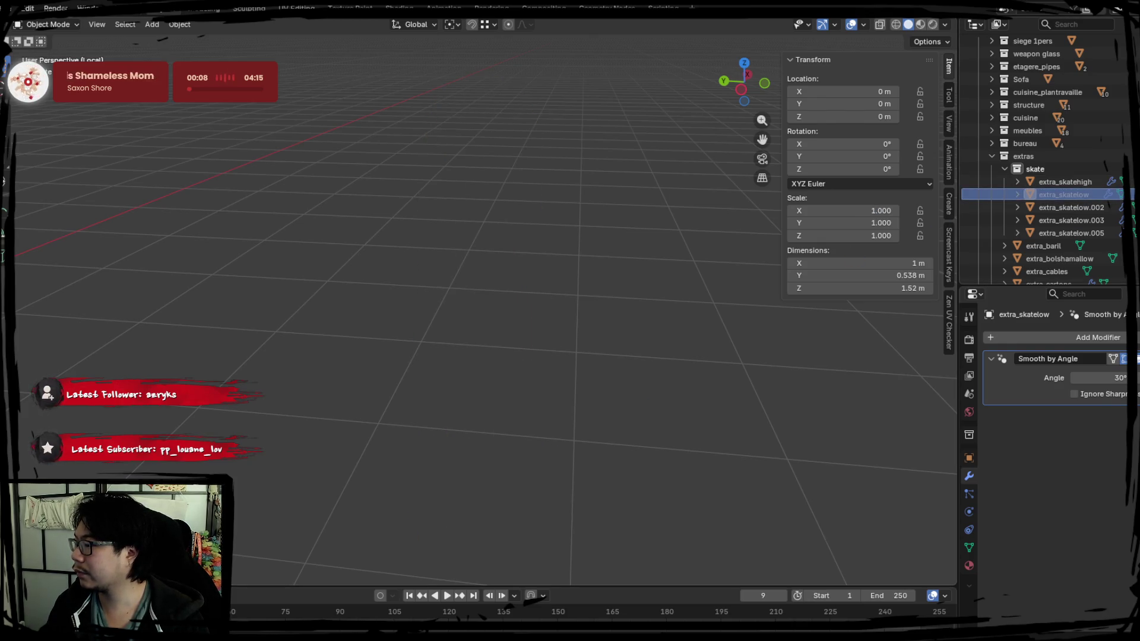
pyautogui.click(1051, 182)
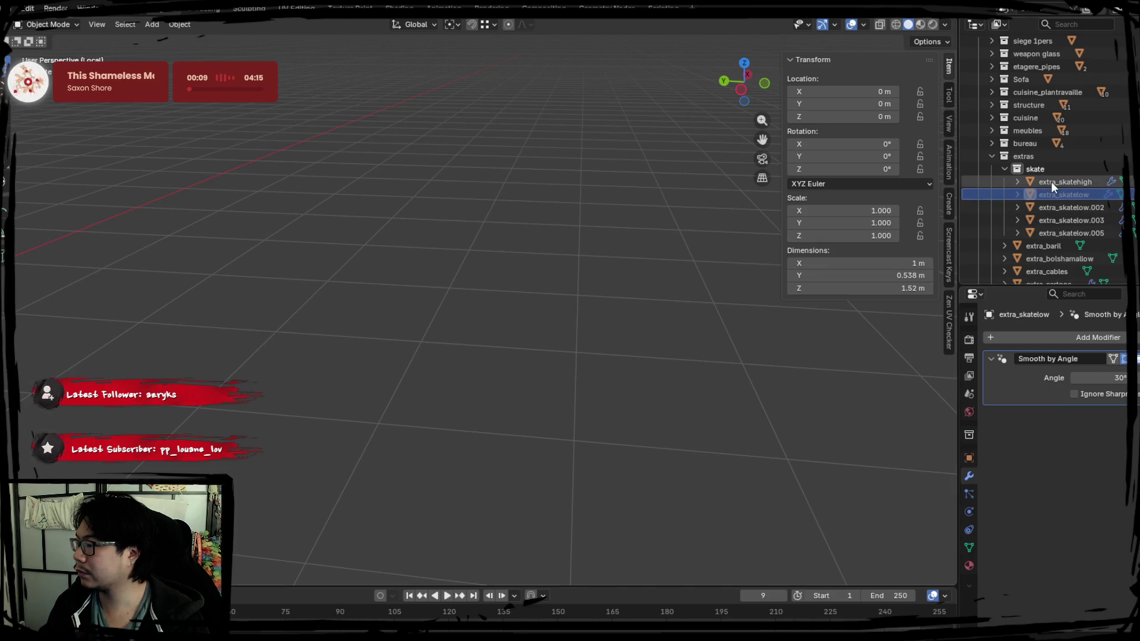
pyautogui.keyDown('shift'); pyautogui.click(1058, 231); pyautogui.keyUp('shift')
pyautogui.click(671, 287)
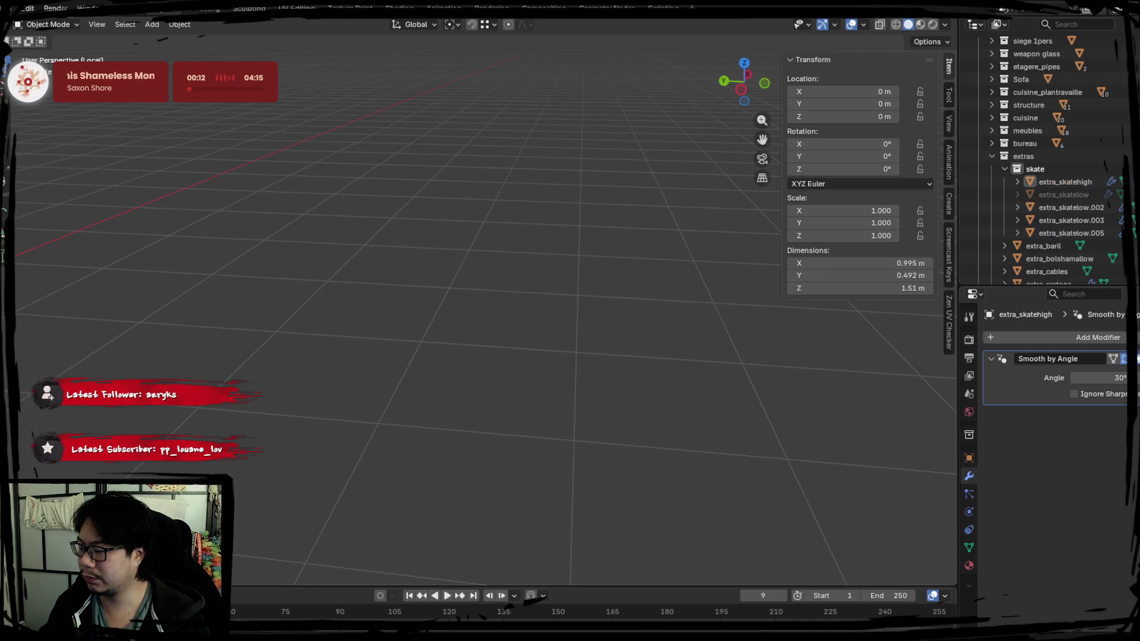
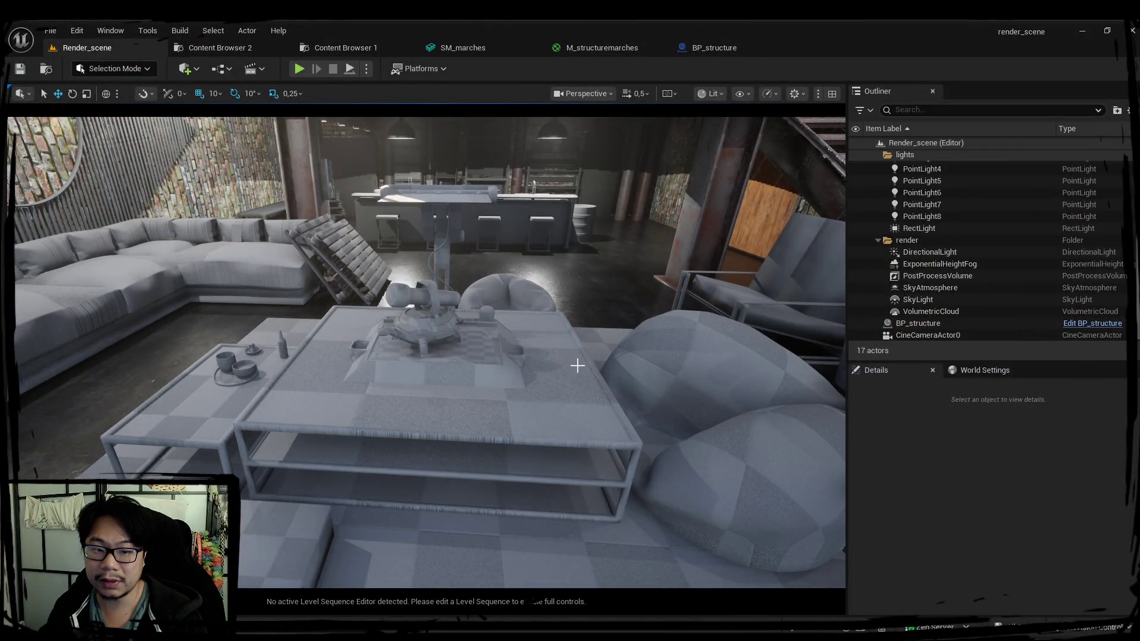
# Step: Select BP_structure, widen the viewport and fly up close to the brick and wooden wall panels
pyautogui.click(443, 316)
pyautogui.moveTo(443, 315)
pyautogui.mouseDown(button='right')
pyautogui.moveTo(391, 316)
pyautogui.moveTo(392, 332)
pyautogui.moveTo(439, 330)
pyautogui.moveTo(425, 330)
pyautogui.moveTo(688, 248)
pyautogui.mouseUp(button='right')
pyautogui.moveTo(847, 248); pyautogui.dragTo(890, 248)
pyautogui.moveTo(451, 332)
pyautogui.mouseDown(button='right')
pyautogui.moveTo(440, 334)
pyautogui.moveTo(478, 336)
pyautogui.mouseUp(button='right')
pyautogui.scroll(1, 451, 334)
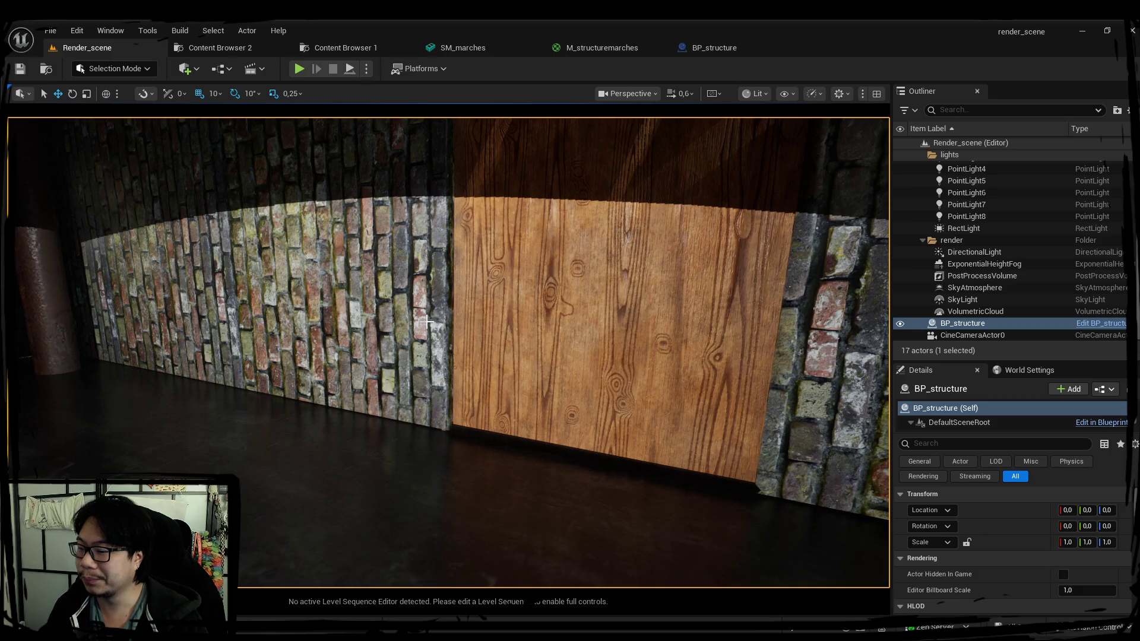
# Step: Fly past the mezzanine railing and kitchen beam to the grey skateboard beside the staircase
pyautogui.moveTo(427, 321)
pyautogui.mouseDown(button='right')
pyautogui.moveTo(401, 321)
pyautogui.moveTo(475, 322)
pyautogui.moveTo(415, 321)
pyautogui.moveTo(453, 321)
pyautogui.mouseUp(button='right')
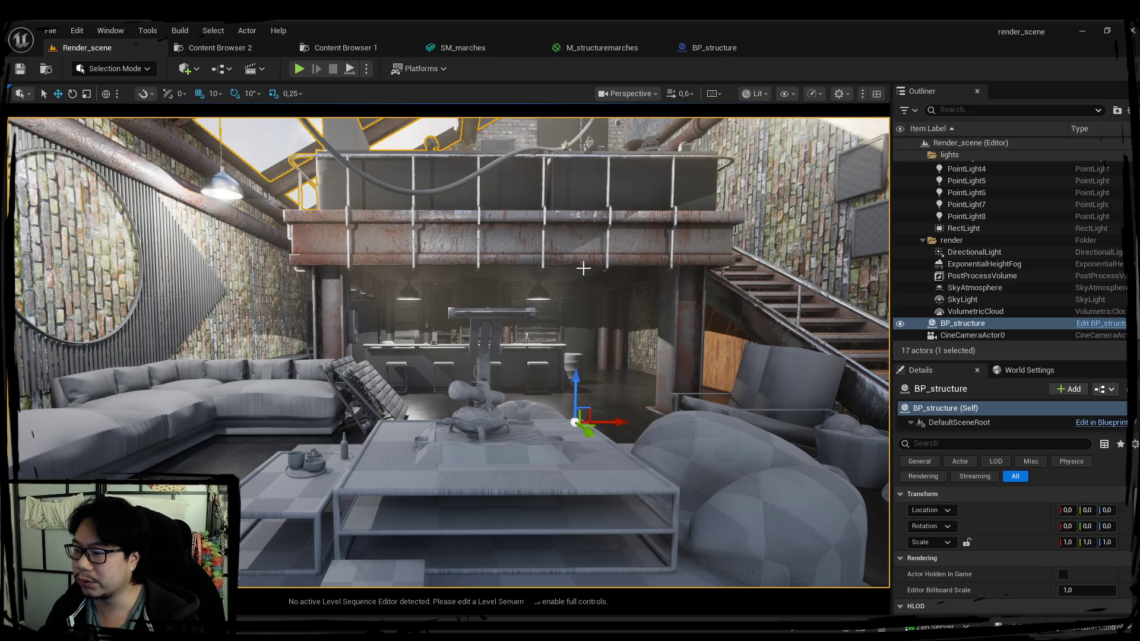
pyautogui.moveTo(583, 265); pyautogui.dragTo(582, 265, button='right')
pyautogui.moveTo(505, 370); pyautogui.dragTo(506, 369, button='right')
pyautogui.moveTo(495, 293); pyautogui.dragTo(495, 293, button='right')
pyautogui.moveTo(511, 361)
pyautogui.mouseDown(button='right')
pyautogui.moveTo(498, 359)
pyautogui.moveTo(547, 369)
pyautogui.mouseUp(button='right')
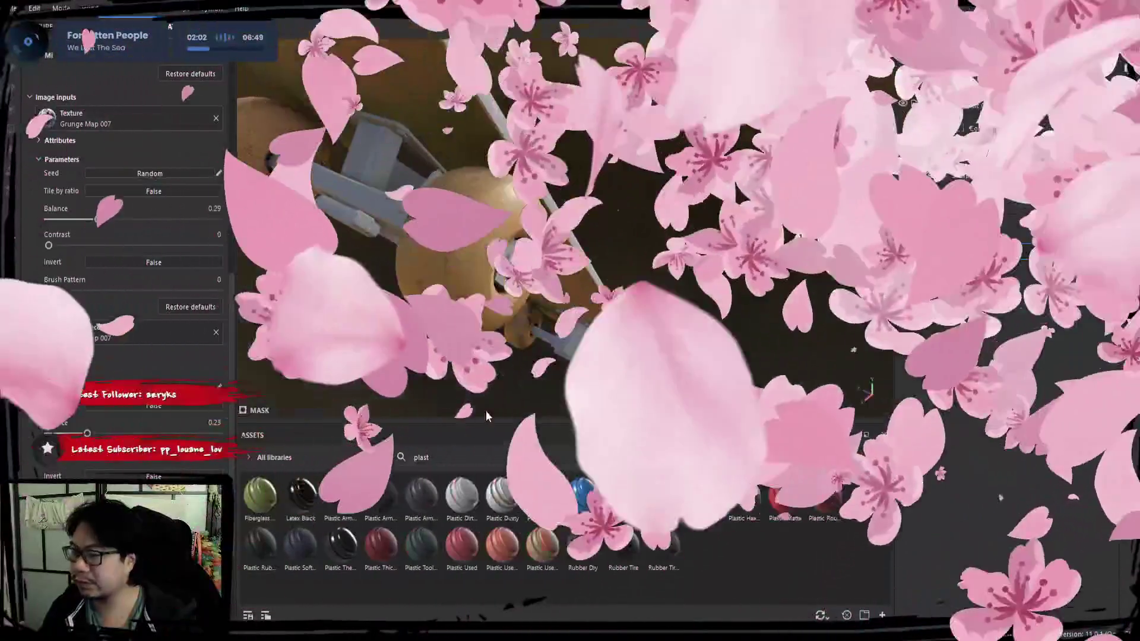
# Step: Orbit around the skateboard and select the Base layer to show its fill settings
pyautogui.moveTo(486, 410)
pyautogui.keyDown('alt'); pyautogui.mouseDown()
pyautogui.moveTo(629, 292)
pyautogui.moveTo(564, 304)
pyautogui.mouseUp(); pyautogui.keyUp('alt')
pyautogui.click(950, 276)
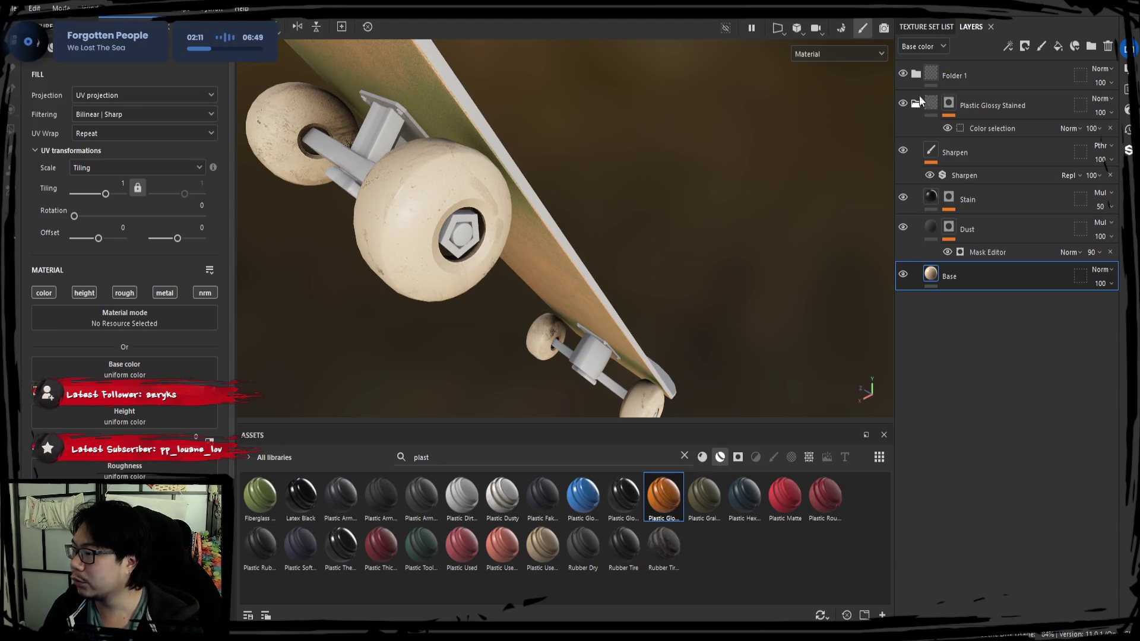
# Step: Create a new folder and move the wheel layers into it
pyautogui.click(916, 105)
pyautogui.click(1091, 46)
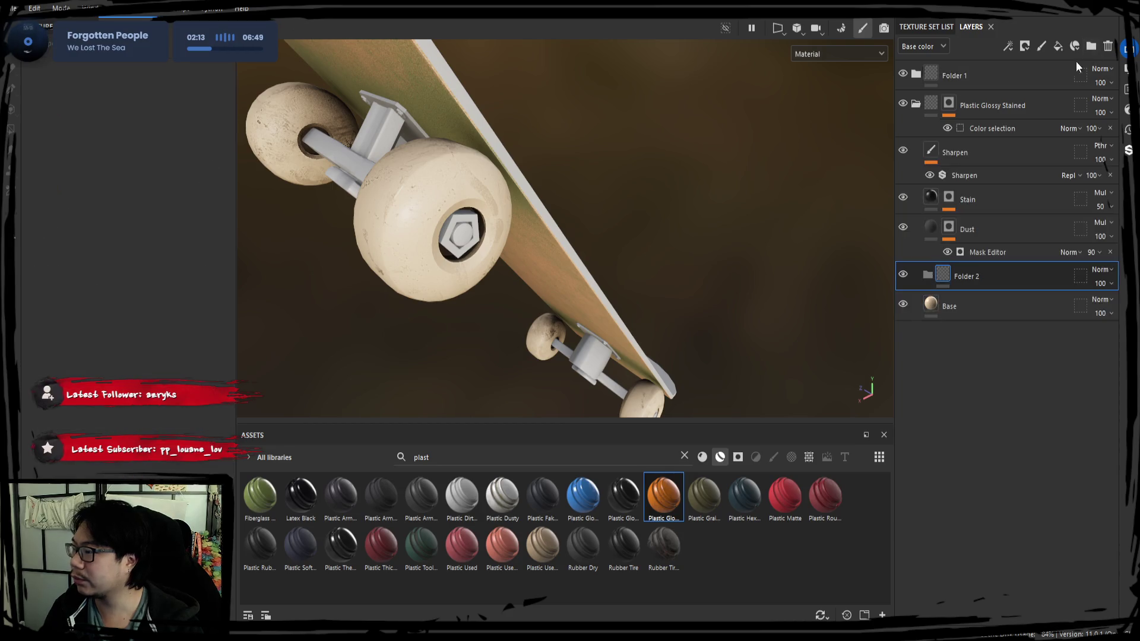
pyautogui.moveTo(964, 276)
pyautogui.mouseDown()
pyautogui.moveTo(960, 93)
pyautogui.moveTo(961, 106)
pyautogui.mouseUp()
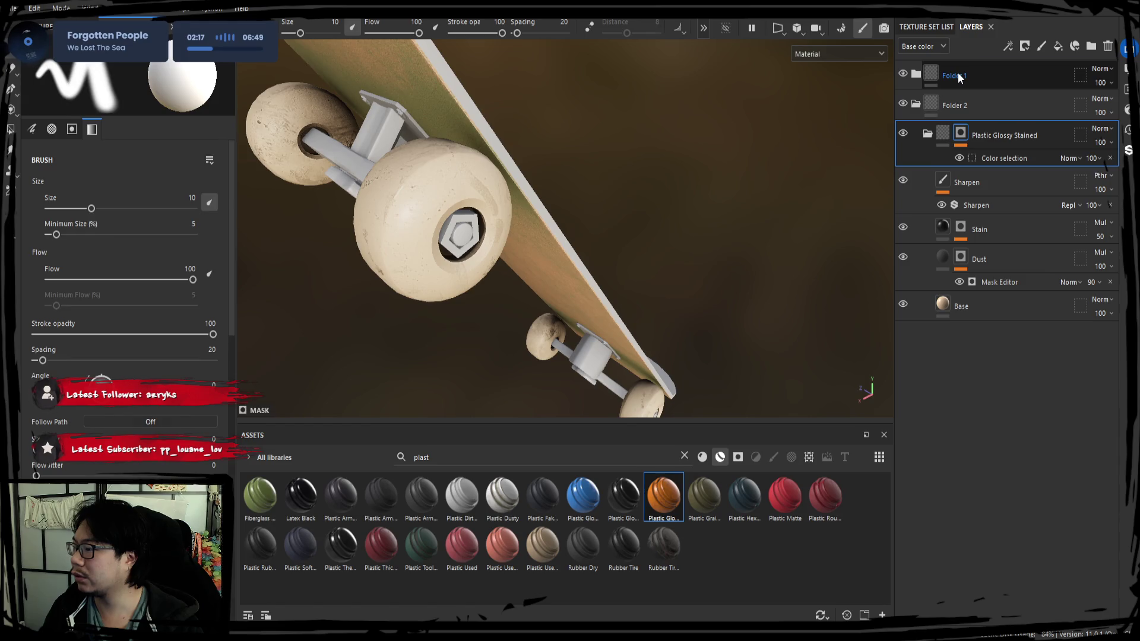
# Step: Rename the folders 'dessous' and 'roues', then collapse roues
pyautogui.doubleClick(959, 75)
pyautogui.write('dessins')
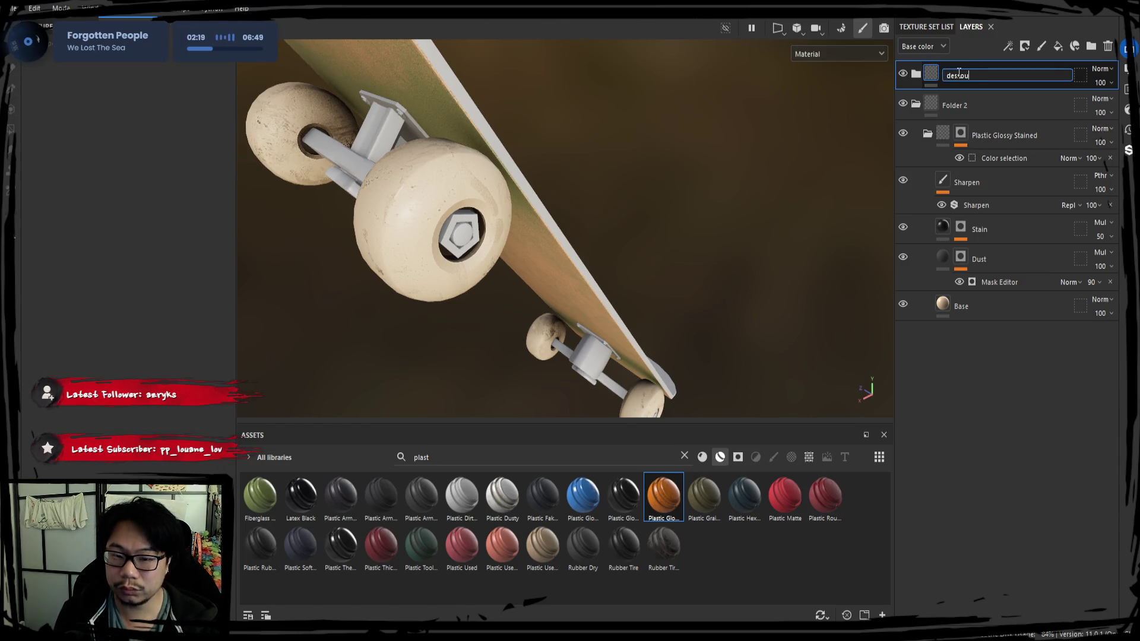
pyautogui.press('Return')
pyautogui.doubleClick(957, 100)
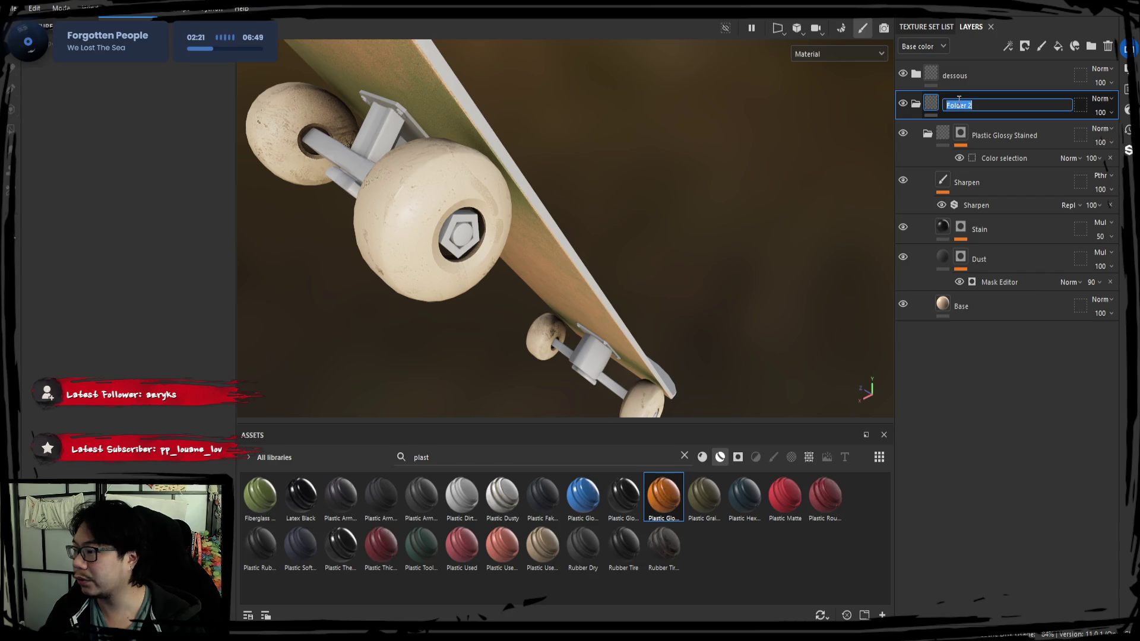
pyautogui.write('roues')
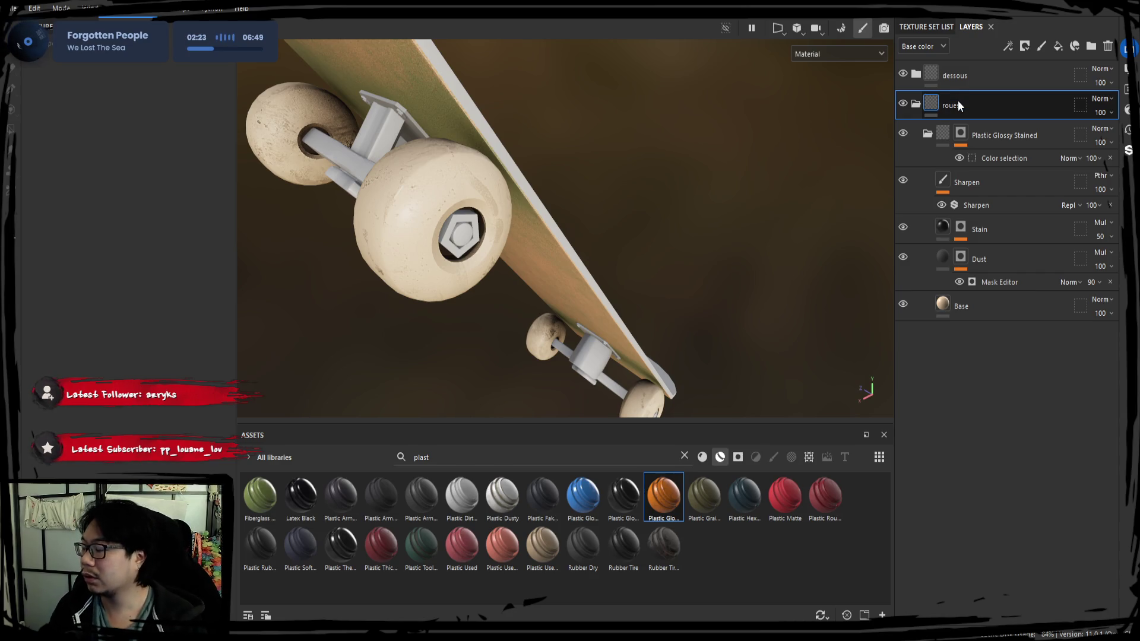
pyautogui.press('Return')
pyautogui.click(915, 105)
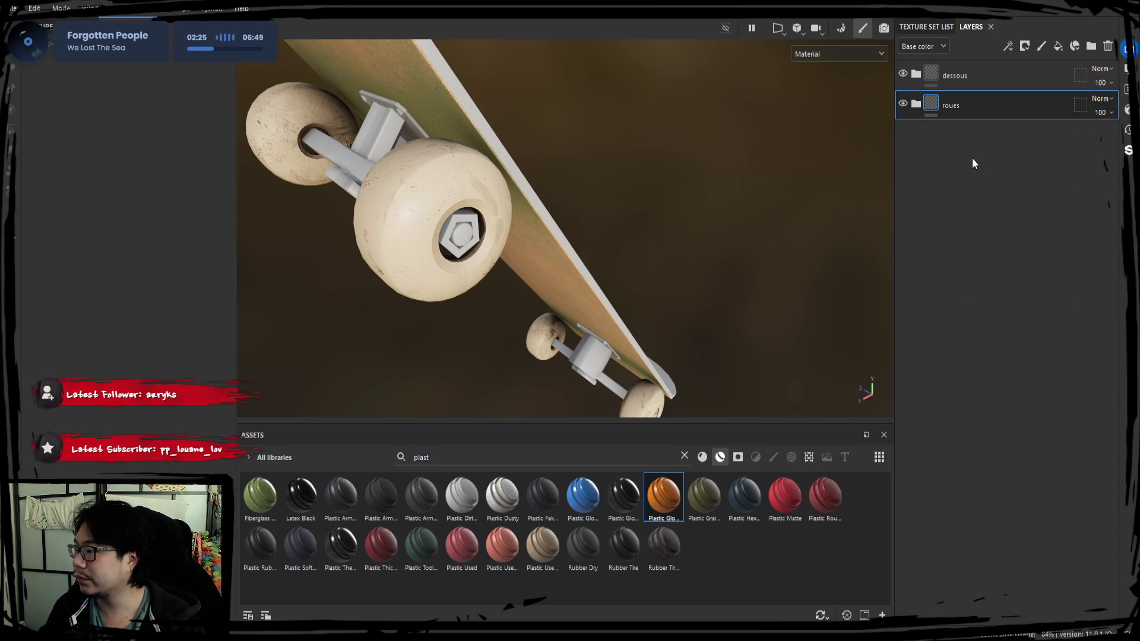
# Step: Clear the previous 'plast' text from the Assets material search
pyautogui.click(440, 456)
pyautogui.hotkey('ctrl', 'a')
pyautogui.press('BackSpace')
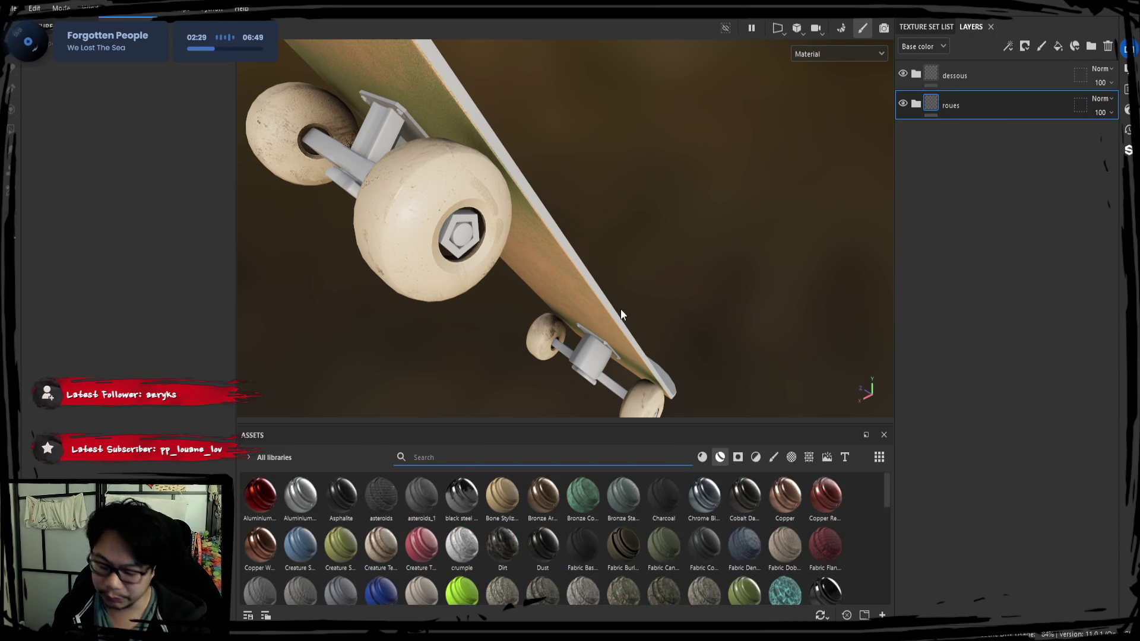
# Step: Search Assets for 'metal' and try, then undo, Steel Painted, Steel and Steel Medieval Stylized
pyautogui.write('metal')
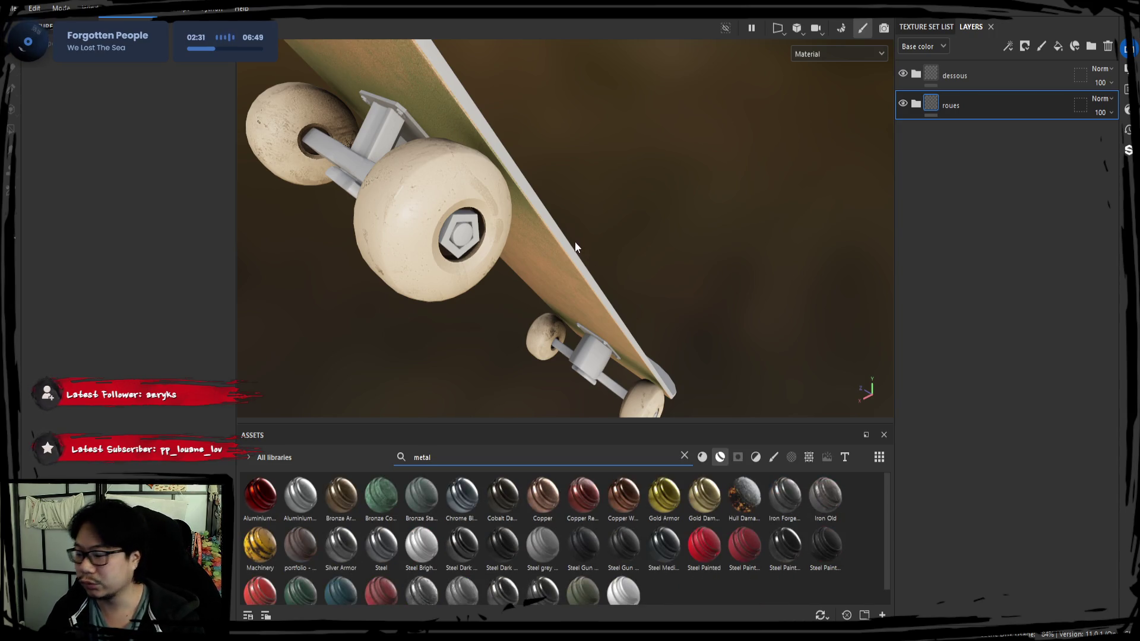
pyautogui.scroll(-1, 682, 526)
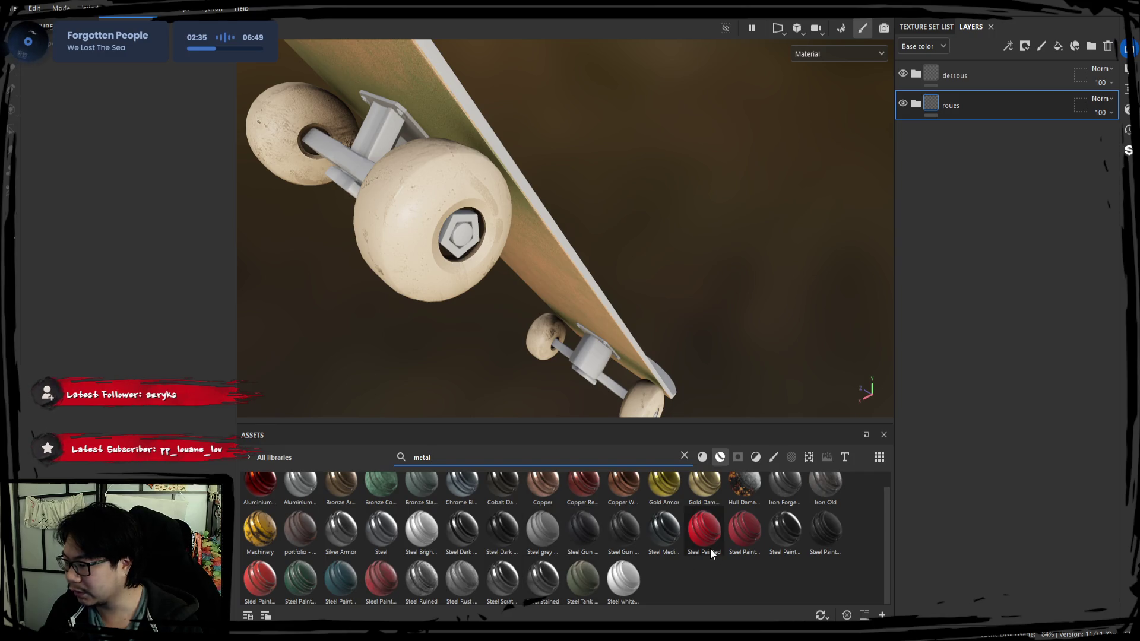
pyautogui.moveTo(709, 535)
pyautogui.mouseDown()
pyautogui.moveTo(1018, 300)
pyautogui.moveTo(982, 288)
pyautogui.mouseUp()
pyautogui.moveTo(751, 313)
pyautogui.keyDown('alt'); pyautogui.mouseDown()
pyautogui.moveTo(625, 216)
pyautogui.moveTo(695, 290)
pyautogui.moveTo(687, 277)
pyautogui.moveTo(481, 262)
pyautogui.moveTo(654, 277)
pyautogui.mouseUp(); pyautogui.keyUp('alt')
pyautogui.hotkey('ctrl', 'z')
pyautogui.moveTo(383, 531)
pyautogui.mouseDown()
pyautogui.moveTo(389, 543)
pyautogui.moveTo(950, 351)
pyautogui.mouseUp()
pyautogui.moveTo(591, 323)
pyautogui.keyDown('alt'); pyautogui.mouseDown()
pyautogui.moveTo(571, 275)
pyautogui.moveTo(588, 372)
pyautogui.mouseUp(); pyautogui.keyUp('alt')
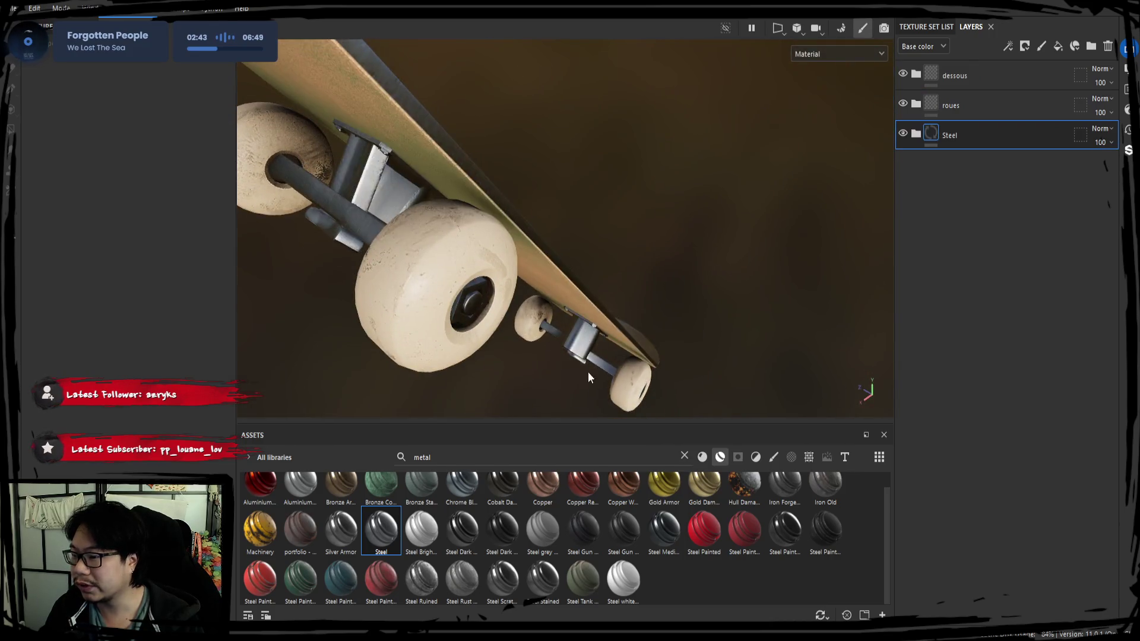
pyautogui.hotkey('ctrl', 'z')
pyautogui.moveTo(664, 528); pyautogui.dragTo(1001, 128)
pyautogui.moveTo(593, 329)
pyautogui.keyDown('alt'); pyautogui.mouseDown()
pyautogui.moveTo(549, 297)
pyautogui.moveTo(541, 349)
pyautogui.mouseUp(); pyautogui.keyUp('alt')
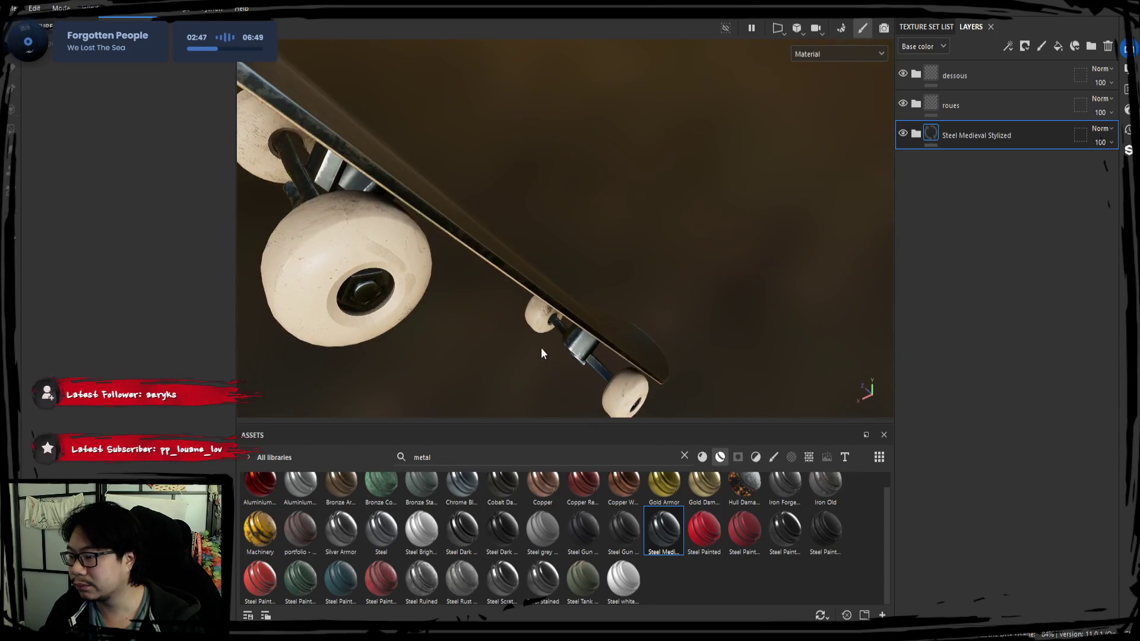
pyautogui.hotkey('ctrl', 'z')
# Step: Try and undo Iron Forged Old, Iron Old, rusty metal and Silver Armor on the trucks
pyautogui.moveTo(785, 487)
pyautogui.mouseDown()
pyautogui.moveTo(957, 323)
pyautogui.moveTo(930, 310)
pyautogui.mouseUp()
pyautogui.moveTo(646, 289)
pyautogui.keyDown('alt'); pyautogui.mouseDown()
pyautogui.moveTo(575, 272)
pyautogui.moveTo(557, 293)
pyautogui.moveTo(489, 315)
pyautogui.moveTo(734, 329)
pyautogui.moveTo(758, 283)
pyautogui.moveTo(683, 303)
pyautogui.mouseUp(); pyautogui.keyUp('alt')
pyautogui.hotkey('ctrl', 'z')
pyautogui.moveTo(825, 486)
pyautogui.mouseDown()
pyautogui.moveTo(955, 368)
pyautogui.moveTo(972, 319)
pyautogui.mouseUp()
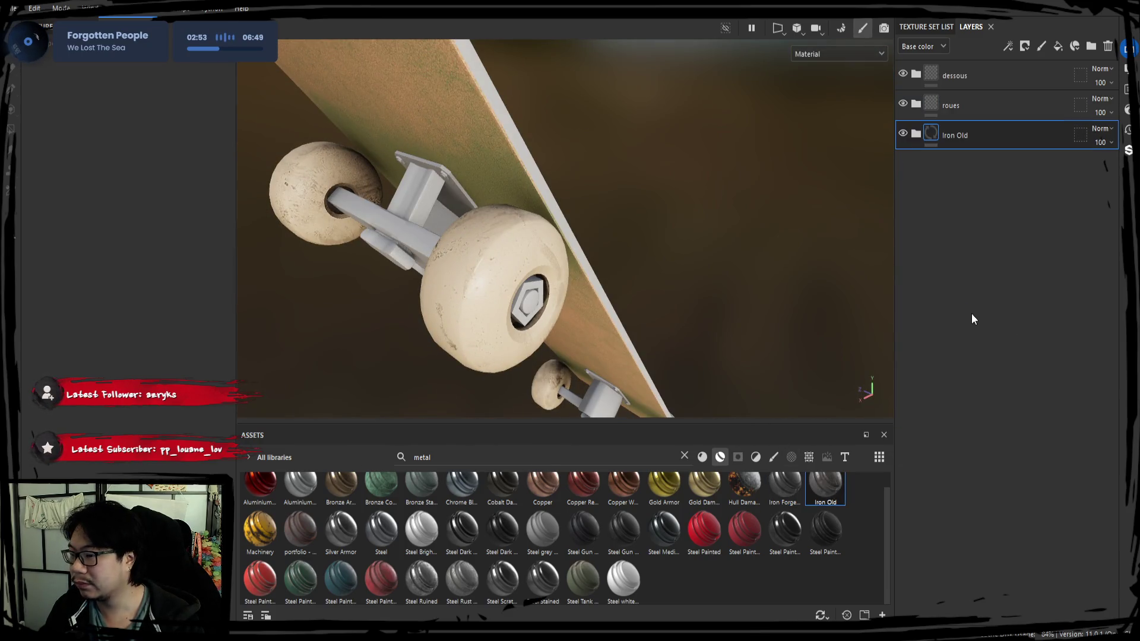
pyautogui.moveTo(734, 289)
pyautogui.keyDown('alt'); pyautogui.mouseDown()
pyautogui.moveTo(636, 262)
pyautogui.moveTo(587, 279)
pyautogui.moveTo(682, 280)
pyautogui.mouseUp(); pyautogui.keyUp('alt')
pyautogui.hotkey('ctrl', 'z')
pyautogui.moveTo(300, 528)
pyautogui.mouseDown()
pyautogui.moveTo(916, 352)
pyautogui.moveTo(906, 336)
pyautogui.mouseUp()
pyautogui.moveTo(510, 356)
pyautogui.keyDown('alt'); pyautogui.mouseDown()
pyautogui.moveTo(478, 326)
pyautogui.moveTo(410, 372)
pyautogui.moveTo(565, 326)
pyautogui.moveTo(524, 341)
pyautogui.mouseUp(); pyautogui.keyUp('alt')
pyautogui.hotkey('ctrl', 'z')
pyautogui.moveTo(338, 551)
pyautogui.mouseDown()
pyautogui.moveTo(978, 297)
pyautogui.moveTo(930, 290)
pyautogui.mouseUp()
pyautogui.moveTo(699, 318)
pyautogui.keyDown('alt'); pyautogui.mouseDown()
pyautogui.moveTo(697, 343)
pyautogui.moveTo(667, 348)
pyautogui.moveTo(730, 346)
pyautogui.moveTo(713, 338)
pyautogui.moveTo(817, 280)
pyautogui.mouseUp(); pyautogui.keyUp('alt')
pyautogui.hotkey('ctrl', 'z')
# Step: Add the Steel Painted Scraped Dirty material, making the board red painted steel
pyautogui.moveTo(260, 579); pyautogui.dragTo(954, 245)
pyautogui.keyDown('alt'); pyautogui.moveTo(521, 257); pyautogui.dragTo(605, 283); pyautogui.keyUp('alt')
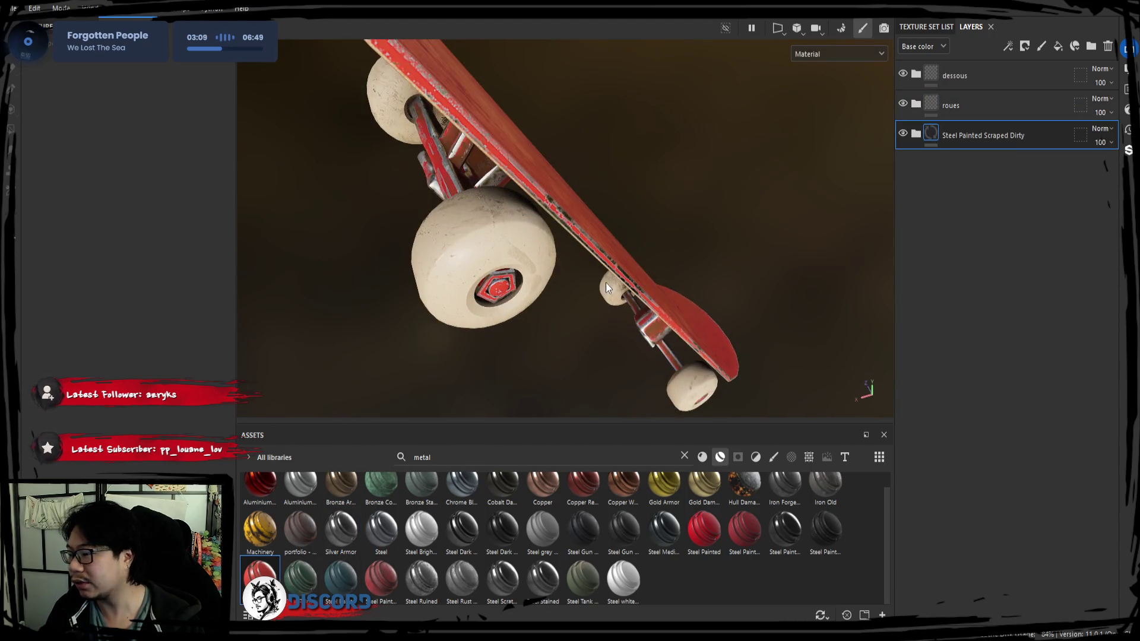
pyautogui.click(917, 135)
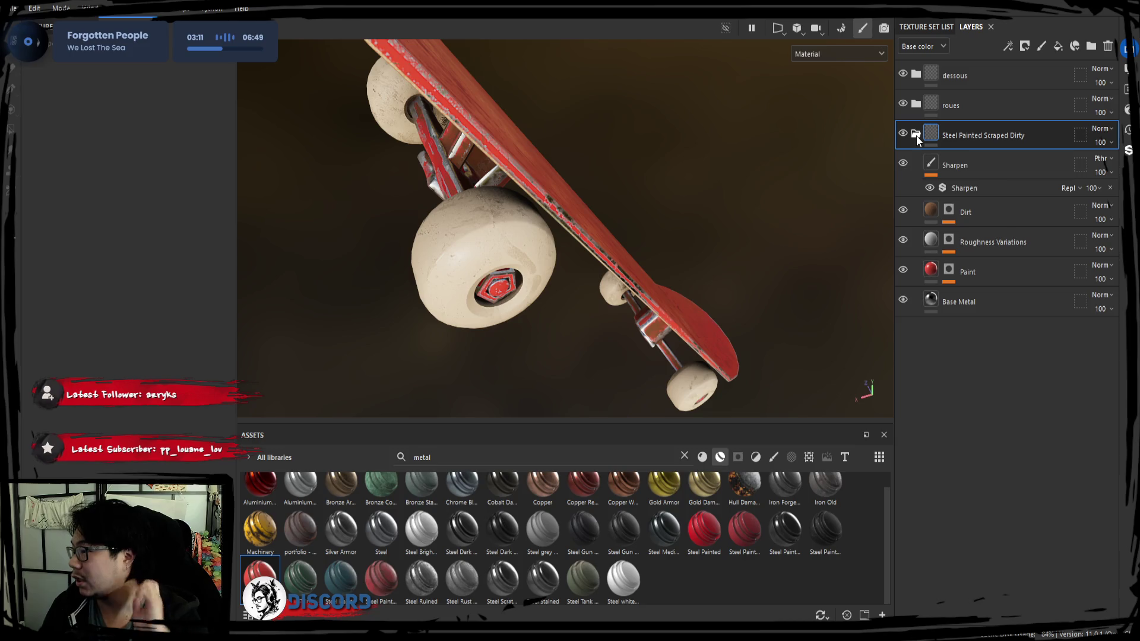
# Step: Add a colour selection mask to the steel layer using the trucks' cyan ID colour
pyautogui.click(915, 135)
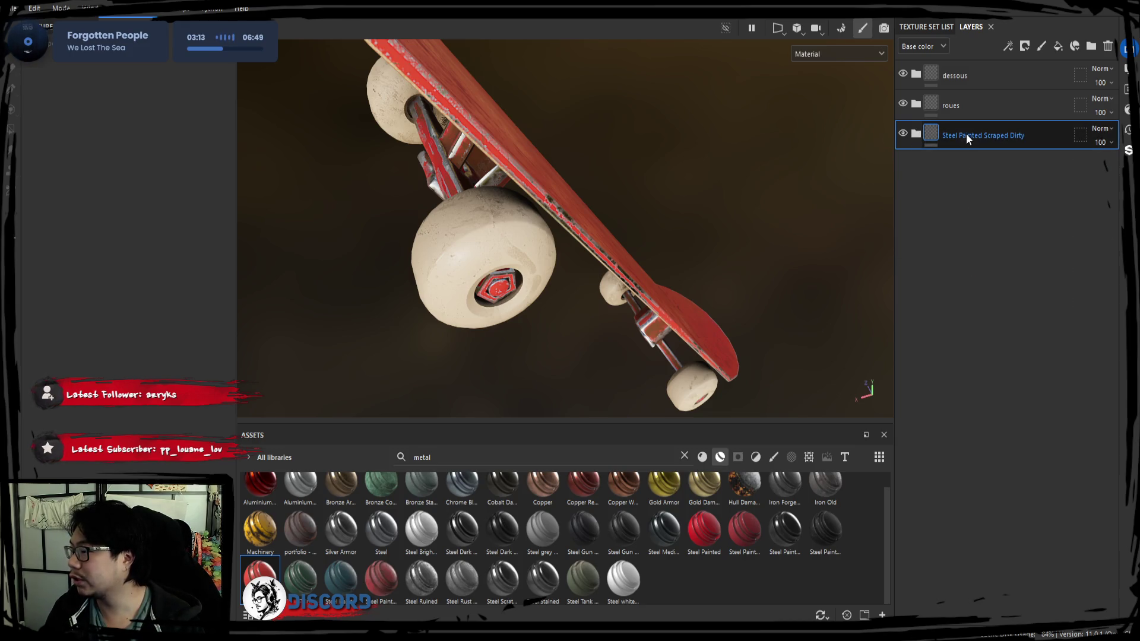
pyautogui.click(1024, 46)
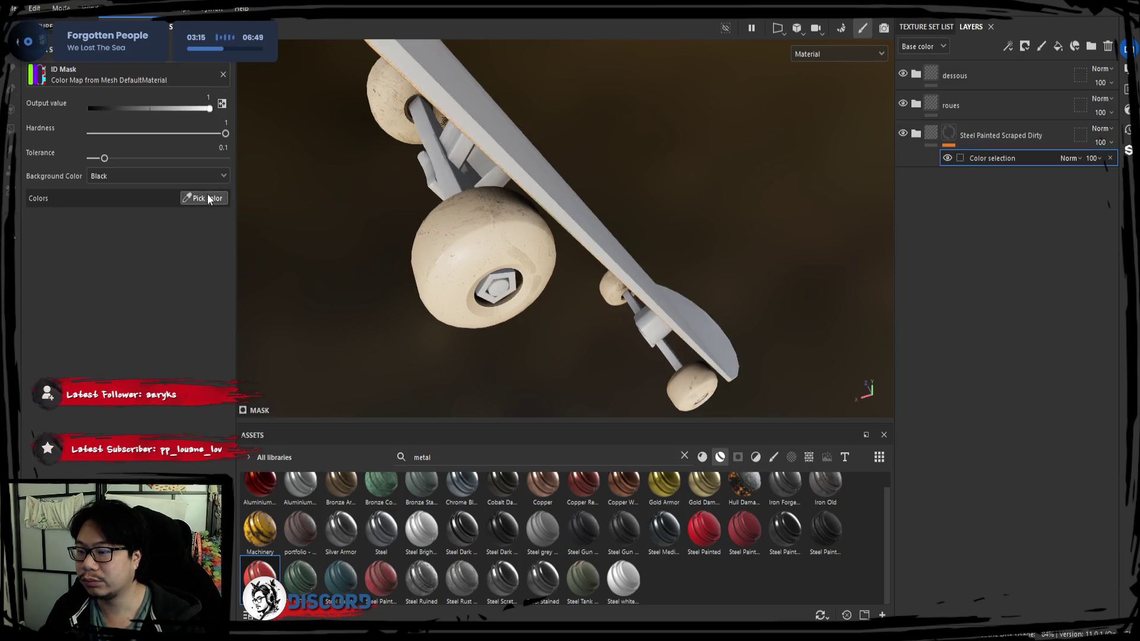
pyautogui.click(204, 198)
pyautogui.click(538, 191)
pyautogui.moveTo(538, 191)
pyautogui.keyDown('alt'); pyautogui.mouseDown()
pyautogui.moveTo(593, 247)
pyautogui.moveTo(562, 272)
pyautogui.moveTo(592, 245)
pyautogui.mouseUp(); pyautogui.keyUp('alt')
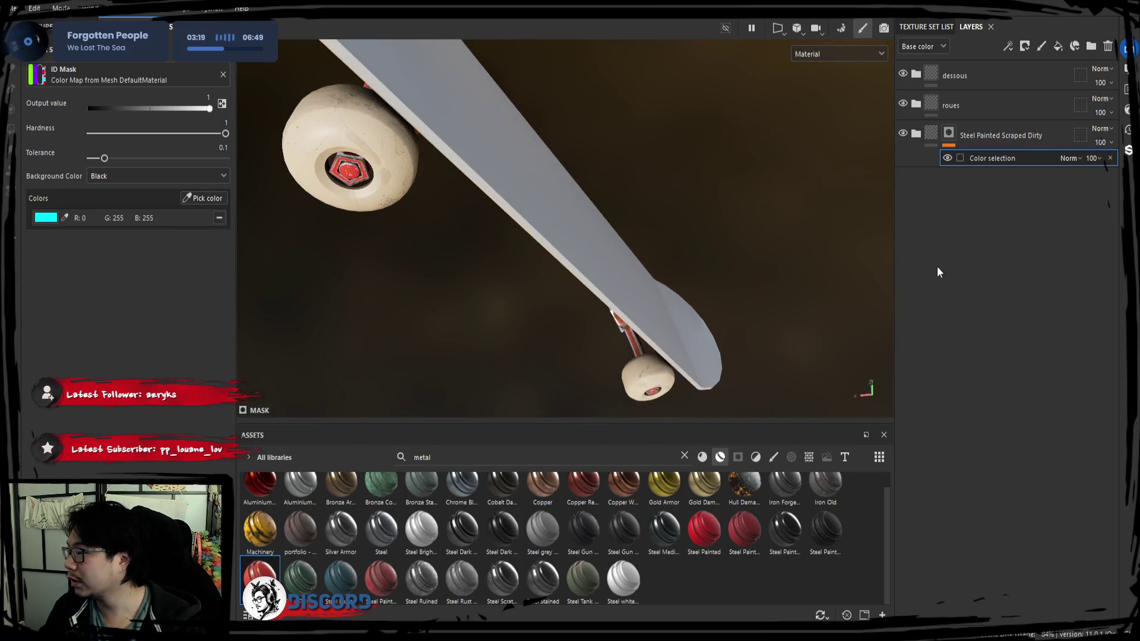
# Step: File the steel layer in a new folder named 'metal' and clear the metal search
pyautogui.click(1090, 46)
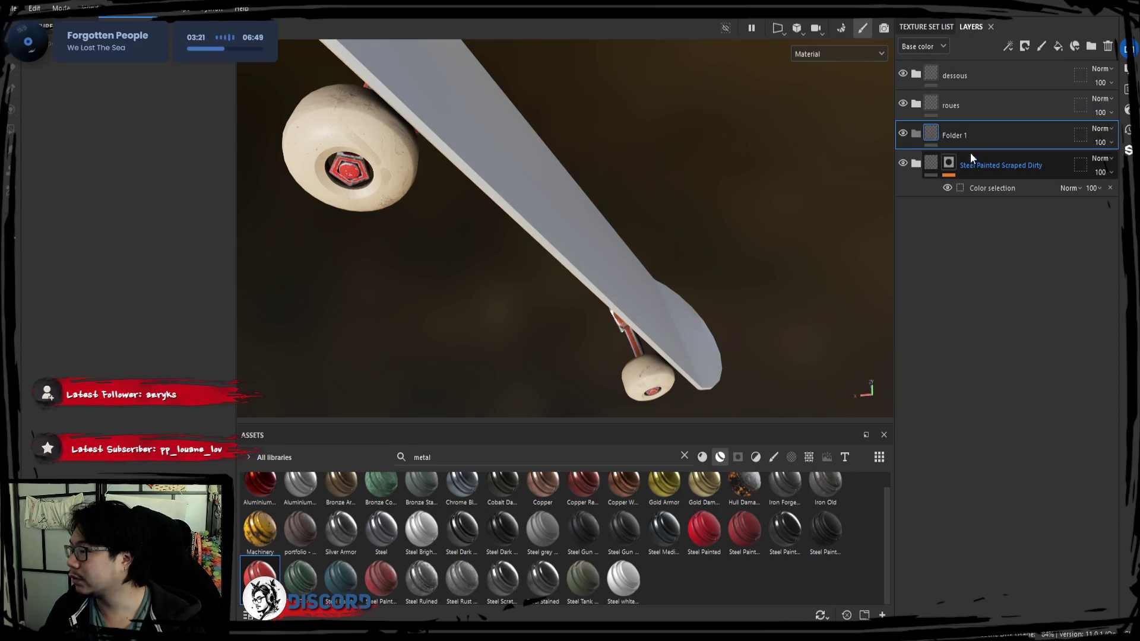
pyautogui.moveTo(970, 156); pyautogui.dragTo(959, 137)
pyautogui.doubleClick(956, 140)
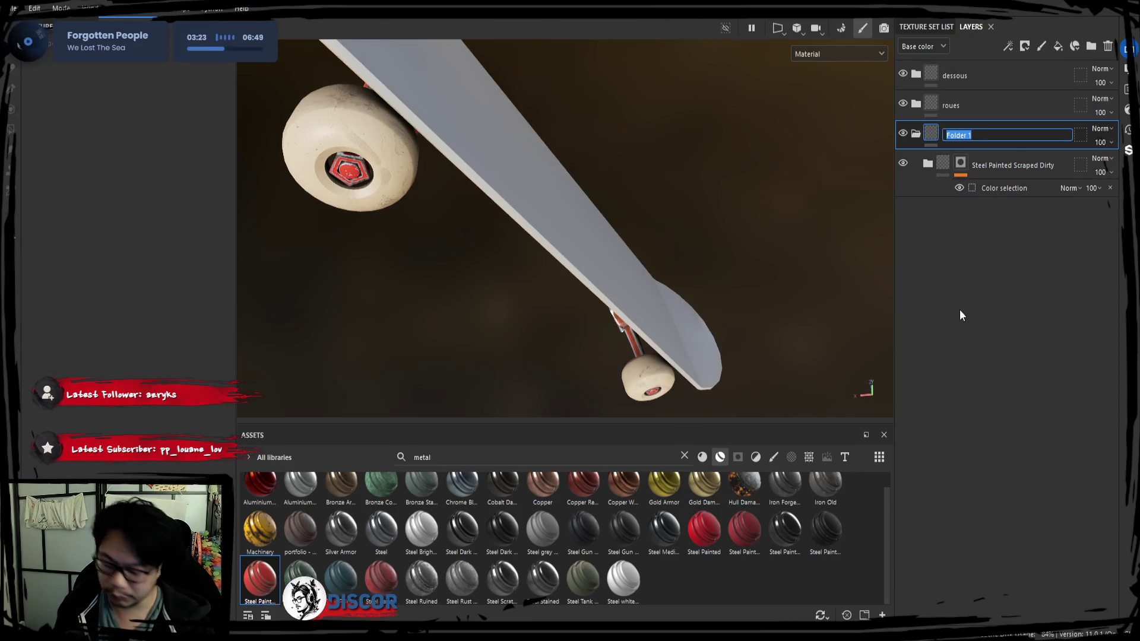
pyautogui.write('metal')
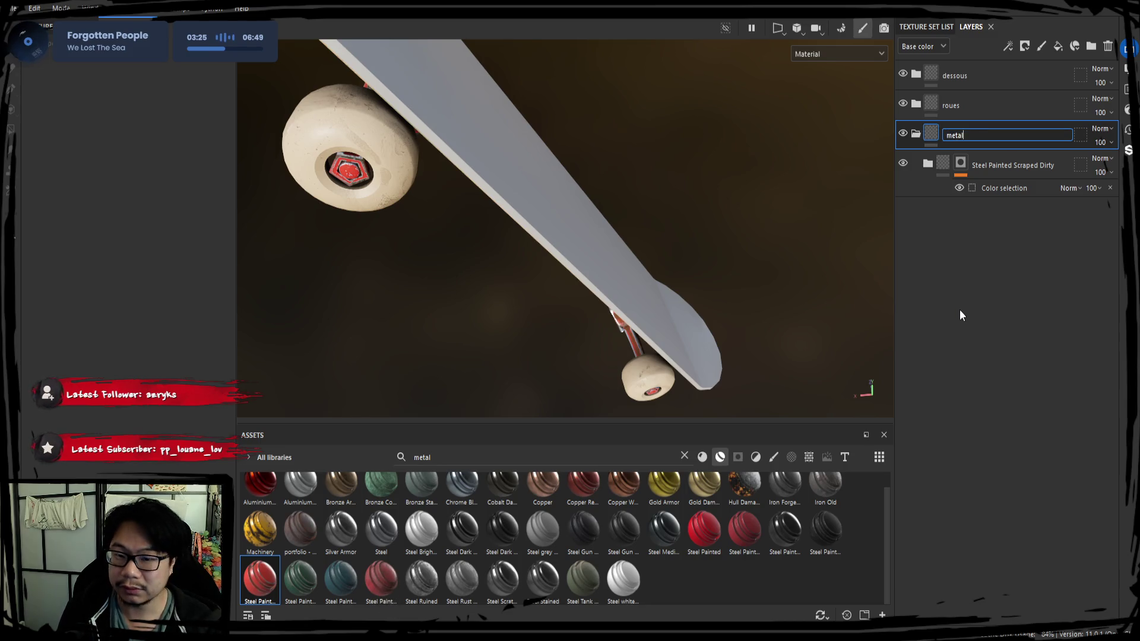
pyautogui.press('Return')
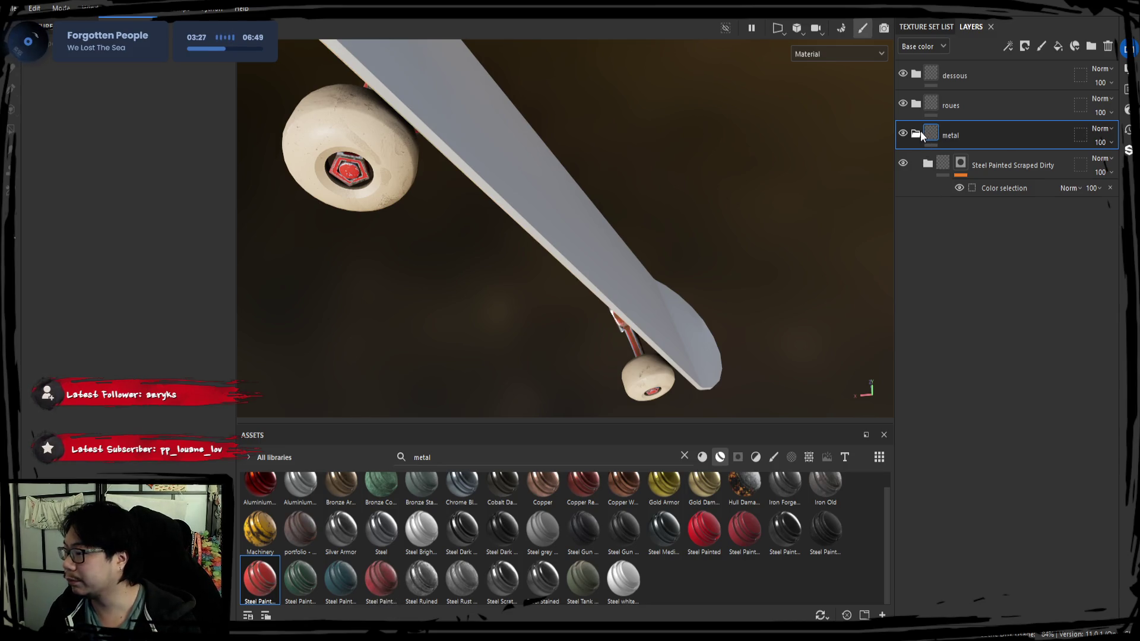
pyautogui.click(921, 131)
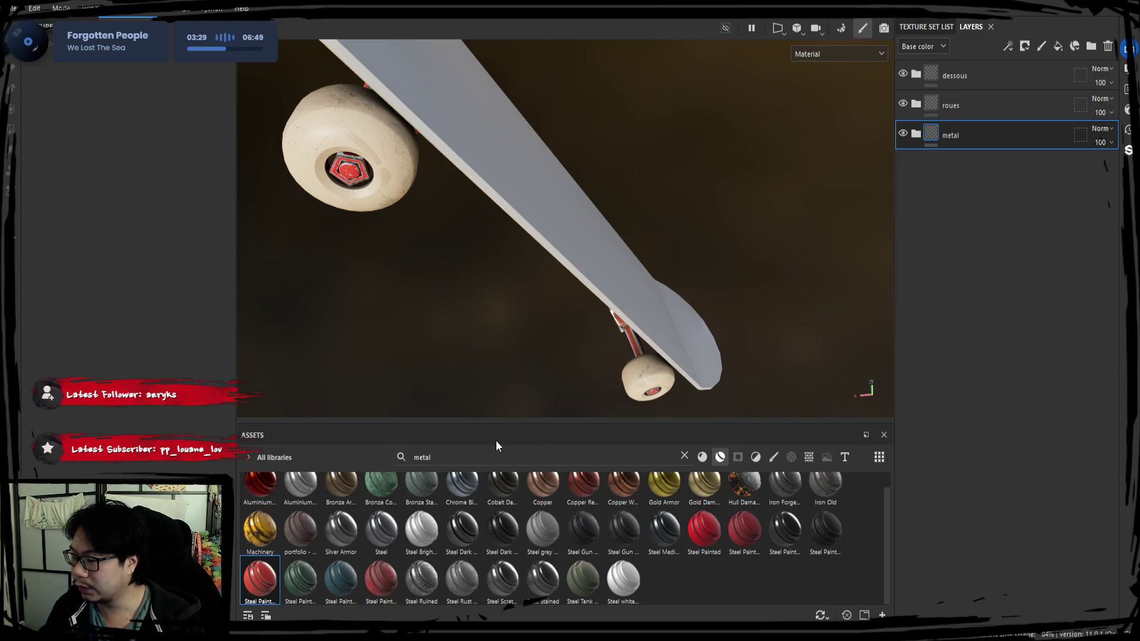
pyautogui.click(422, 458)
pyautogui.press('BackSpace')
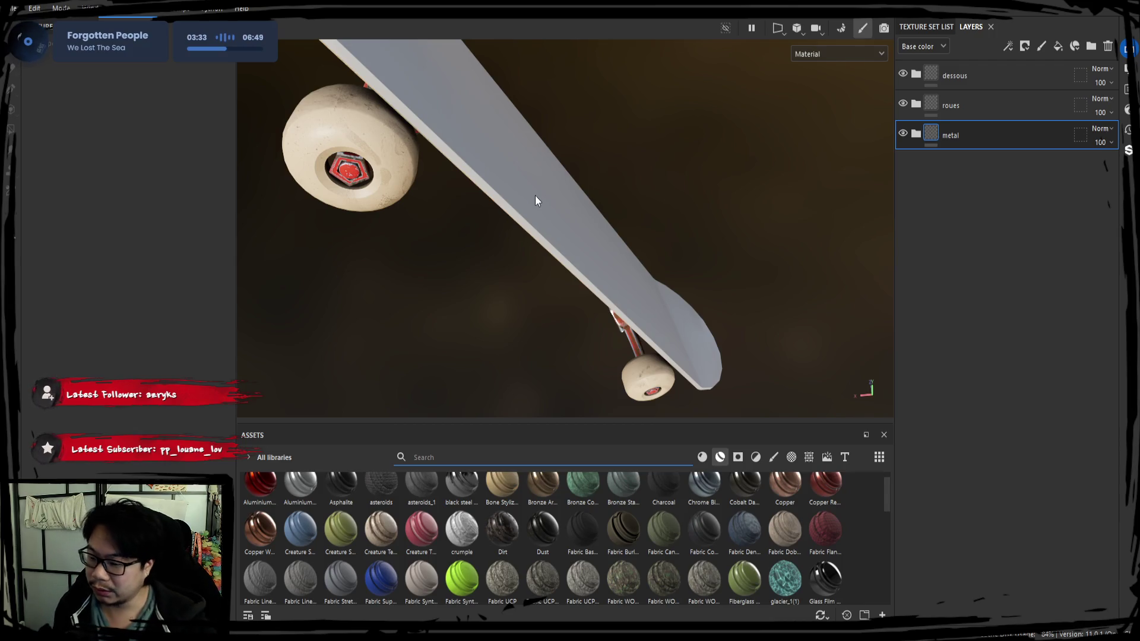
# Step: Search 'cho' and add a Charcoal material layer to the skateboard
pyautogui.write('cho')
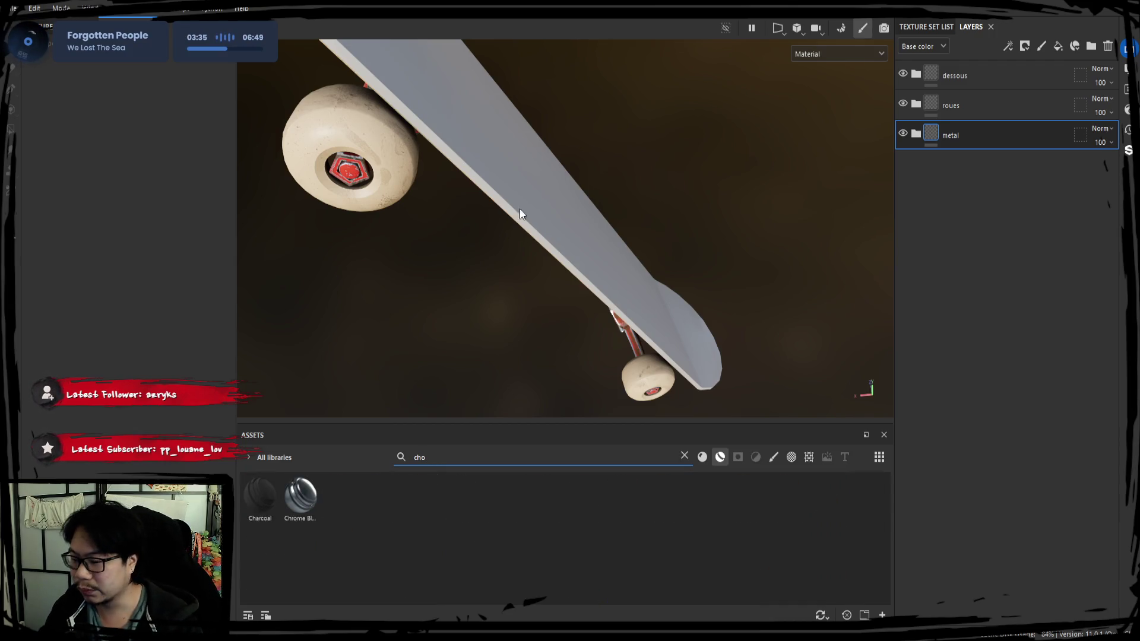
pyautogui.moveTo(259, 499)
pyautogui.mouseDown()
pyautogui.moveTo(946, 311)
pyautogui.moveTo(735, 321)
pyautogui.mouseUp()
pyautogui.moveTo(735, 321)
pyautogui.keyDown('alt'); pyautogui.mouseDown()
pyautogui.moveTo(675, 247)
pyautogui.moveTo(392, 157)
pyautogui.moveTo(390, 213)
pyautogui.moveTo(603, 254)
pyautogui.moveTo(532, 297)
pyautogui.mouseUp(); pyautogui.keyUp('alt')
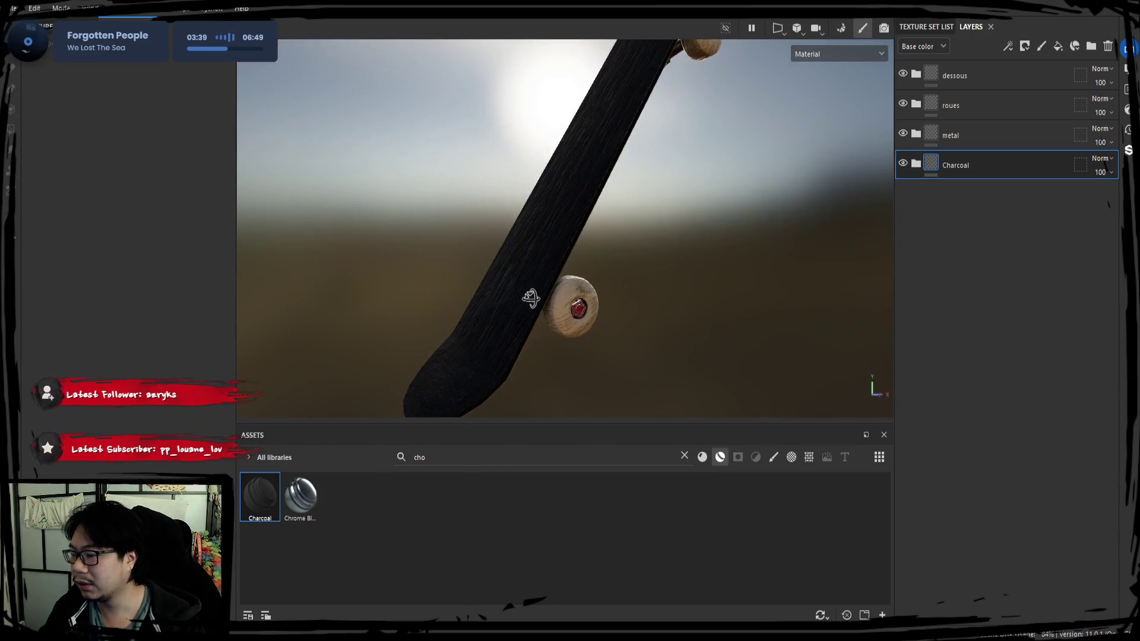
pyautogui.keyDown('alt'); pyautogui.moveTo(531, 297); pyautogui.dragTo(546, 351, button='right'); pyautogui.keyUp('alt')
pyautogui.moveTo(542, 351)
pyautogui.keyDown('alt'); pyautogui.mouseDown()
pyautogui.moveTo(649, 311)
pyautogui.moveTo(525, 238)
pyautogui.moveTo(547, 247)
pyautogui.moveTo(489, 230)
pyautogui.moveTo(652, 319)
pyautogui.moveTo(481, 272)
pyautogui.moveTo(530, 237)
pyautogui.moveTo(590, 241)
pyautogui.mouseUp(); pyautogui.keyUp('alt')
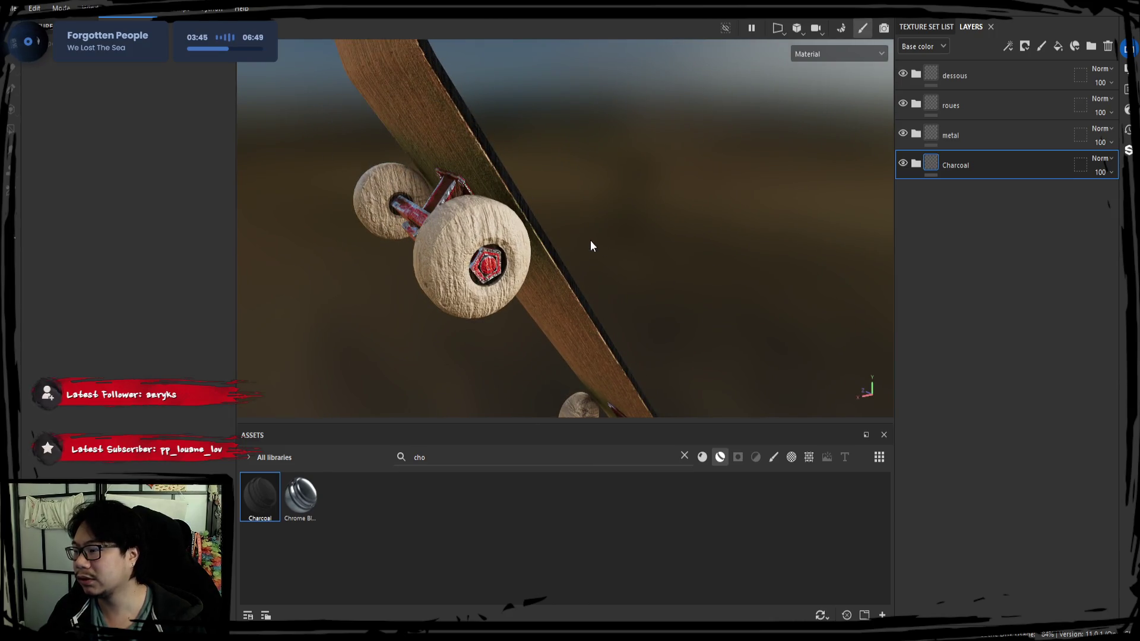
# Step: Mask the Charcoal layer by colour selection to the deck's purple ID colour
pyautogui.click(1024, 45)
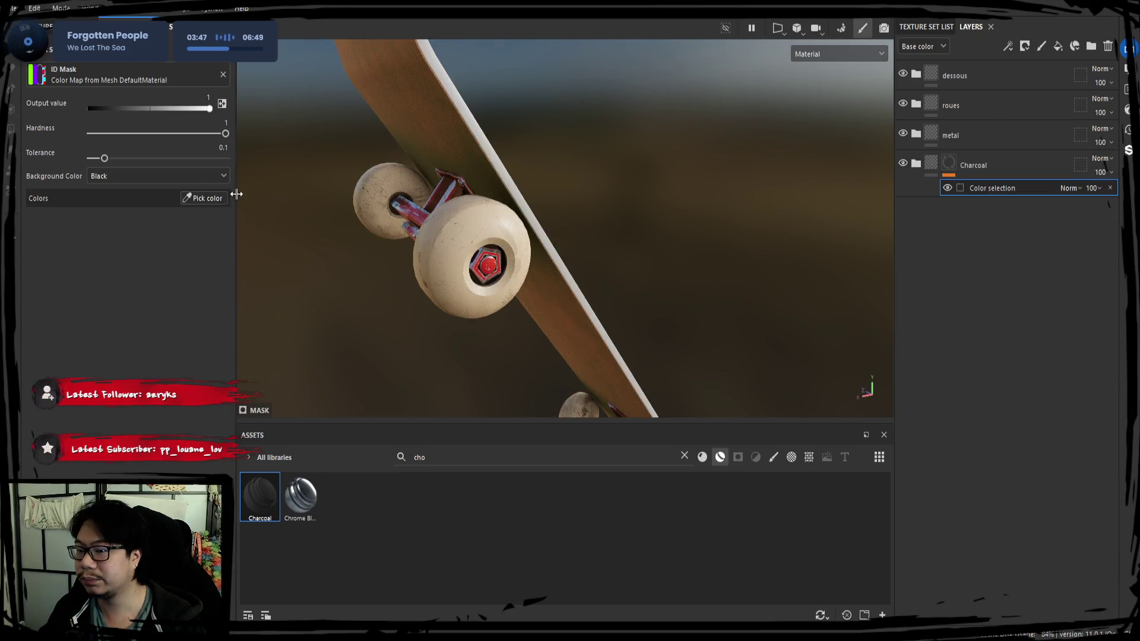
pyautogui.click(204, 198)
pyautogui.click(514, 173)
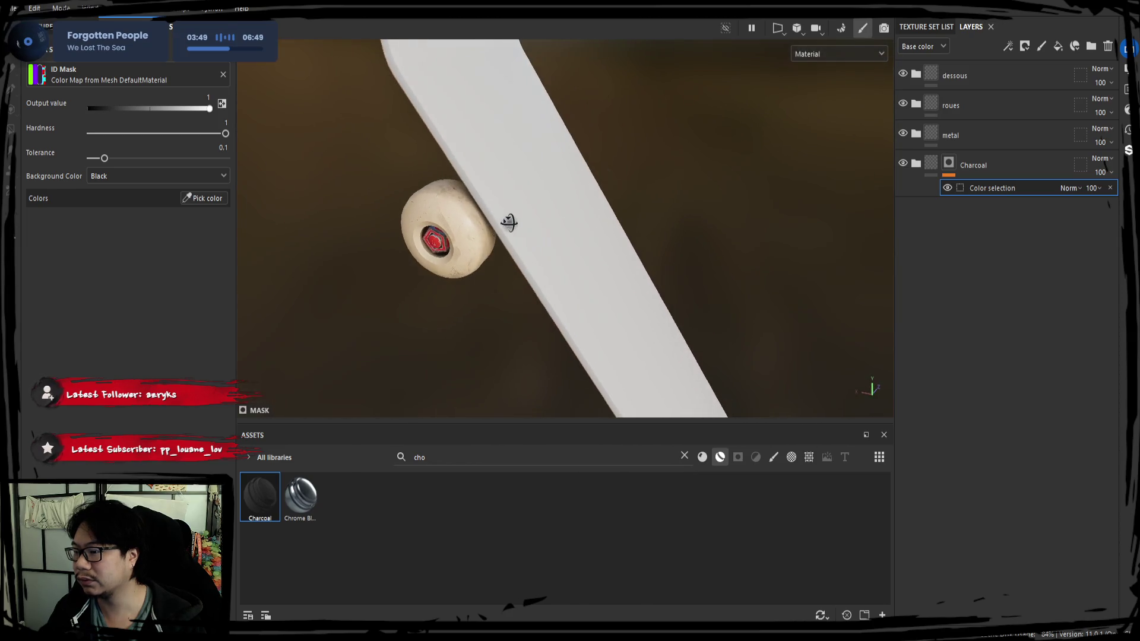
pyautogui.click(507, 170)
pyautogui.moveTo(507, 170)
pyautogui.keyDown('alt'); pyautogui.mouseDown()
pyautogui.moveTo(547, 187)
pyautogui.moveTo(651, 315)
pyautogui.moveTo(687, 229)
pyautogui.mouseUp(); pyautogui.keyUp('alt')
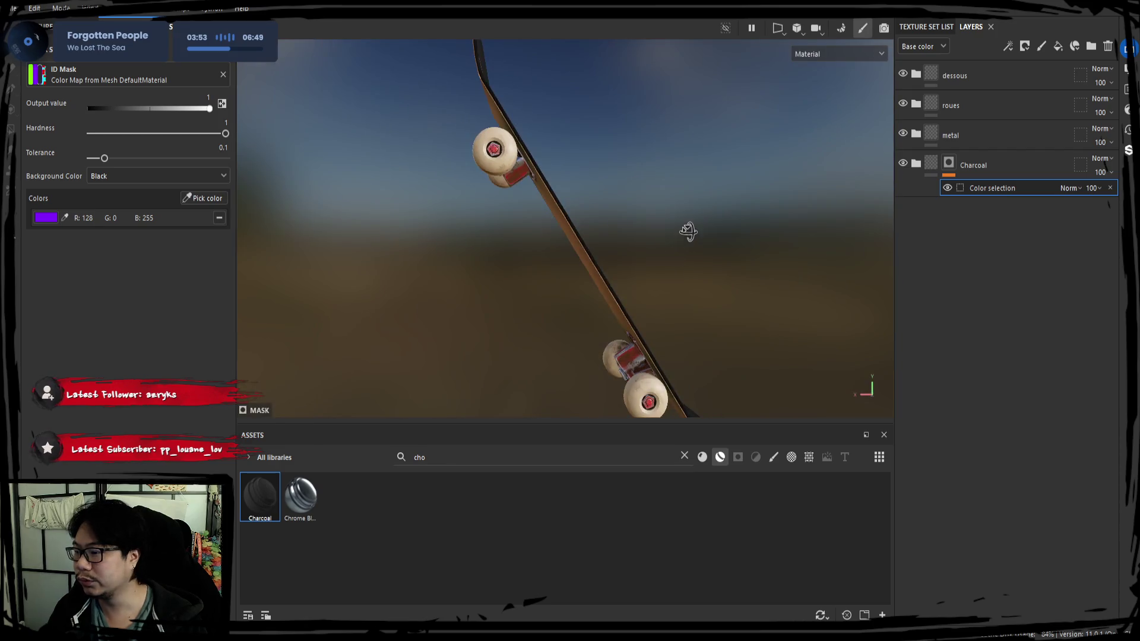
pyautogui.moveTo(576, 252)
pyautogui.keyDown('alt'); pyautogui.mouseDown()
pyautogui.moveTo(453, 257)
pyautogui.moveTo(674, 268)
pyautogui.moveTo(753, 226)
pyautogui.moveTo(588, 279)
pyautogui.mouseUp(); pyautogui.keyUp('alt')
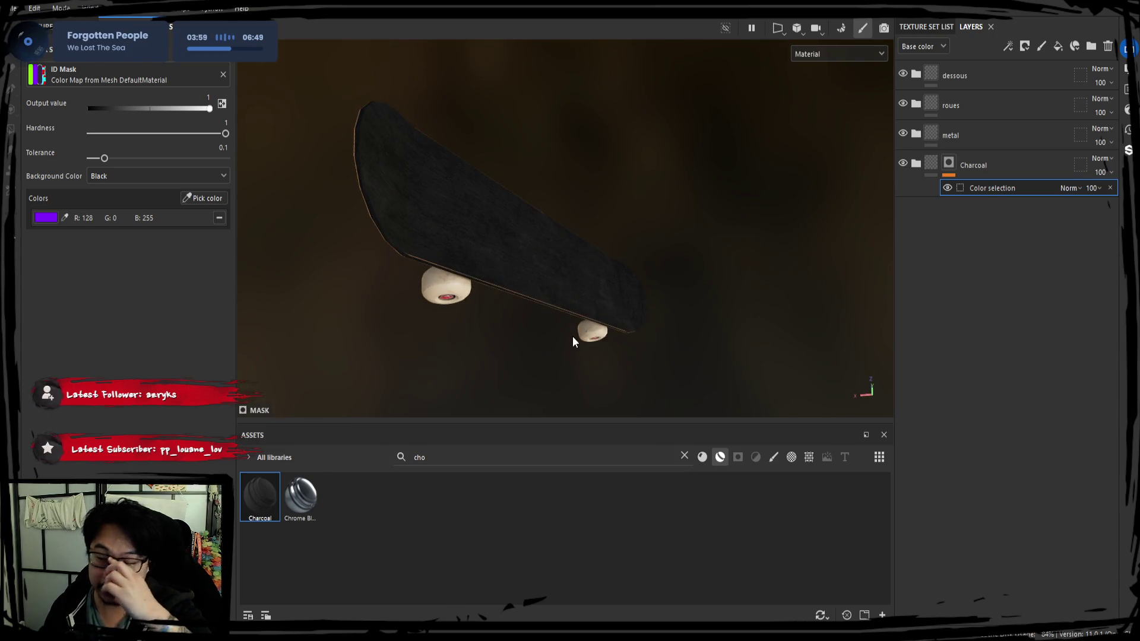
# Step: Clear the asset search and expand the roues layer folder
pyautogui.doubleClick(432, 457)
pyautogui.press('BackSpace')
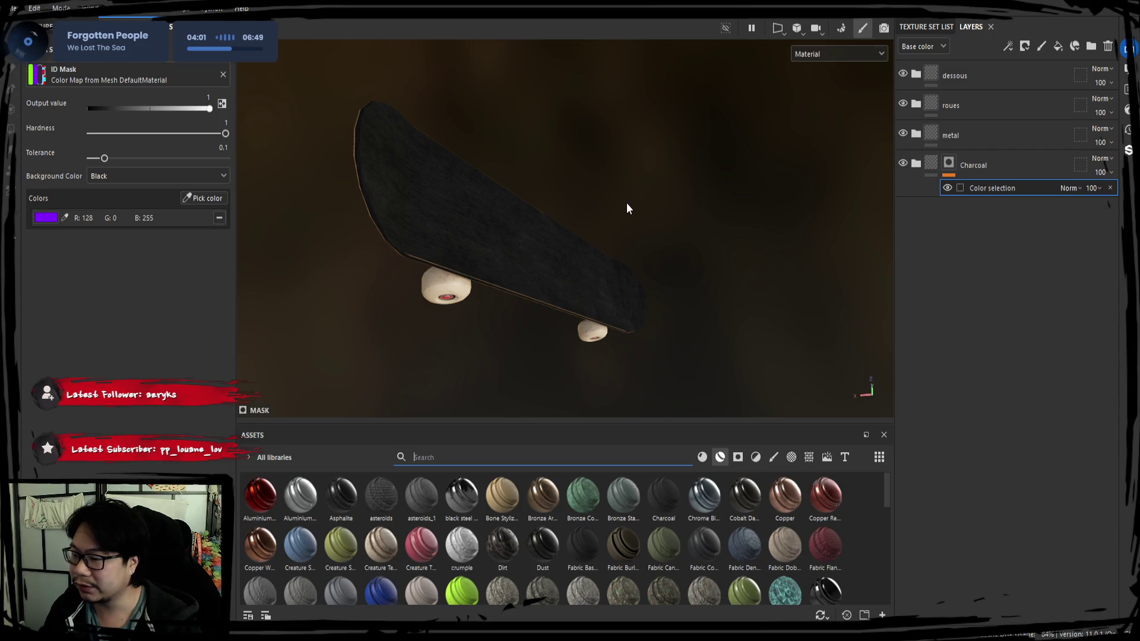
pyautogui.moveTo(644, 305)
pyautogui.keyDown('alt'); pyautogui.mouseDown()
pyautogui.moveTo(519, 262)
pyautogui.moveTo(677, 323)
pyautogui.moveTo(659, 327)
pyautogui.mouseUp(); pyautogui.keyUp('alt')
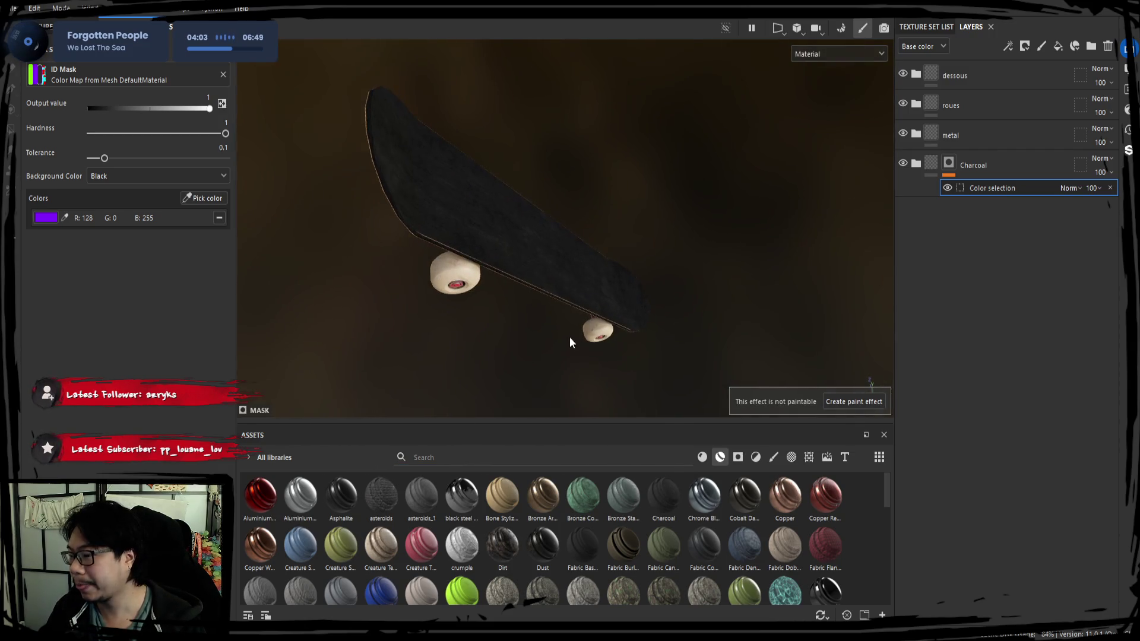
pyautogui.moveTo(570, 342)
pyautogui.keyDown('alt'); pyautogui.mouseDown()
pyautogui.moveTo(550, 348)
pyautogui.moveTo(580, 320)
pyautogui.mouseUp(); pyautogui.keyUp('alt')
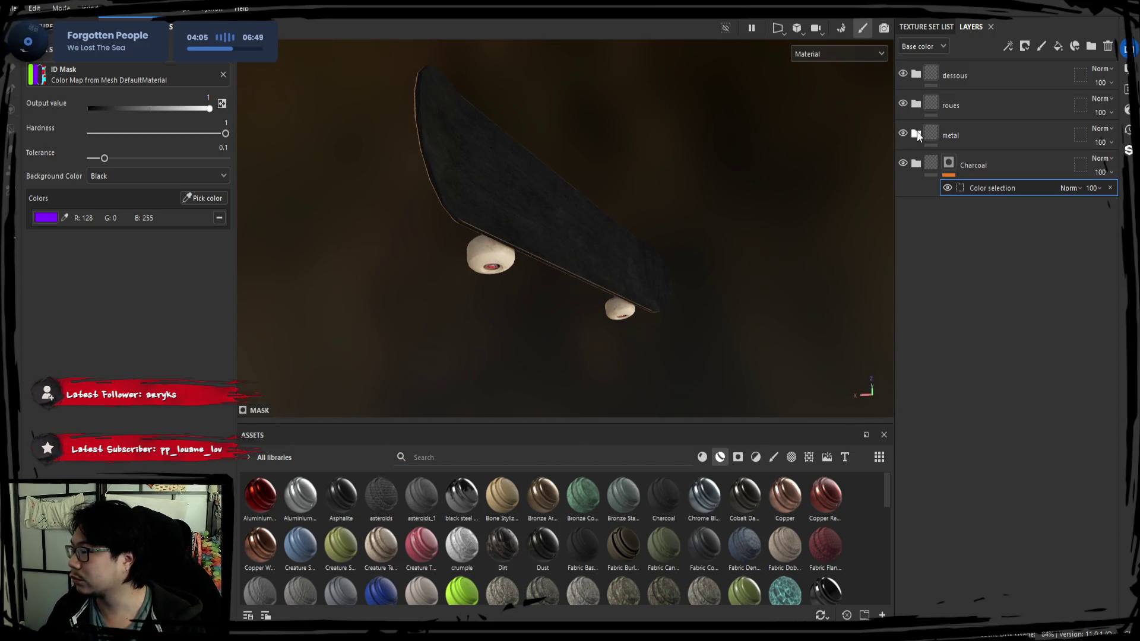
pyautogui.click(916, 103)
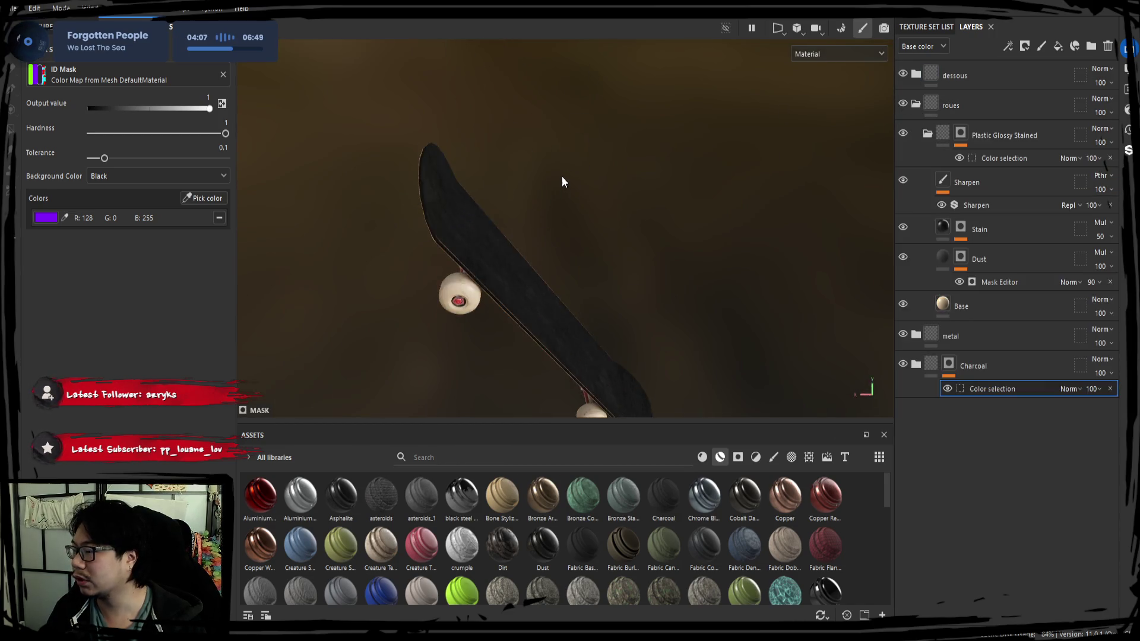
# Step: Zoom in on the wheel, select the wheels' Base layer and toggle Dust to compare
pyautogui.scroll(5, 564, 181)
pyautogui.moveTo(591, 178)
pyautogui.keyDown('alt'); pyautogui.mouseDown()
pyautogui.moveTo(647, 162)
pyautogui.moveTo(614, 140)
pyautogui.moveTo(678, 218)
pyautogui.moveTo(625, 143)
pyautogui.moveTo(614, 188)
pyautogui.mouseUp(); pyautogui.keyUp('alt')
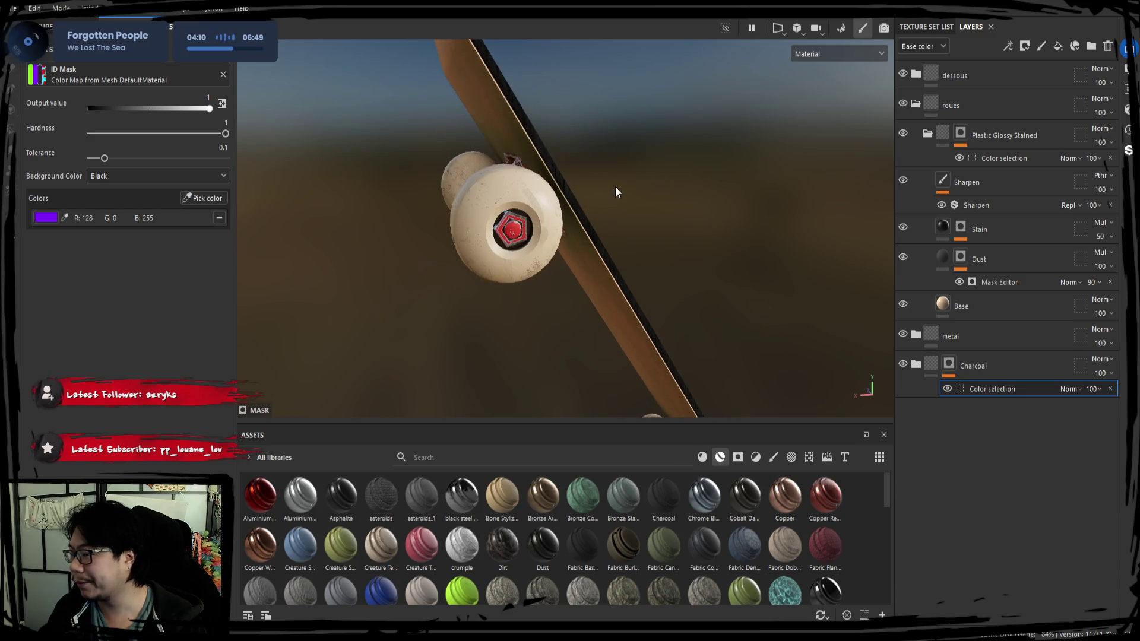
pyautogui.scroll(3, 614, 188)
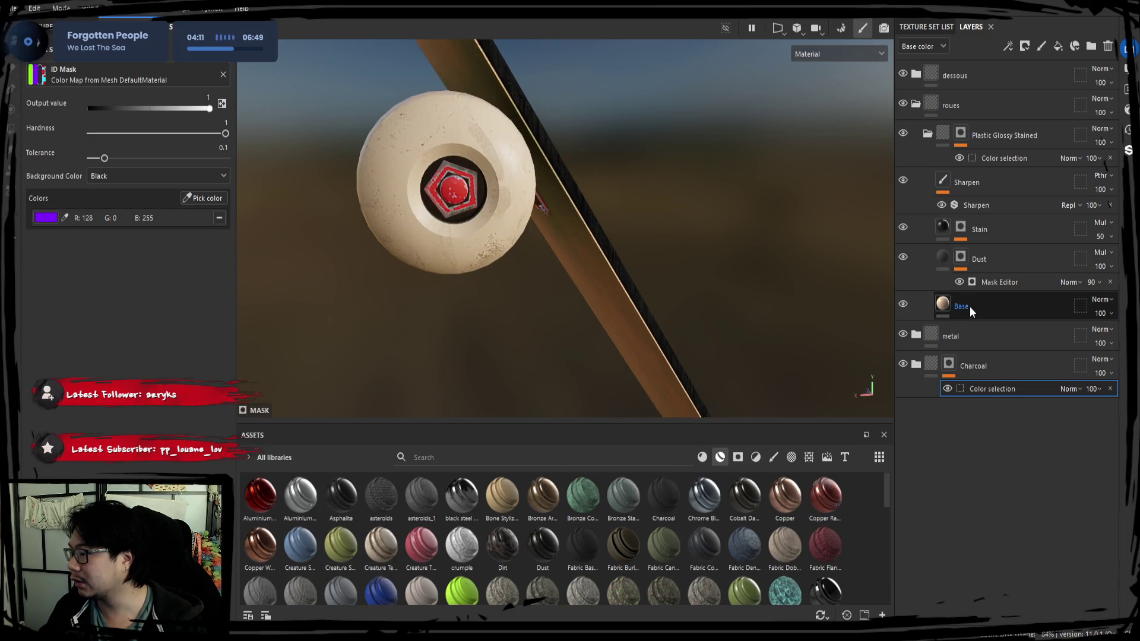
pyautogui.click(904, 304)
pyautogui.click(903, 304)
pyautogui.click(926, 307)
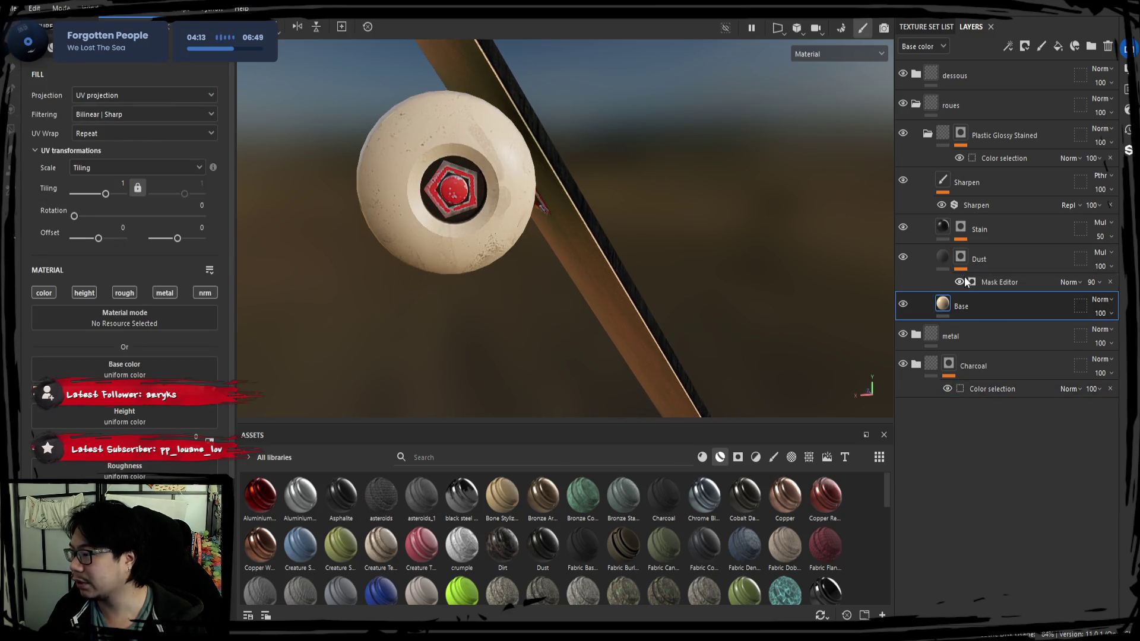
pyautogui.click(904, 259)
pyautogui.click(903, 259)
pyautogui.click(903, 259)
pyautogui.click(903, 259)
# Step: Lower the Dust mask's grunge Balance to 0.26 and compare with Dust hidden and shown
pyautogui.click(1005, 285)
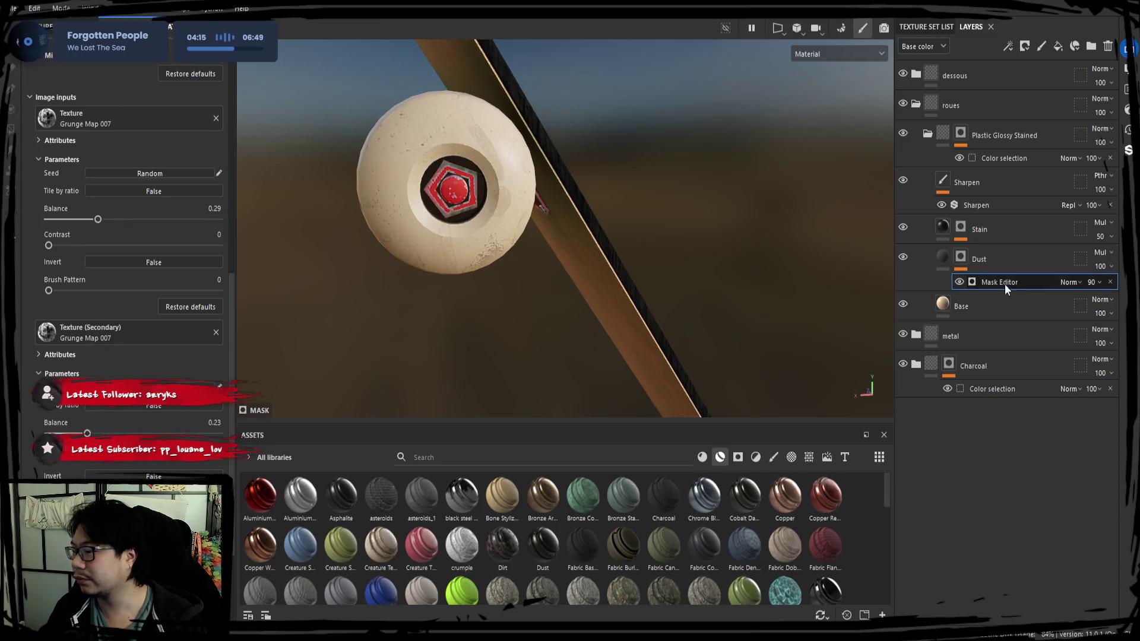
pyautogui.scroll(-5, 130, 238)
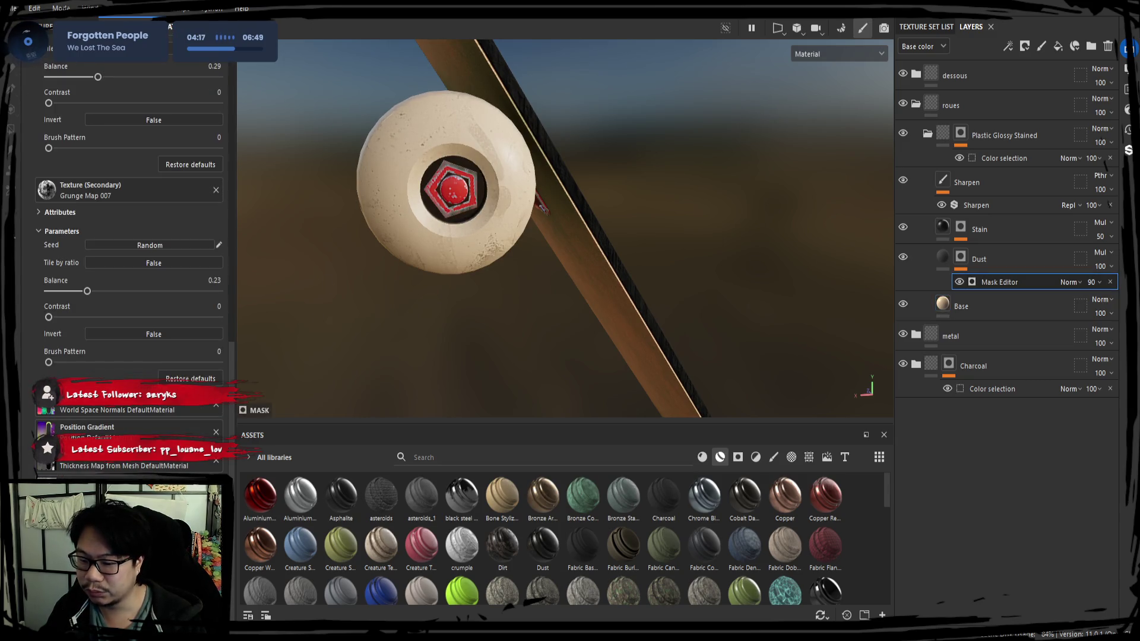
pyautogui.scroll(5, 96, 378)
pyautogui.moveTo(49, 256)
pyautogui.mouseDown()
pyautogui.moveTo(101, 256)
pyautogui.moveTo(29, 255)
pyautogui.moveTo(192, 230)
pyautogui.mouseUp()
pyautogui.moveTo(108, 236); pyautogui.dragTo(93, 230)
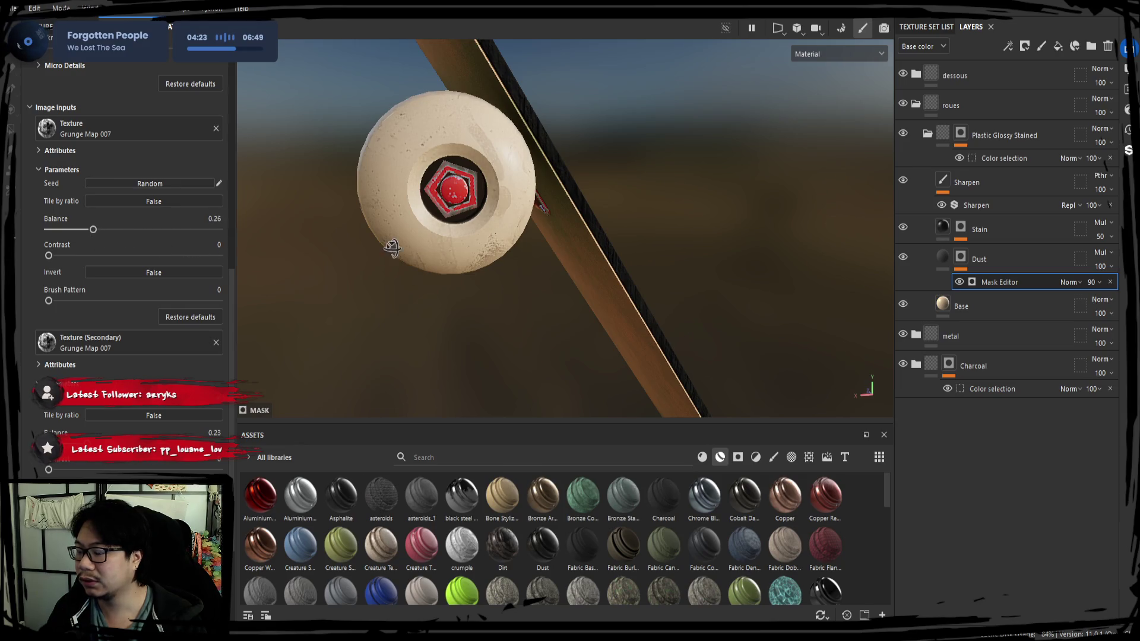
pyautogui.moveTo(389, 246)
pyautogui.keyDown('alt'); pyautogui.mouseDown()
pyautogui.moveTo(430, 222)
pyautogui.moveTo(505, 249)
pyautogui.mouseUp(); pyautogui.keyUp('alt')
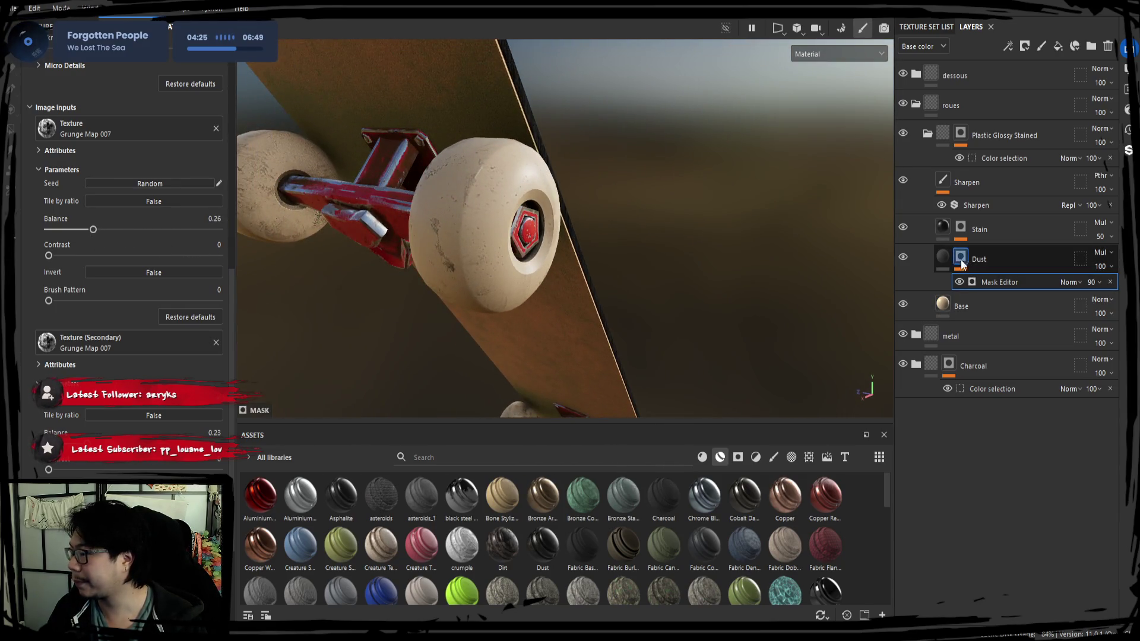
pyautogui.click(904, 260)
pyautogui.click(905, 261)
# Step: Review the Dust layer's fill properties while inspecting the wheels, then select its mask
pyautogui.click(942, 259)
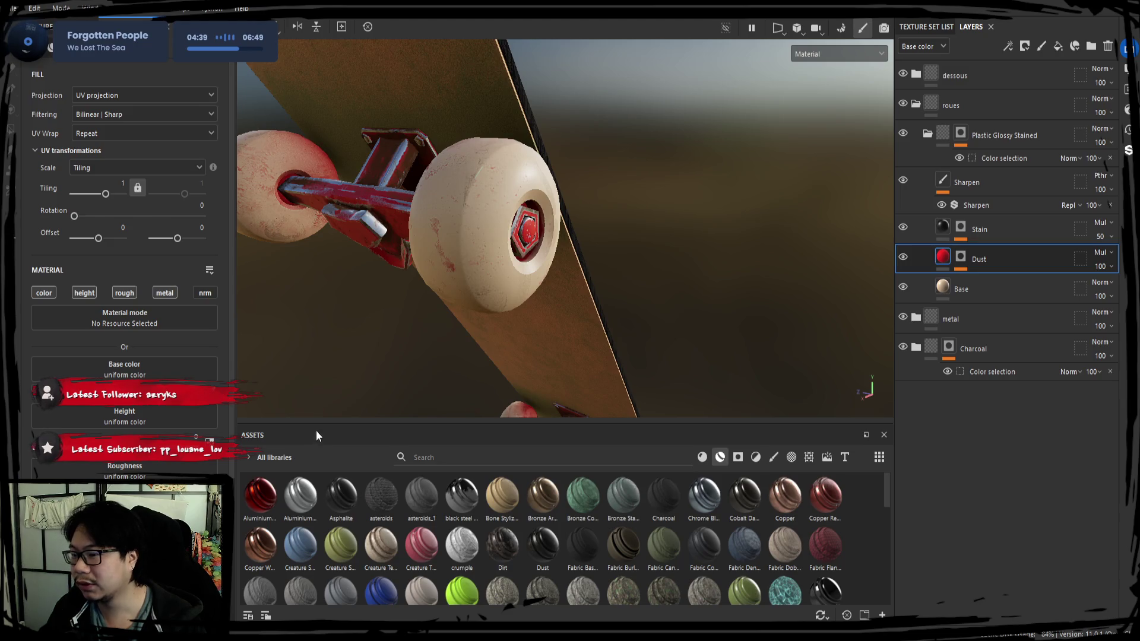
pyautogui.moveTo(354, 384)
pyautogui.keyDown('alt'); pyautogui.mouseDown()
pyautogui.moveTo(608, 285)
pyautogui.moveTo(667, 329)
pyautogui.moveTo(565, 311)
pyautogui.moveTo(501, 356)
pyautogui.moveTo(570, 287)
pyautogui.moveTo(564, 326)
pyautogui.moveTo(440, 349)
pyautogui.moveTo(488, 369)
pyautogui.mouseUp(); pyautogui.keyUp('alt')
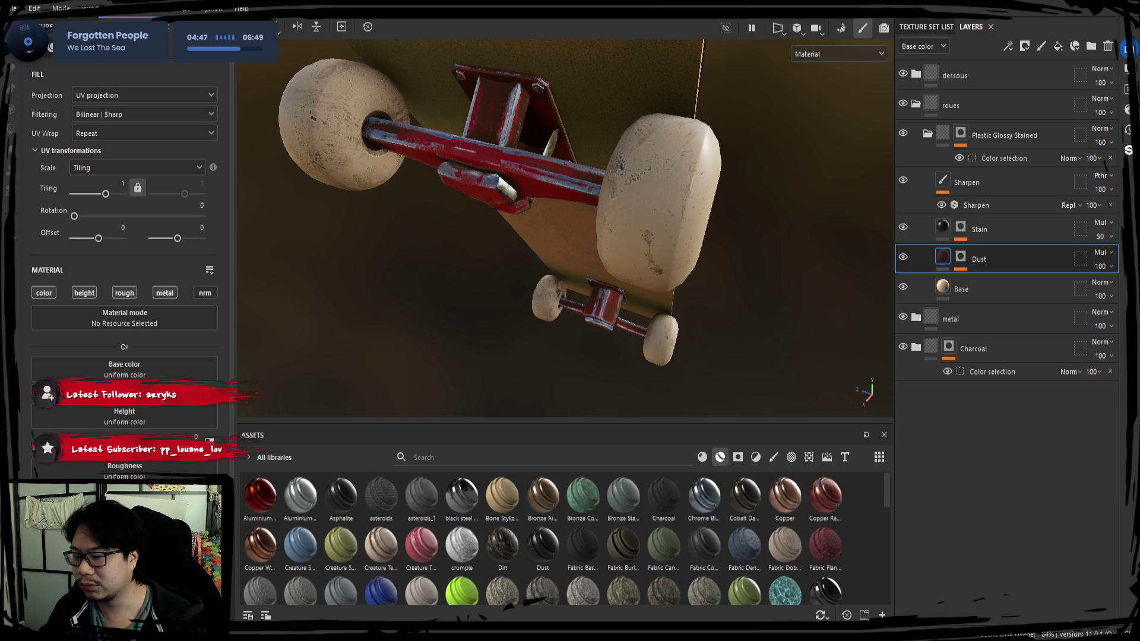
pyautogui.moveTo(501, 334)
pyautogui.keyDown('alt'); pyautogui.mouseDown()
pyautogui.moveTo(448, 254)
pyautogui.moveTo(473, 334)
pyautogui.mouseUp(); pyautogui.keyUp('alt')
pyautogui.keyDown('alt'); pyautogui.moveTo(366, 330); pyautogui.dragTo(407, 306); pyautogui.keyUp('alt')
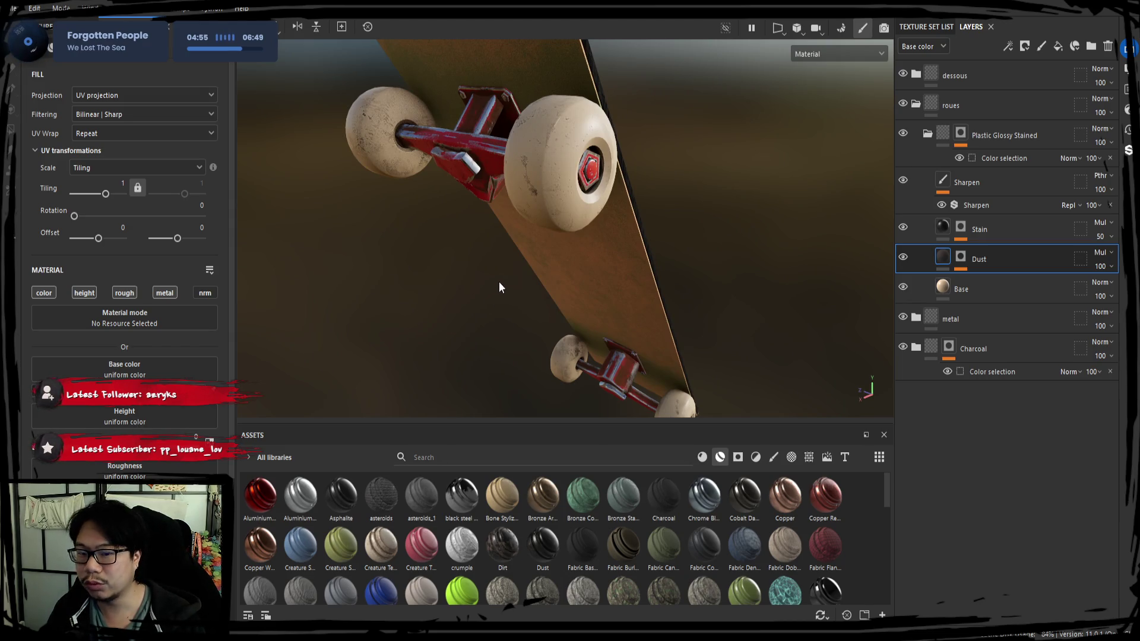
pyautogui.keyDown('alt'); pyautogui.moveTo(499, 288); pyautogui.dragTo(485, 308); pyautogui.keyUp('alt')
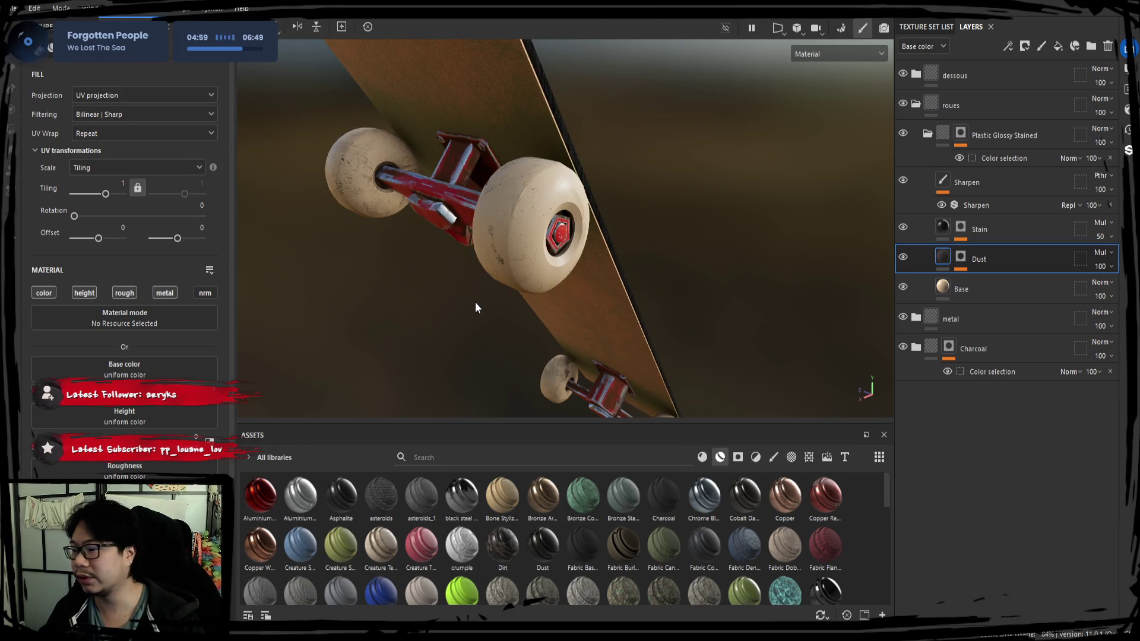
pyautogui.keyDown('alt'); pyautogui.moveTo(444, 344); pyautogui.dragTo(469, 332); pyautogui.keyUp('alt')
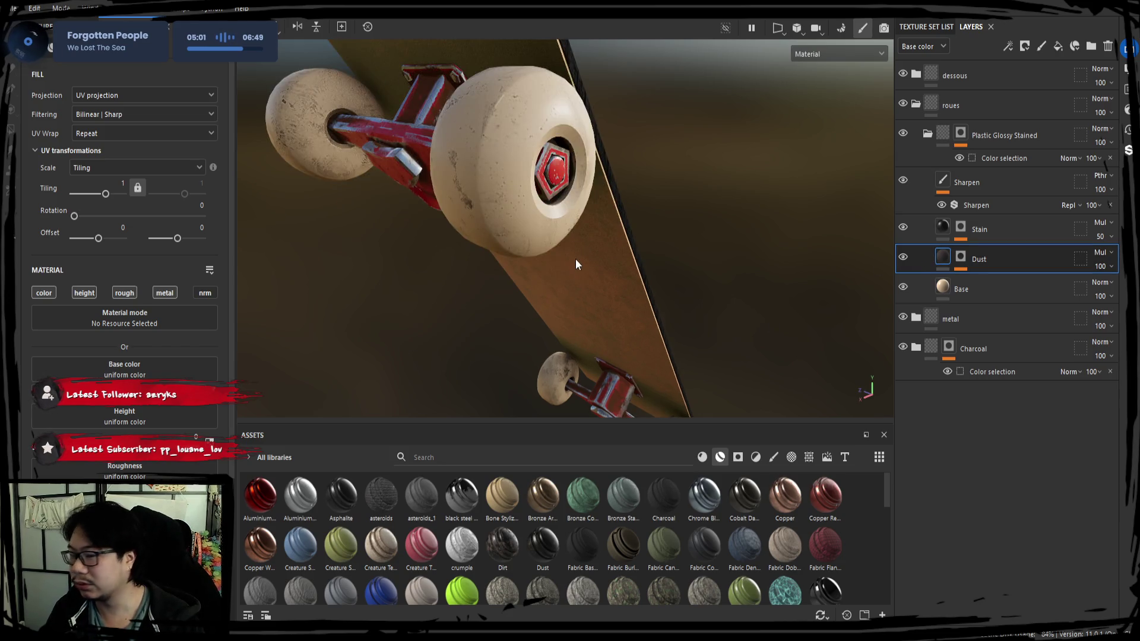
pyautogui.keyDown('alt'); pyautogui.moveTo(575, 259); pyautogui.dragTo(577, 299); pyautogui.keyUp('alt')
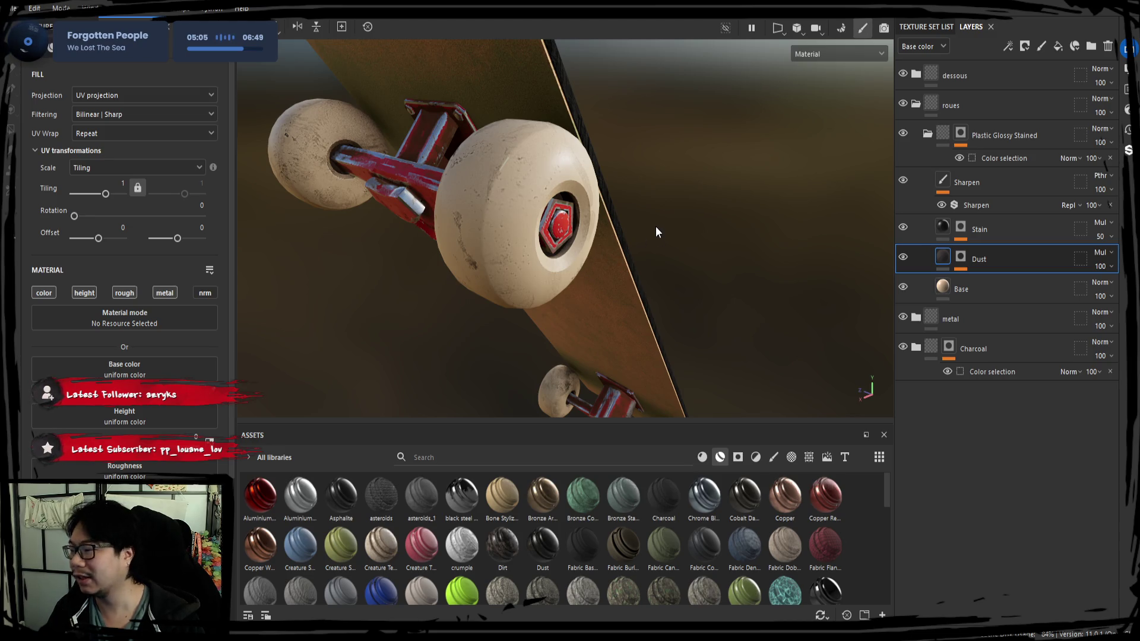
pyautogui.click(961, 257)
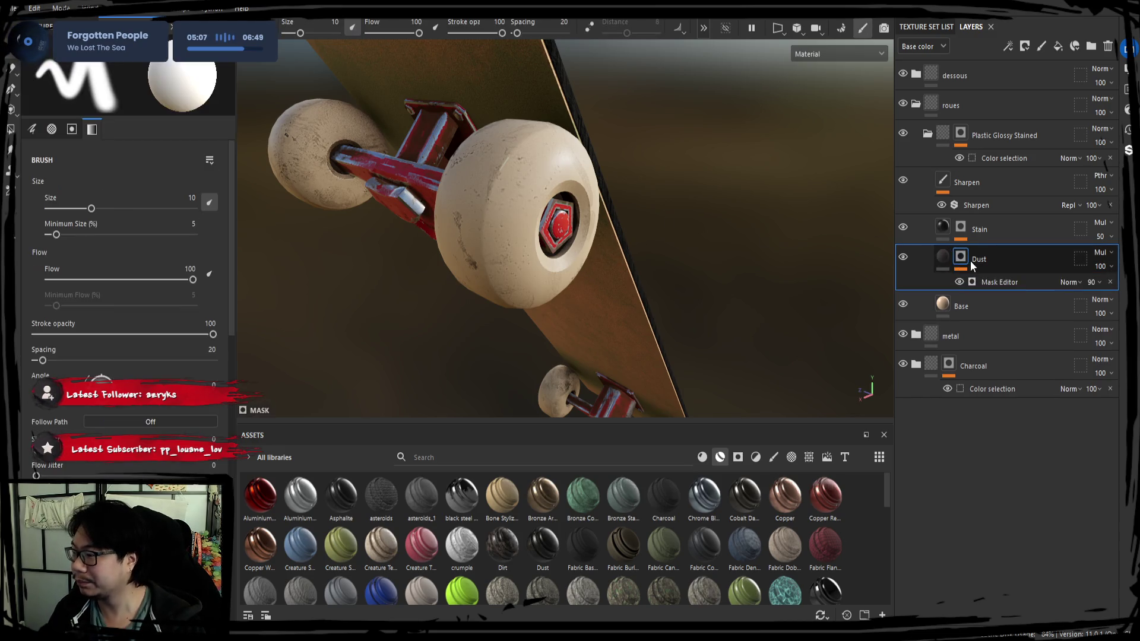
# Step: Readjust the Dust mask grunge to Balance 0.17 with 0.11 contrast
pyautogui.click(990, 285)
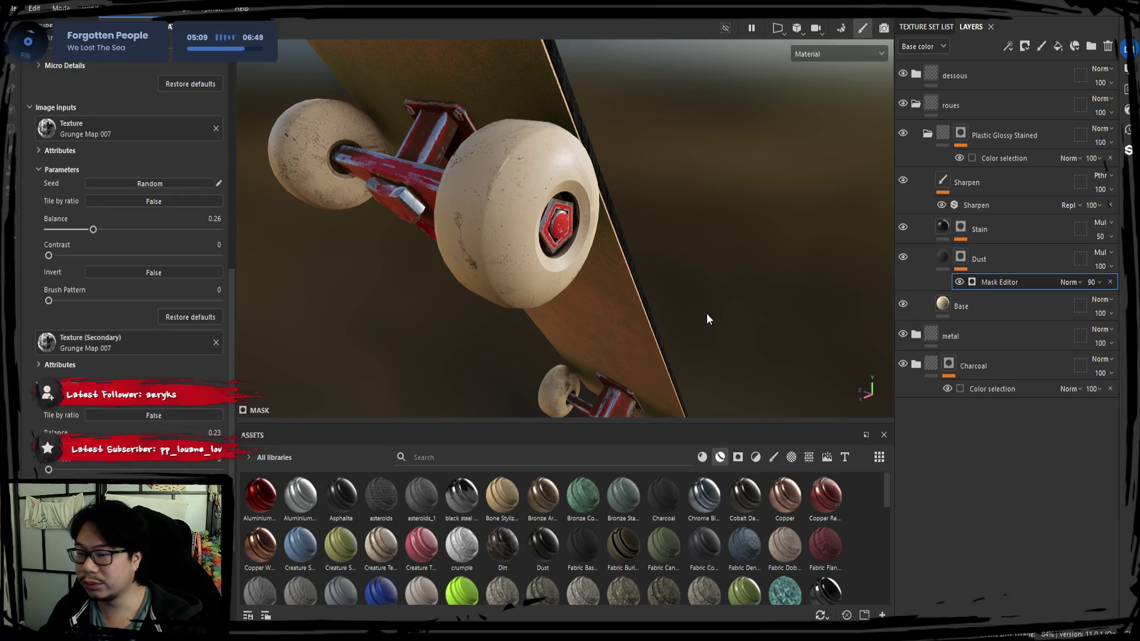
pyautogui.moveTo(119, 233); pyautogui.dragTo(154, 231)
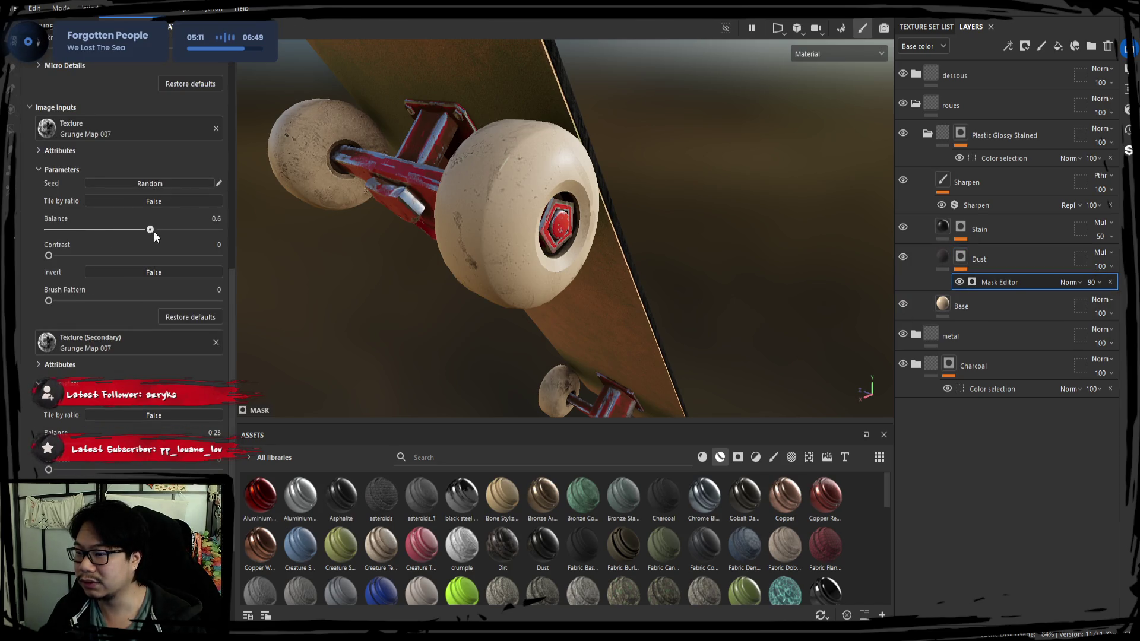
pyautogui.click(67, 230)
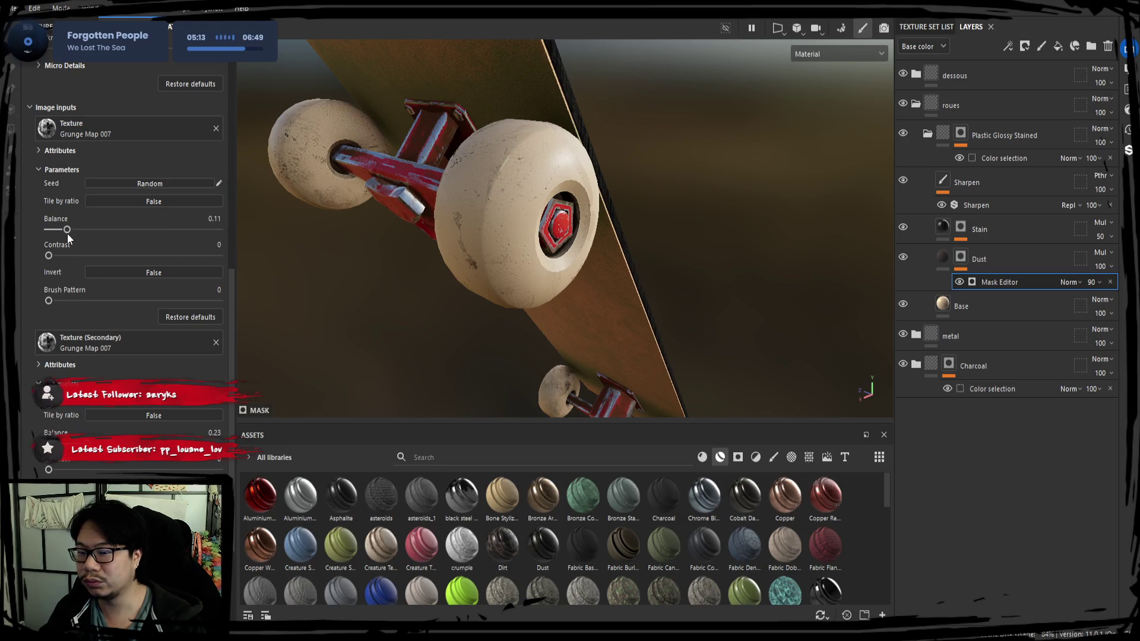
pyautogui.click(66, 255)
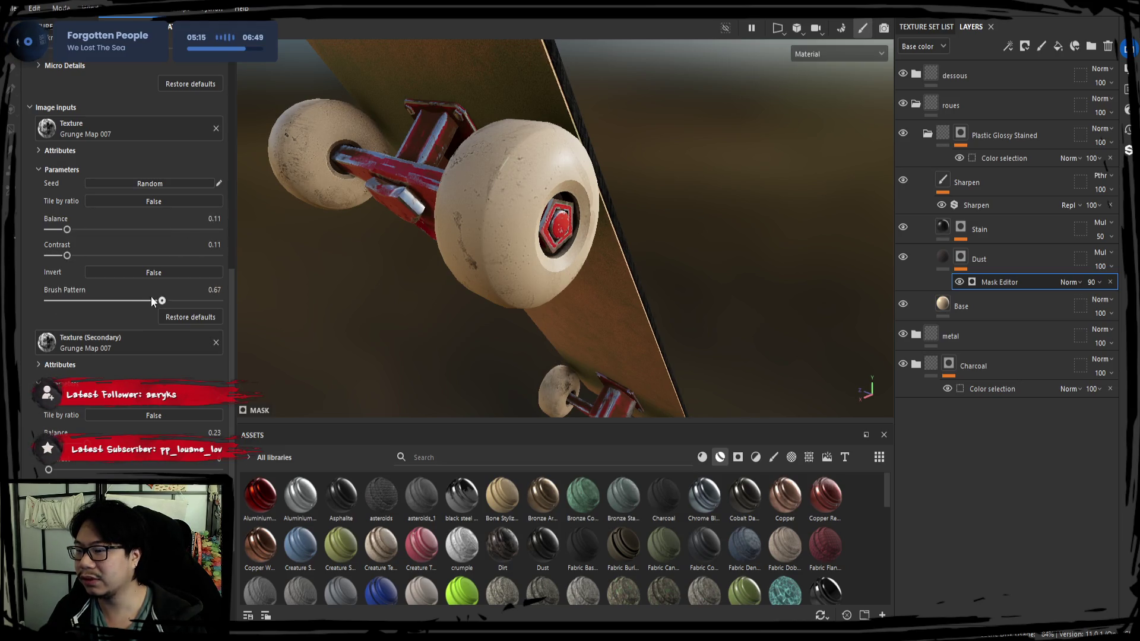
pyautogui.moveTo(68, 229)
pyautogui.mouseDown()
pyautogui.moveTo(131, 233)
pyautogui.moveTo(78, 231)
pyautogui.mouseUp()
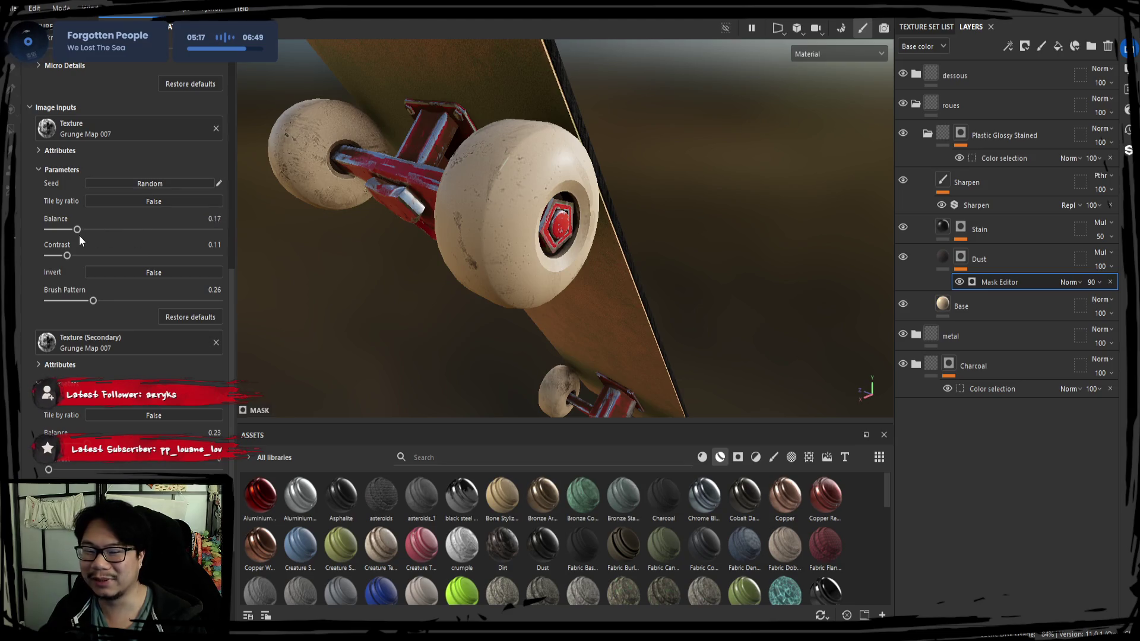
pyautogui.moveTo(376, 288)
pyautogui.keyDown('alt'); pyautogui.mouseDown()
pyautogui.moveTo(416, 279)
pyautogui.moveTo(398, 285)
pyautogui.mouseUp(); pyautogui.keyUp('alt')
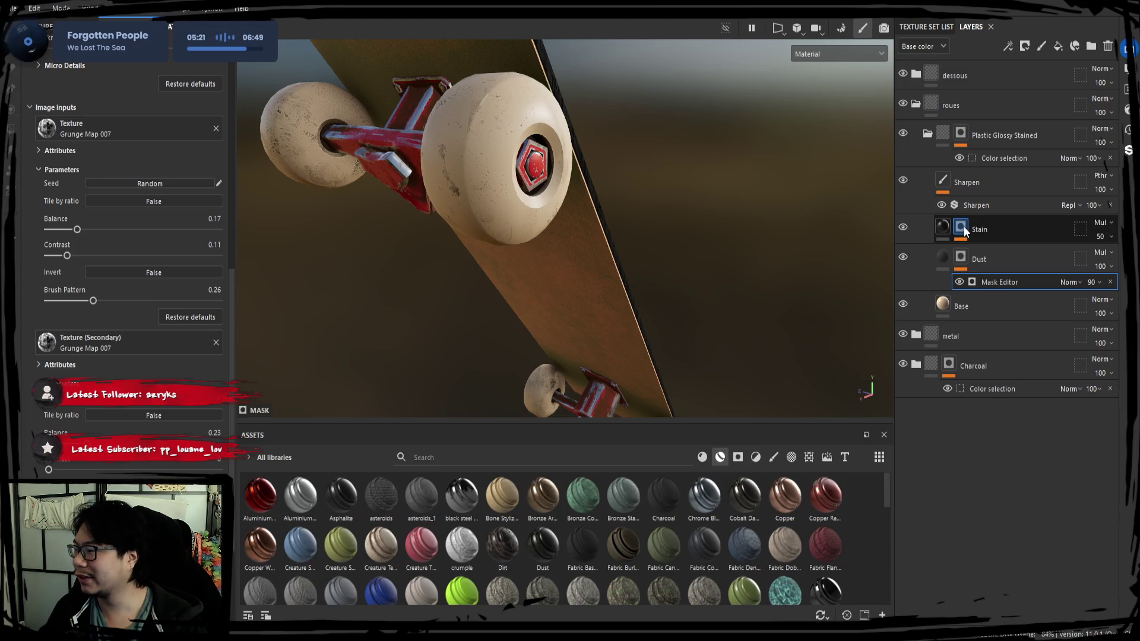
# Step: Darken the Stain layer's Levels midtones and inspect its Grunge Stains mask fills
pyautogui.click(981, 244)
pyautogui.click(983, 251)
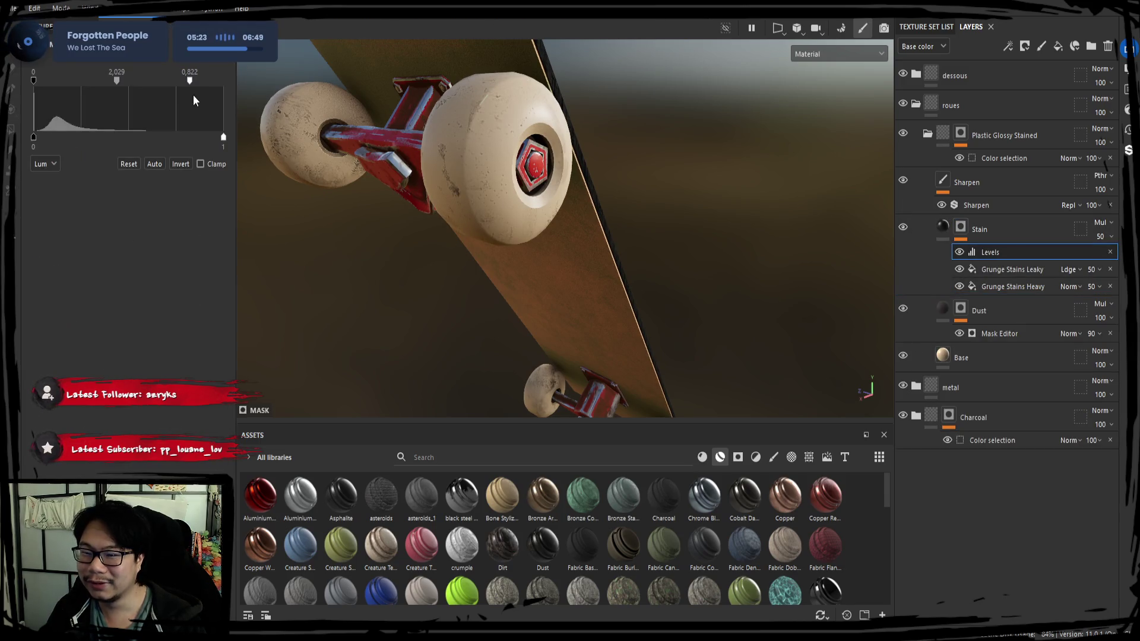
pyautogui.moveTo(190, 81)
pyautogui.mouseDown()
pyautogui.moveTo(129, 95)
pyautogui.moveTo(218, 98)
pyautogui.mouseUp()
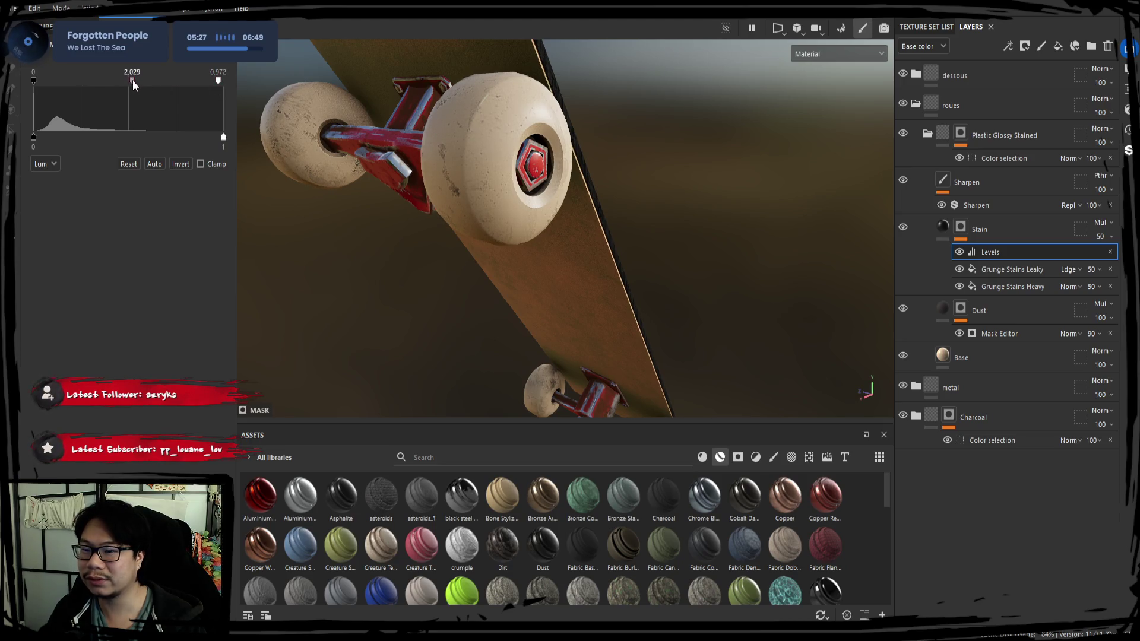
pyautogui.moveTo(133, 80)
pyautogui.mouseDown()
pyautogui.moveTo(56, 91)
pyautogui.moveTo(180, 98)
pyautogui.moveTo(95, 98)
pyautogui.moveTo(170, 95)
pyautogui.mouseUp()
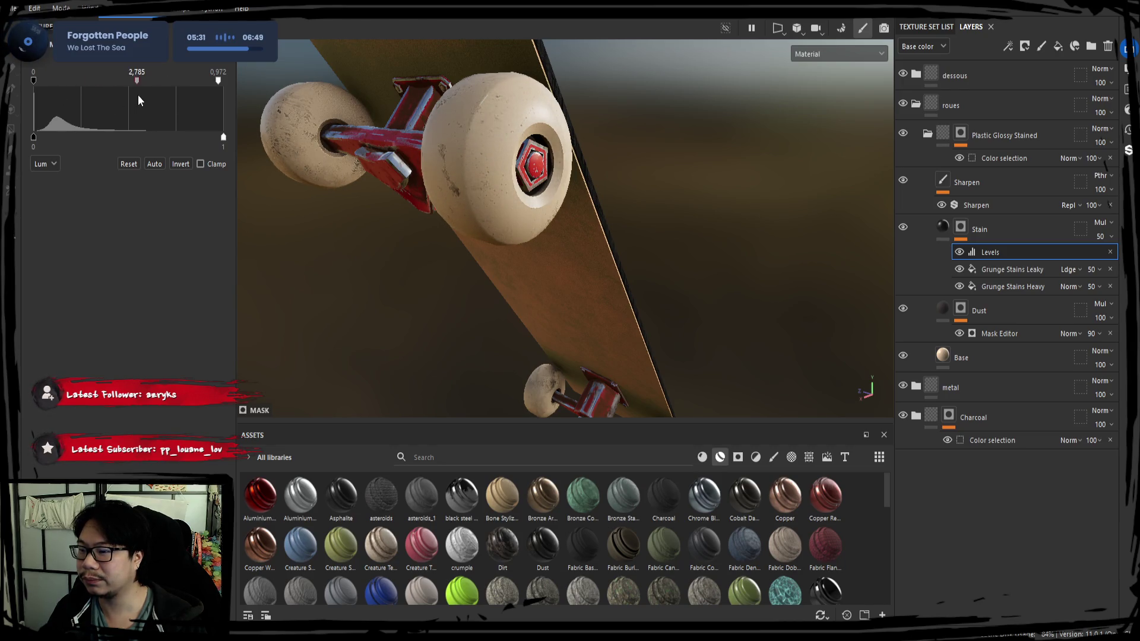
pyautogui.click(980, 233)
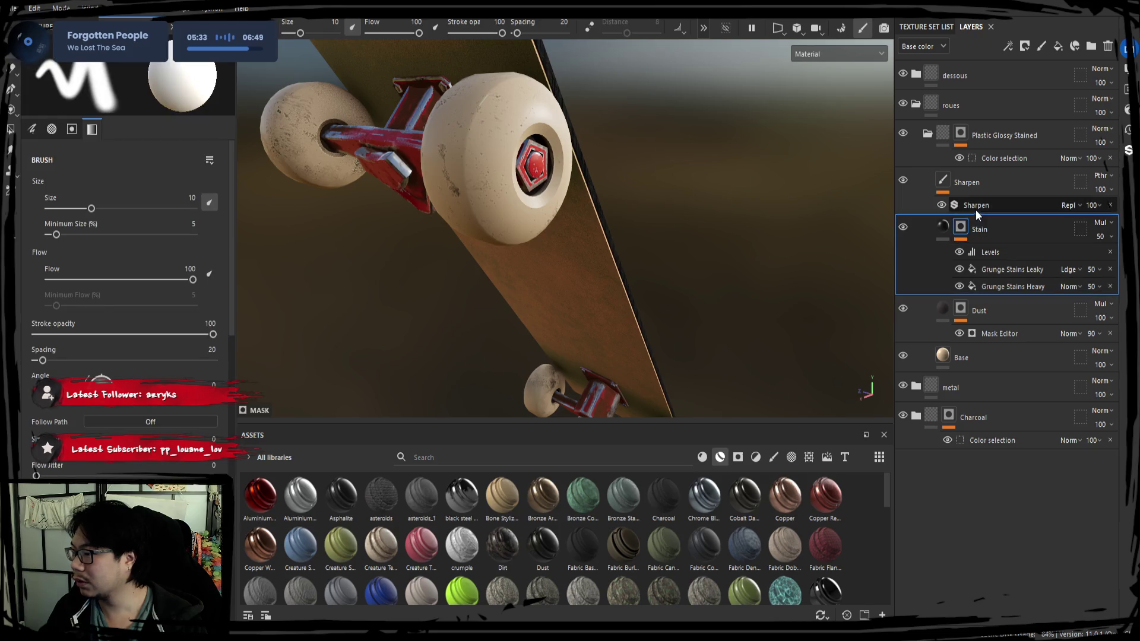
pyautogui.moveTo(467, 256)
pyautogui.keyDown('alt'); pyautogui.mouseDown()
pyautogui.moveTo(481, 229)
pyautogui.moveTo(598, 344)
pyautogui.mouseUp(); pyautogui.keyUp('alt')
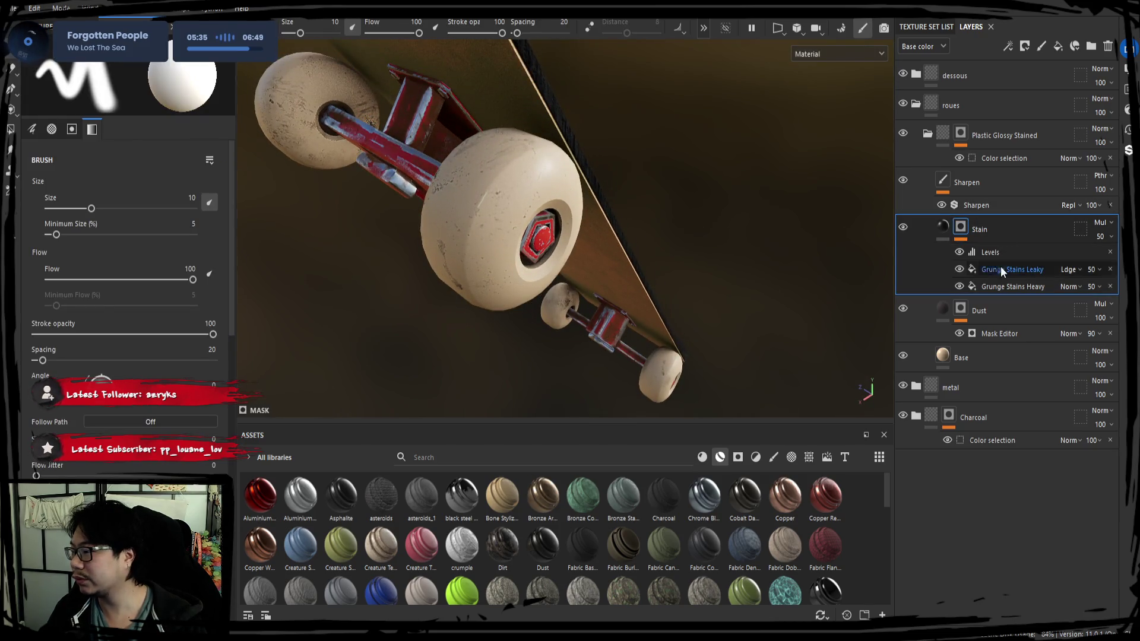
pyautogui.click(1012, 287)
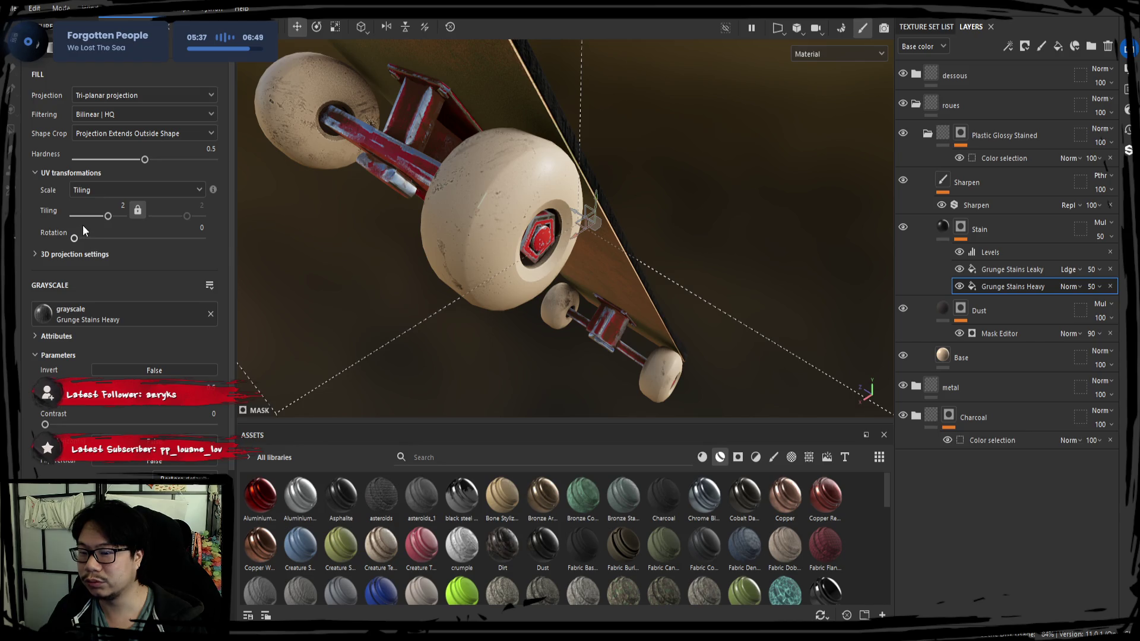
pyautogui.click(977, 269)
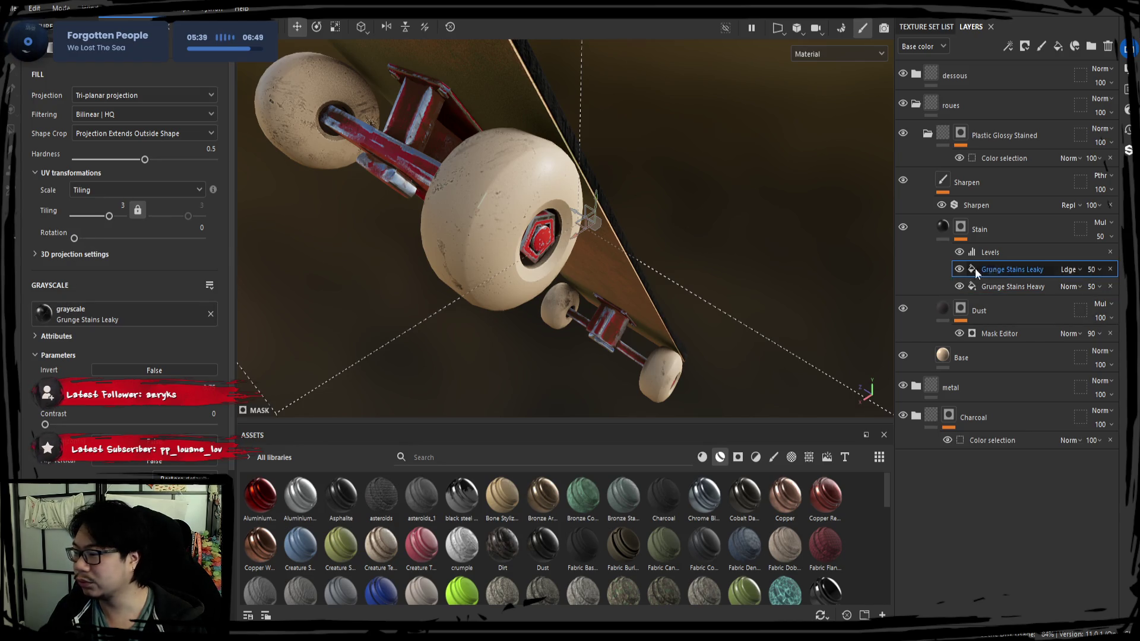
pyautogui.click(993, 232)
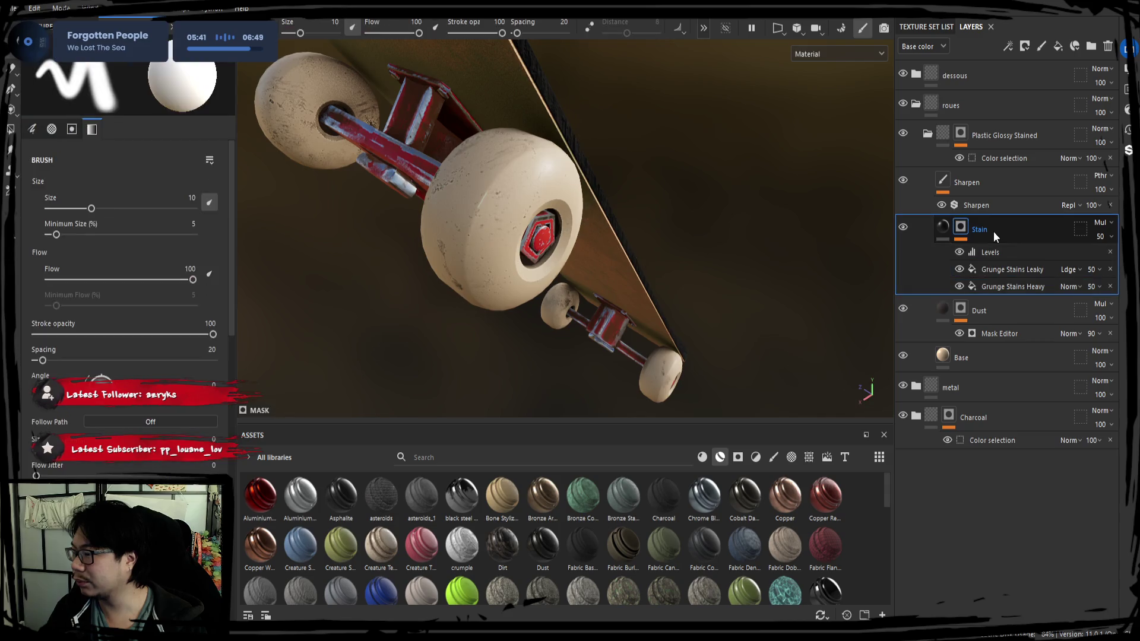
pyautogui.click(943, 227)
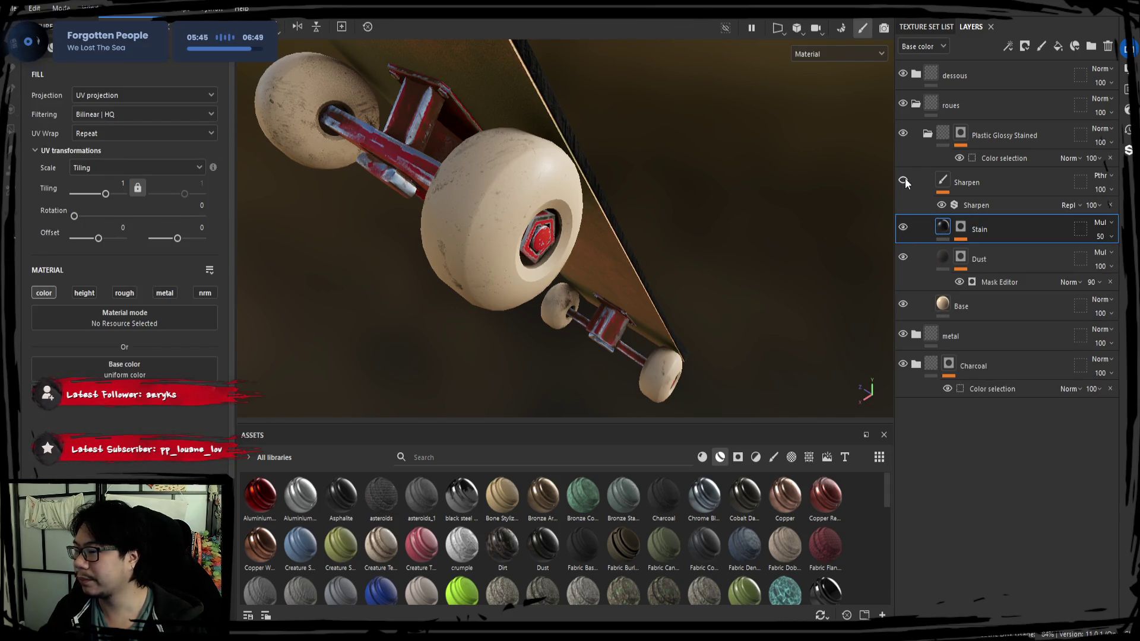
# Step: Delete the Sharpen layer and collapse the Plastic Glossy Stained folder
pyautogui.click(981, 187)
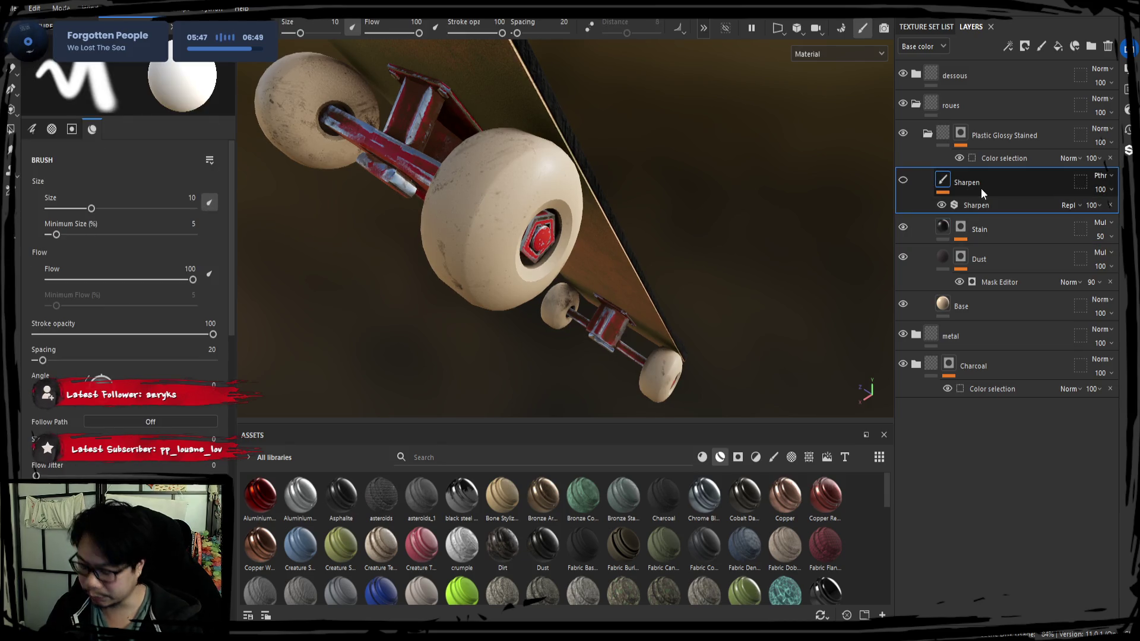
pyautogui.press('Delete')
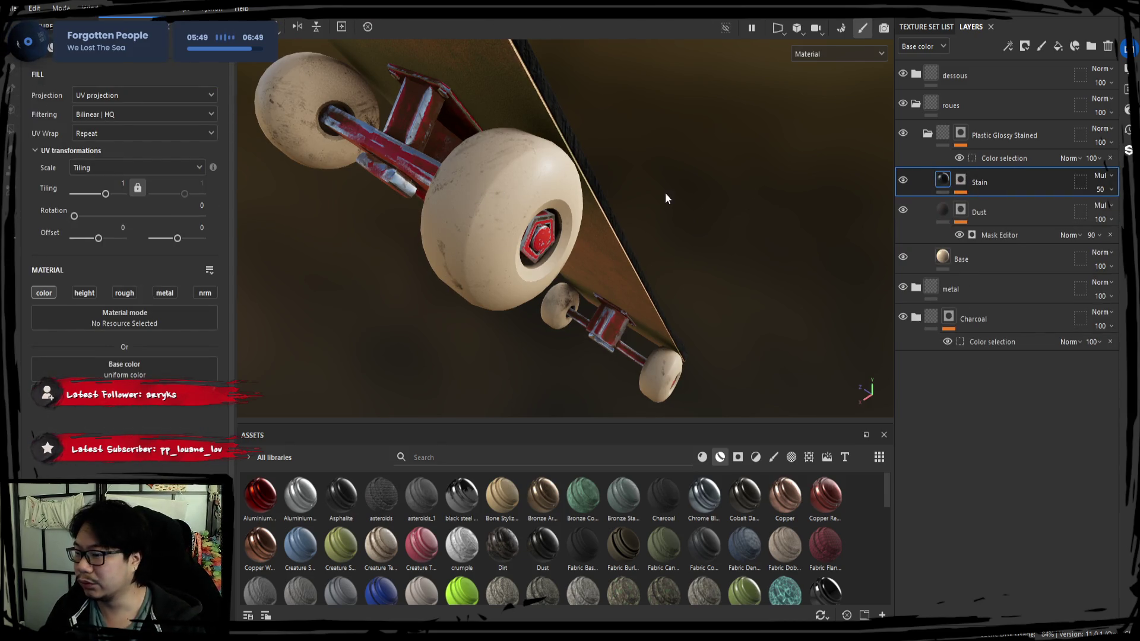
pyautogui.click(929, 135)
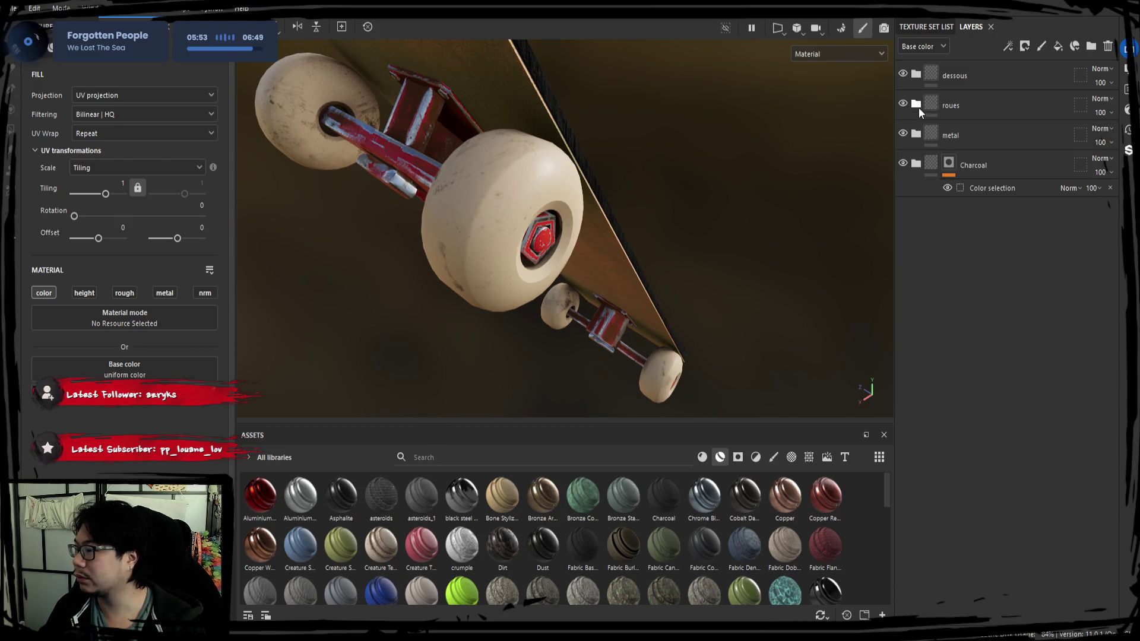
# Step: Expand the trucks' metal folder and inspect its Paint and Dirt layers
pyautogui.click(929, 108)
pyautogui.click(919, 107)
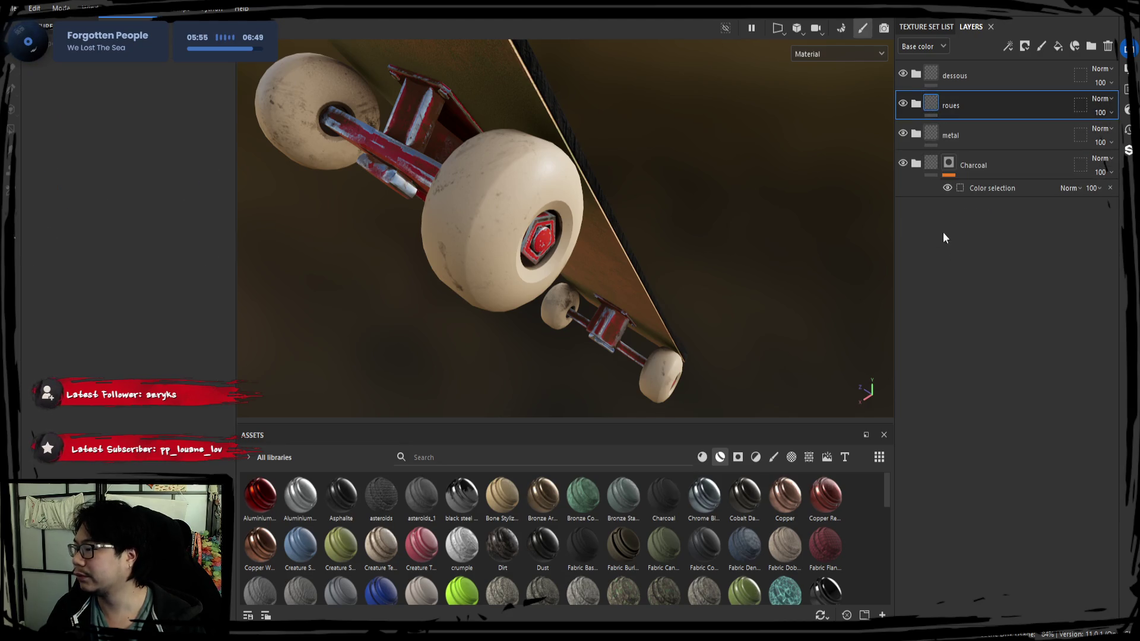
pyautogui.click(918, 135)
pyautogui.click(918, 135)
pyautogui.moveTo(641, 186)
pyautogui.keyDown('alt'); pyautogui.mouseDown()
pyautogui.moveTo(642, 216)
pyautogui.moveTo(558, 214)
pyautogui.moveTo(667, 249)
pyautogui.moveTo(687, 218)
pyautogui.moveTo(603, 237)
pyautogui.mouseUp(); pyautogui.keyUp('alt')
pyautogui.click(918, 136)
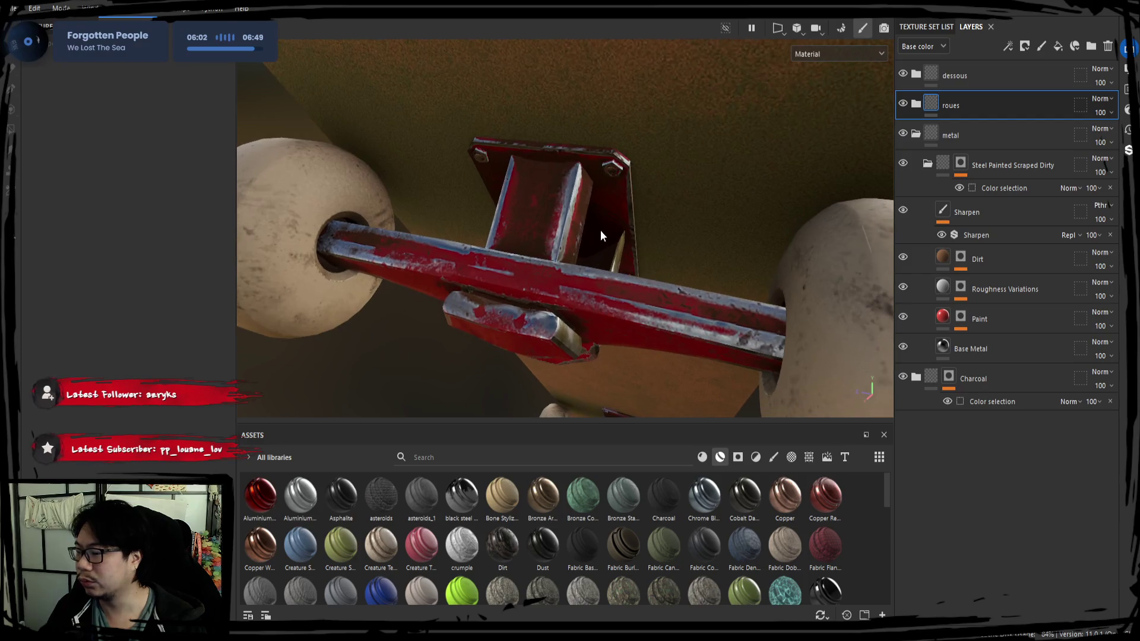
pyautogui.click(903, 316)
pyautogui.click(903, 317)
pyautogui.click(967, 320)
pyautogui.click(943, 316)
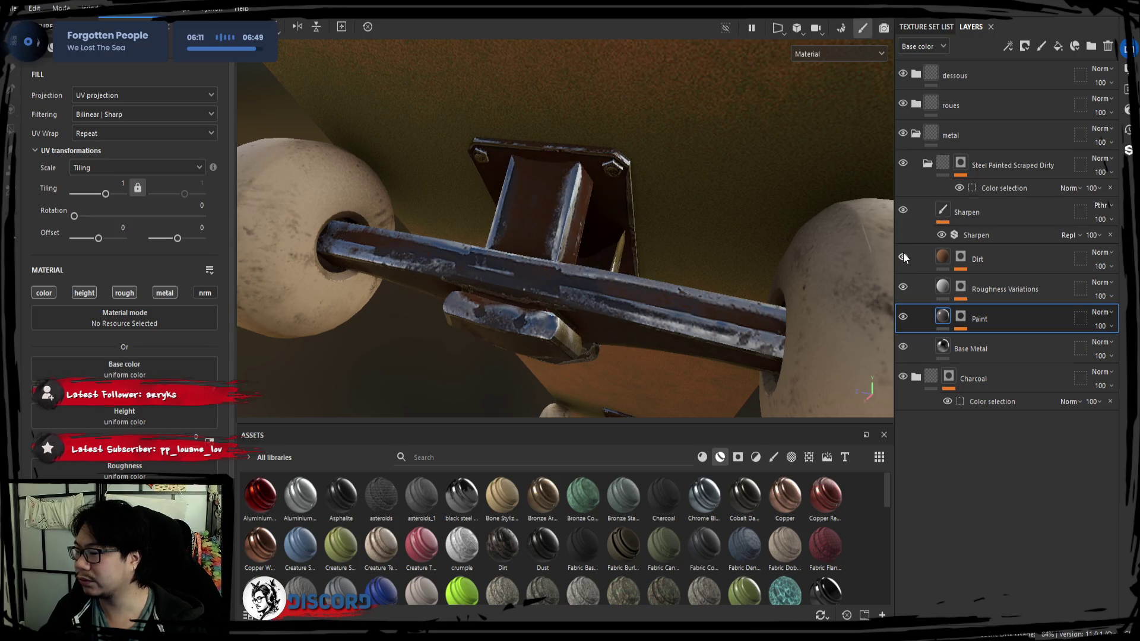
pyautogui.doubleClick(979, 259)
pyautogui.press('Escape')
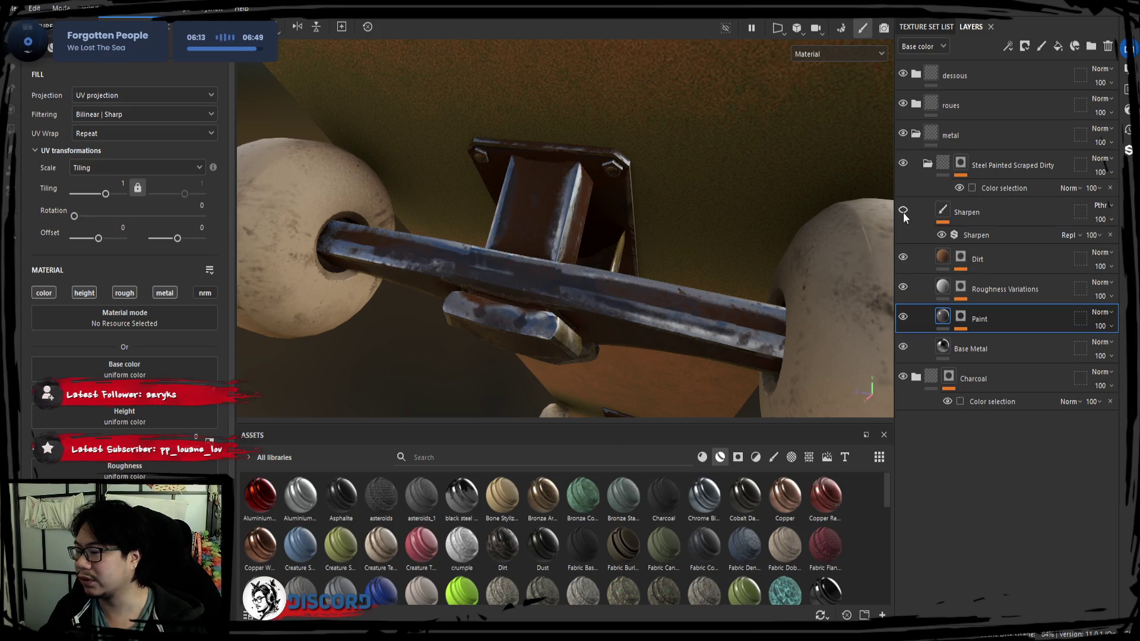
# Step: Compare the truck with the Sharpen layer on and off, then delete Sharpen
pyautogui.click(903, 211)
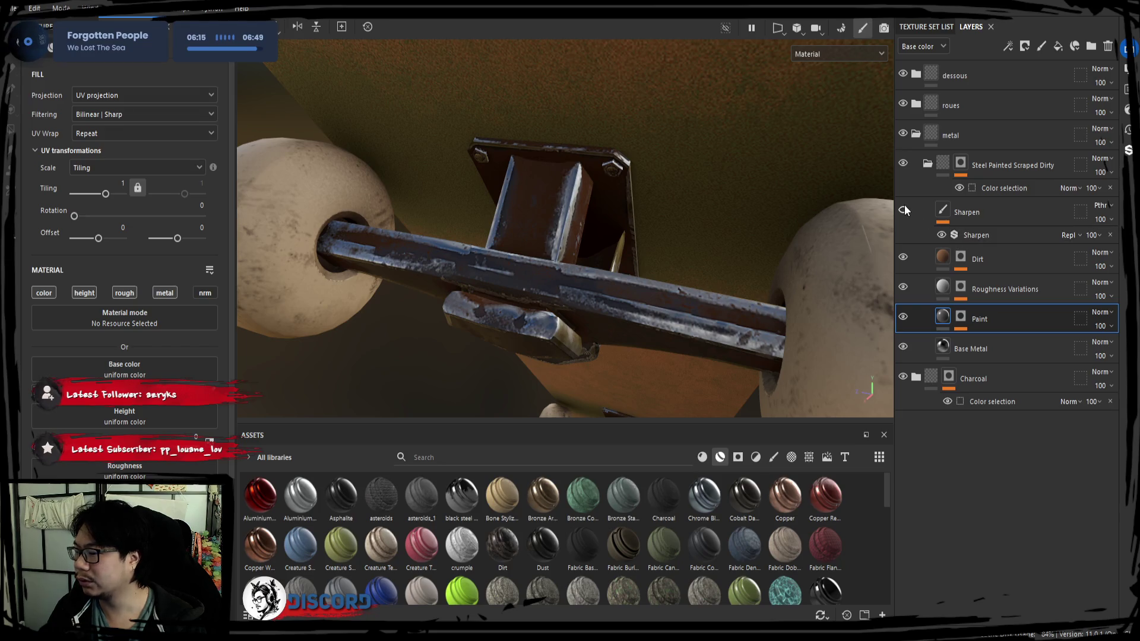
pyautogui.keyDown('shift'); pyautogui.moveTo(695, 262); pyautogui.dragTo(709, 262, button='right'); pyautogui.keyUp('shift')
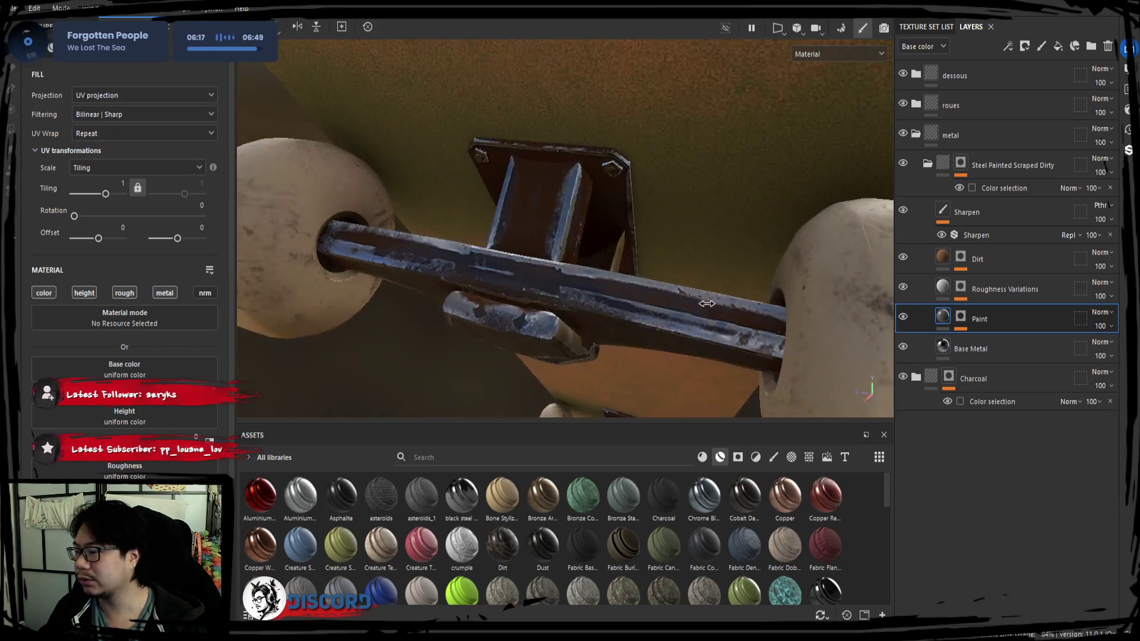
pyautogui.click(903, 211)
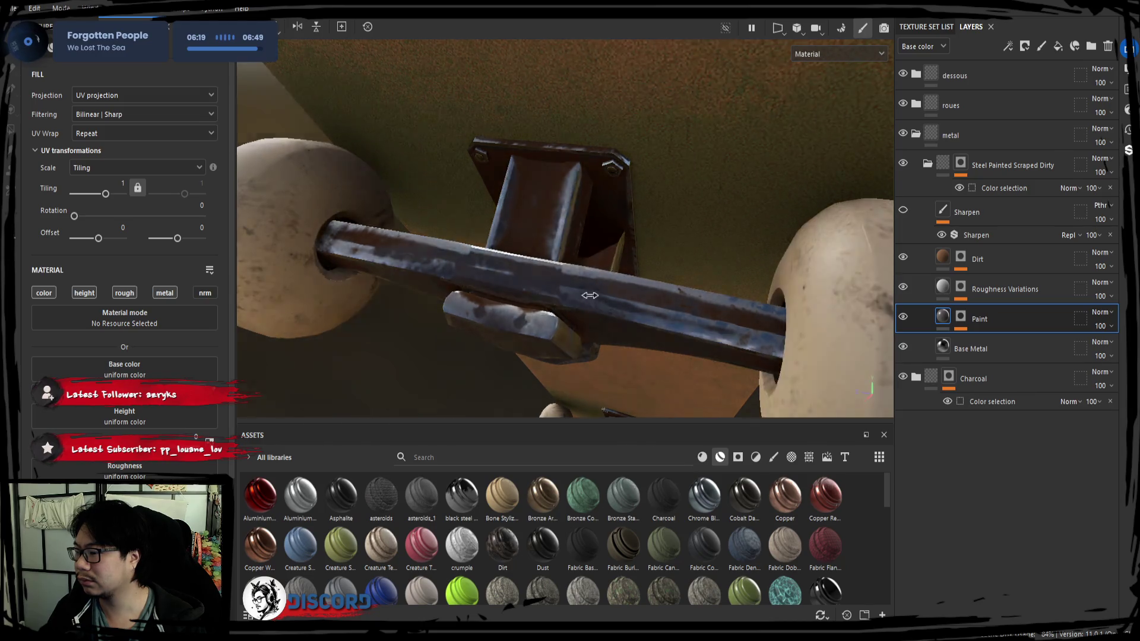
pyautogui.keyDown('shift'); pyautogui.moveTo(522, 293); pyautogui.dragTo(528, 293, button='right'); pyautogui.keyUp('shift')
pyautogui.click(975, 212)
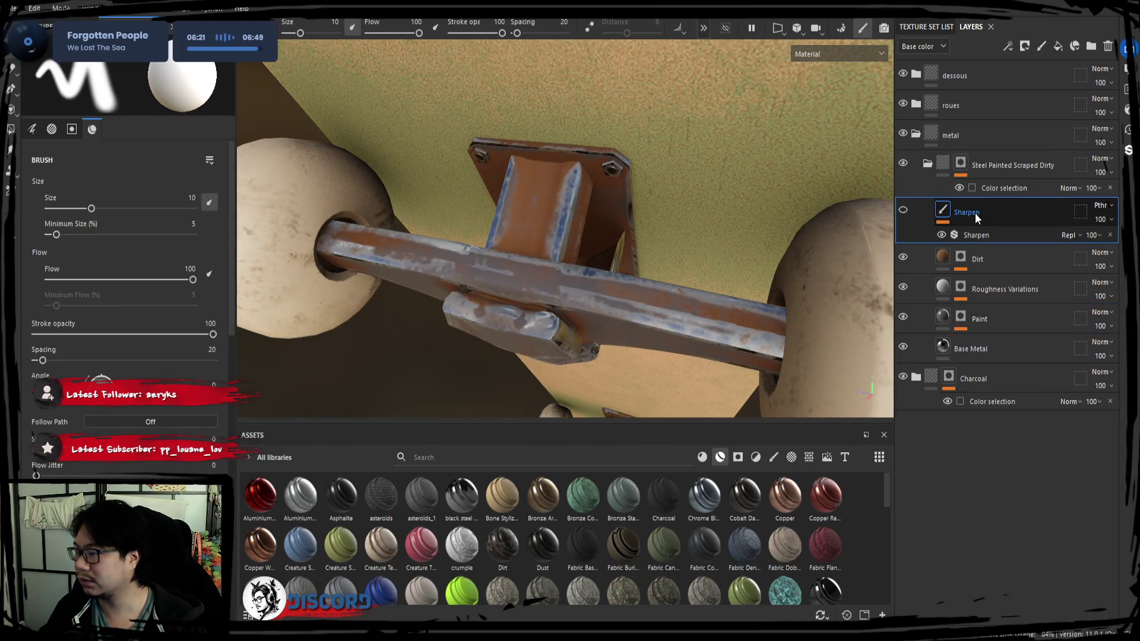
pyautogui.press('Delete')
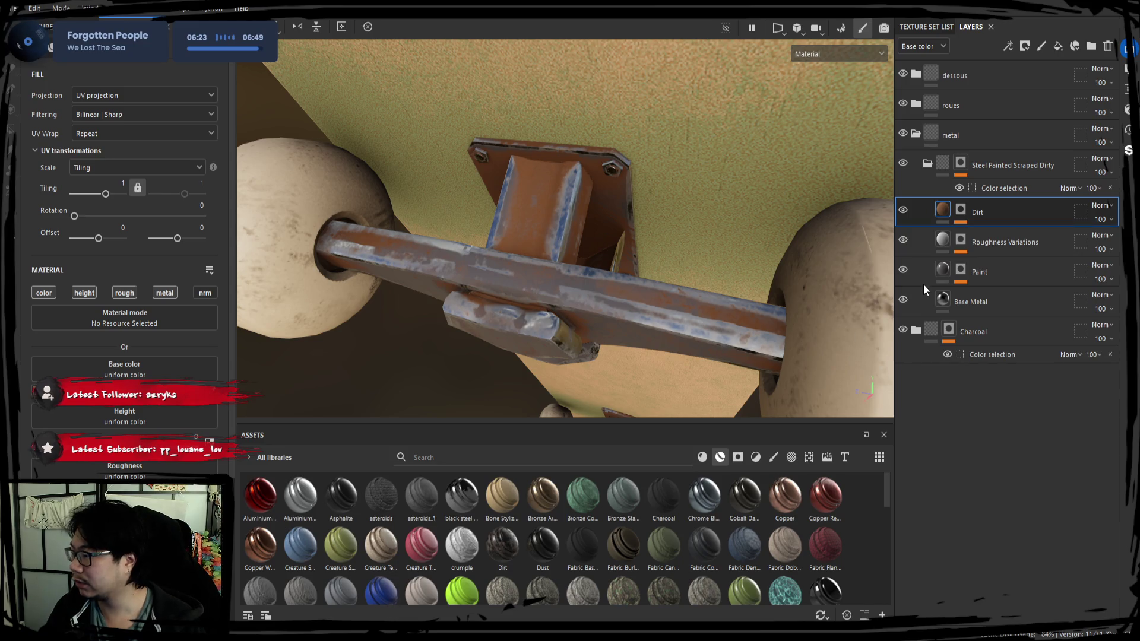
# Step: Check the Base Metal layer and swing the environment lighting across the trucks
pyautogui.click(903, 299)
pyautogui.click(903, 299)
pyautogui.click(957, 302)
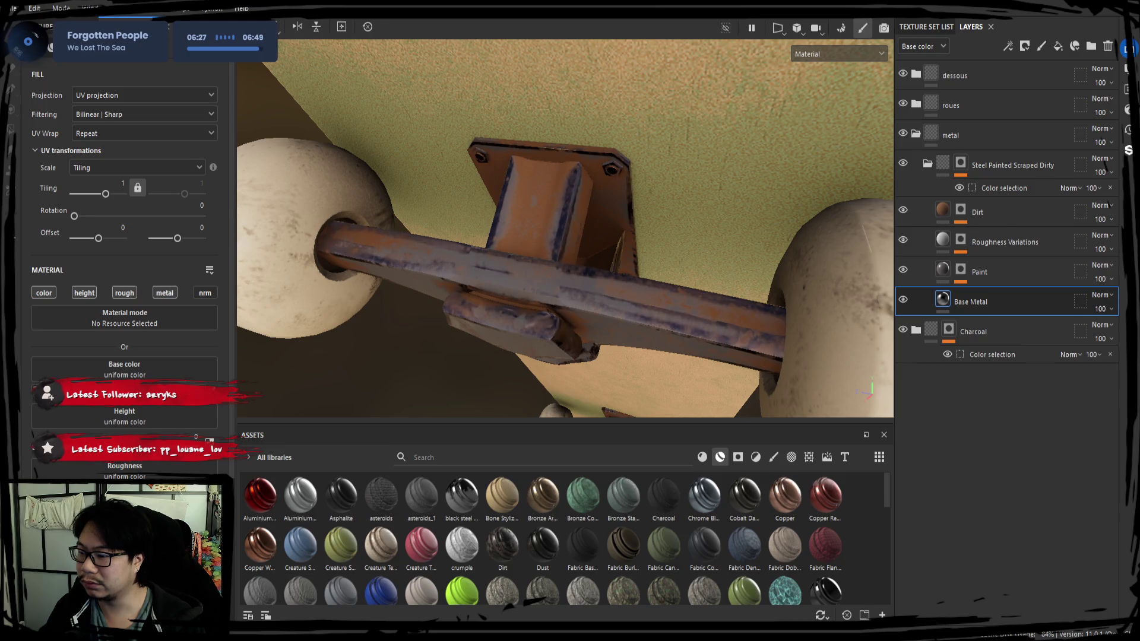
pyautogui.keyDown('shift'); pyautogui.moveTo(452, 292); pyautogui.dragTo(482, 292, button='right'); pyautogui.keyUp('shift')
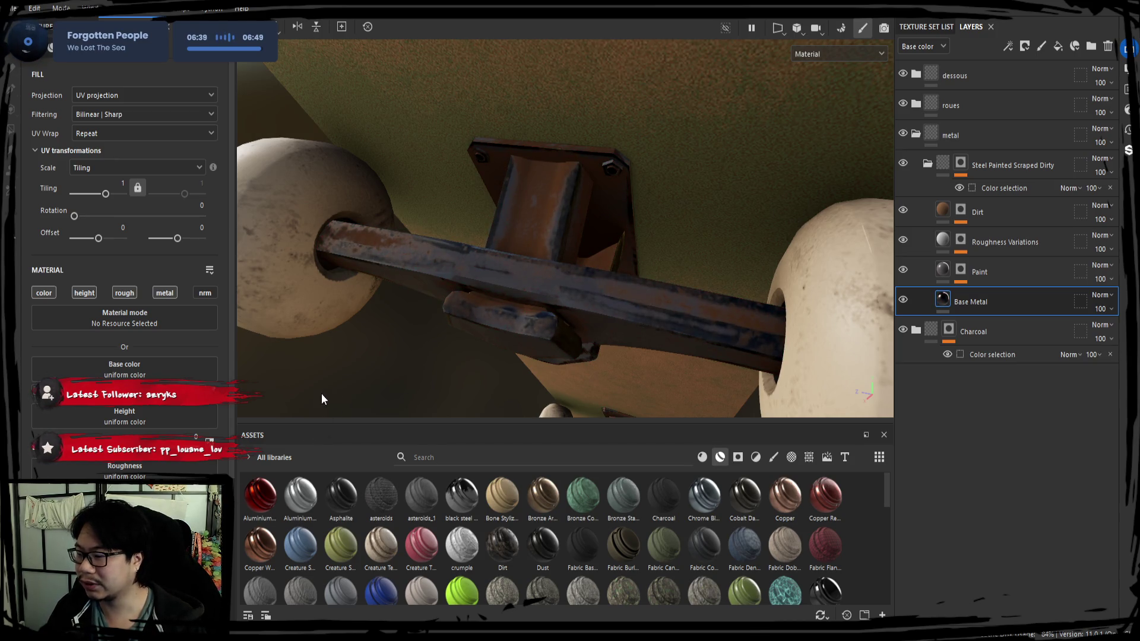
pyautogui.moveTo(535, 214)
pyautogui.keyDown('shift'); pyautogui.mouseDown(button='right')
pyautogui.moveTo(594, 262)
pyautogui.moveTo(664, 290)
pyautogui.mouseUp(button='right'); pyautogui.keyUp('shift')
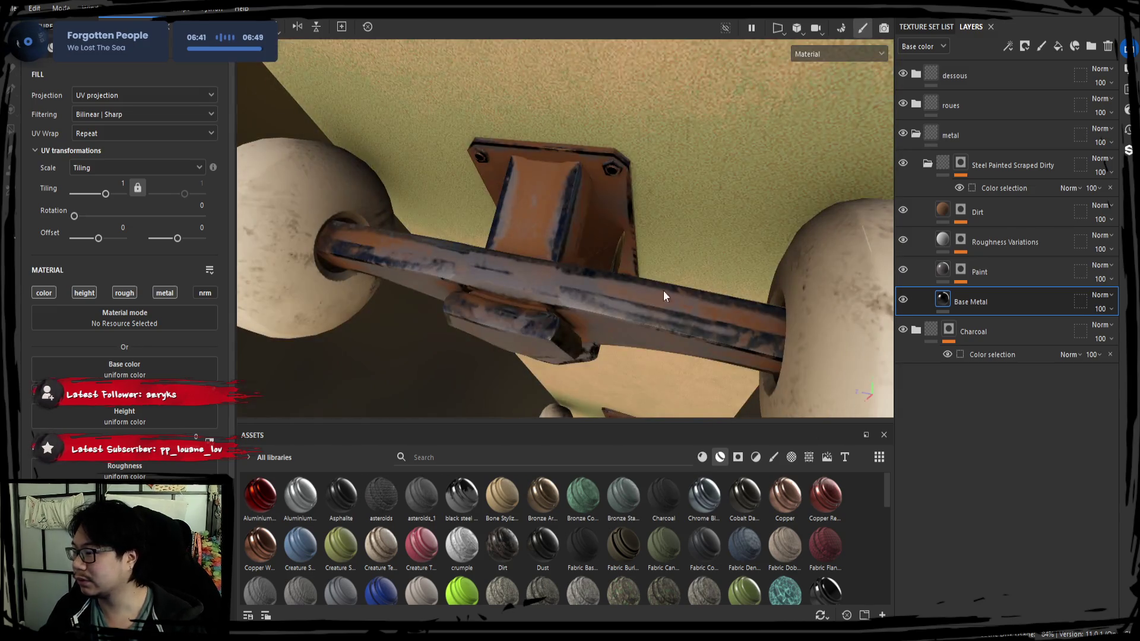
# Step: Inspect the Dirt mask's Mask Builder and Grunge Leak Small settings, reducing the dark streaks
pyautogui.click(960, 212)
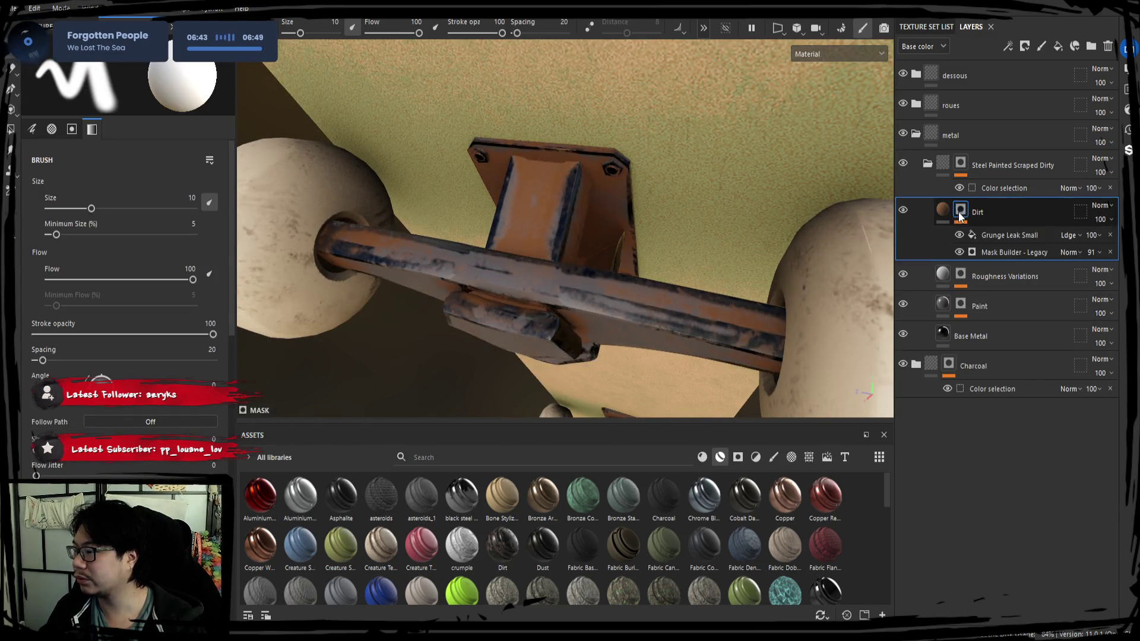
pyautogui.click(1004, 252)
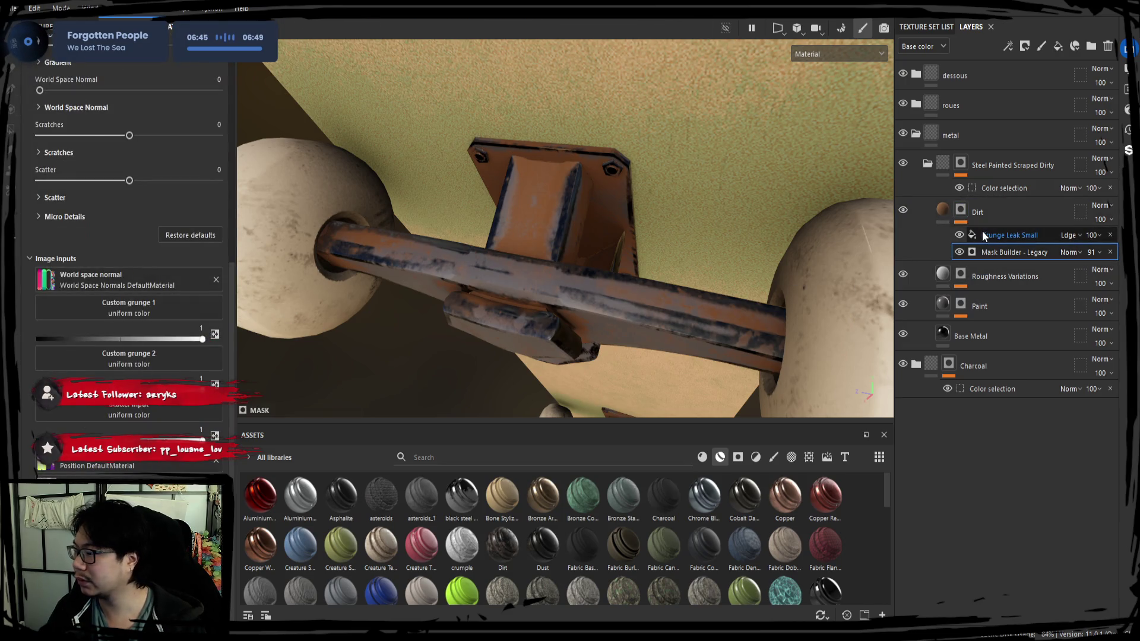
pyautogui.click(1010, 235)
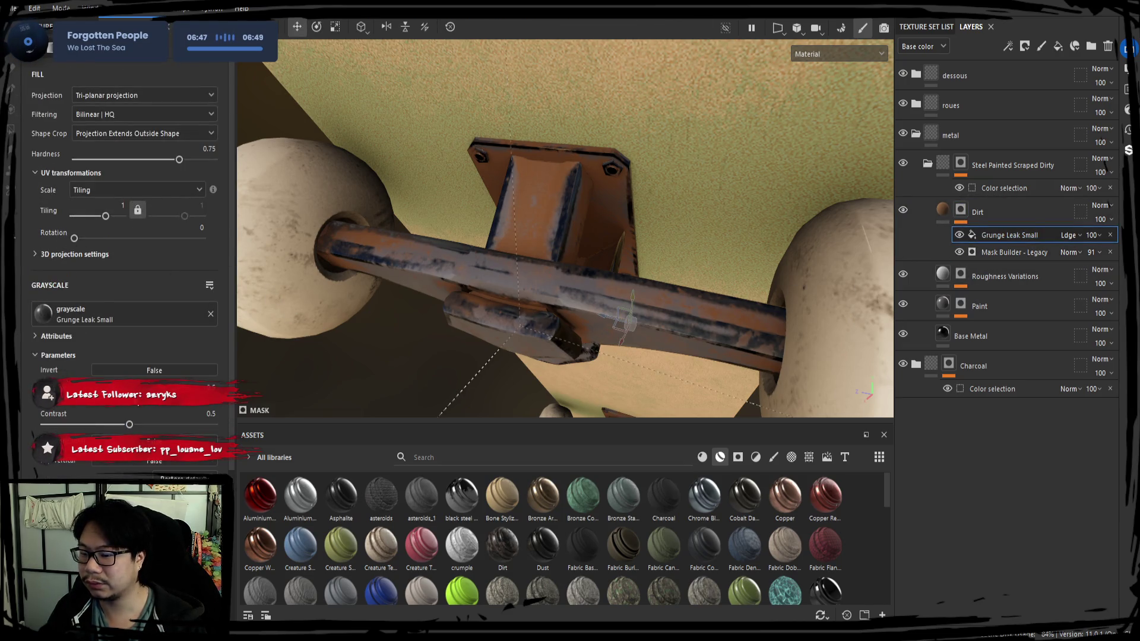
pyautogui.moveTo(119, 393)
pyautogui.mouseDown()
pyautogui.moveTo(145, 405)
pyautogui.moveTo(114, 424)
pyautogui.moveTo(53, 425)
pyautogui.mouseUp()
# Step: Add a Blur Slope filter to the Dirt mask with 0.674 intensity
pyautogui.click(943, 213)
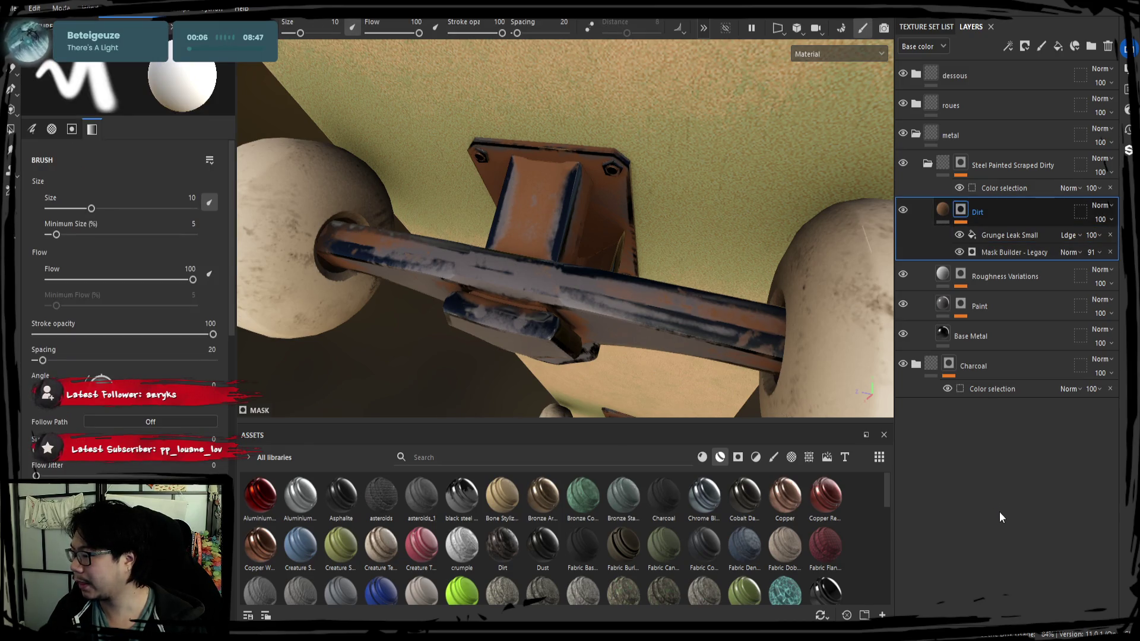
pyautogui.hotkey('ctrl', 'f')
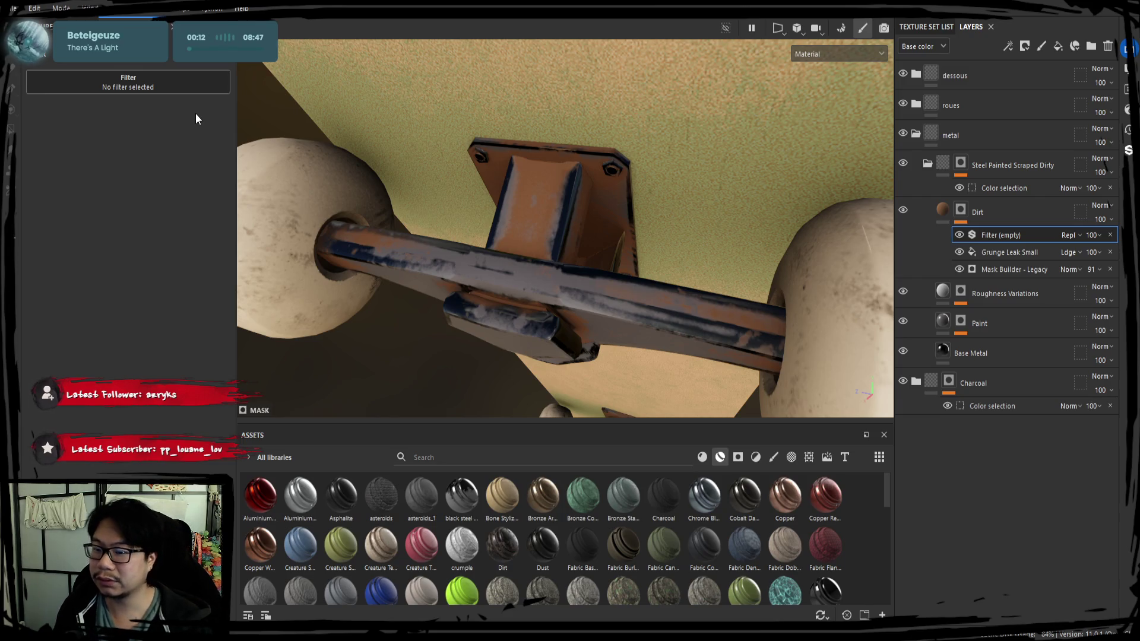
pyautogui.click(166, 137)
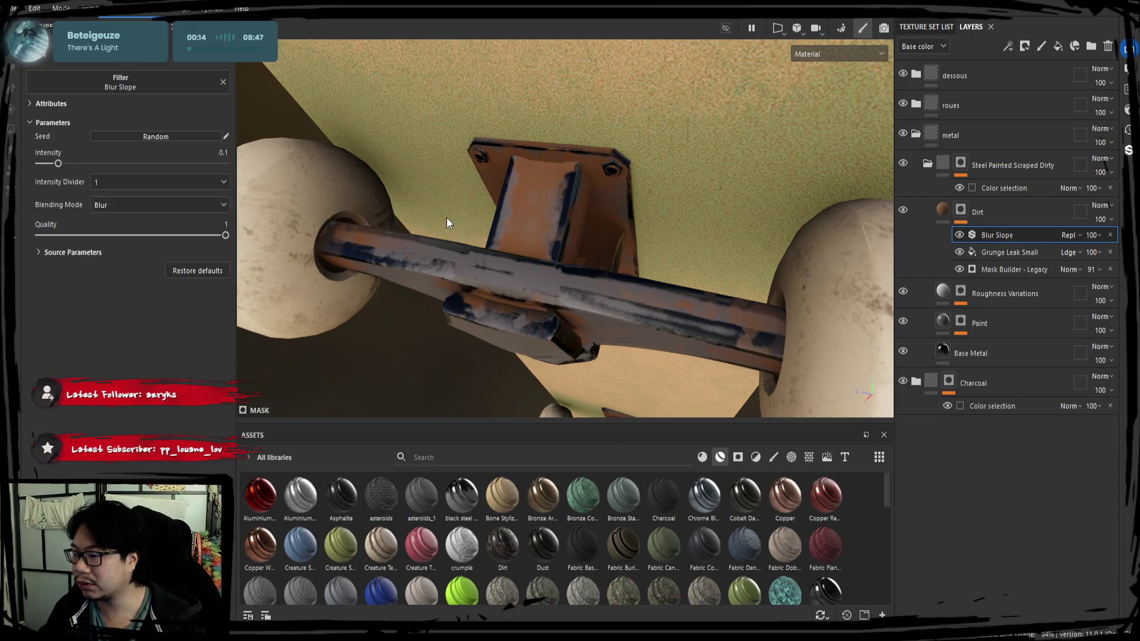
pyautogui.moveTo(58, 163)
pyautogui.mouseDown()
pyautogui.moveTo(194, 173)
pyautogui.moveTo(165, 174)
pyautogui.mouseUp()
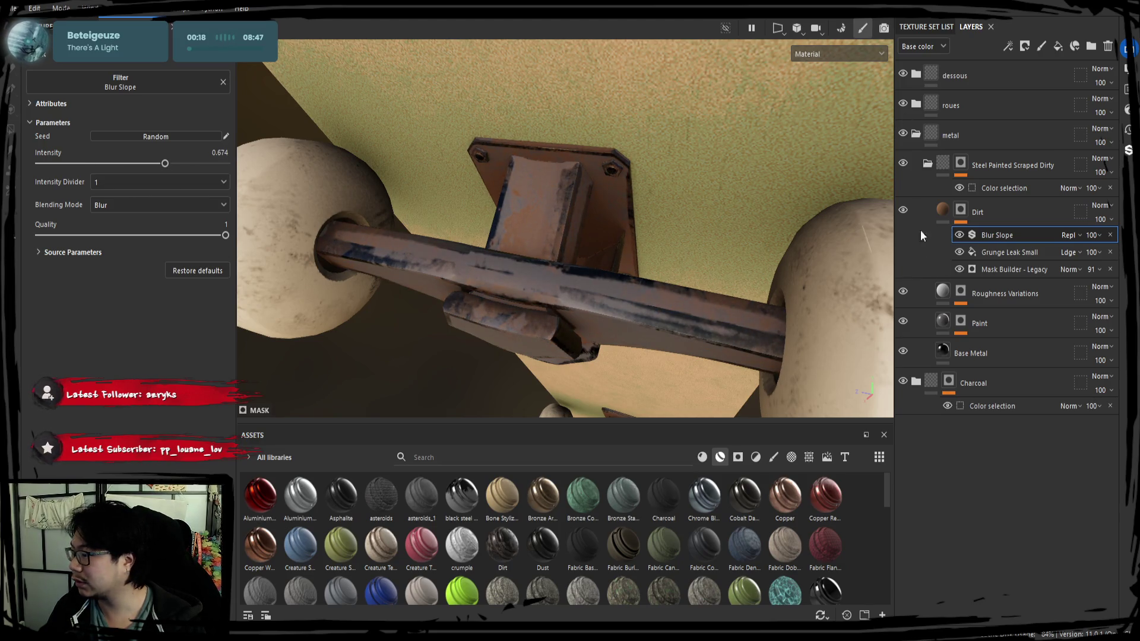
# Step: Delete the Grunge Leak Small effect from the Dirt mask, keeping Mask Builder - Legacy
pyautogui.click(984, 251)
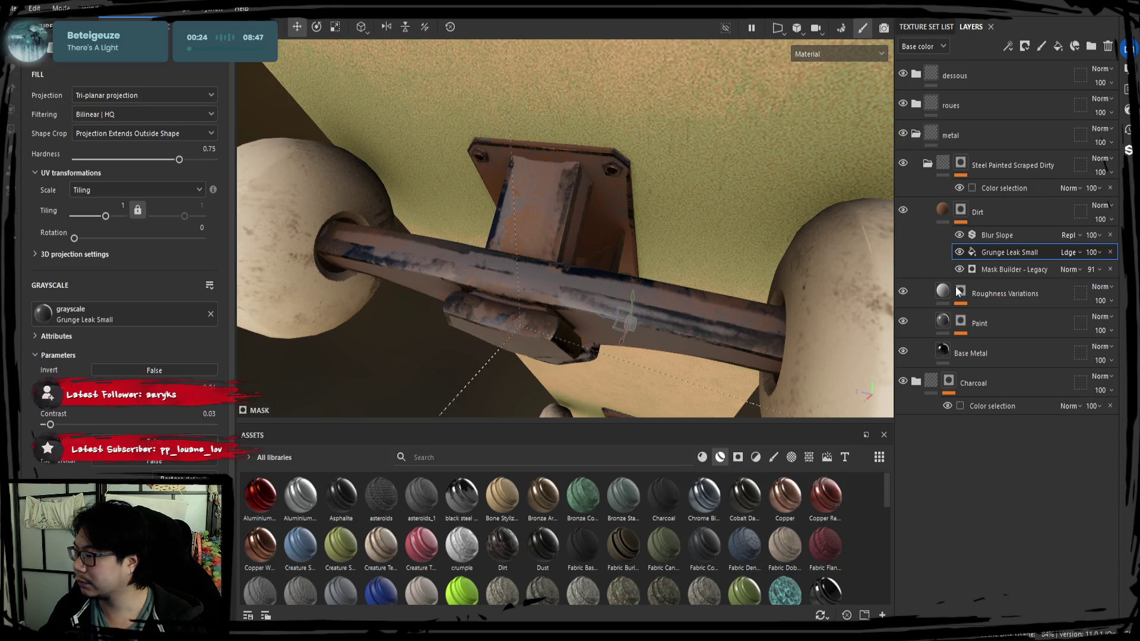
pyautogui.click(1020, 270)
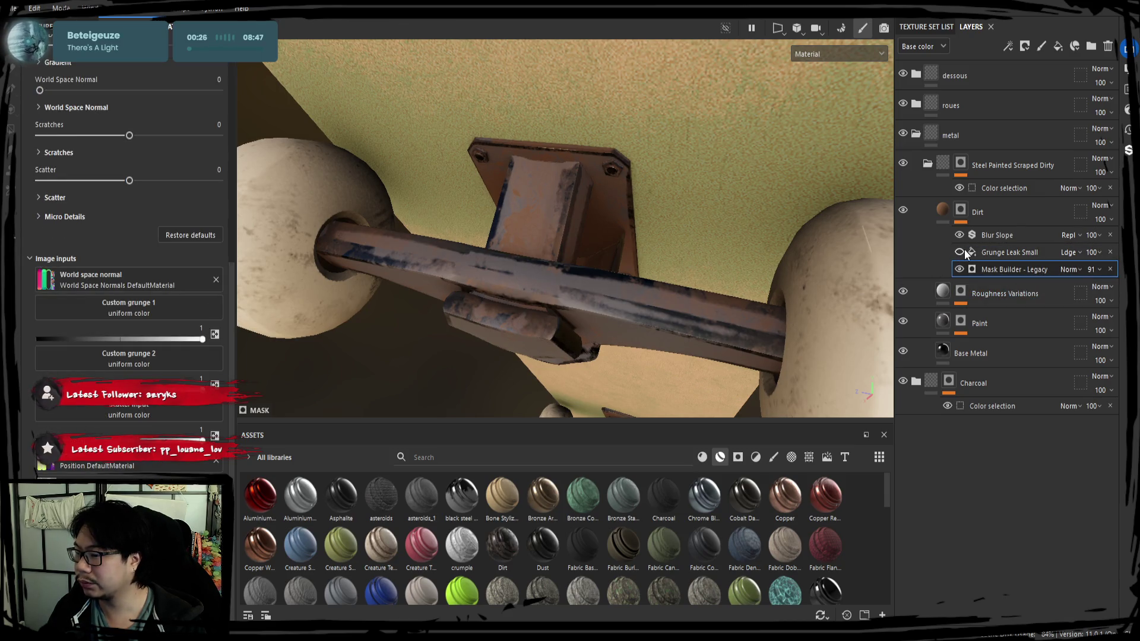
pyautogui.click(994, 253)
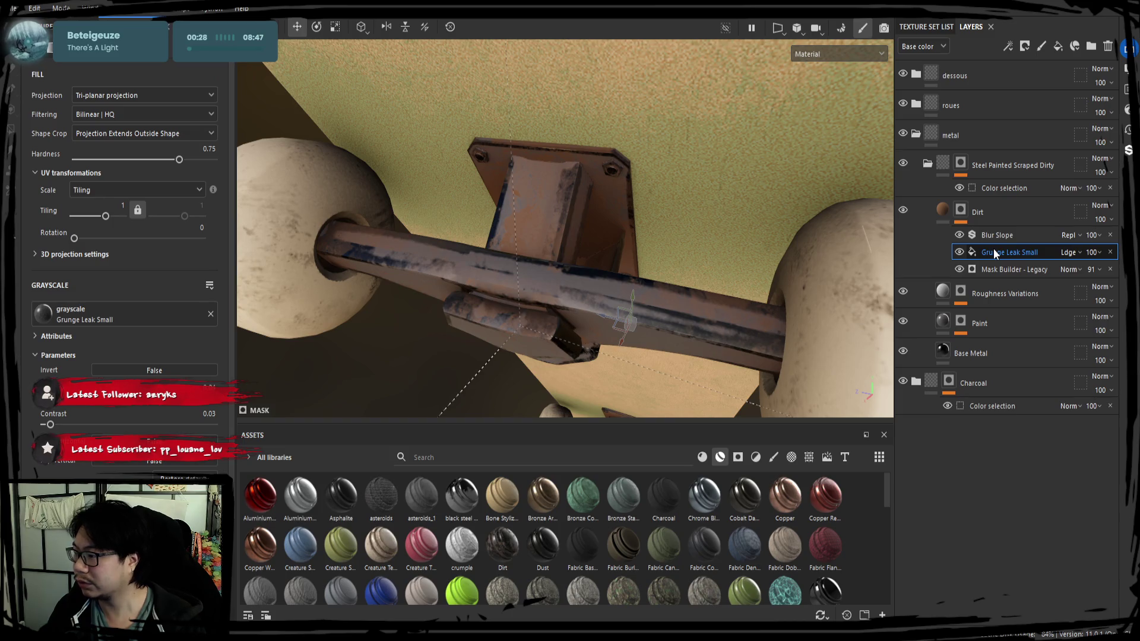
pyautogui.press('Delete')
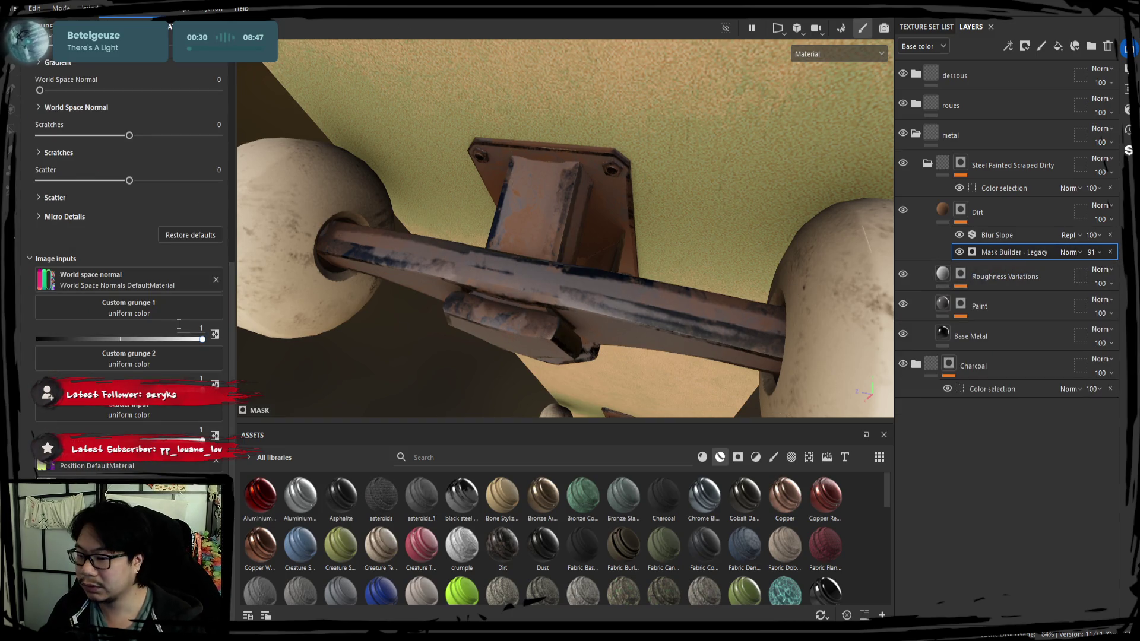
pyautogui.moveTo(131, 136)
pyautogui.mouseDown()
pyautogui.moveTo(62, 139)
pyautogui.moveTo(158, 149)
pyautogui.mouseUp()
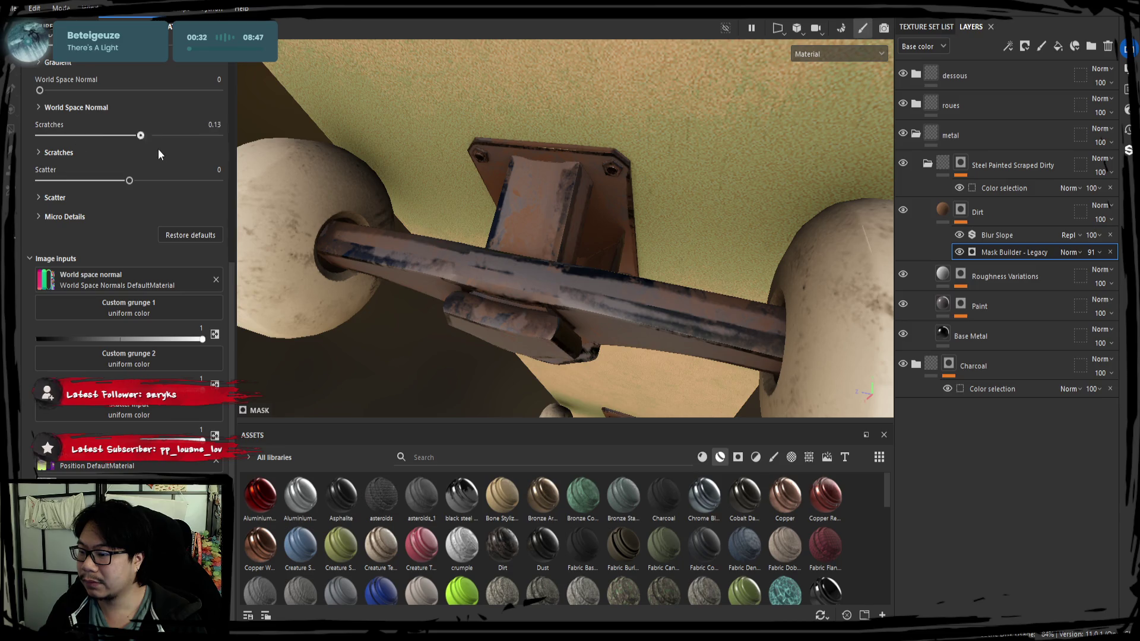
pyautogui.press('Delete')
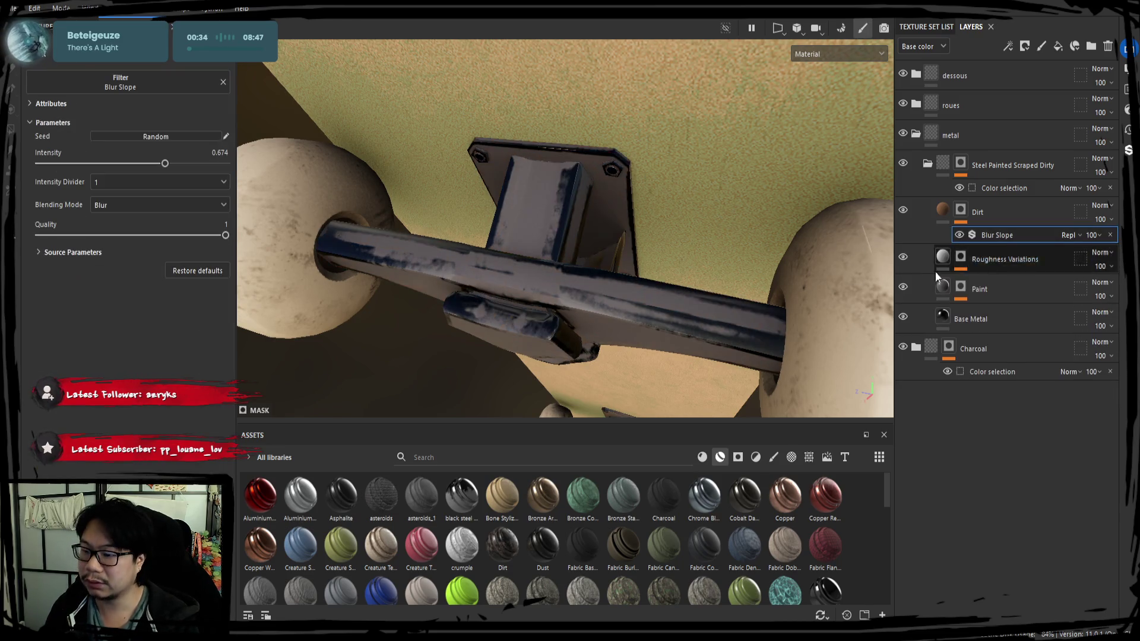
pyautogui.hotkey('ctrl', 'z')
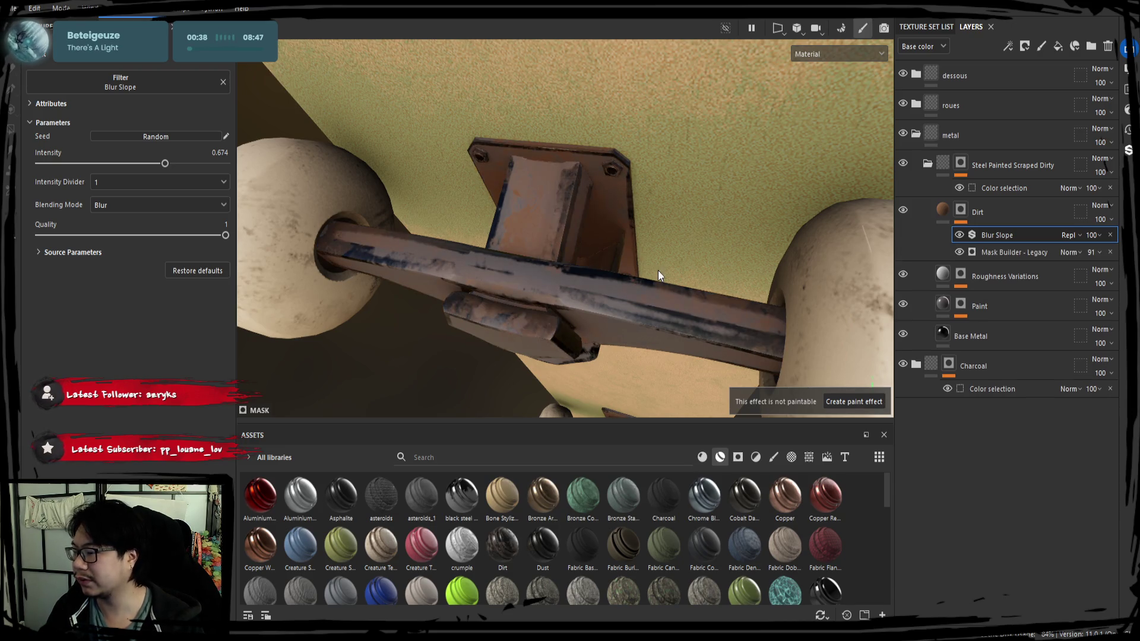
pyautogui.click(943, 211)
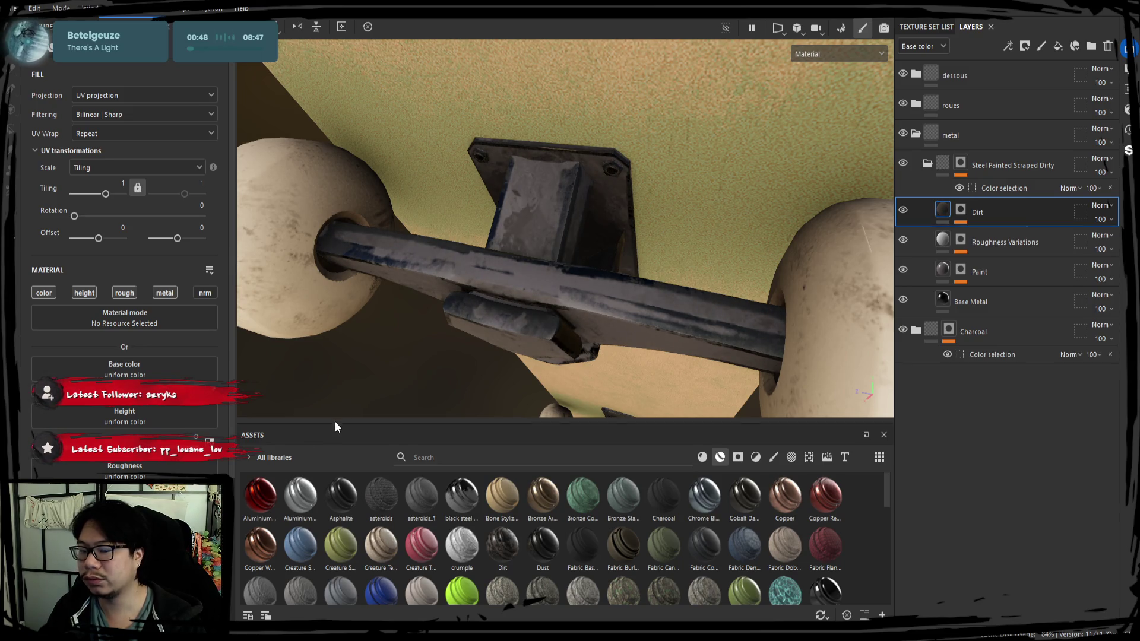
# Step: Review the truck under sweeping light, recheck Blur Slope, and collapse the Steel Painted Scraped Dirty folder
pyautogui.moveTo(473, 291)
pyautogui.keyDown('alt'); pyautogui.mouseDown()
pyautogui.moveTo(519, 212)
pyautogui.moveTo(620, 298)
pyautogui.mouseUp(); pyautogui.keyUp('alt')
pyautogui.moveTo(619, 298)
pyautogui.keyDown('shift'); pyautogui.mouseDown(button='right')
pyautogui.moveTo(460, 297)
pyautogui.moveTo(649, 311)
pyautogui.mouseUp(button='right'); pyautogui.keyUp('shift')
pyautogui.moveTo(650, 311)
pyautogui.keyDown('alt'); pyautogui.mouseDown()
pyautogui.moveTo(572, 301)
pyautogui.moveTo(578, 318)
pyautogui.mouseUp(); pyautogui.keyUp('alt')
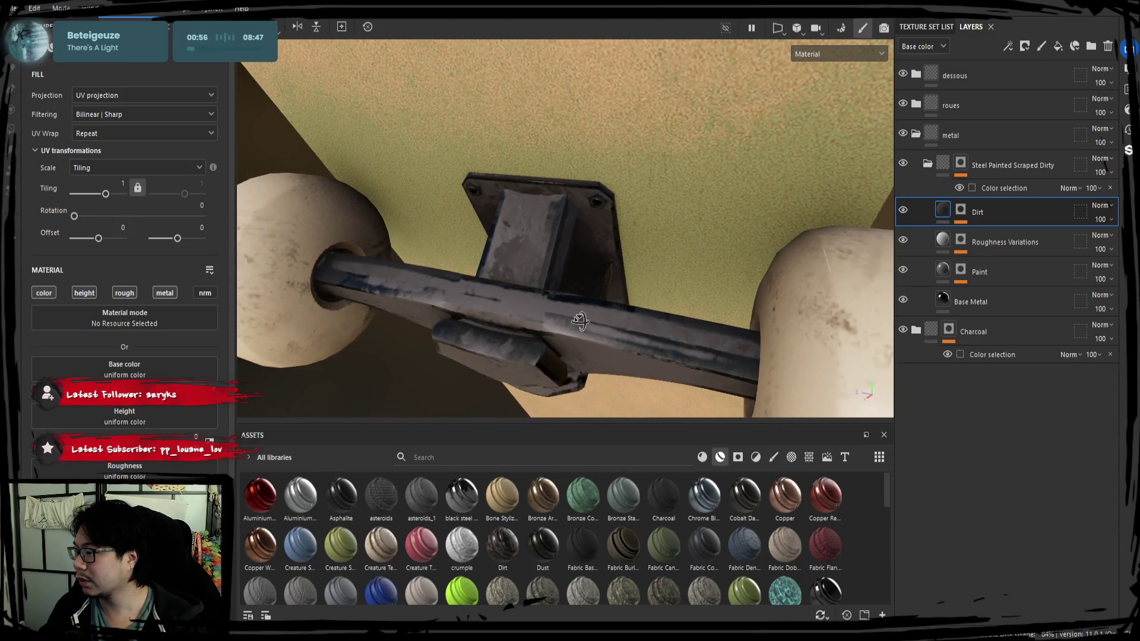
pyautogui.click(967, 211)
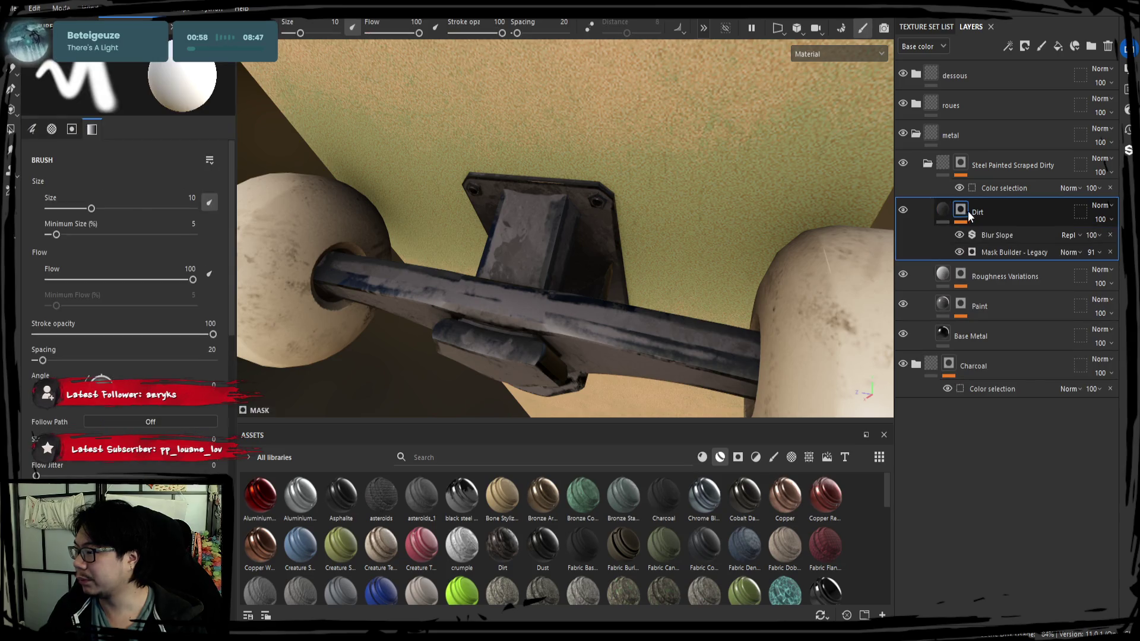
pyautogui.click(994, 233)
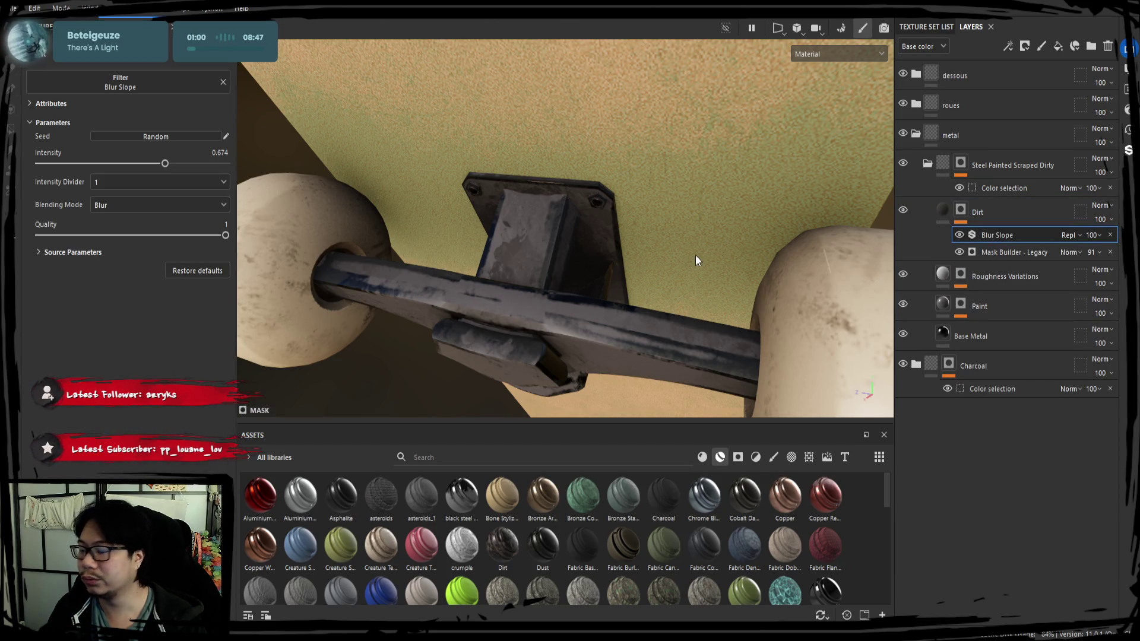
pyautogui.click(1003, 188)
pyautogui.click(928, 165)
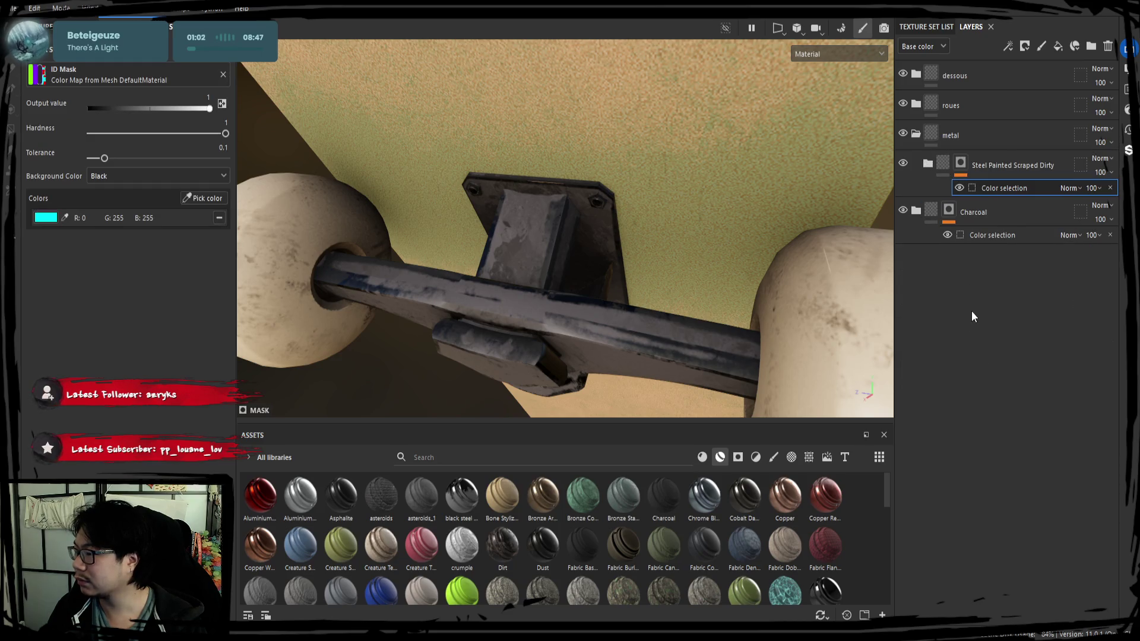
# Step: Delete the Noise 2 and Noise 1 layers from the Charcoal folder
pyautogui.moveTo(692, 215)
pyautogui.keyDown('alt'); pyautogui.mouseDown()
pyautogui.moveTo(618, 236)
pyautogui.moveTo(534, 198)
pyautogui.moveTo(634, 210)
pyautogui.moveTo(593, 221)
pyautogui.moveTo(667, 209)
pyautogui.moveTo(586, 255)
pyautogui.mouseUp(); pyautogui.keyUp('alt')
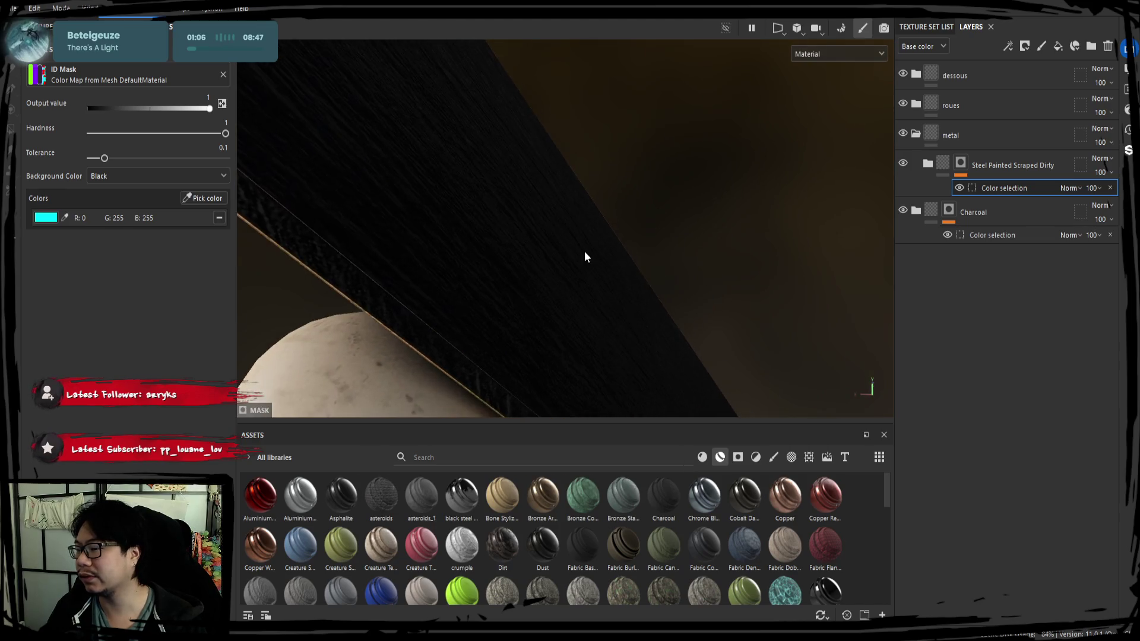
pyautogui.click(928, 213)
pyautogui.keyDown('alt'); pyautogui.moveTo(741, 279); pyautogui.dragTo(844, 249); pyautogui.keyUp('alt')
pyautogui.click(916, 211)
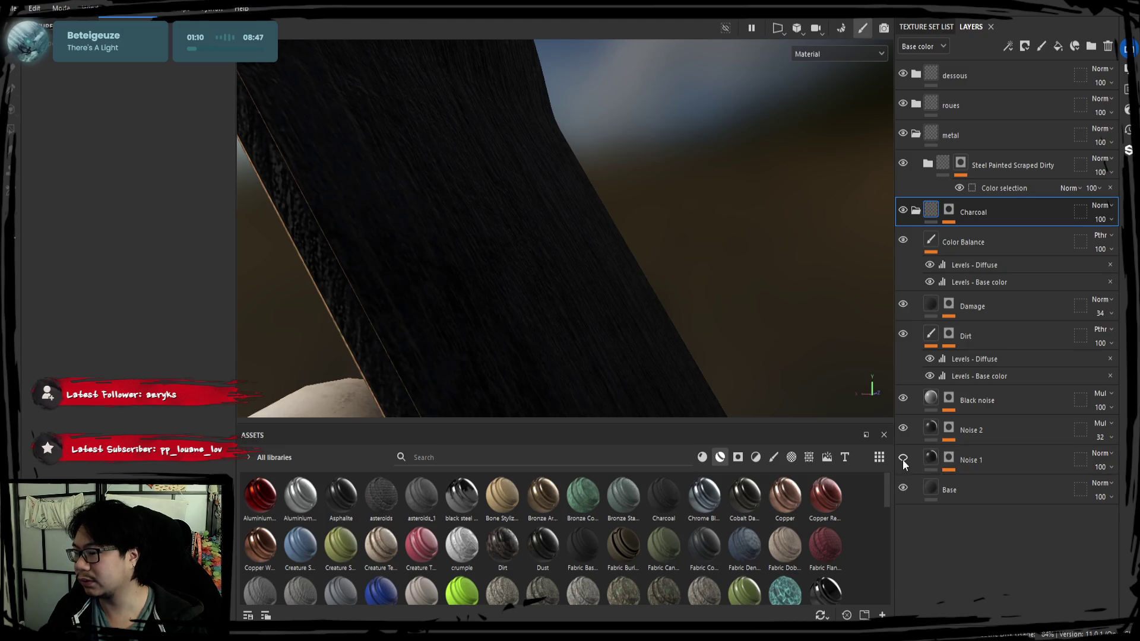
pyautogui.moveTo(729, 329)
pyautogui.keyDown('alt'); pyautogui.mouseDown()
pyautogui.moveTo(590, 273)
pyautogui.moveTo(595, 249)
pyautogui.moveTo(633, 312)
pyautogui.moveTo(743, 337)
pyautogui.moveTo(736, 310)
pyautogui.moveTo(772, 324)
pyautogui.mouseUp(); pyautogui.keyUp('alt')
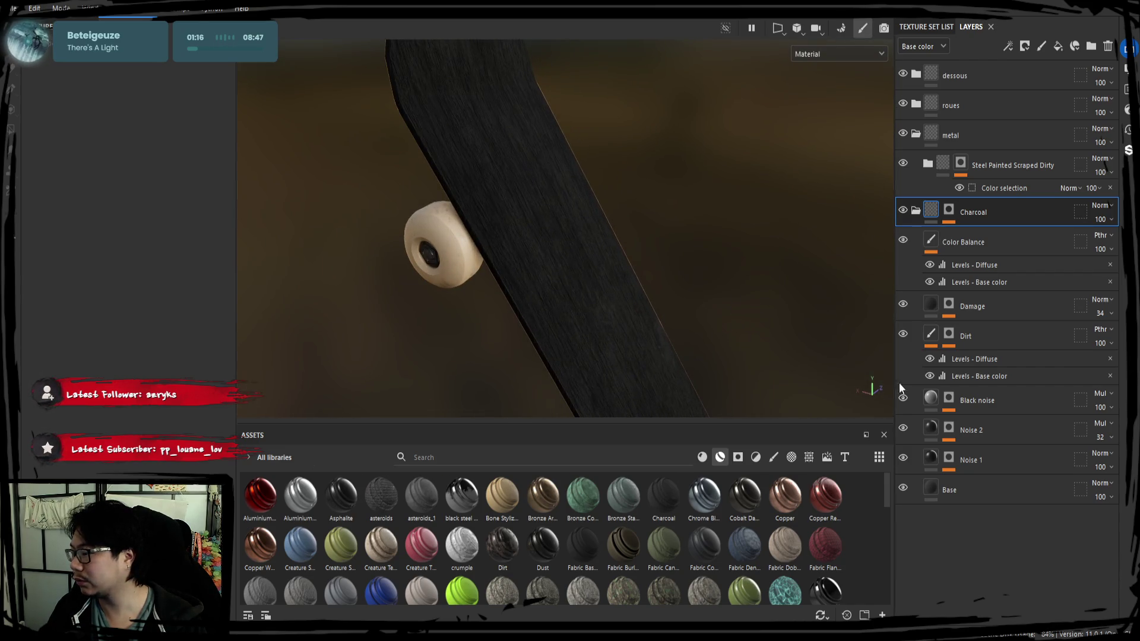
pyautogui.click(997, 437)
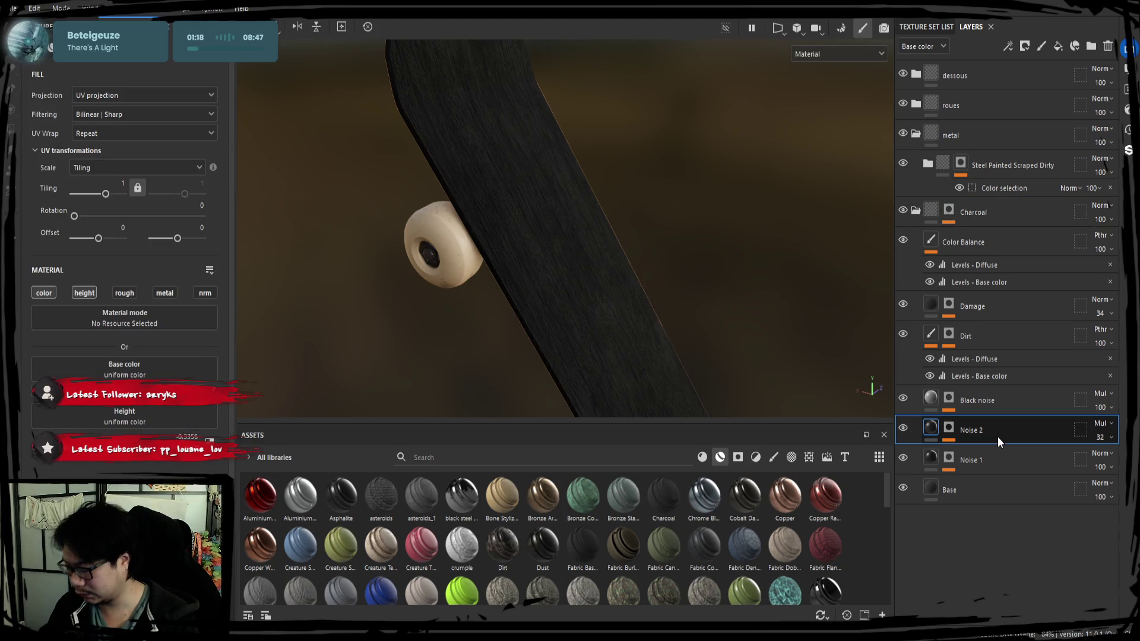
pyautogui.press('Delete')
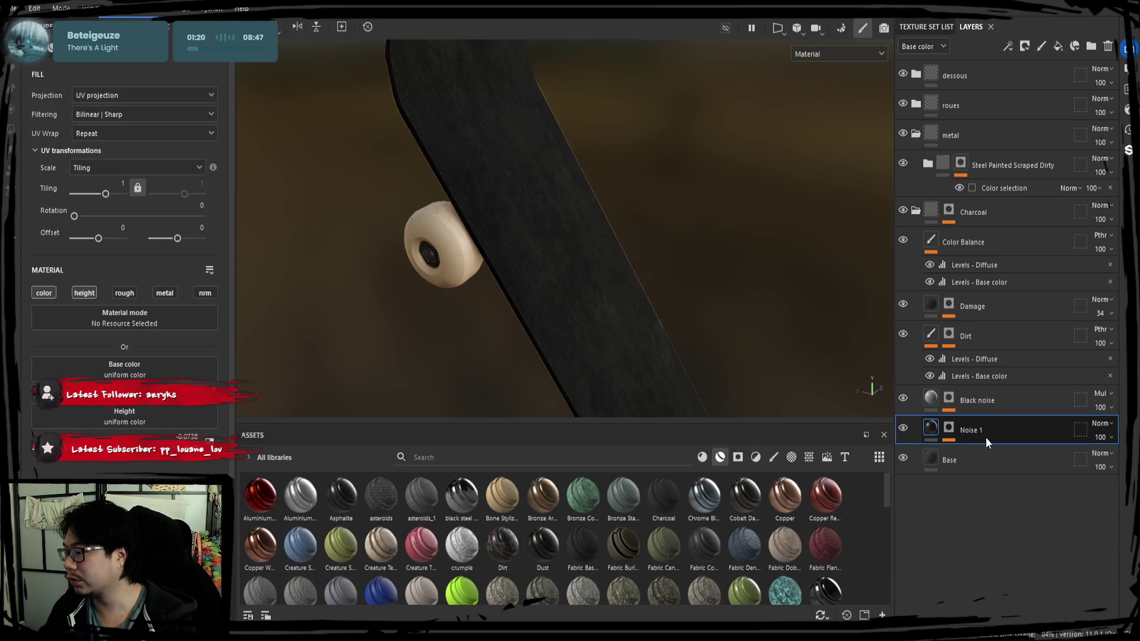
pyautogui.press('Delete')
# Step: View the board close up with the Dirt layer's Levels - Base color effect hidden
pyautogui.moveTo(588, 348)
pyautogui.keyDown('alt'); pyautogui.mouseDown()
pyautogui.moveTo(636, 356)
pyautogui.moveTo(682, 331)
pyautogui.moveTo(657, 351)
pyautogui.moveTo(613, 327)
pyautogui.mouseUp(); pyautogui.keyUp('alt')
pyautogui.scroll(-3, 611, 320)
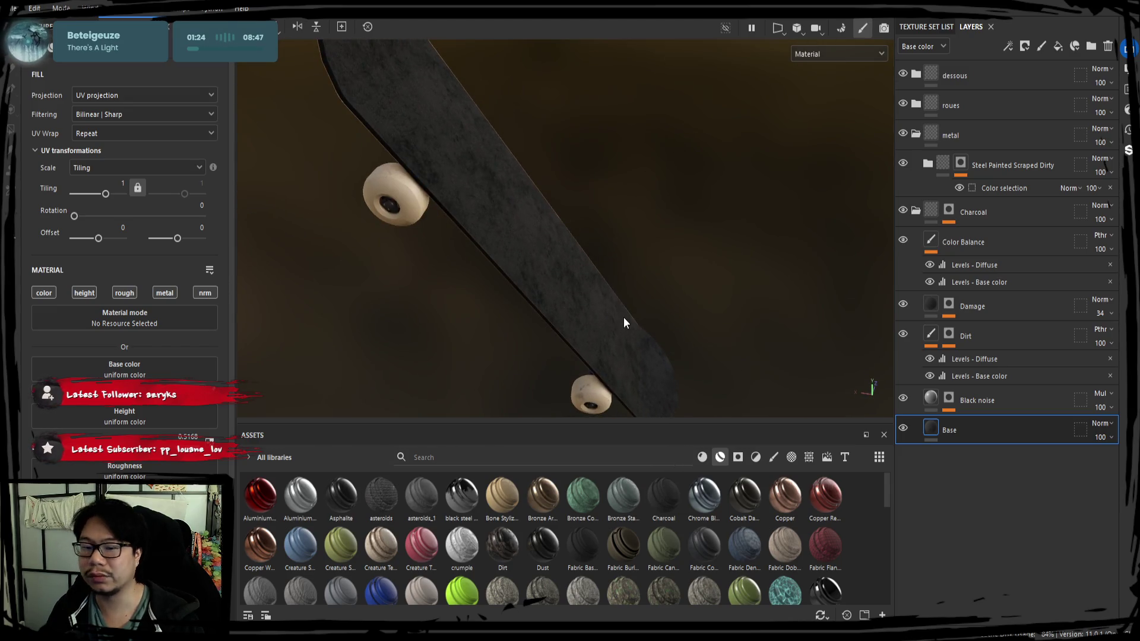
pyautogui.moveTo(625, 321)
pyautogui.keyDown('alt'); pyautogui.mouseDown()
pyautogui.moveTo(618, 297)
pyautogui.moveTo(497, 275)
pyautogui.moveTo(501, 232)
pyautogui.moveTo(542, 265)
pyautogui.mouseUp(); pyautogui.keyUp('alt')
pyautogui.scroll(5, 636, 300)
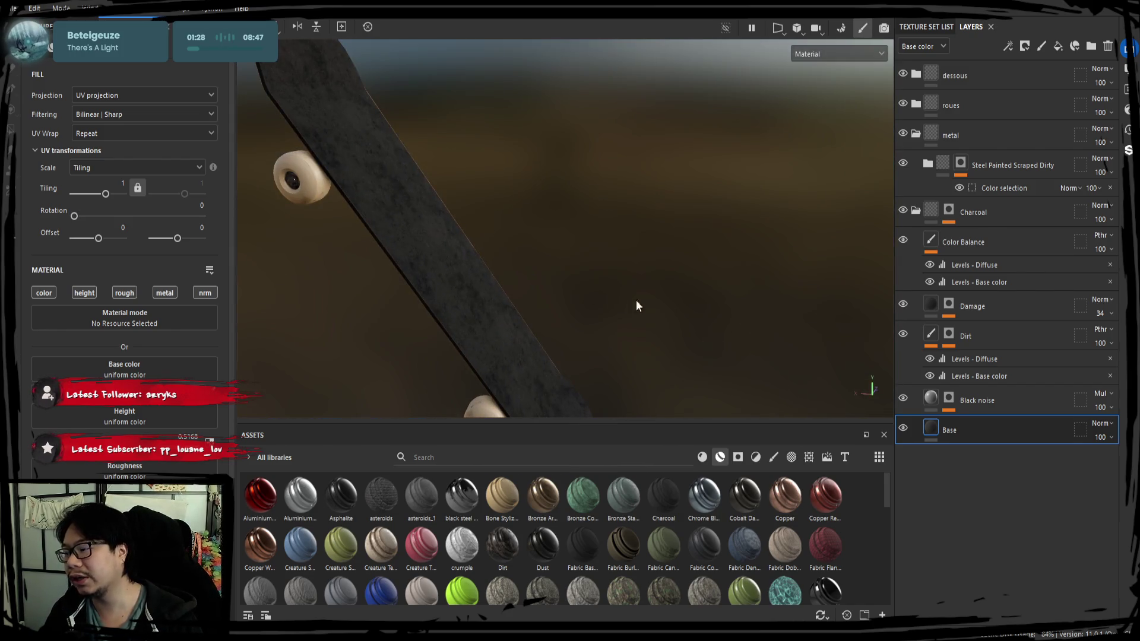
pyautogui.moveTo(636, 301)
pyautogui.keyDown('alt'); pyautogui.mouseDown(button='middle')
pyautogui.moveTo(579, 277)
pyautogui.moveTo(601, 296)
pyautogui.mouseUp(button='middle'); pyautogui.keyUp('alt')
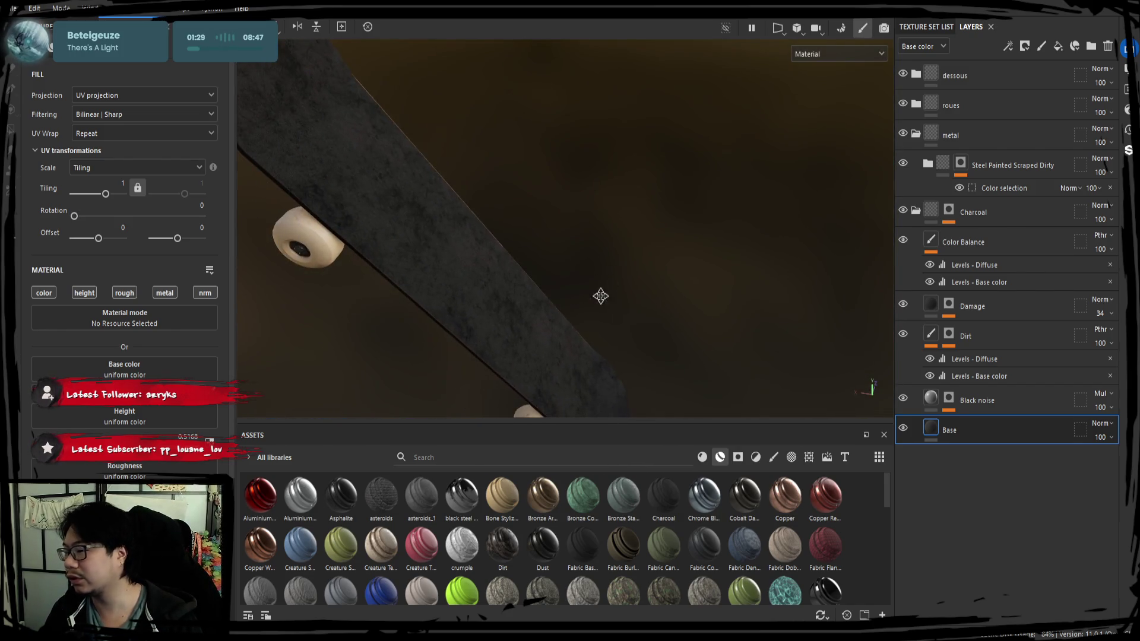
pyautogui.click(930, 376)
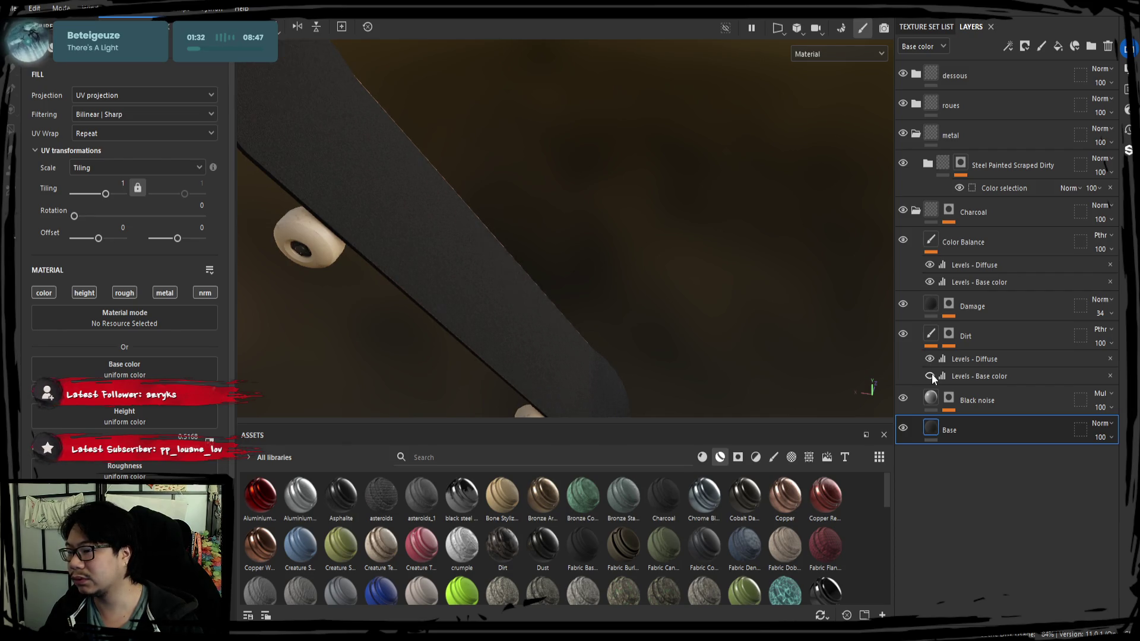
pyautogui.press('f')
# Step: Turn Levels - Base color back on and open its settings
pyautogui.moveTo(457, 208)
pyautogui.keyDown('alt'); pyautogui.mouseDown()
pyautogui.moveTo(439, 199)
pyautogui.moveTo(682, 244)
pyautogui.mouseUp(); pyautogui.keyUp('alt')
pyautogui.scroll(3, 683, 244)
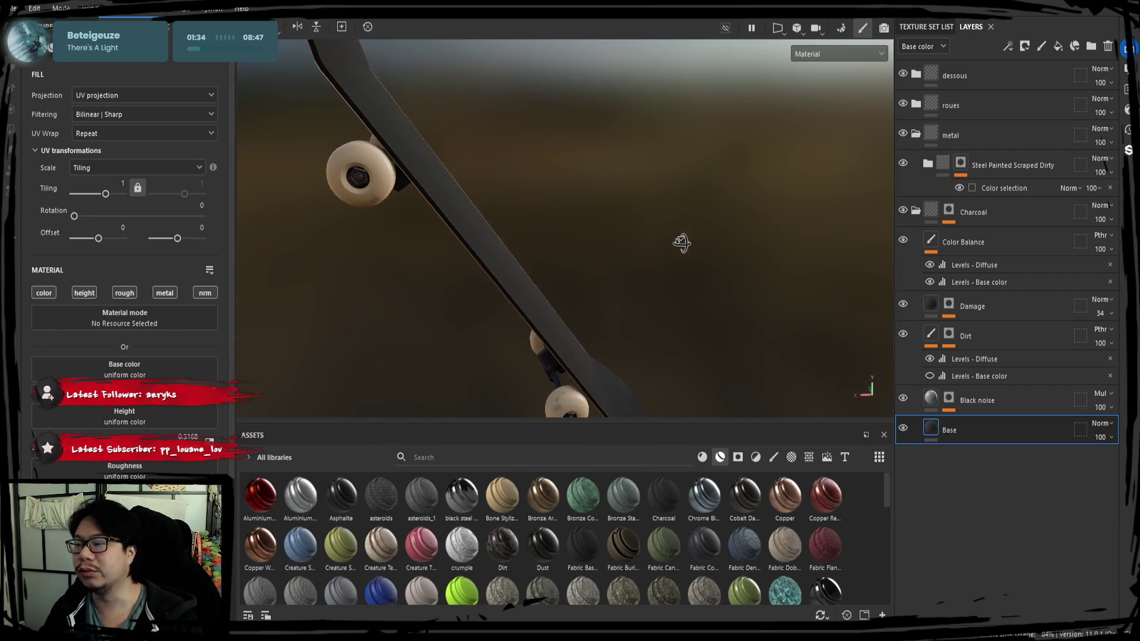
pyautogui.scroll(5, 637, 215)
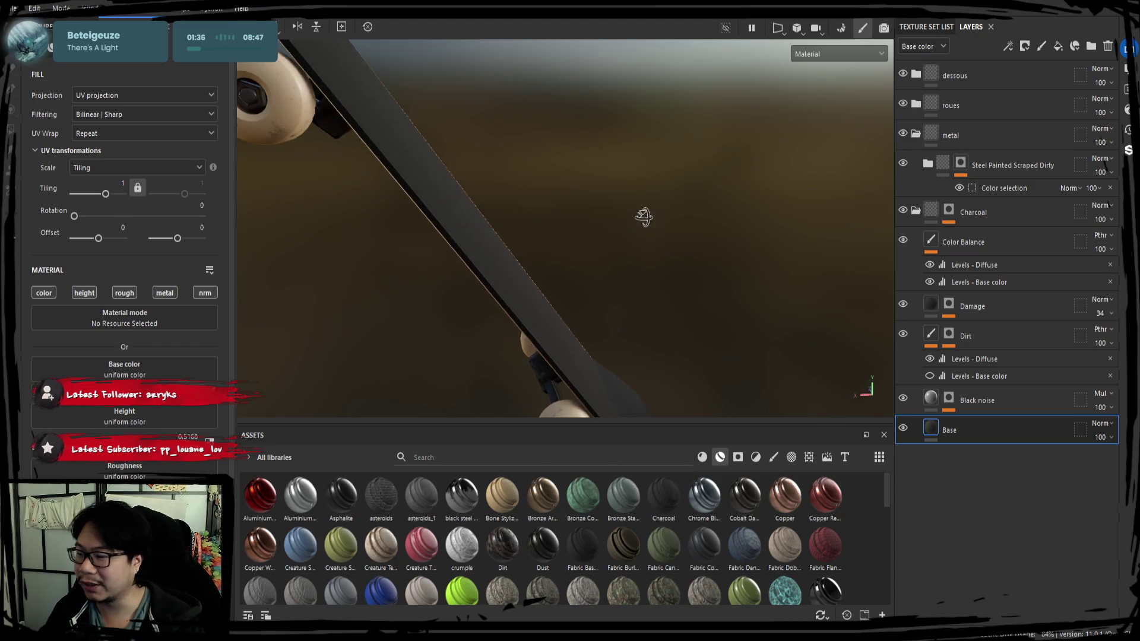
pyautogui.moveTo(509, 247); pyautogui.dragTo(595, 266, button='middle')
pyautogui.click(929, 376)
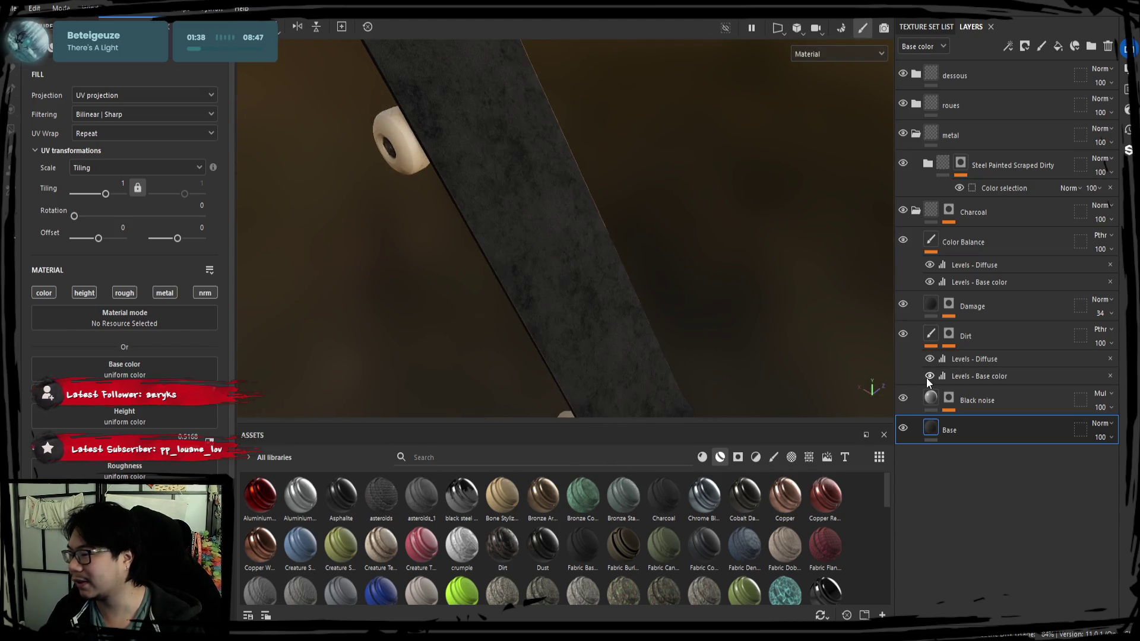
pyautogui.click(987, 380)
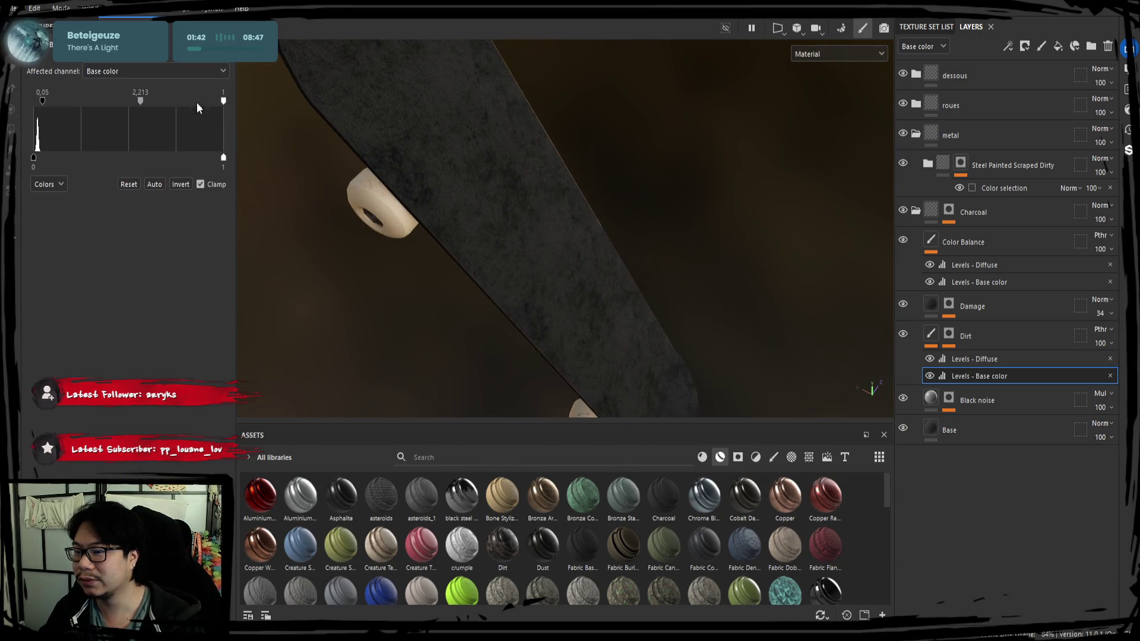
# Step: Set the Levels midpoint to 0.842 and raise the output white to 0.919
pyautogui.moveTo(224, 99)
pyautogui.mouseDown()
pyautogui.moveTo(43, 99)
pyautogui.moveTo(201, 116)
pyautogui.moveTo(102, 102)
pyautogui.moveTo(195, 116)
pyautogui.moveTo(38, 125)
pyautogui.moveTo(184, 125)
pyautogui.moveTo(89, 122)
pyautogui.moveTo(135, 121)
pyautogui.mouseUp()
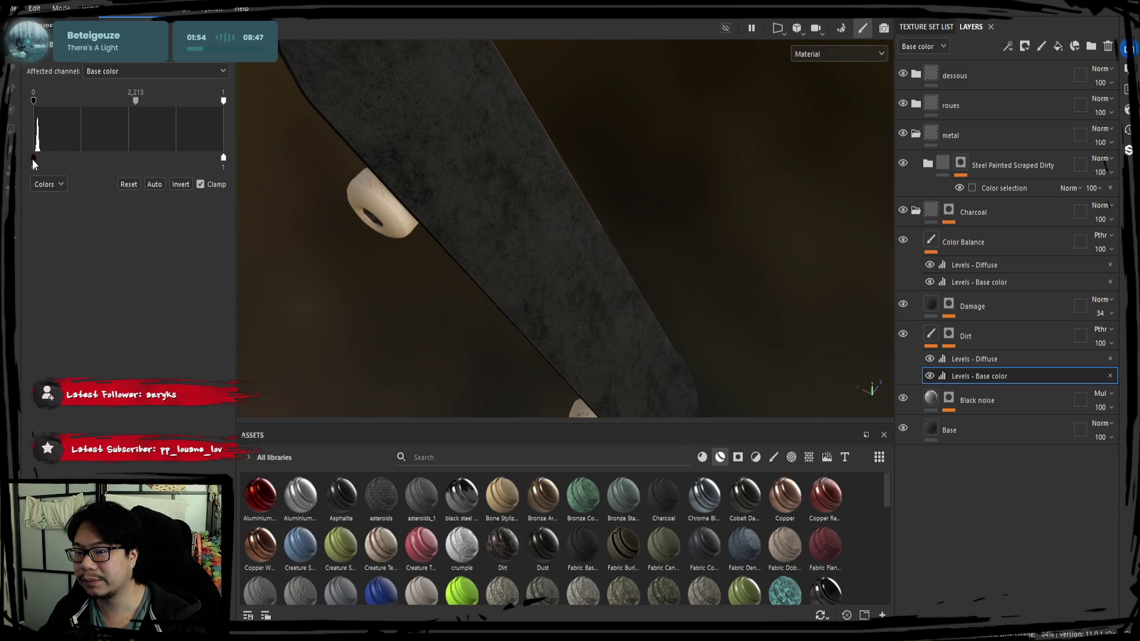
pyautogui.moveTo(34, 158)
pyautogui.mouseDown()
pyautogui.moveTo(93, 158)
pyautogui.moveTo(36, 161)
pyautogui.mouseUp()
pyautogui.moveTo(223, 158); pyautogui.dragTo(134, 158)
pyautogui.moveTo(135, 102)
pyautogui.mouseDown()
pyautogui.moveTo(100, 108)
pyautogui.moveTo(113, 111)
pyautogui.mouseUp()
pyautogui.moveTo(133, 158); pyautogui.dragTo(171, 159)
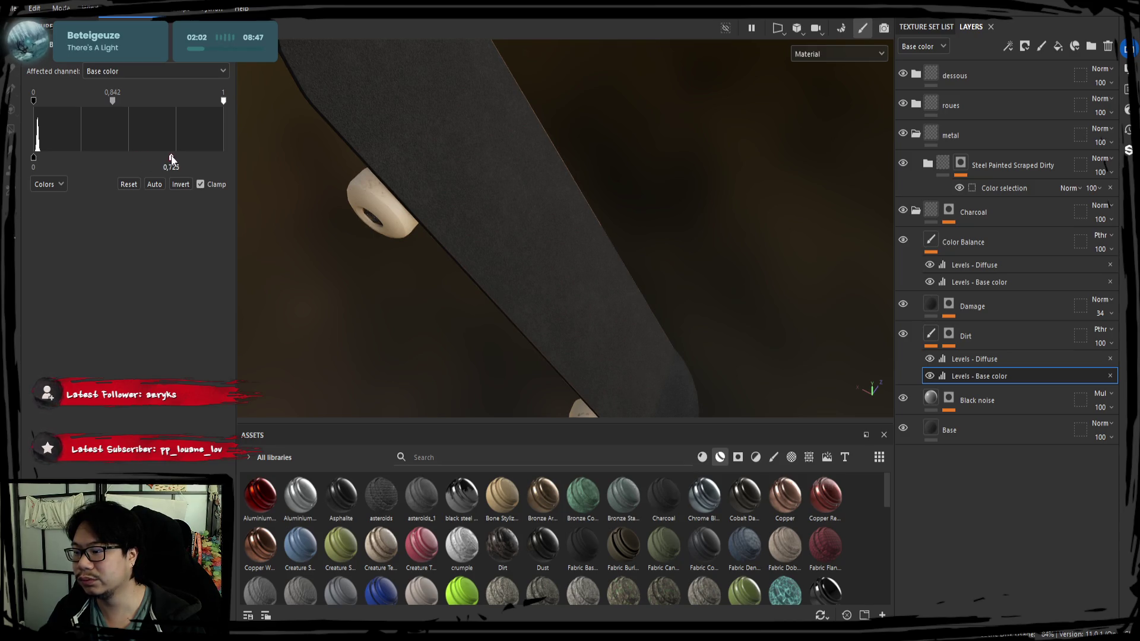
pyautogui.moveTo(546, 247)
pyautogui.keyDown('alt'); pyautogui.mouseDown()
pyautogui.moveTo(400, 168)
pyautogui.moveTo(423, 127)
pyautogui.moveTo(521, 258)
pyautogui.mouseUp(); pyautogui.keyUp('alt')
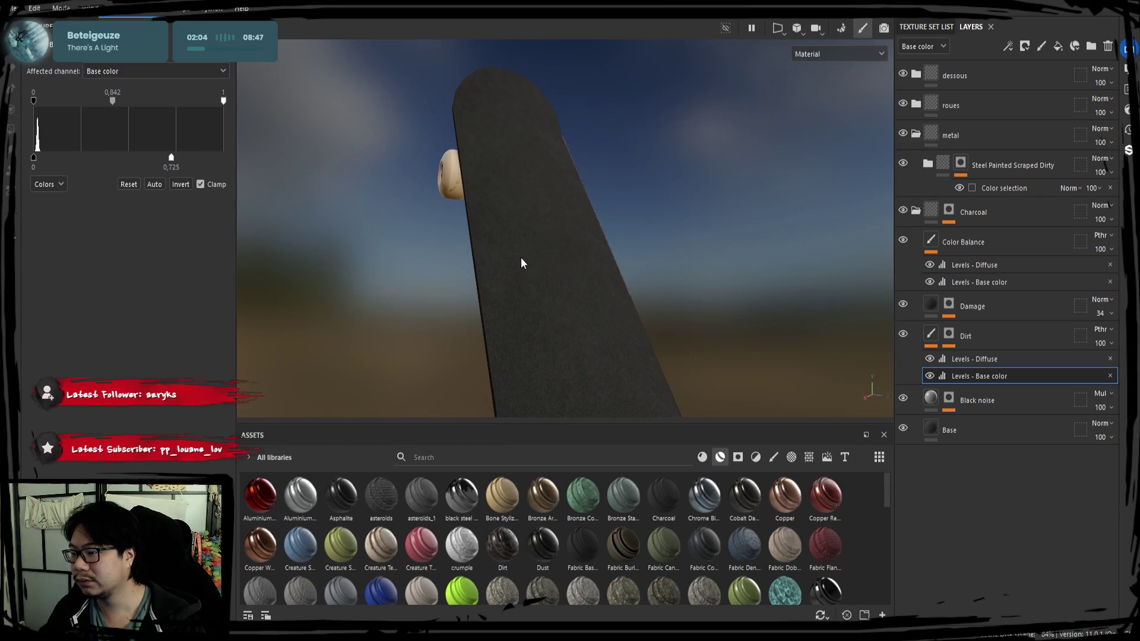
pyautogui.scroll(3, 522, 257)
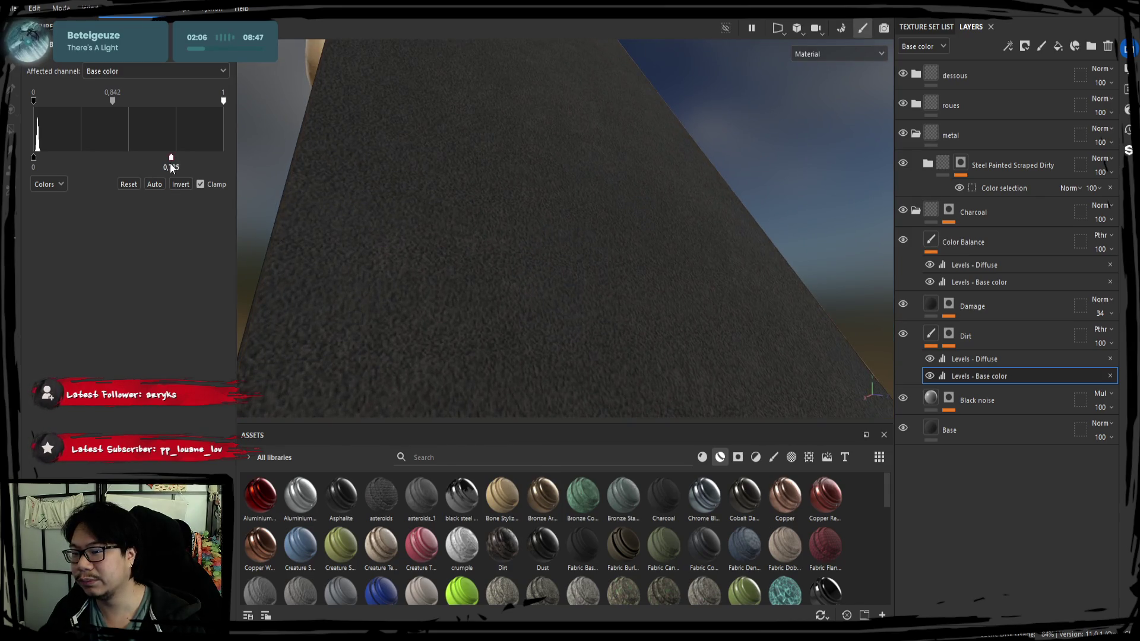
pyautogui.moveTo(171, 159); pyautogui.dragTo(194, 157)
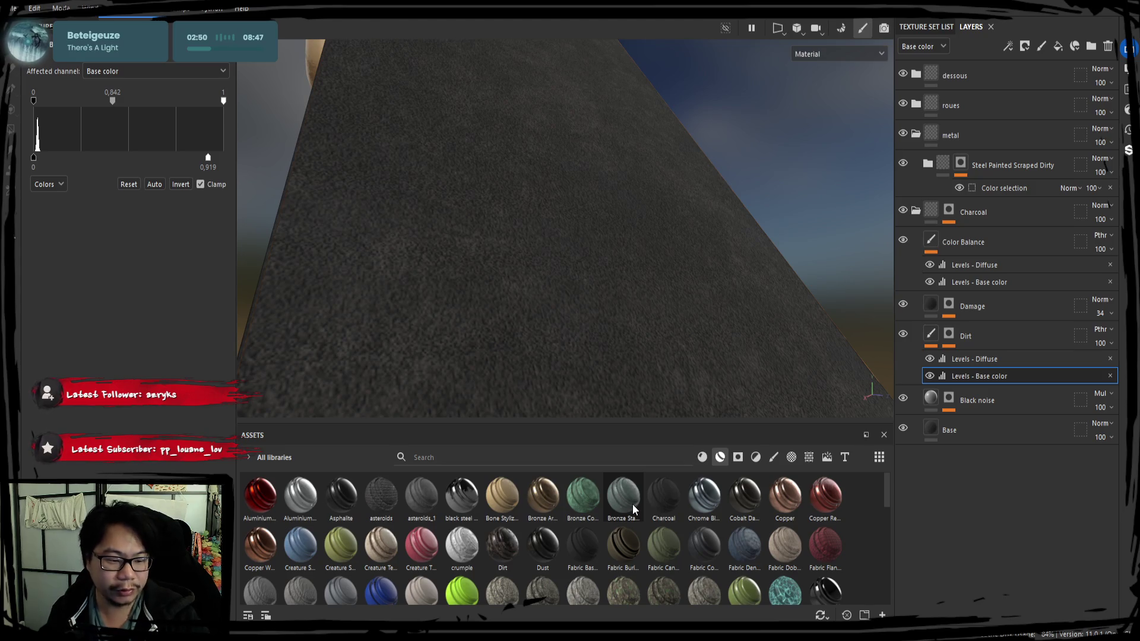
# Step: Narrow the properties panel and orbit around the deck to review
pyautogui.keyDown('alt'); pyautogui.moveTo(742, 376); pyautogui.dragTo(595, 296); pyautogui.keyUp('alt')
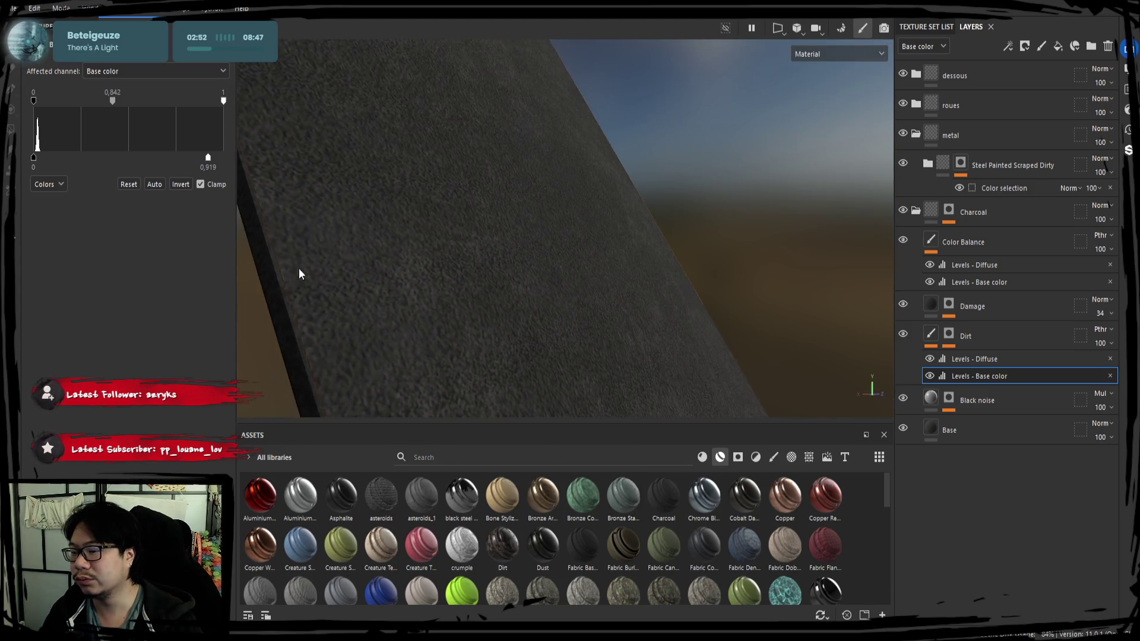
pyautogui.moveTo(234, 288); pyautogui.dragTo(185, 287)
pyautogui.moveTo(333, 297)
pyautogui.keyDown('alt'); pyautogui.mouseDown()
pyautogui.moveTo(346, 315)
pyautogui.moveTo(368, 272)
pyautogui.moveTo(440, 323)
pyautogui.moveTo(414, 302)
pyautogui.mouseUp(); pyautogui.keyUp('alt')
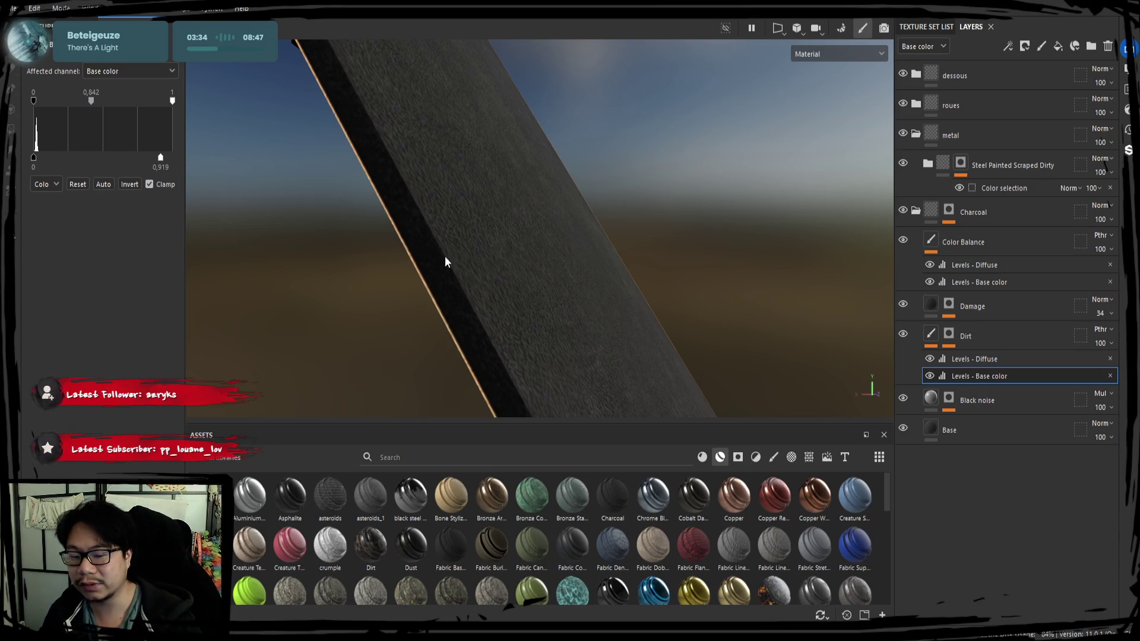
pyautogui.moveTo(418, 242)
pyautogui.keyDown('alt'); pyautogui.mouseDown()
pyautogui.moveTo(377, 260)
pyautogui.moveTo(405, 281)
pyautogui.moveTo(408, 267)
pyautogui.moveTo(348, 273)
pyautogui.moveTo(356, 287)
pyautogui.moveTo(389, 231)
pyautogui.mouseUp(); pyautogui.keyUp('alt')
pyautogui.keyDown('alt'); pyautogui.moveTo(373, 305); pyautogui.dragTo(376, 303); pyautogui.keyUp('alt')
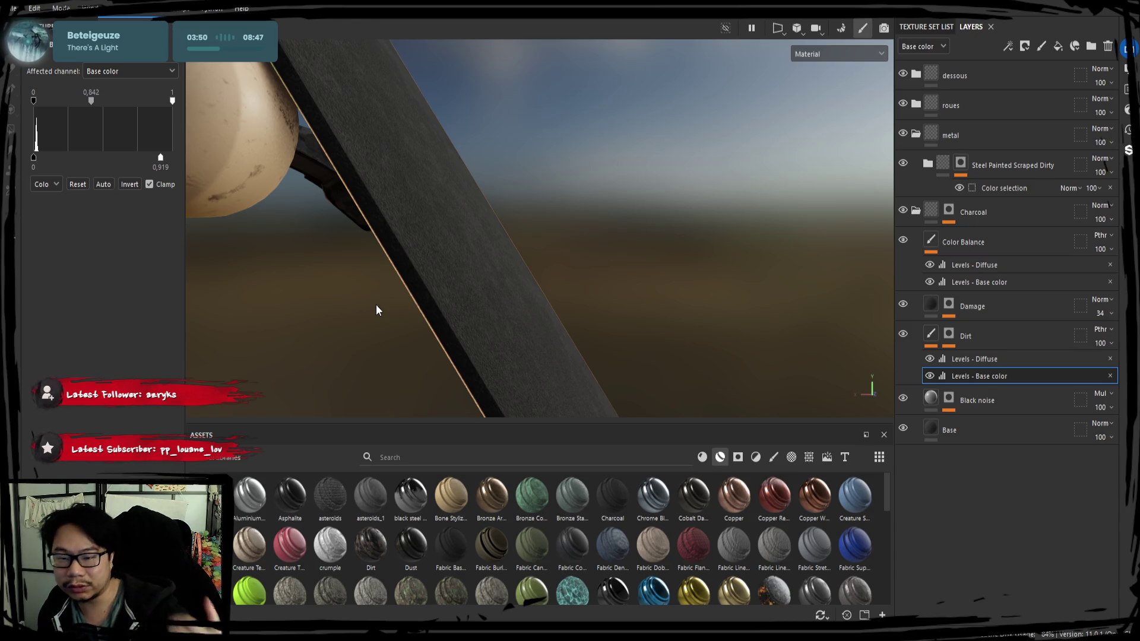
pyautogui.moveTo(376, 310)
pyautogui.keyDown('alt'); pyautogui.mouseDown()
pyautogui.moveTo(428, 247)
pyautogui.moveTo(453, 318)
pyautogui.moveTo(478, 311)
pyautogui.moveTo(514, 348)
pyautogui.moveTo(471, 257)
pyautogui.moveTo(422, 270)
pyautogui.moveTo(488, 280)
pyautogui.moveTo(472, 237)
pyautogui.moveTo(400, 258)
pyautogui.moveTo(491, 232)
pyautogui.moveTo(414, 289)
pyautogui.mouseUp(); pyautogui.keyUp('alt')
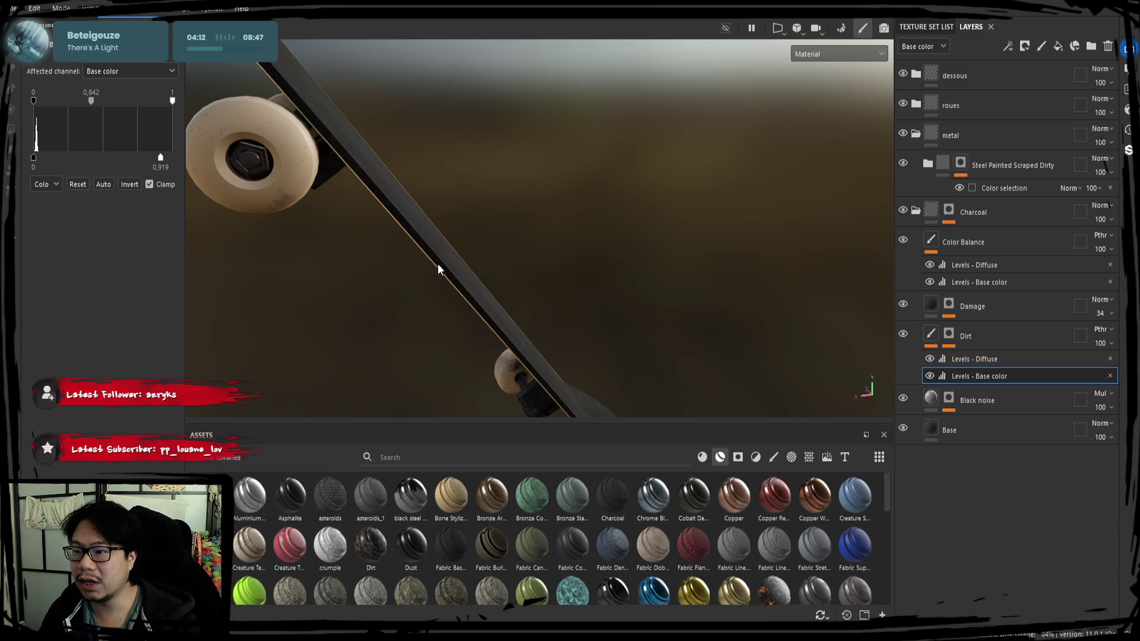
# Step: Shrink the asset shelf to enlarge the viewport, orbit around the board, and select the Damage layer
pyautogui.moveTo(437, 265)
pyautogui.keyDown('alt'); pyautogui.mouseDown()
pyautogui.moveTo(446, 127)
pyautogui.moveTo(496, 227)
pyautogui.moveTo(635, 216)
pyautogui.mouseUp(); pyautogui.keyUp('alt')
pyautogui.scroll(-2, 514, 220)
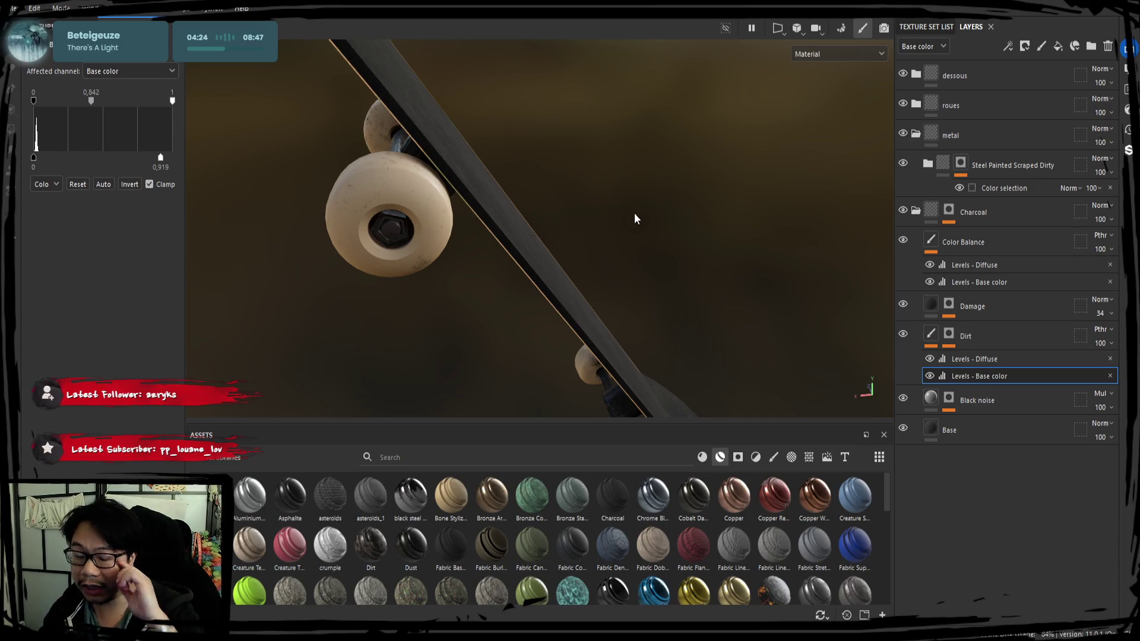
pyautogui.moveTo(626, 192)
pyautogui.keyDown('alt'); pyautogui.mouseDown()
pyautogui.moveTo(597, 195)
pyautogui.moveTo(584, 268)
pyautogui.mouseUp(); pyautogui.keyUp('alt')
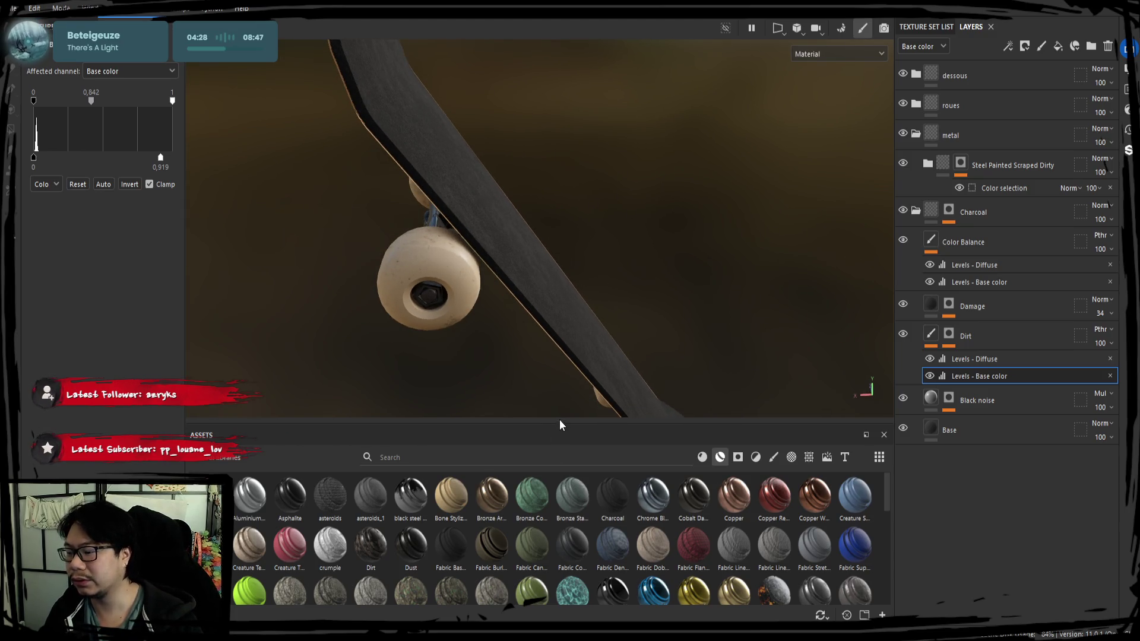
pyautogui.moveTo(553, 422); pyautogui.dragTo(549, 494)
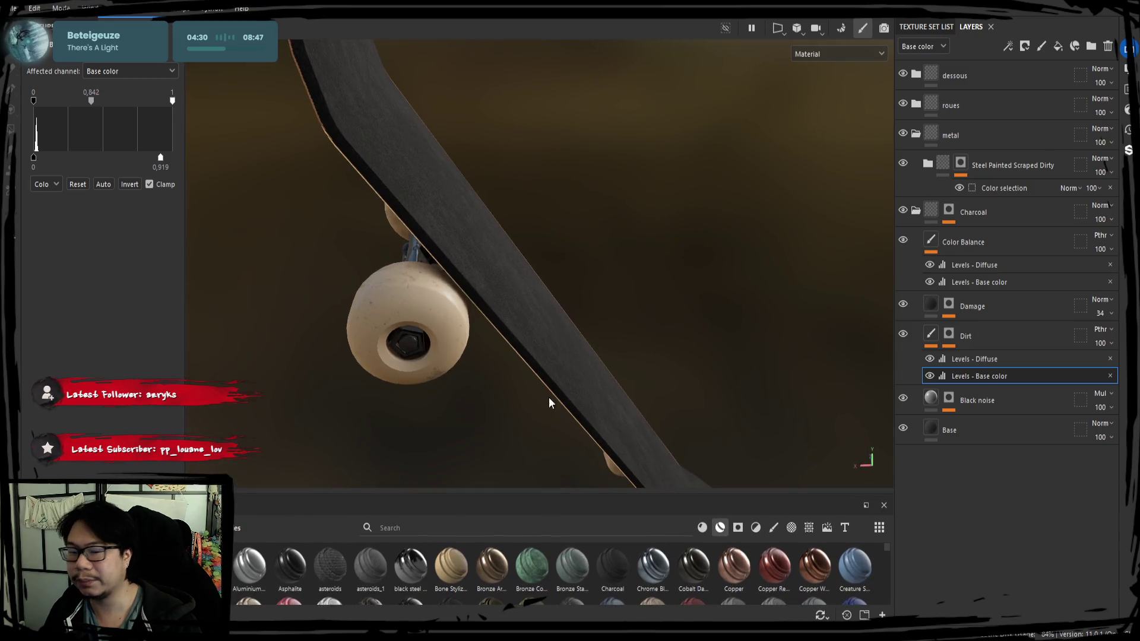
pyautogui.moveTo(508, 388)
pyautogui.keyDown('alt'); pyautogui.mouseDown()
pyautogui.moveTo(497, 374)
pyautogui.moveTo(529, 318)
pyautogui.moveTo(522, 356)
pyautogui.moveTo(526, 333)
pyautogui.moveTo(526, 359)
pyautogui.moveTo(574, 350)
pyautogui.mouseUp(); pyautogui.keyUp('alt')
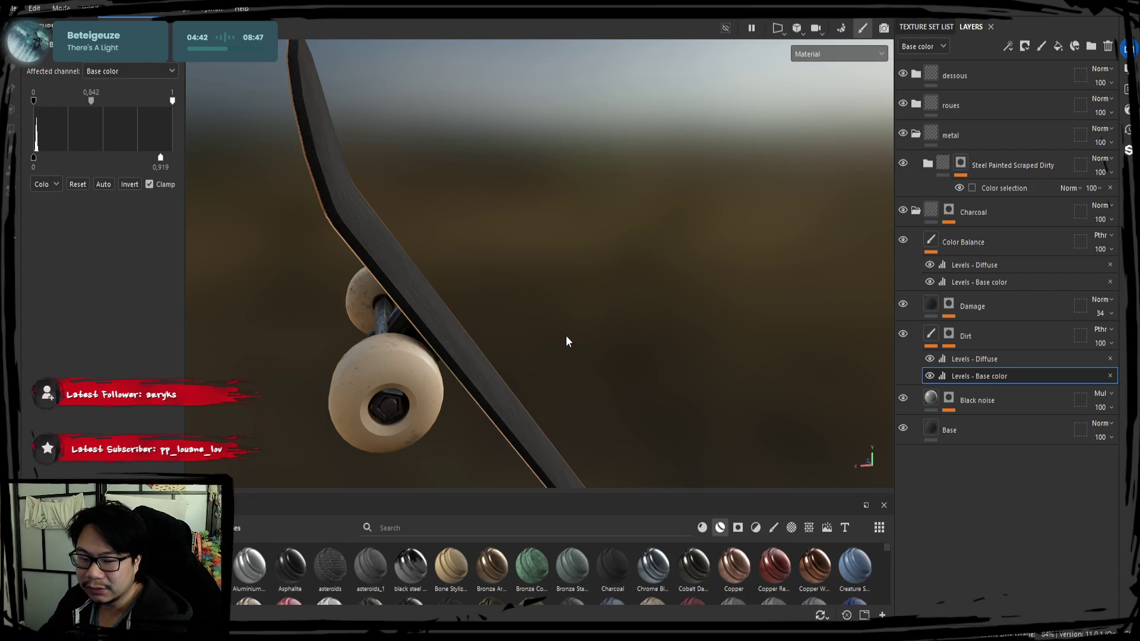
pyautogui.keyDown('alt'); pyautogui.moveTo(558, 321); pyautogui.dragTo(532, 303); pyautogui.keyUp('alt')
pyautogui.moveTo(483, 336)
pyautogui.keyDown('alt'); pyautogui.mouseDown()
pyautogui.moveTo(481, 316)
pyautogui.moveTo(550, 298)
pyautogui.moveTo(489, 338)
pyautogui.moveTo(626, 318)
pyautogui.moveTo(666, 339)
pyautogui.moveTo(445, 241)
pyautogui.moveTo(446, 277)
pyautogui.moveTo(494, 331)
pyautogui.moveTo(438, 338)
pyautogui.mouseUp(); pyautogui.keyUp('alt')
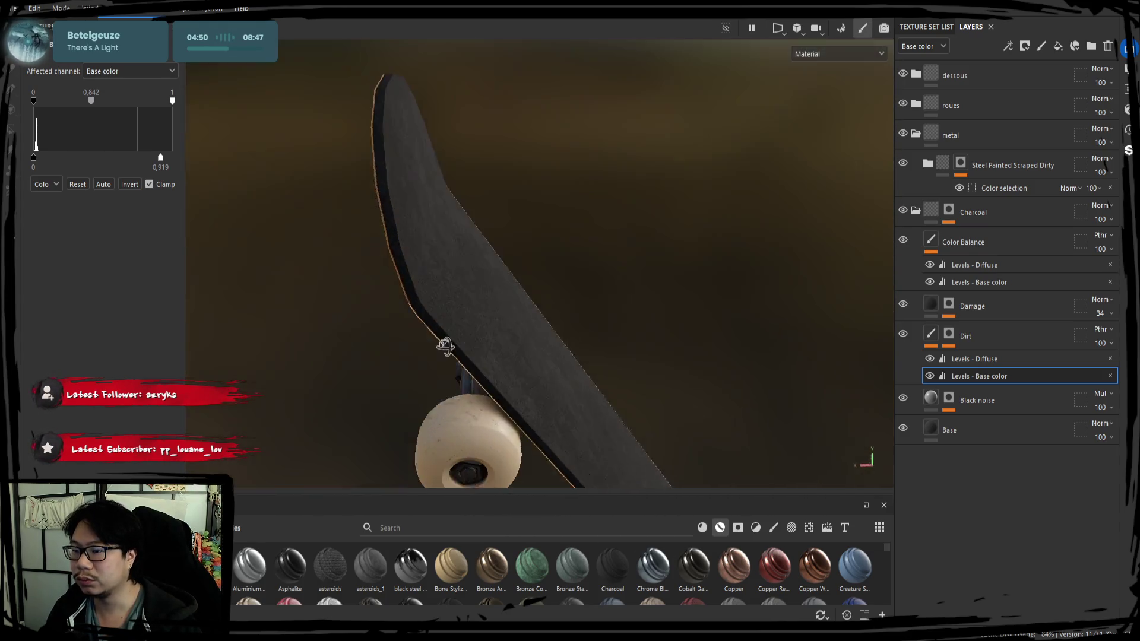
pyautogui.moveTo(560, 308)
pyautogui.keyDown('alt'); pyautogui.mouseDown()
pyautogui.moveTo(512, 279)
pyautogui.moveTo(616, 331)
pyautogui.moveTo(520, 373)
pyautogui.moveTo(468, 315)
pyautogui.moveTo(557, 259)
pyautogui.mouseUp(); pyautogui.keyUp('alt')
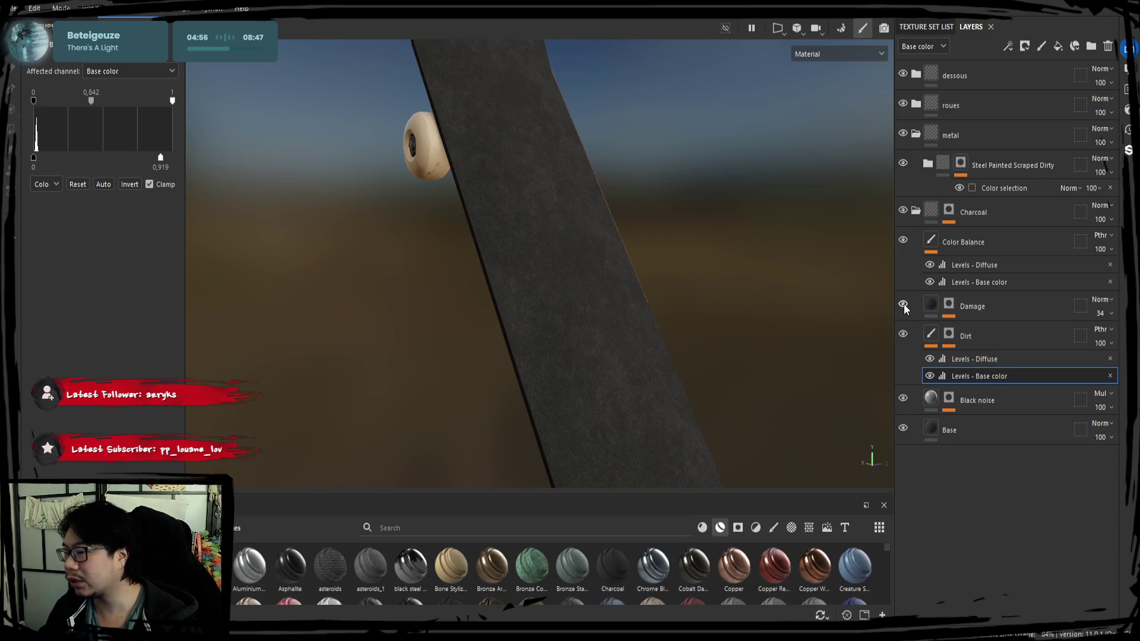
pyautogui.click(980, 316)
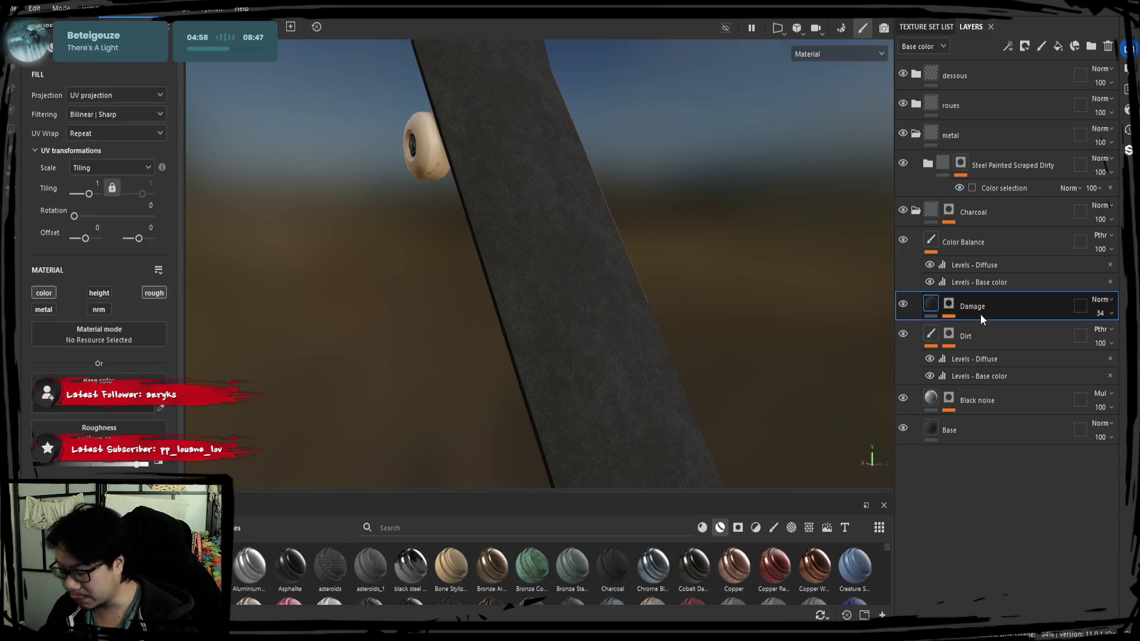
# Step: Delete the Damage layer and re-enable the Levels - Base color and Levels - Diffuse effects
pyautogui.press('Delete')
pyautogui.keyDown('alt'); pyautogui.moveTo(697, 300); pyautogui.dragTo(824, 275); pyautogui.keyUp('alt')
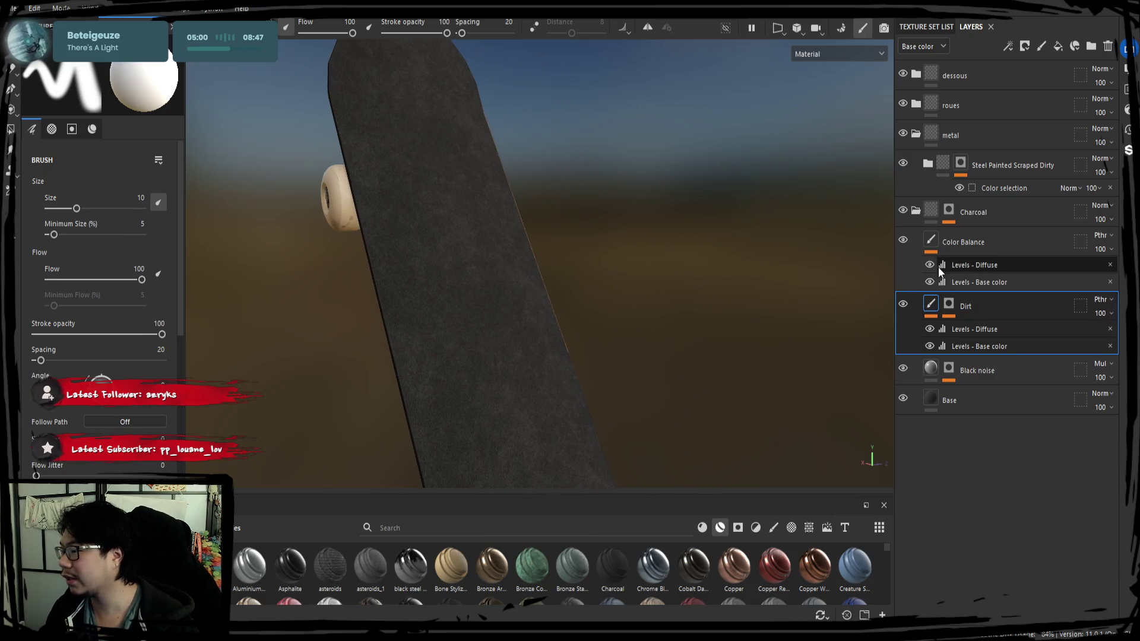
pyautogui.click(931, 280)
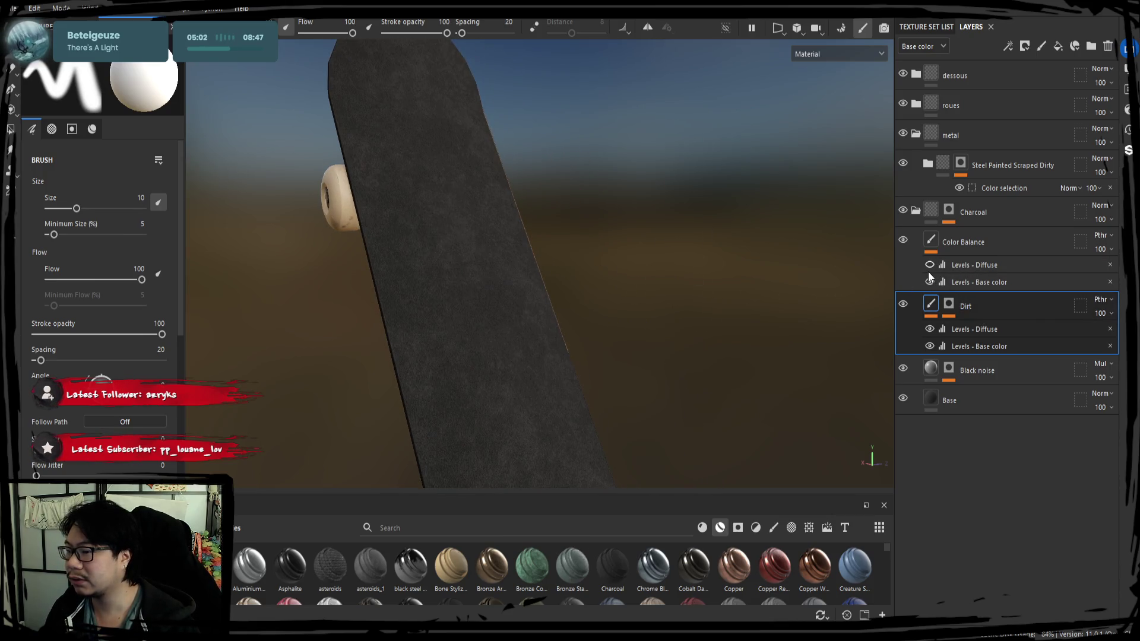
pyautogui.click(930, 265)
pyautogui.keyDown('alt'); pyautogui.moveTo(456, 265); pyautogui.dragTo(501, 308); pyautogui.keyUp('alt')
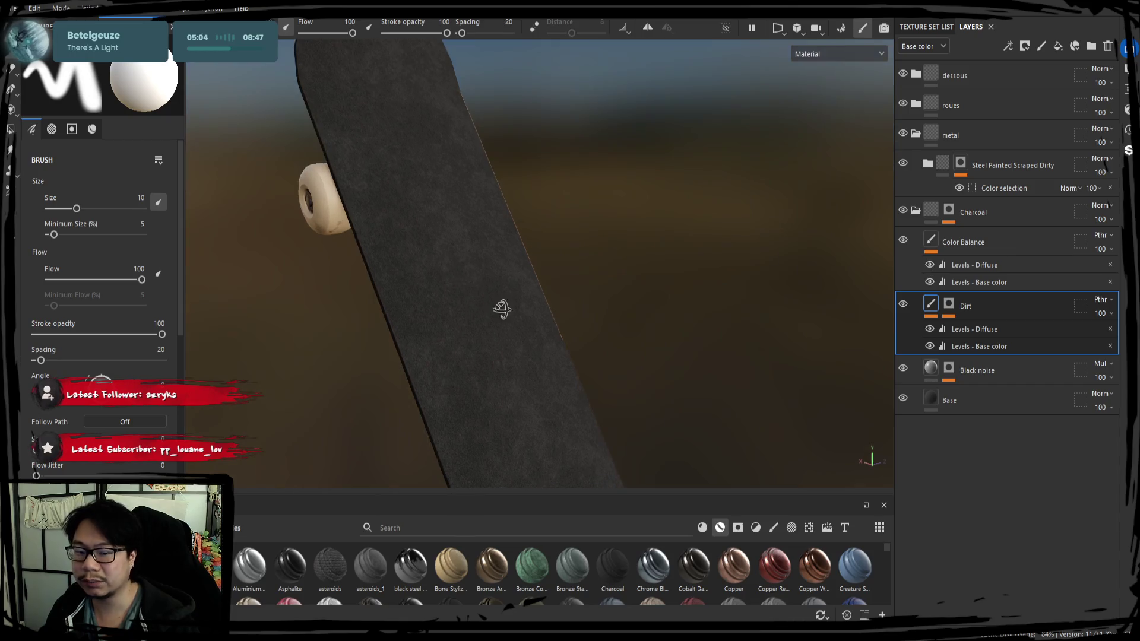
# Step: Add Fill layer 1 and place it just below the Charcoal folder
pyautogui.click(985, 244)
pyautogui.click(990, 222)
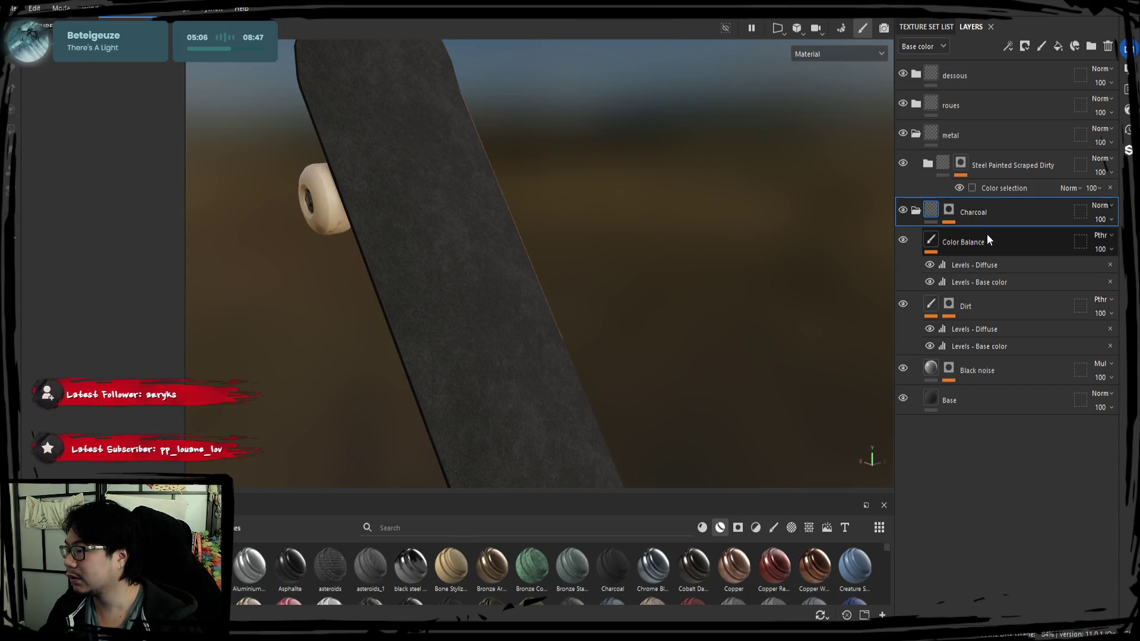
pyautogui.click(1057, 47)
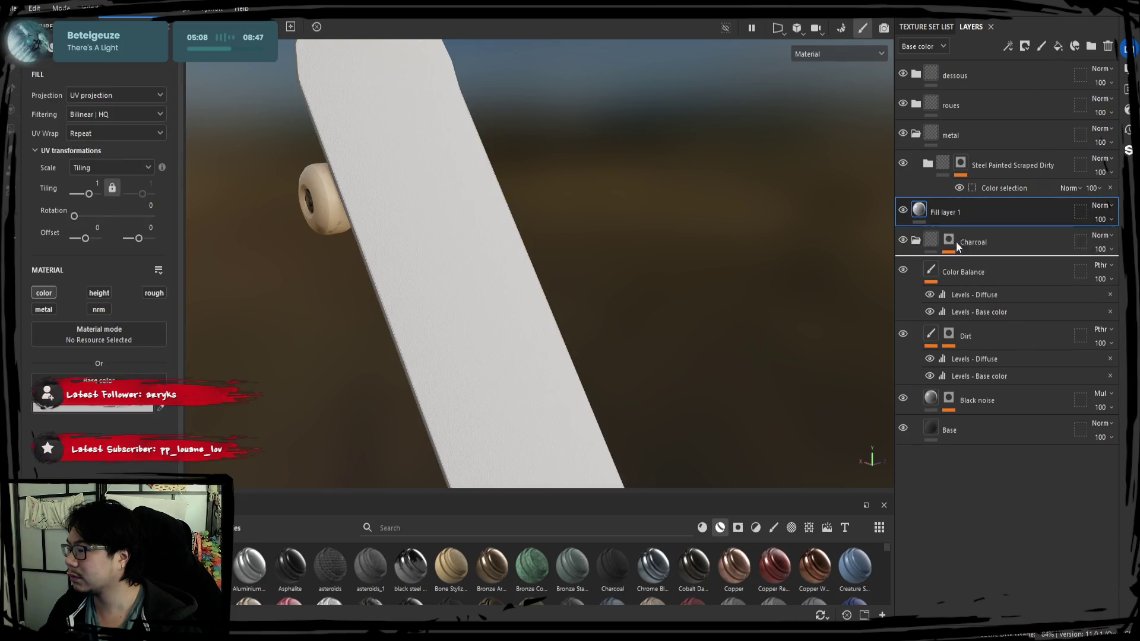
pyautogui.moveTo(956, 241); pyautogui.dragTo(962, 243)
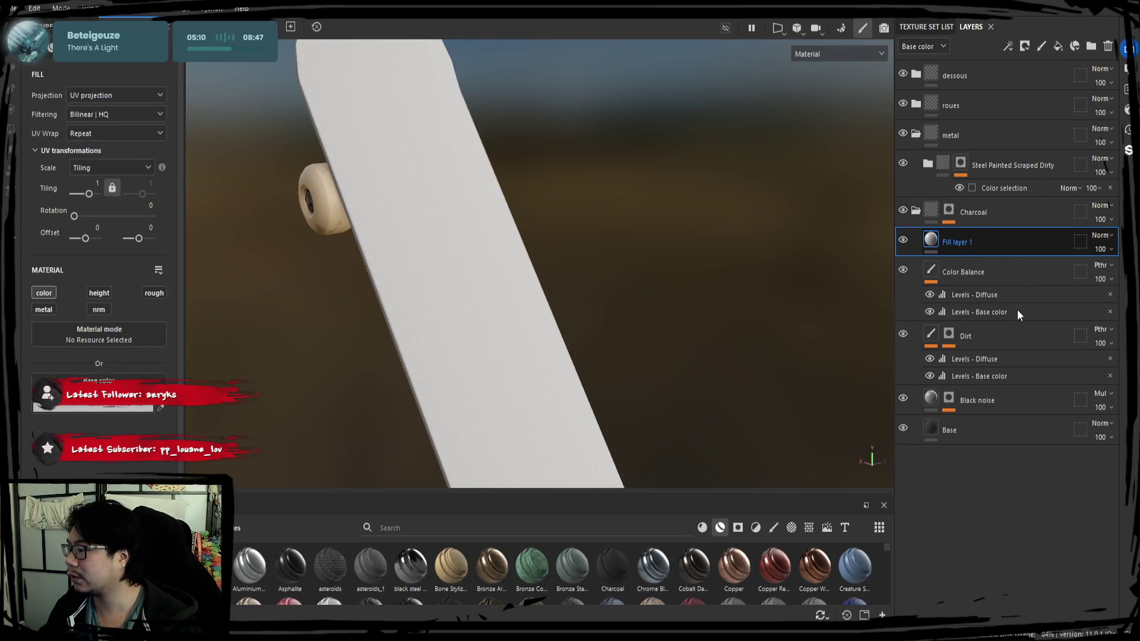
pyautogui.moveTo(820, 356)
pyautogui.keyDown('alt'); pyautogui.mouseDown()
pyautogui.moveTo(758, 336)
pyautogui.moveTo(819, 336)
pyautogui.moveTo(785, 336)
pyautogui.mouseUp(); pyautogui.keyUp('alt')
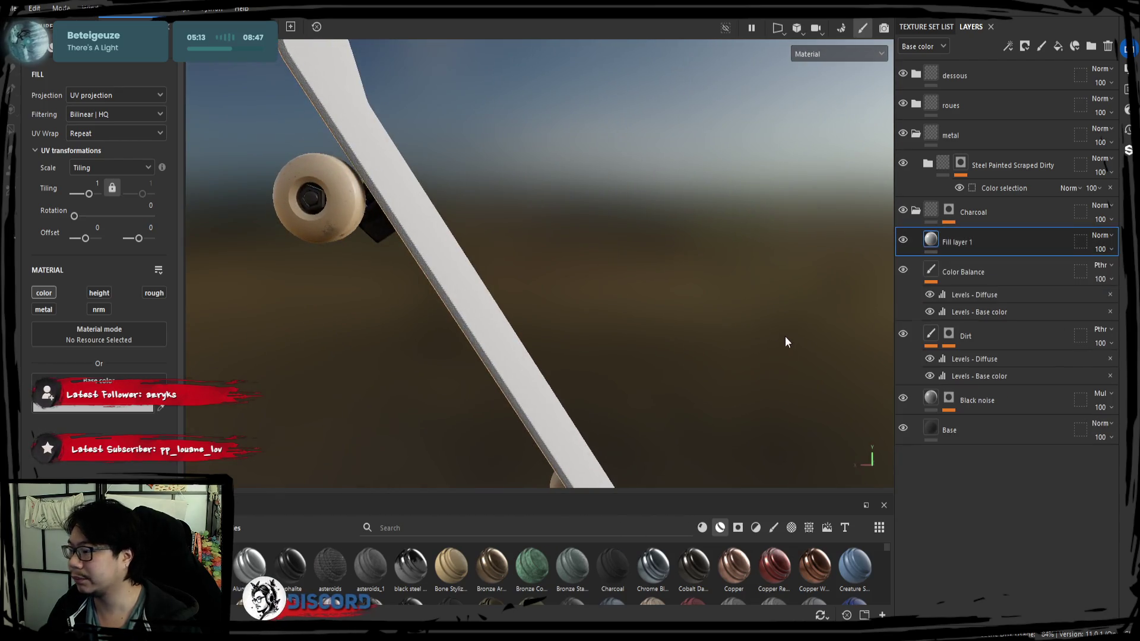
# Step: Give Fill layer 1 a black mask and remove the mask's empty generator
pyautogui.rightClick(973, 244)
pyautogui.click(1009, 252)
pyautogui.keyDown('alt'); pyautogui.moveTo(807, 178); pyautogui.dragTo(614, 292); pyautogui.keyUp('alt')
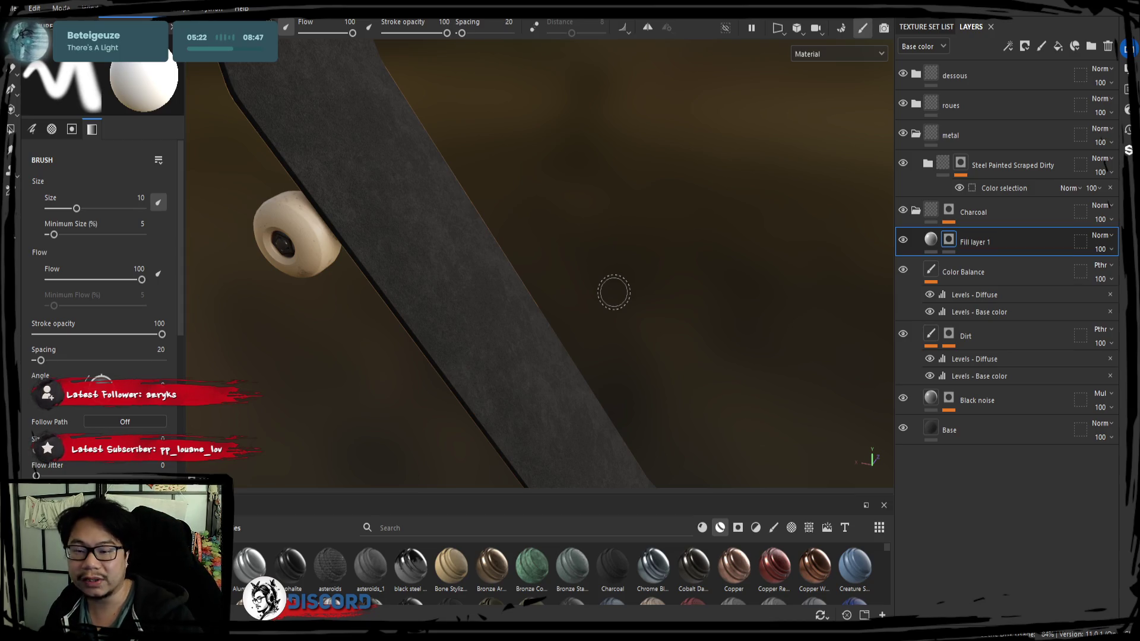
pyautogui.moveTo(647, 287)
pyautogui.keyDown('alt'); pyautogui.mouseDown(button='middle')
pyautogui.moveTo(624, 285)
pyautogui.moveTo(668, 279)
pyautogui.mouseUp(button='middle'); pyautogui.keyUp('alt')
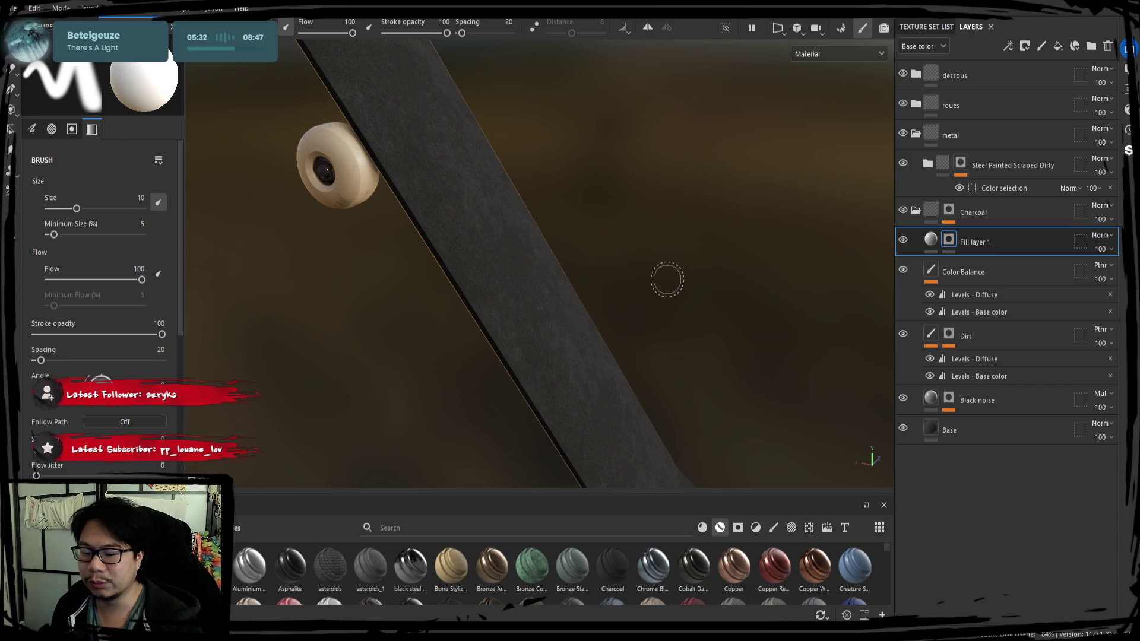
pyautogui.moveTo(677, 275)
pyautogui.keyDown('alt'); pyautogui.mouseDown()
pyautogui.moveTo(636, 285)
pyautogui.moveTo(710, 267)
pyautogui.moveTo(725, 273)
pyautogui.moveTo(715, 285)
pyautogui.mouseUp(); pyautogui.keyUp('alt')
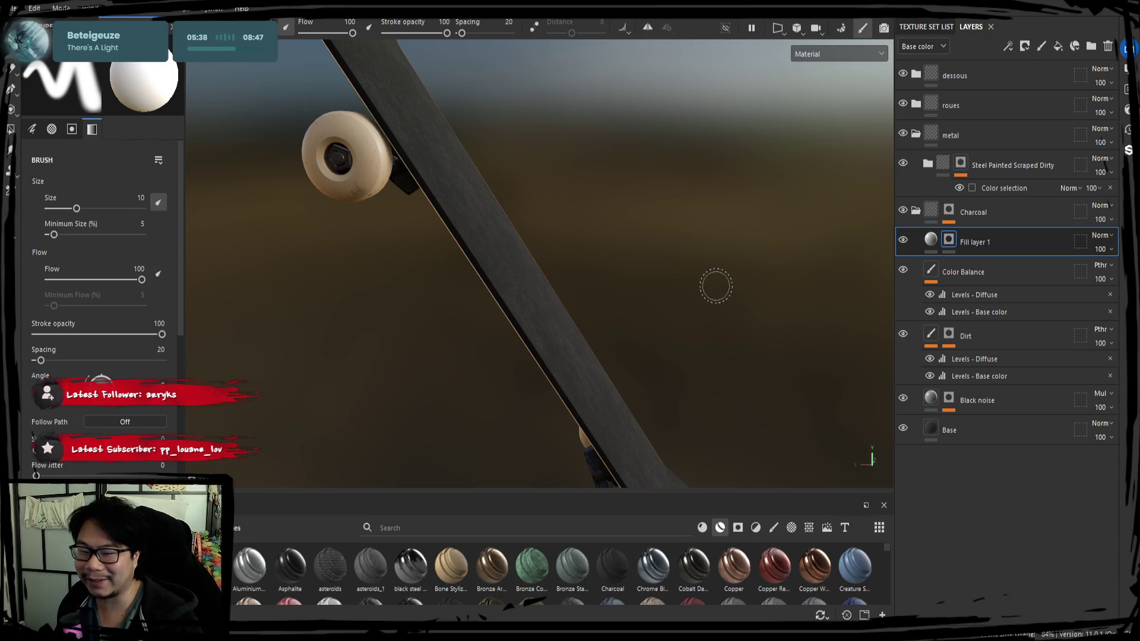
pyautogui.keyDown('alt'); pyautogui.moveTo(715, 285); pyautogui.dragTo(685, 291); pyautogui.keyUp('alt')
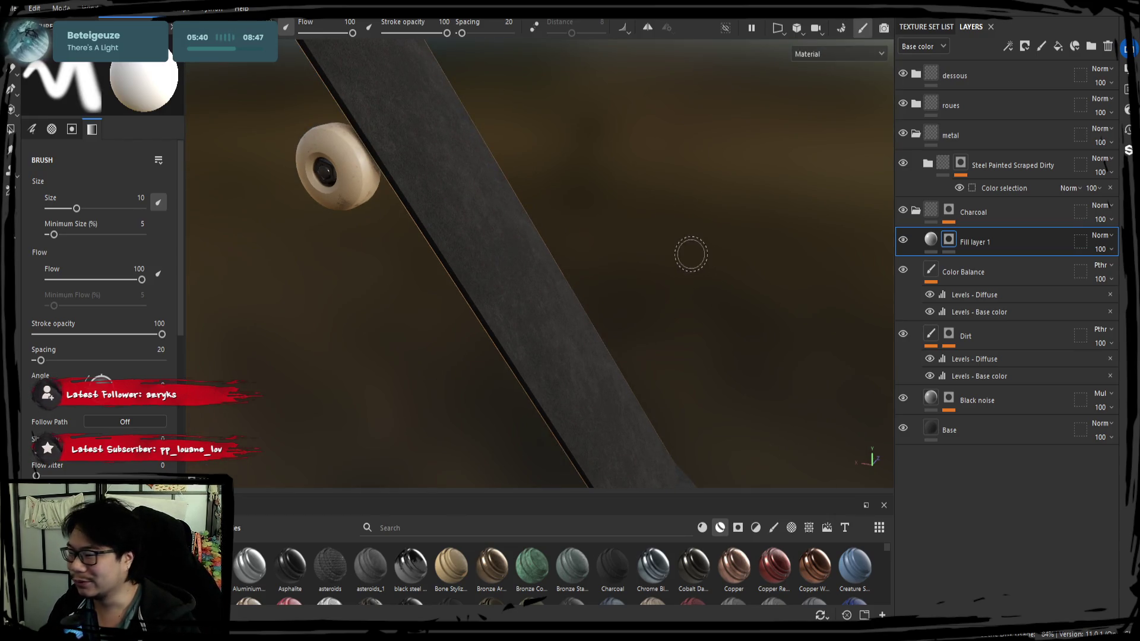
pyautogui.doubleClick(964, 242)
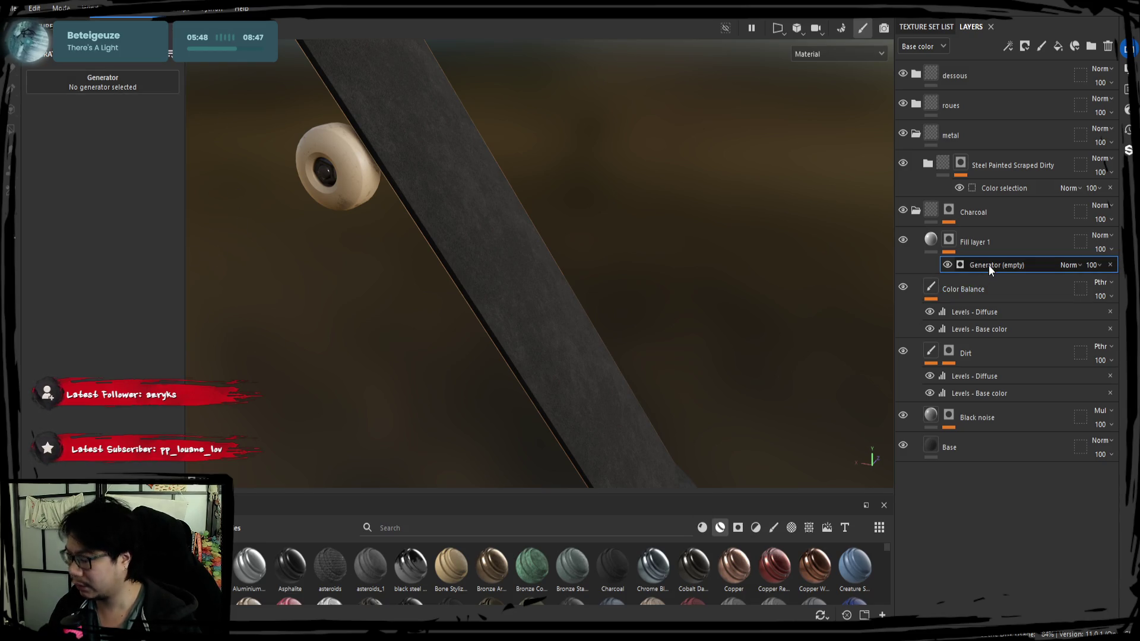
pyautogui.press('Delete')
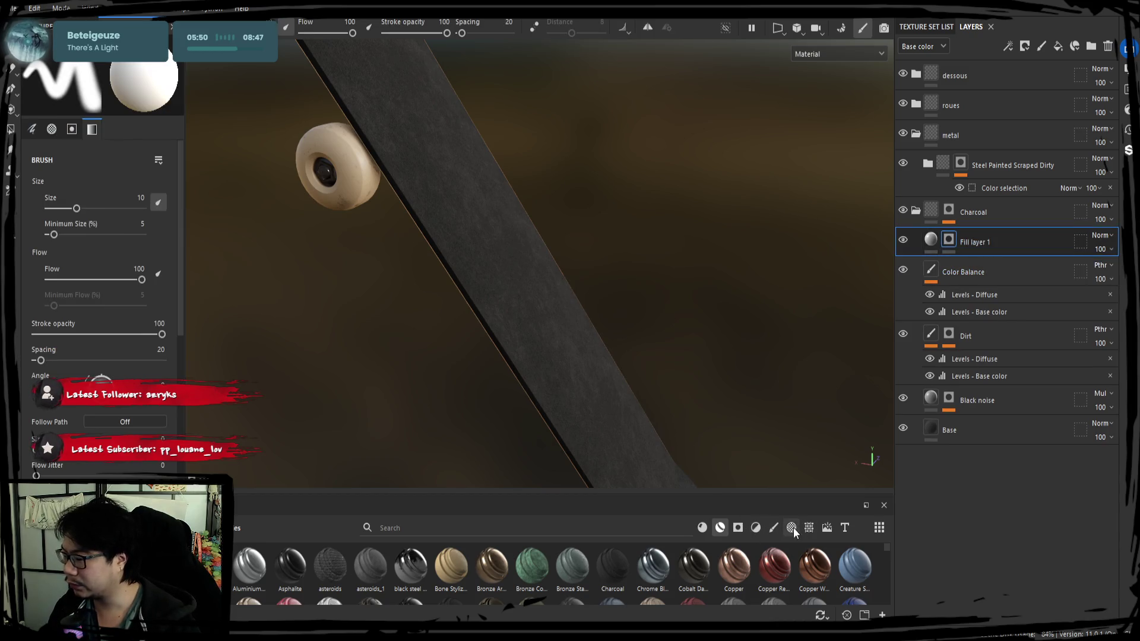
# Step: Drop the Circles grayscale onto Fill layer 1's mask and tile it at about 133
pyautogui.click(792, 528)
pyautogui.moveTo(783, 496); pyautogui.dragTo(775, 383)
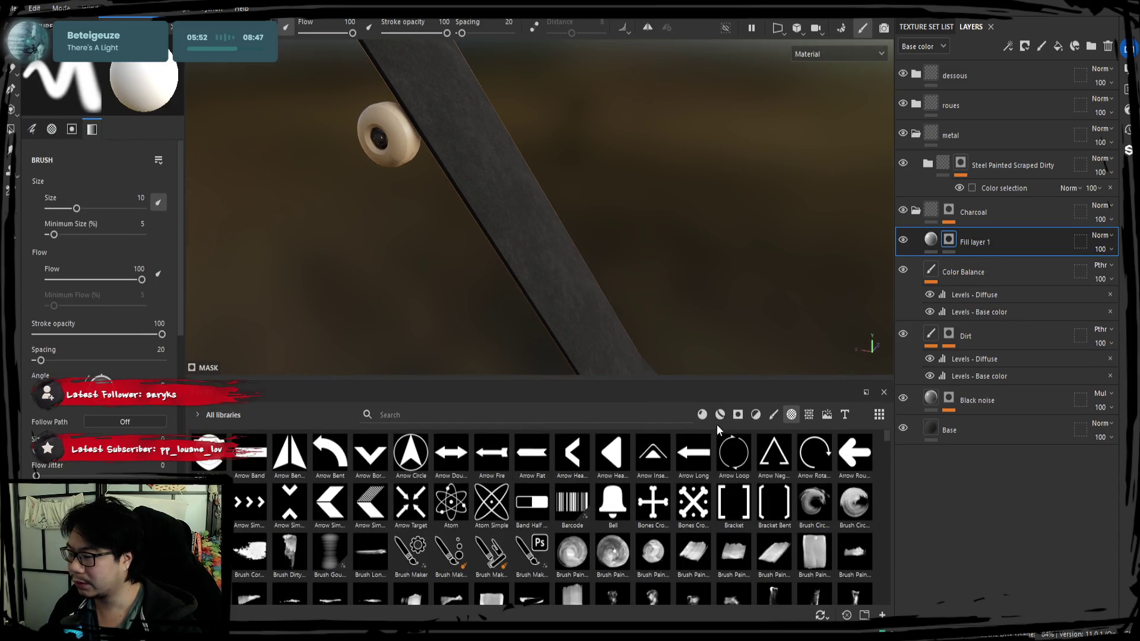
pyautogui.click(809, 415)
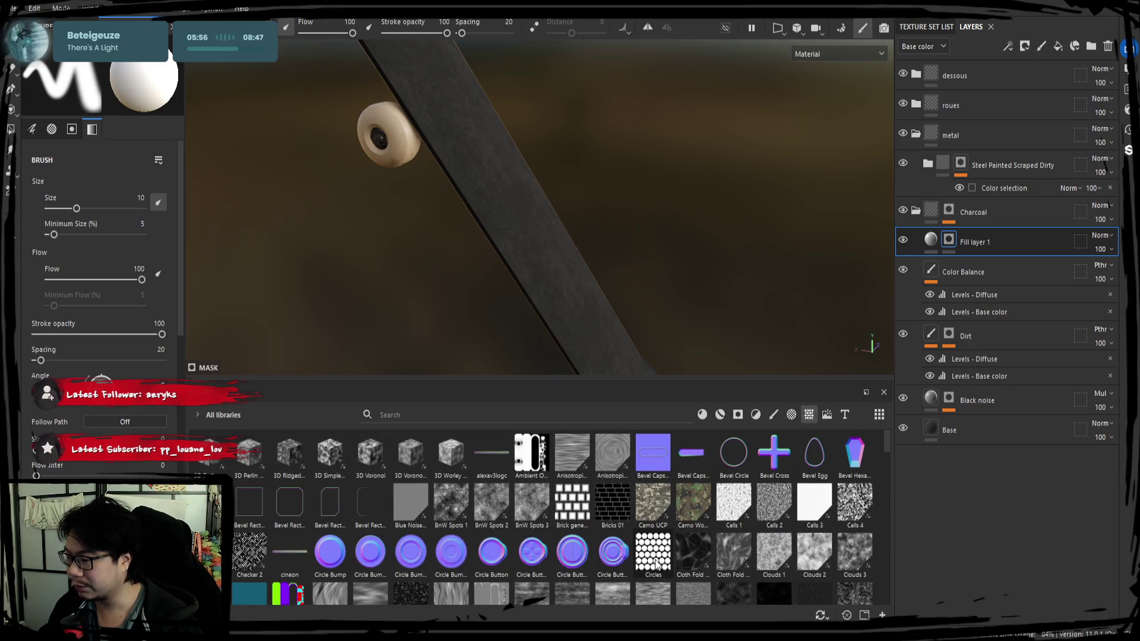
pyautogui.moveTo(656, 561)
pyautogui.mouseDown()
pyautogui.moveTo(956, 243)
pyautogui.moveTo(965, 250)
pyautogui.mouseUp()
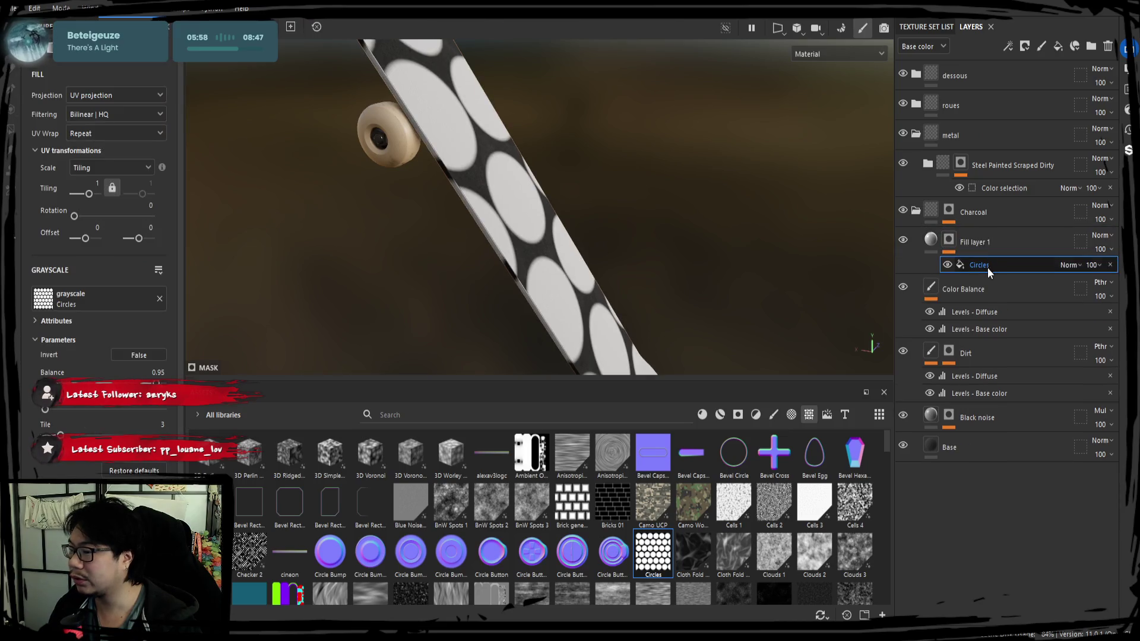
pyautogui.moveTo(697, 254)
pyautogui.keyDown('alt'); pyautogui.mouseDown()
pyautogui.moveTo(608, 255)
pyautogui.moveTo(766, 168)
pyautogui.moveTo(896, 265)
pyautogui.mouseUp(); pyautogui.keyUp('alt')
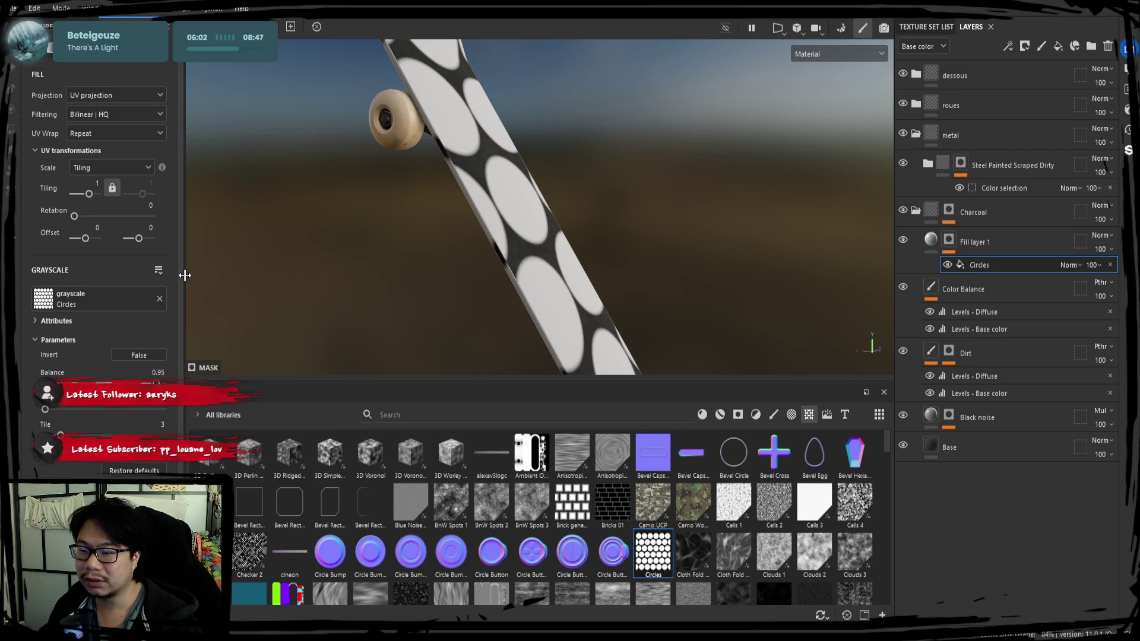
pyautogui.moveTo(185, 275); pyautogui.dragTo(423, 293)
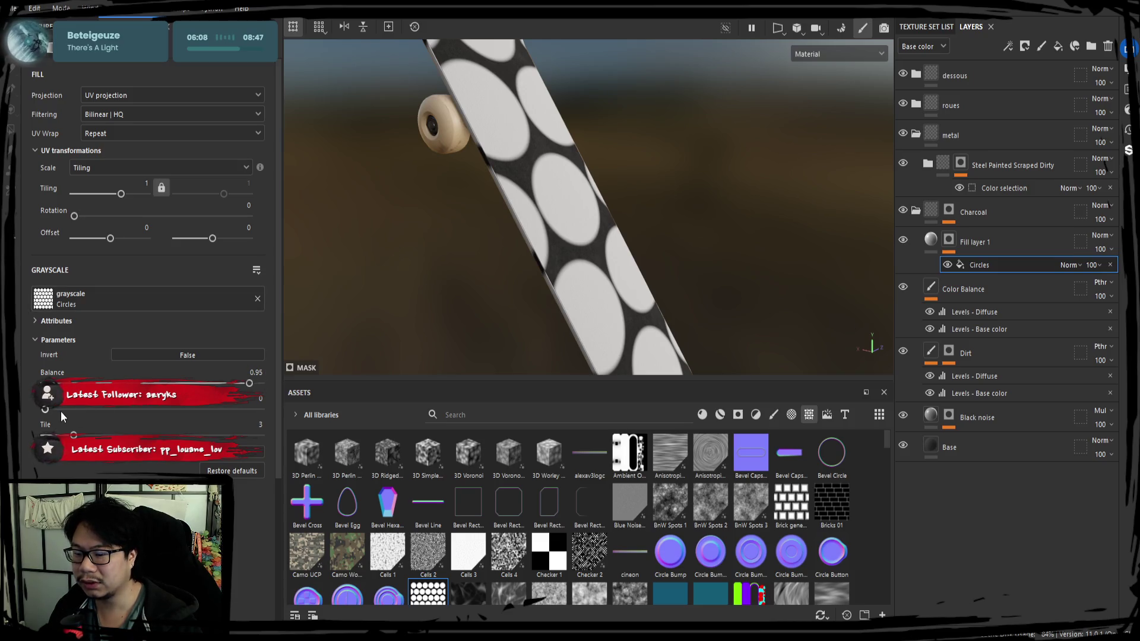
pyautogui.moveTo(73, 436)
pyautogui.mouseDown()
pyautogui.moveTo(101, 435)
pyautogui.moveTo(73, 435)
pyautogui.moveTo(83, 435)
pyautogui.mouseUp()
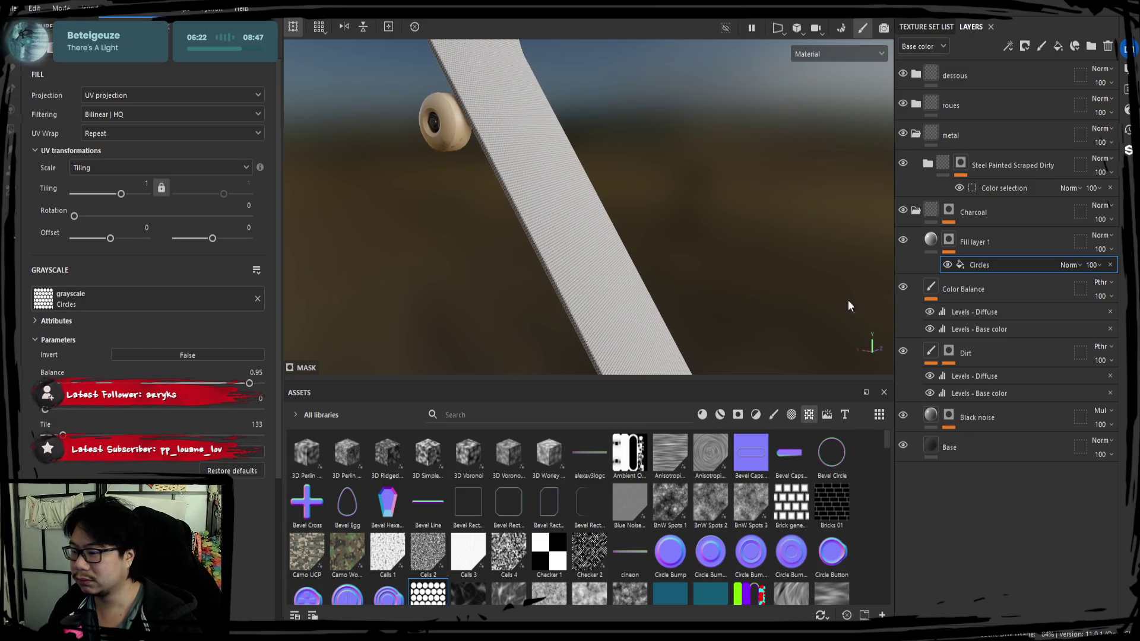
pyautogui.click(931, 240)
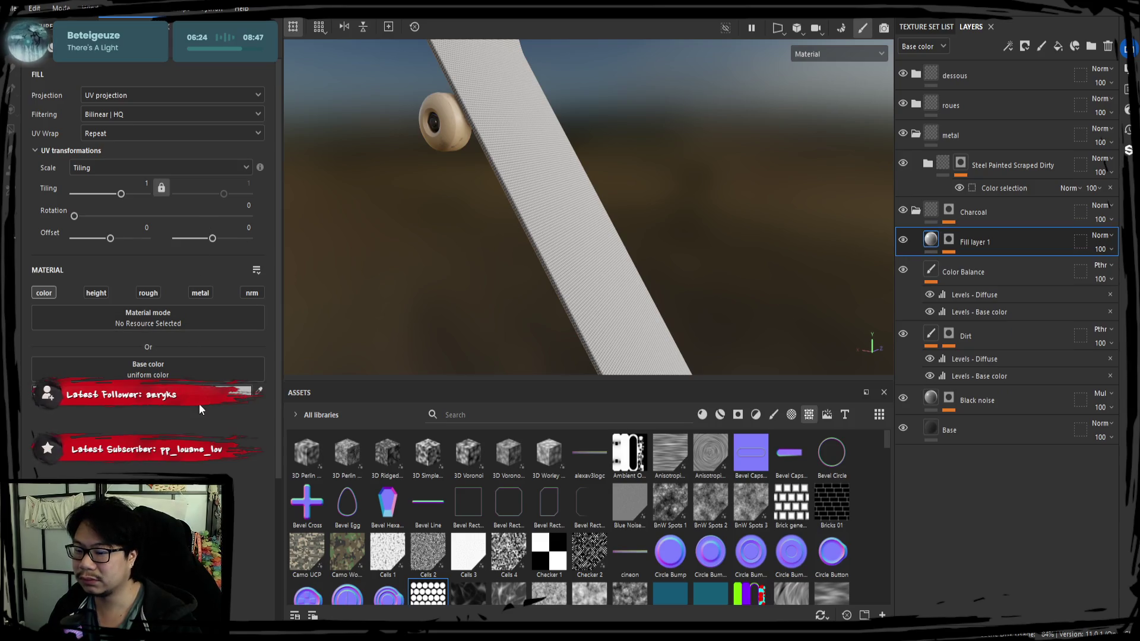
# Step: Set the fill's base colour to black and enable height at about 0.028
pyautogui.moveTo(199, 409); pyautogui.dragTo(230, 362)
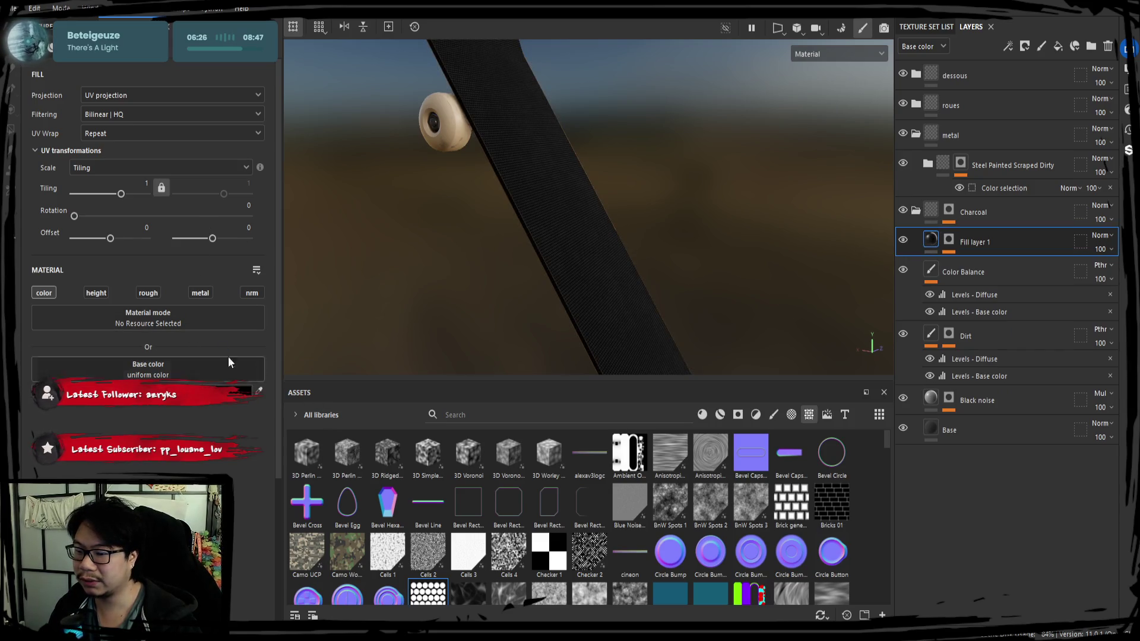
pyautogui.click(96, 292)
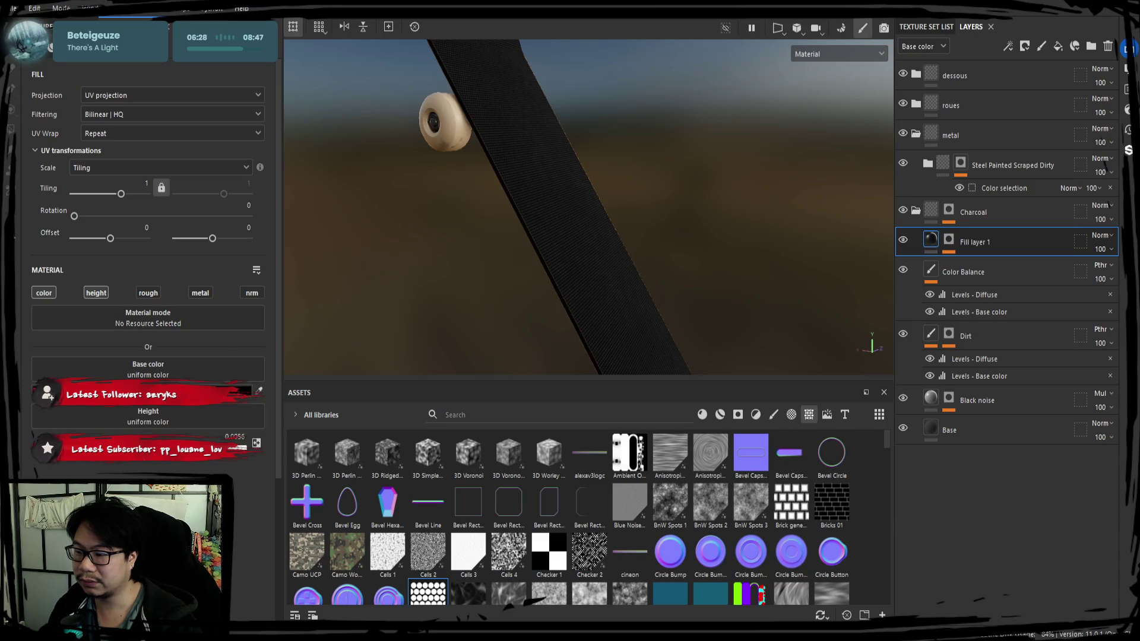
pyautogui.moveTo(149, 446); pyautogui.dragTo(154, 447)
pyautogui.scroll(5, 593, 183)
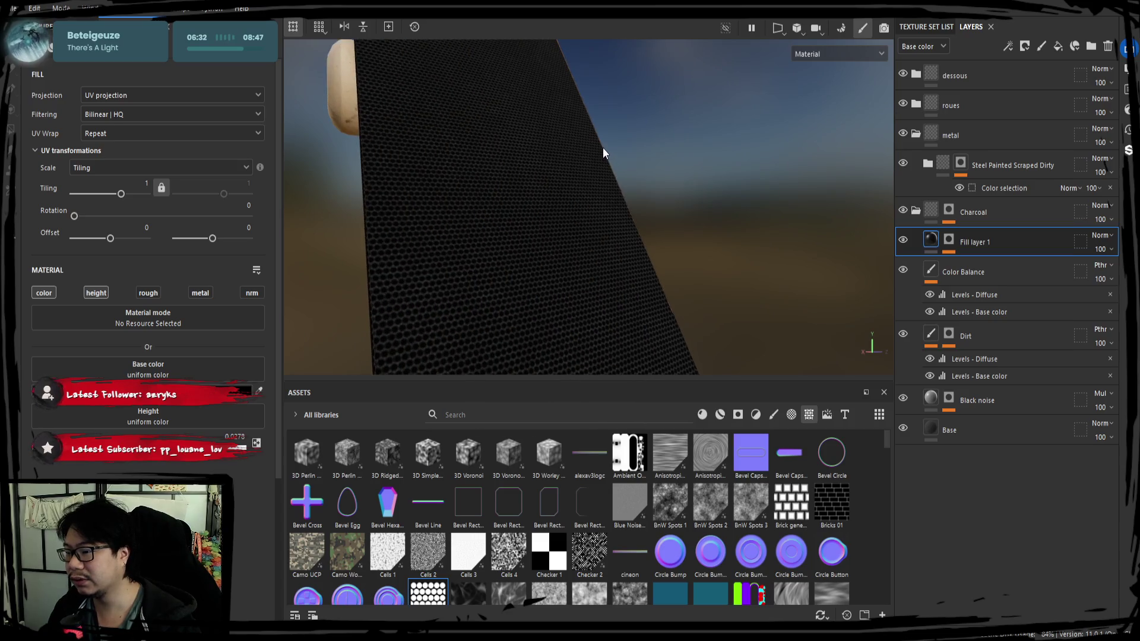
pyautogui.moveTo(604, 154)
pyautogui.keyDown('alt'); pyautogui.mouseDown()
pyautogui.moveTo(542, 178)
pyautogui.moveTo(554, 170)
pyautogui.moveTo(516, 250)
pyautogui.moveTo(446, 274)
pyautogui.moveTo(463, 262)
pyautogui.moveTo(434, 257)
pyautogui.mouseUp(); pyautogui.keyUp('alt')
pyautogui.moveTo(439, 243)
pyautogui.keyDown('alt'); pyautogui.mouseDown()
pyautogui.moveTo(422, 247)
pyautogui.moveTo(455, 241)
pyautogui.moveTo(461, 255)
pyautogui.moveTo(426, 270)
pyautogui.moveTo(541, 247)
pyautogui.moveTo(508, 274)
pyautogui.mouseUp(); pyautogui.keyUp('alt')
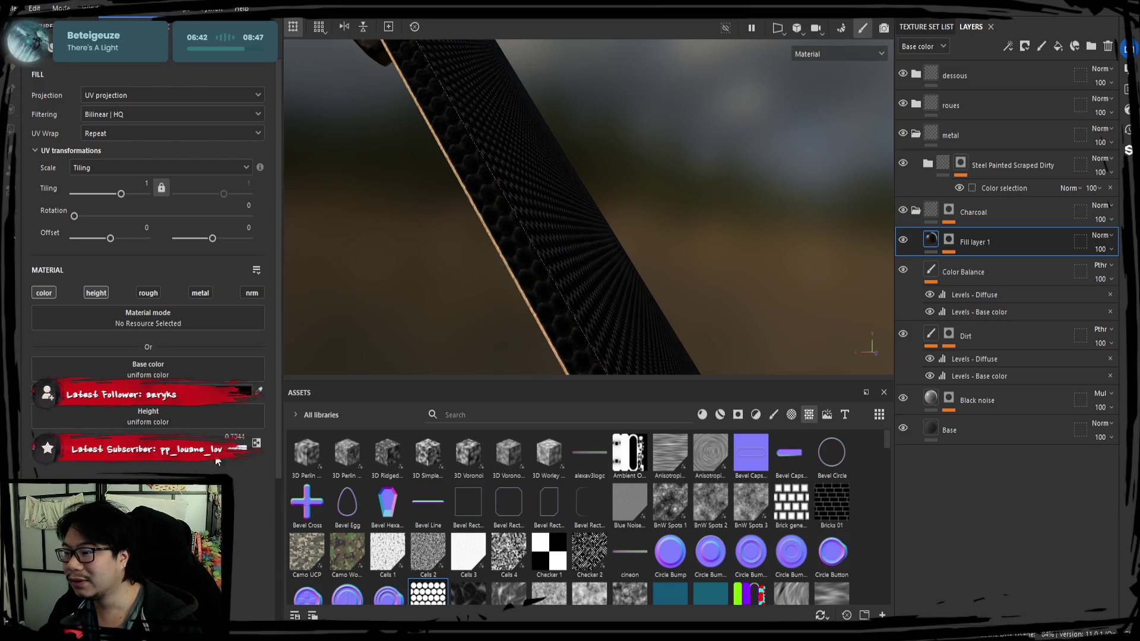
pyautogui.moveTo(594, 220)
pyautogui.keyDown('alt'); pyautogui.mouseDown()
pyautogui.moveTo(618, 214)
pyautogui.moveTo(427, 223)
pyautogui.moveTo(323, 194)
pyautogui.moveTo(581, 230)
pyautogui.moveTo(558, 256)
pyautogui.moveTo(511, 193)
pyautogui.moveTo(537, 237)
pyautogui.moveTo(433, 204)
pyautogui.moveTo(593, 295)
pyautogui.moveTo(473, 300)
pyautogui.moveTo(453, 267)
pyautogui.moveTo(565, 305)
pyautogui.moveTo(469, 326)
pyautogui.mouseUp(); pyautogui.keyUp('alt')
pyautogui.scroll(-10, 458, 206)
pyautogui.scroll(2, 475, 321)
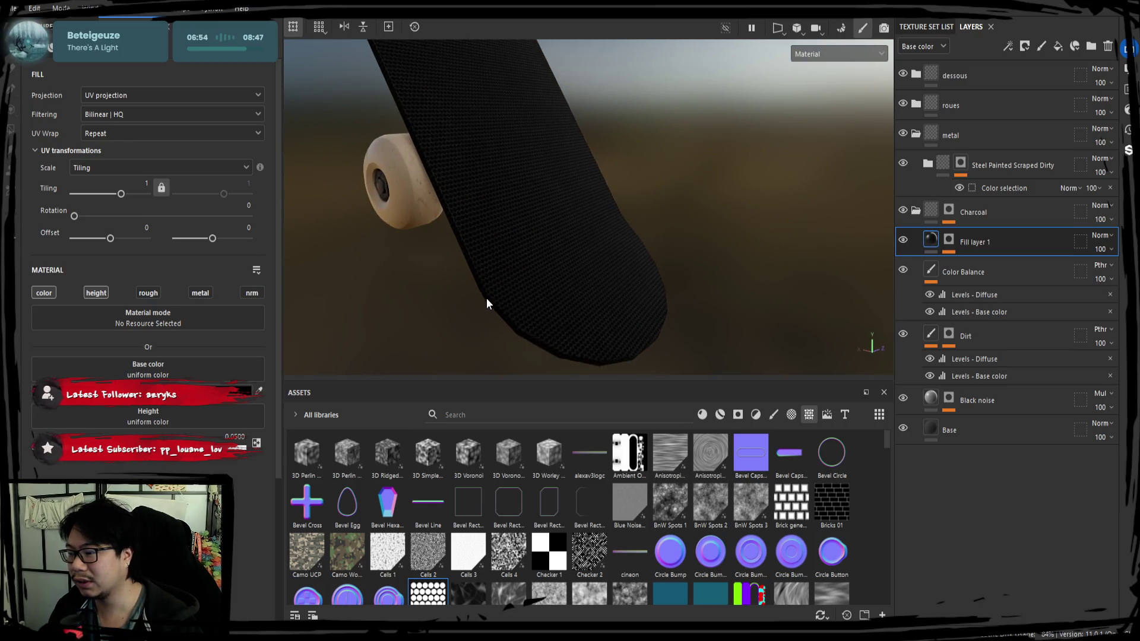
pyautogui.scroll(3, 488, 293)
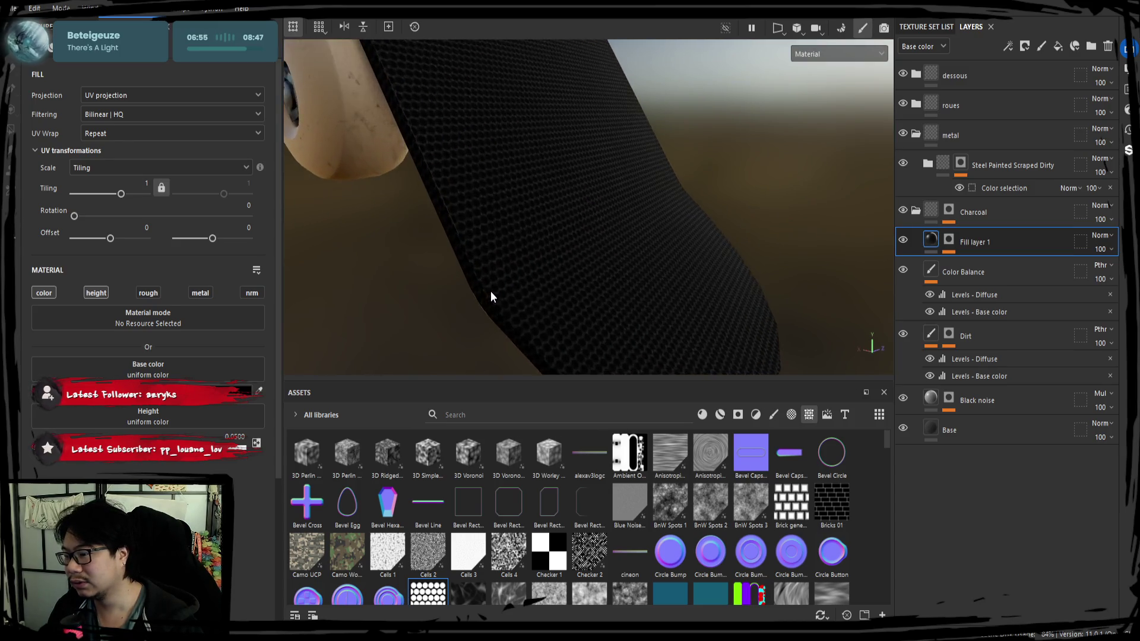
pyautogui.scroll(2, 491, 297)
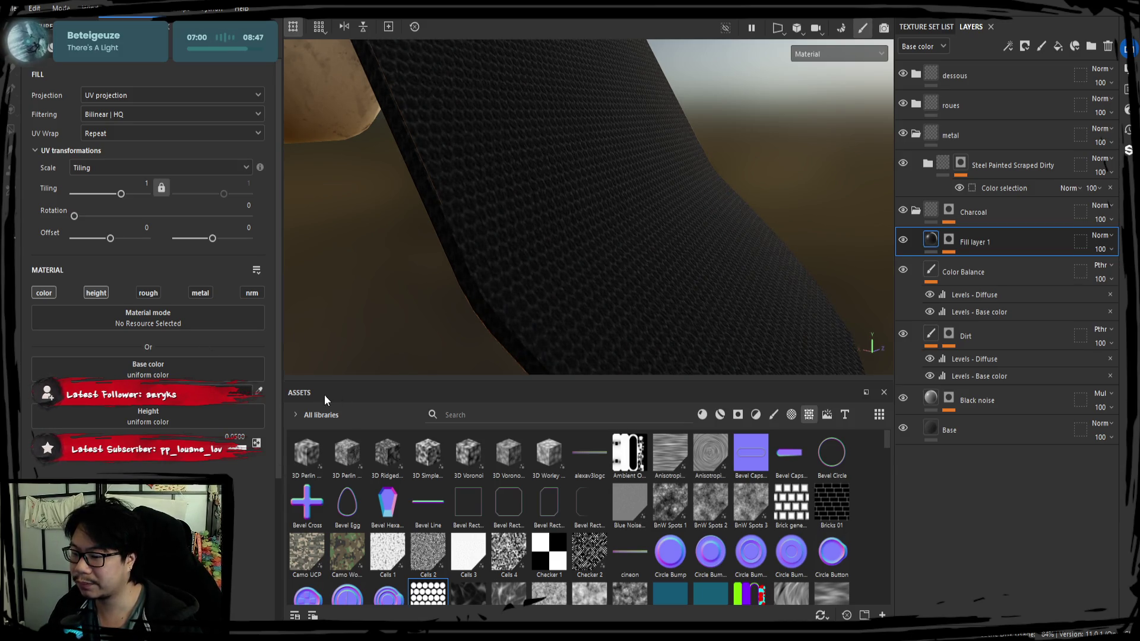
# Step: Try roughness, metallic and normal channels on the fill, then switch roughness and metallic off
pyautogui.click(148, 293)
pyautogui.click(211, 293)
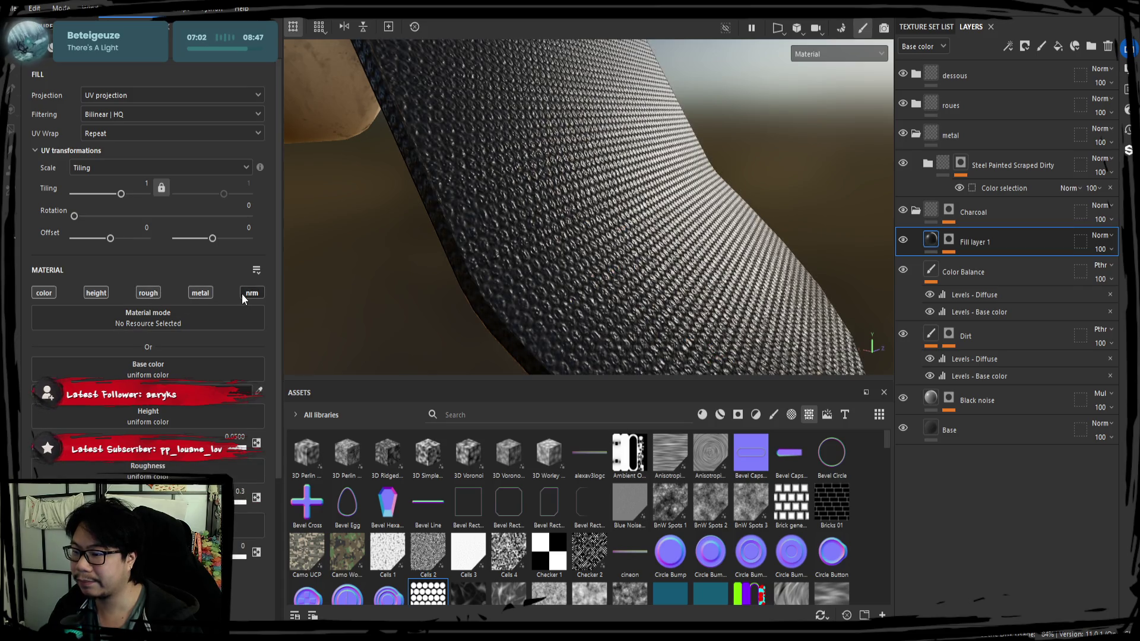
pyautogui.click(241, 293)
pyautogui.moveTo(519, 295)
pyautogui.keyDown('alt'); pyautogui.mouseDown()
pyautogui.moveTo(501, 254)
pyautogui.moveTo(555, 285)
pyautogui.moveTo(541, 279)
pyautogui.mouseUp(); pyautogui.keyUp('alt')
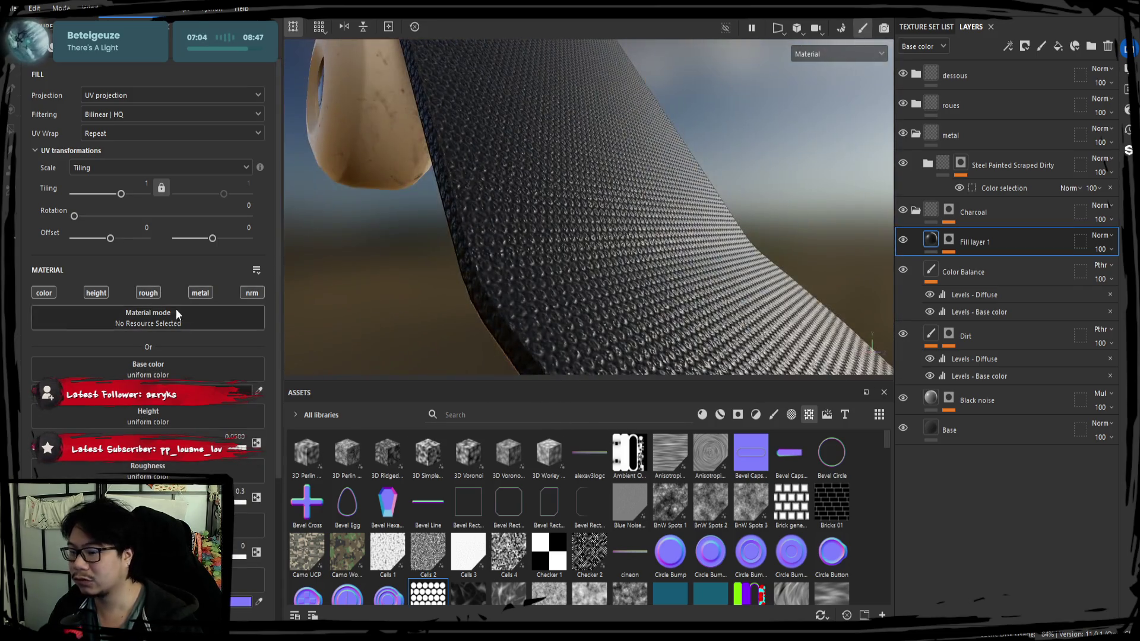
pyautogui.click(159, 293)
pyautogui.click(219, 293)
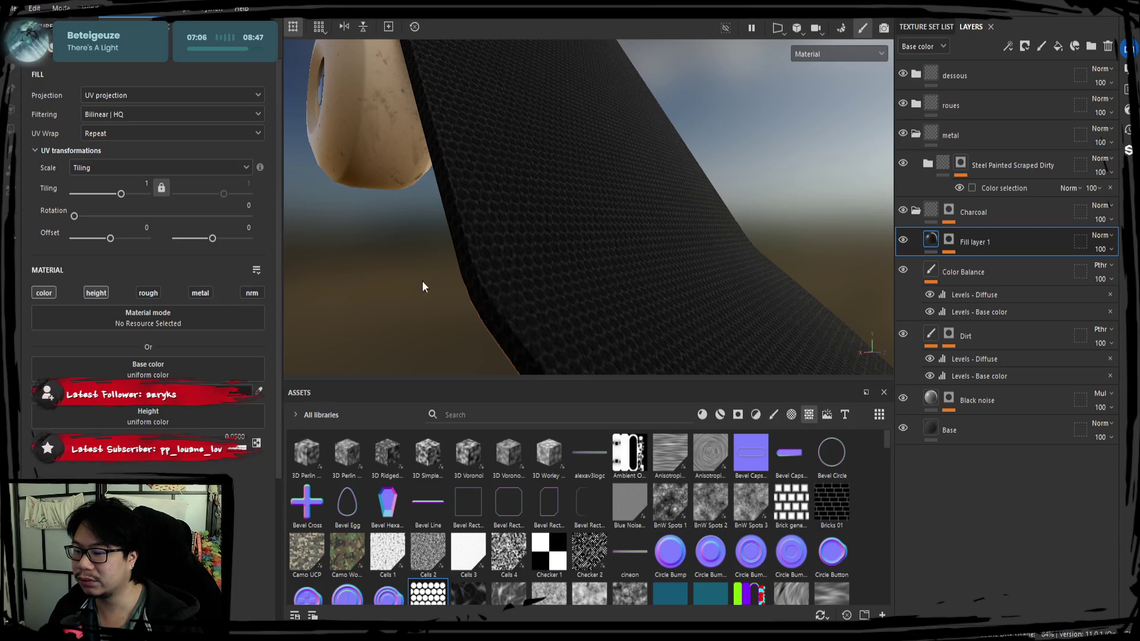
pyautogui.moveTo(422, 282)
pyautogui.keyDown('alt'); pyautogui.mouseDown()
pyautogui.moveTo(433, 262)
pyautogui.moveTo(830, 256)
pyautogui.mouseUp(); pyautogui.keyUp('alt')
pyautogui.click(948, 241)
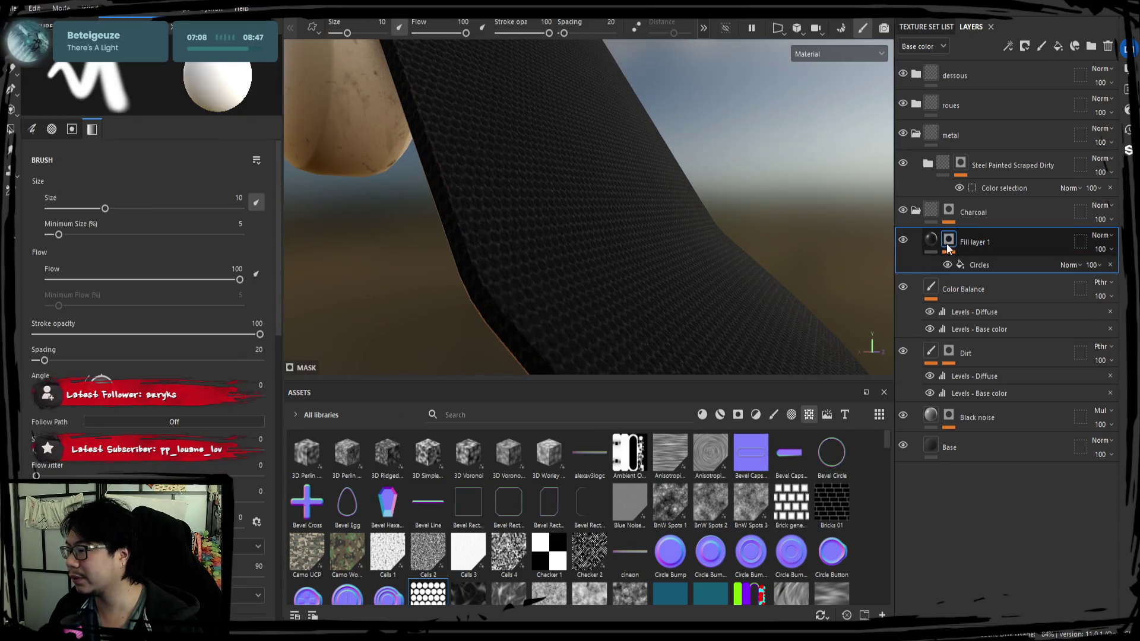
pyautogui.moveTo(537, 228)
pyautogui.keyDown('alt'); pyautogui.mouseDown()
pyautogui.moveTo(516, 191)
pyautogui.moveTo(613, 270)
pyautogui.moveTo(394, 247)
pyautogui.moveTo(638, 252)
pyautogui.moveTo(461, 211)
pyautogui.moveTo(582, 234)
pyautogui.moveTo(576, 219)
pyautogui.moveTo(593, 249)
pyautogui.mouseUp(); pyautogui.keyUp('alt')
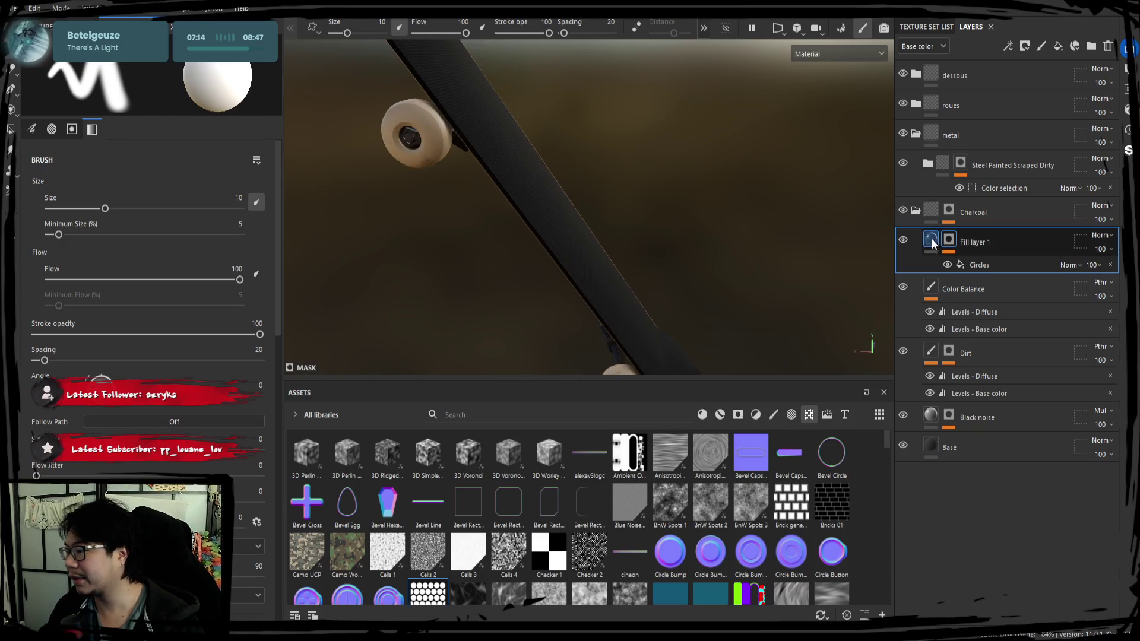
# Step: Enable metallic on Fill layer 1 and set it to 0.222
pyautogui.click(931, 241)
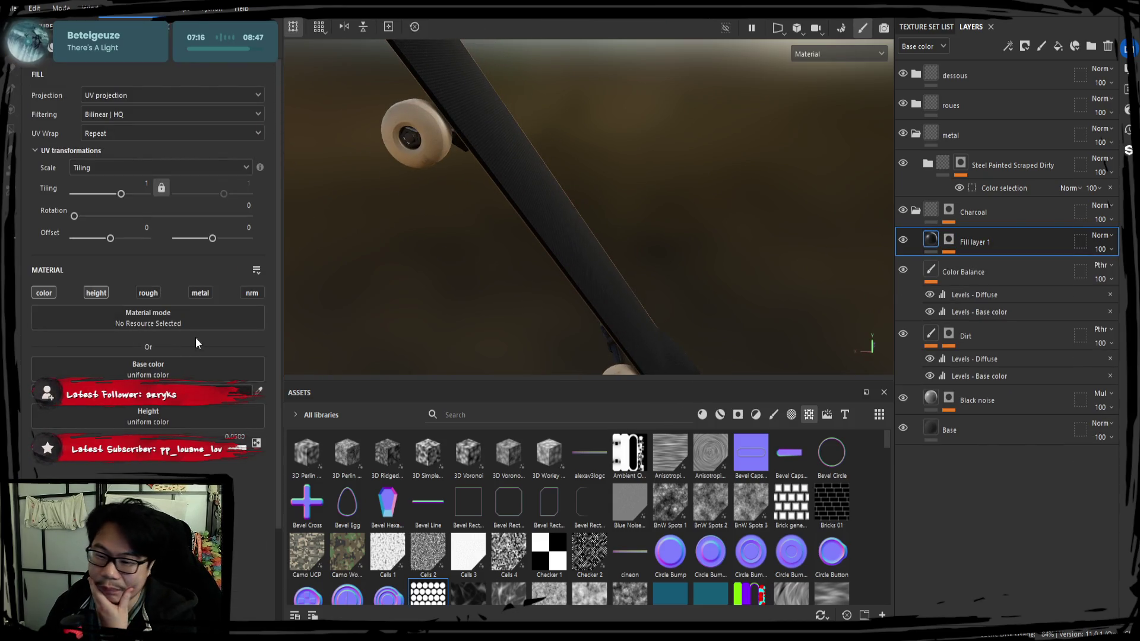
pyautogui.click(201, 292)
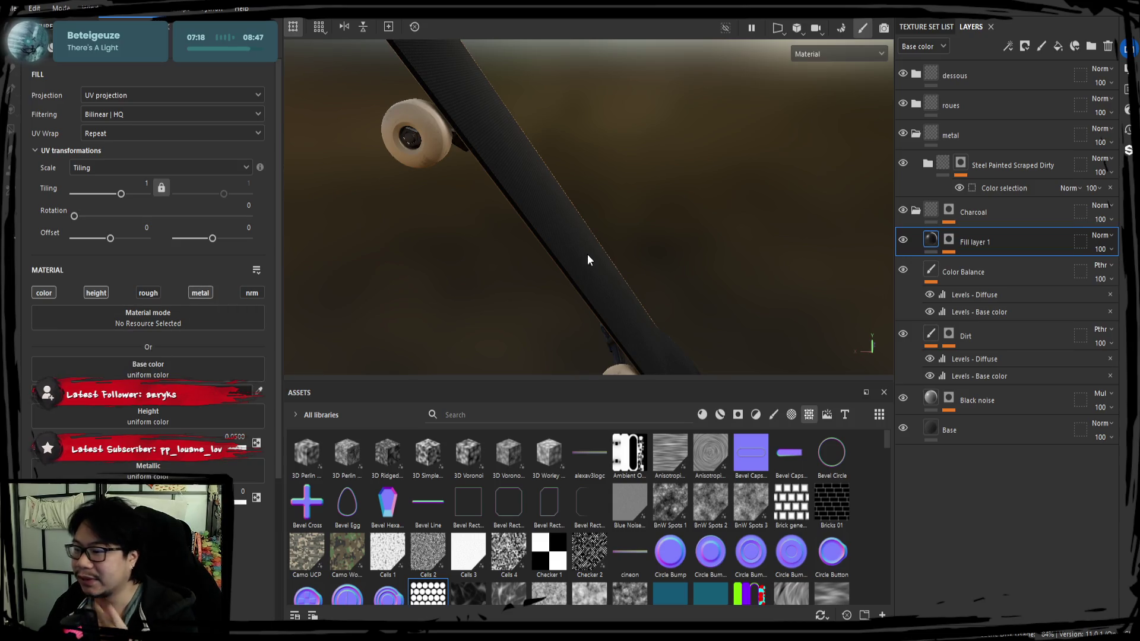
pyautogui.scroll(3, 589, 252)
pyautogui.moveTo(591, 247)
pyautogui.keyDown('alt'); pyautogui.mouseDown()
pyautogui.moveTo(508, 298)
pyautogui.moveTo(545, 293)
pyautogui.moveTo(515, 289)
pyautogui.mouseUp(); pyautogui.keyUp('alt')
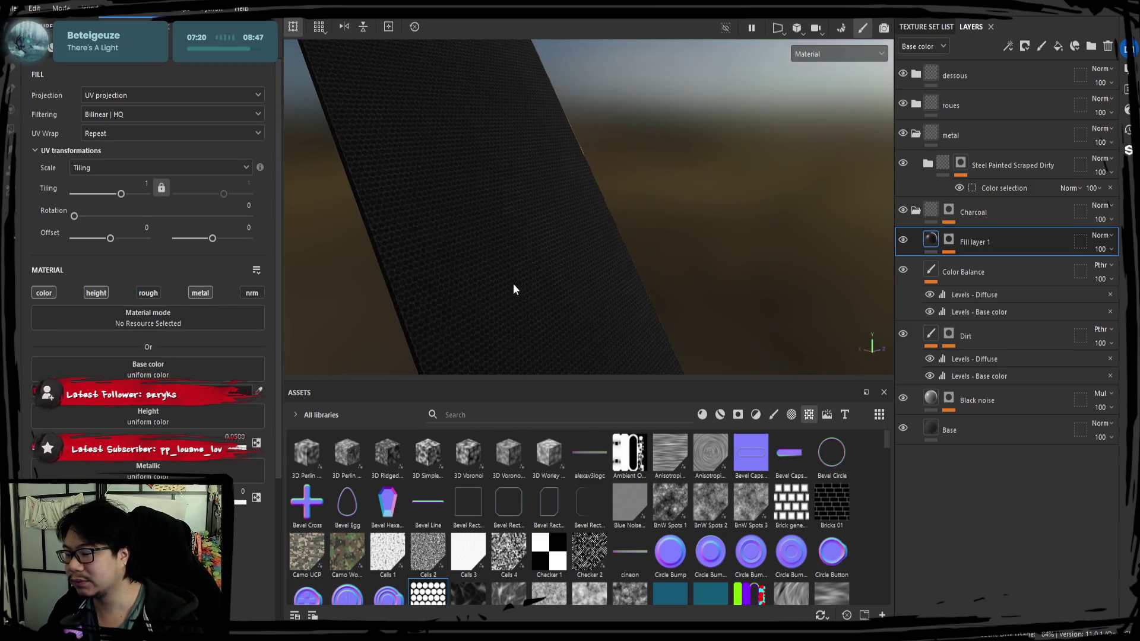
pyautogui.moveTo(36, 502); pyautogui.dragTo(83, 502)
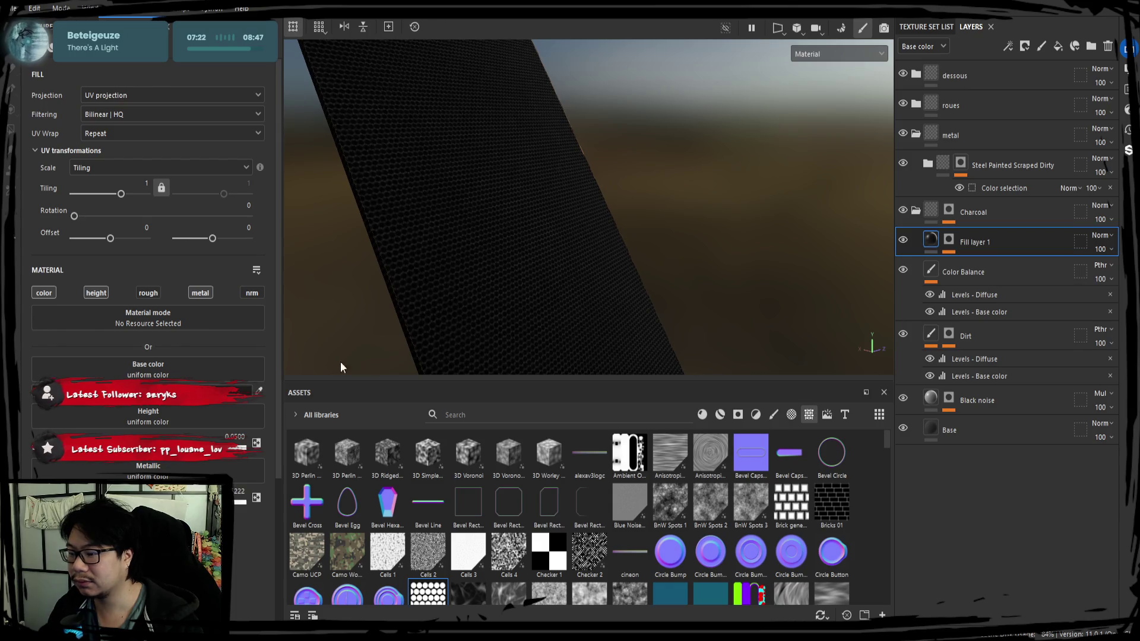
pyautogui.moveTo(341, 367)
pyautogui.keyDown('shift'); pyautogui.mouseDown(button='right')
pyautogui.moveTo(423, 320)
pyautogui.moveTo(333, 324)
pyautogui.mouseUp(button='right'); pyautogui.keyUp('shift')
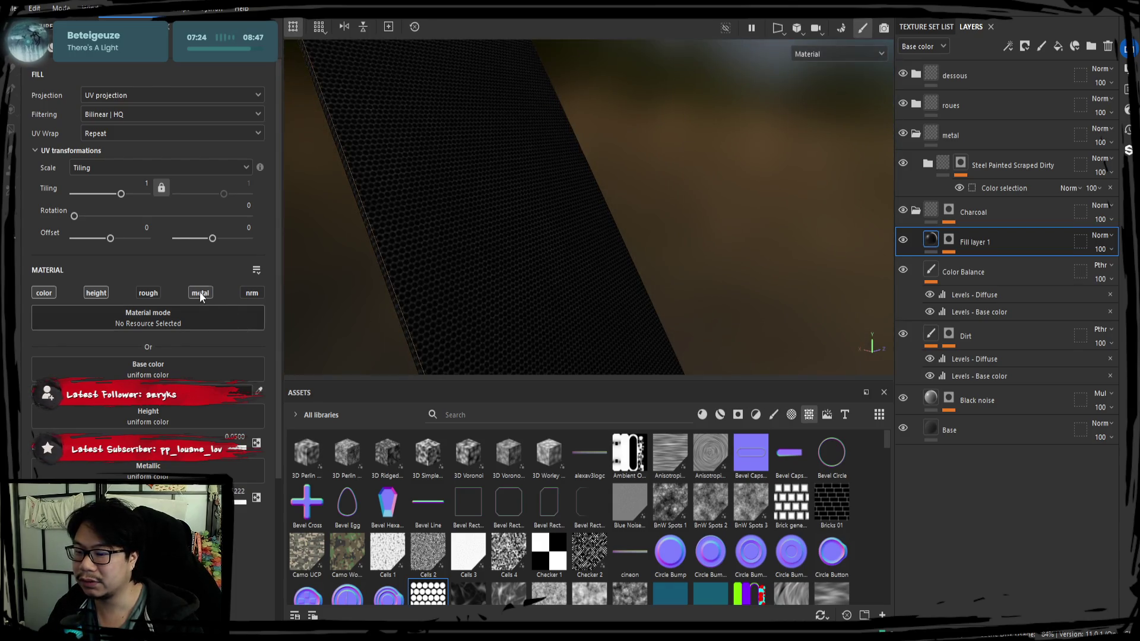
pyautogui.click(984, 241)
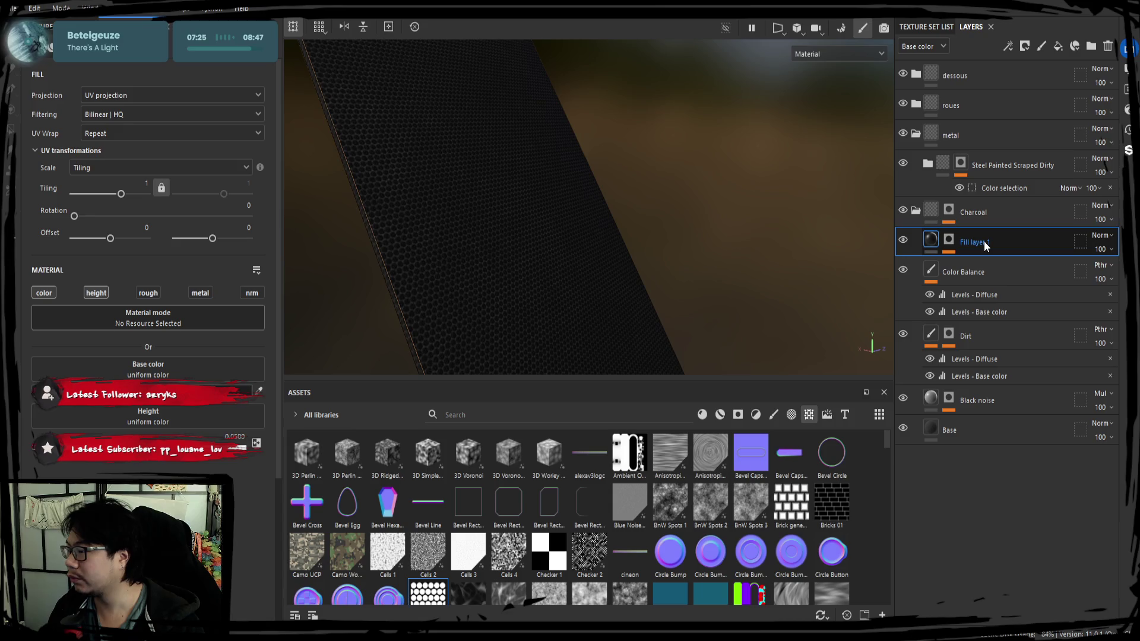
# Step: Add a base-colour Levels effect to Fill layer 1, darkening the grip with midtone 5.017 and white point 0.737
pyautogui.rightClick(974, 336)
pyautogui.click(981, 500)
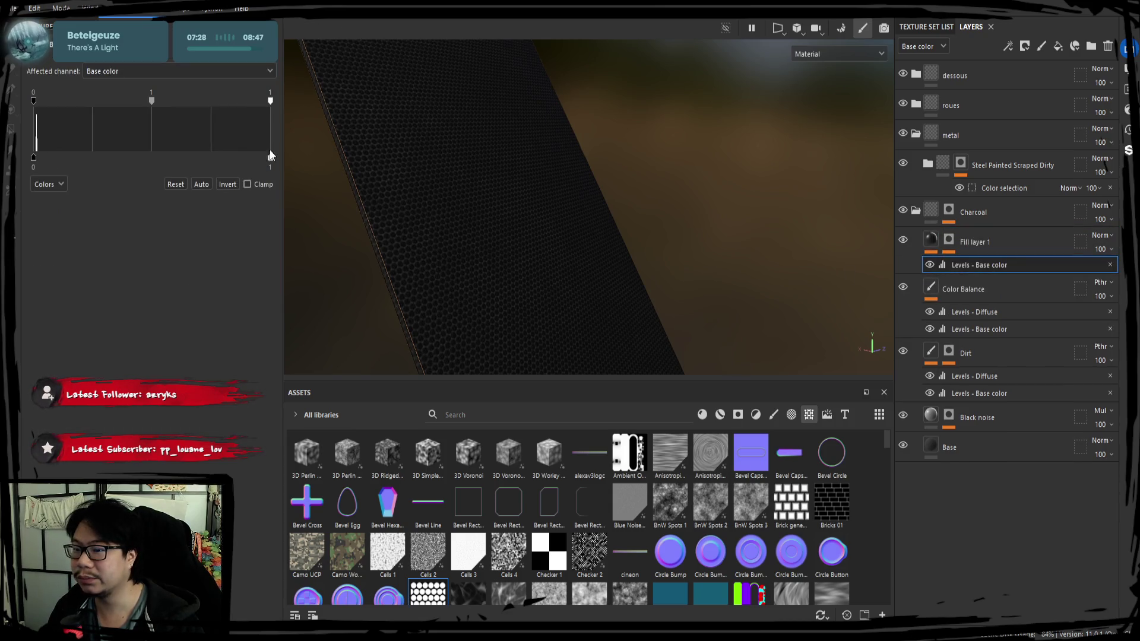
pyautogui.moveTo(271, 100)
pyautogui.mouseDown()
pyautogui.moveTo(185, 108)
pyautogui.moveTo(208, 113)
pyautogui.mouseUp()
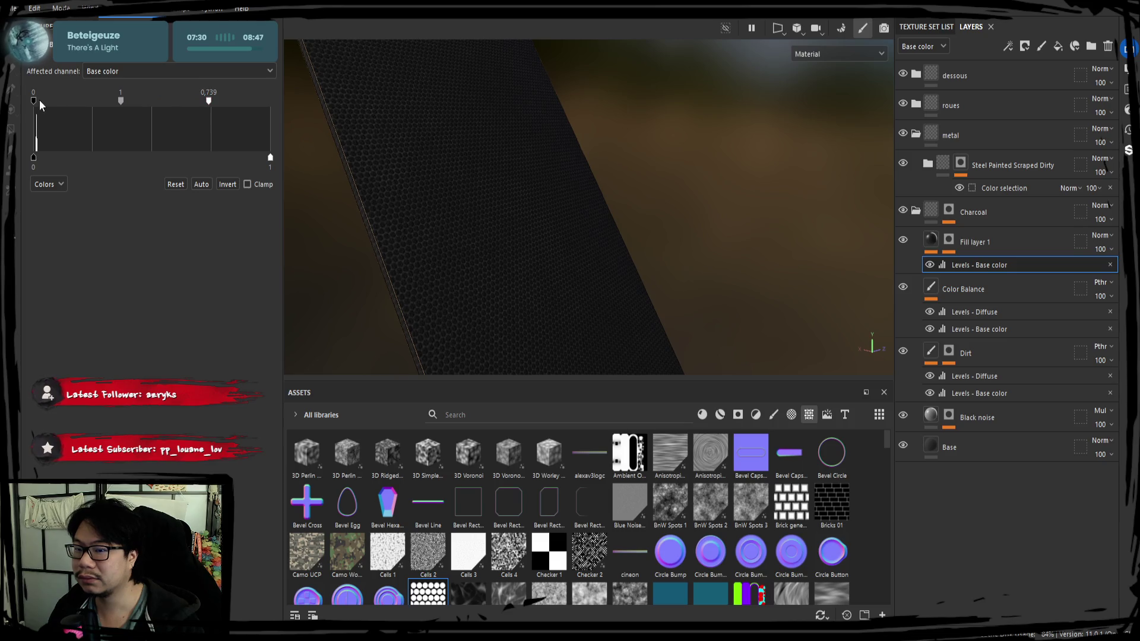
pyautogui.moveTo(34, 101)
pyautogui.mouseDown()
pyautogui.moveTo(77, 102)
pyautogui.moveTo(25, 120)
pyautogui.mouseUp()
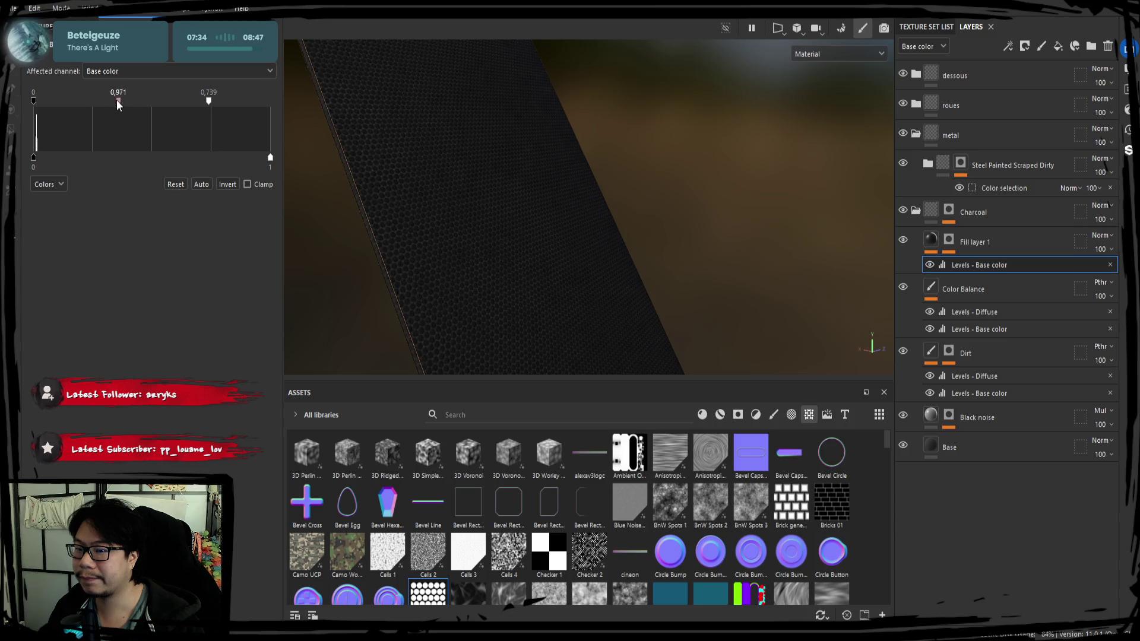
pyautogui.moveTo(117, 99)
pyautogui.mouseDown()
pyautogui.moveTo(56, 106)
pyautogui.moveTo(165, 115)
pyautogui.moveTo(152, 116)
pyautogui.moveTo(208, 102)
pyautogui.mouseUp()
pyautogui.moveTo(380, 160)
pyautogui.keyDown('alt'); pyautogui.mouseDown()
pyautogui.moveTo(537, 214)
pyautogui.moveTo(514, 273)
pyautogui.moveTo(453, 278)
pyautogui.moveTo(494, 198)
pyautogui.moveTo(433, 287)
pyautogui.moveTo(382, 262)
pyautogui.moveTo(375, 234)
pyautogui.mouseUp(); pyautogui.keyUp('alt')
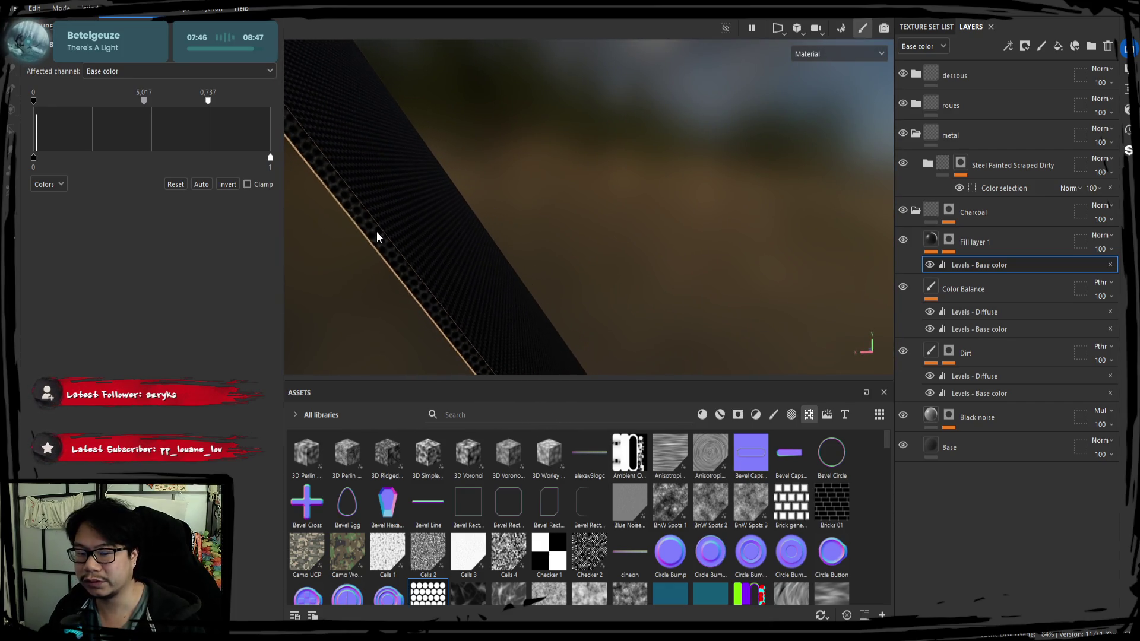
# Step: View the whole skateboard and collapse the Charcoal folder
pyautogui.scroll(-5, 398, 238)
pyautogui.moveTo(407, 247)
pyautogui.keyDown('alt'); pyautogui.mouseDown()
pyautogui.moveTo(521, 221)
pyautogui.moveTo(368, 263)
pyautogui.moveTo(614, 242)
pyautogui.moveTo(864, 173)
pyautogui.mouseUp(); pyautogui.keyUp('alt')
pyautogui.click(916, 211)
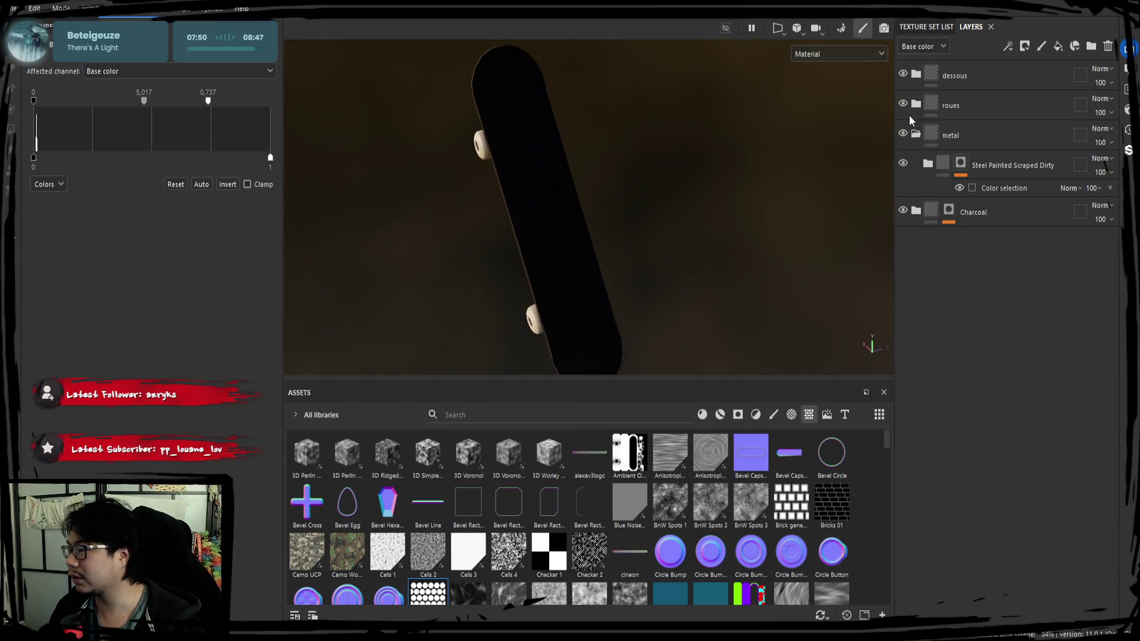
# Step: Collapse the metal folder and add Fill layer 2 with a black mask at the top of the stack
pyautogui.click(918, 131)
pyautogui.click(917, 132)
pyautogui.click(917, 135)
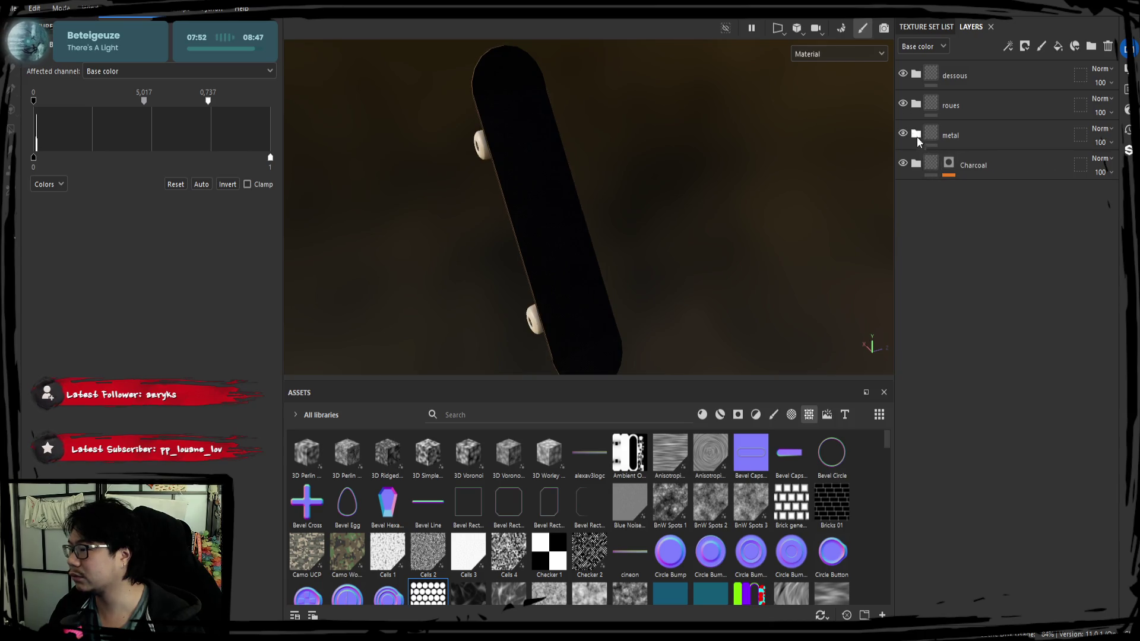
pyautogui.click(1058, 46)
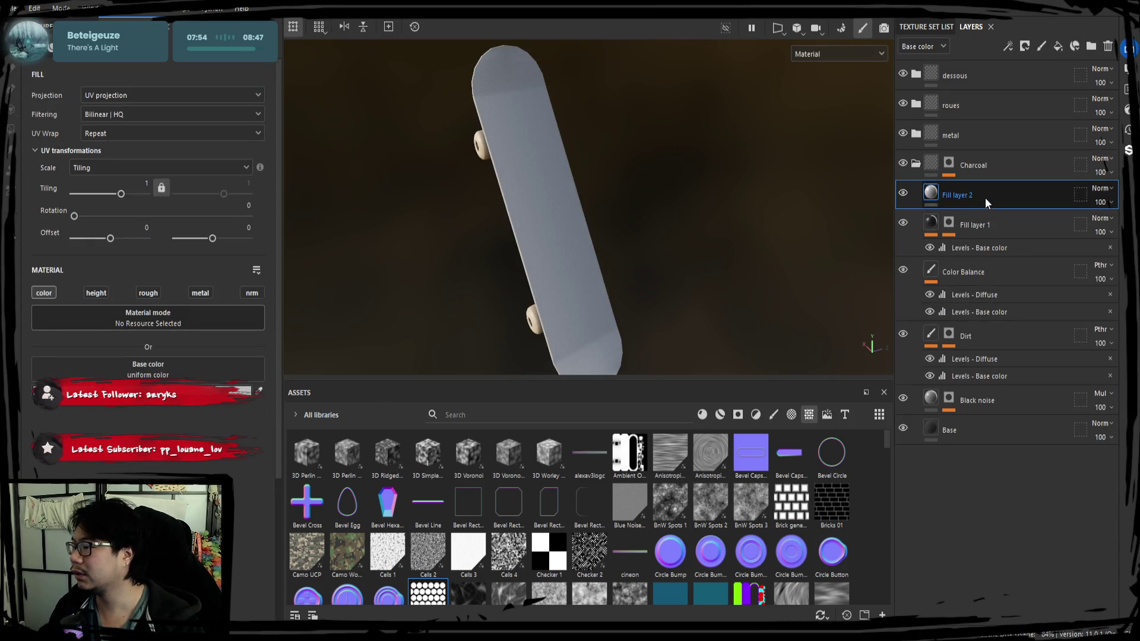
pyautogui.moveTo(985, 197); pyautogui.dragTo(977, 63)
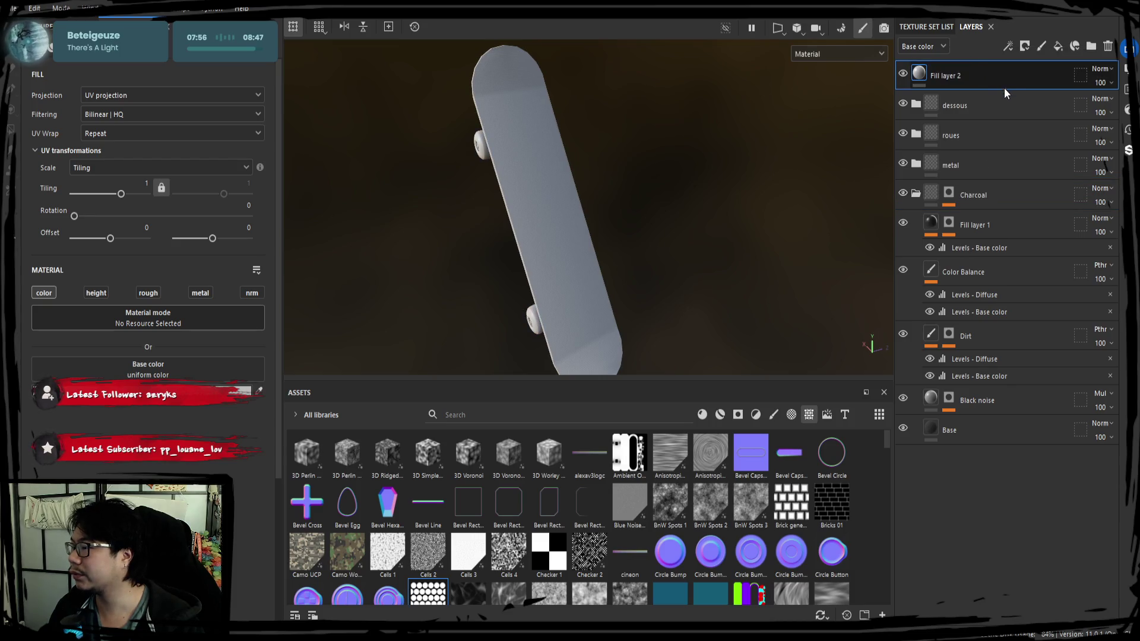
pyautogui.rightClick(1004, 88)
pyautogui.click(993, 103)
# Step: Filter the asset library to fonts, search 'graff' and use a graffiti font as the brush alpha
pyautogui.keyDown('alt'); pyautogui.moveTo(568, 132); pyautogui.dragTo(517, 123); pyautogui.keyUp('alt')
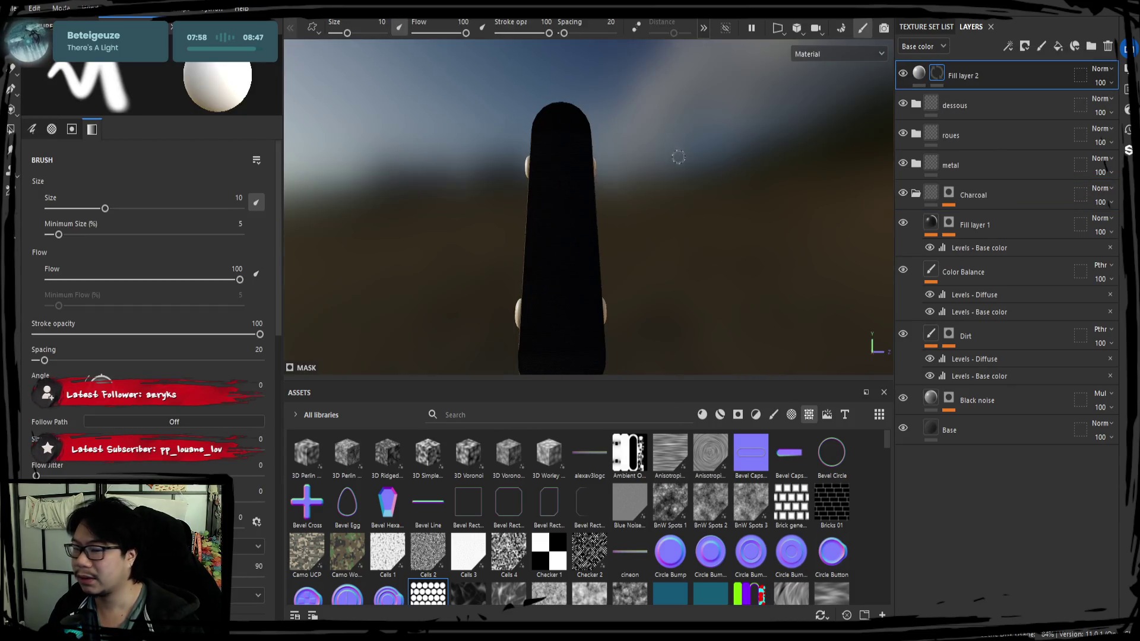
pyautogui.moveTo(678, 157)
pyautogui.keyDown('alt'); pyautogui.mouseDown()
pyautogui.moveTo(685, 204)
pyautogui.moveTo(670, 205)
pyautogui.mouseUp(); pyautogui.keyUp('alt')
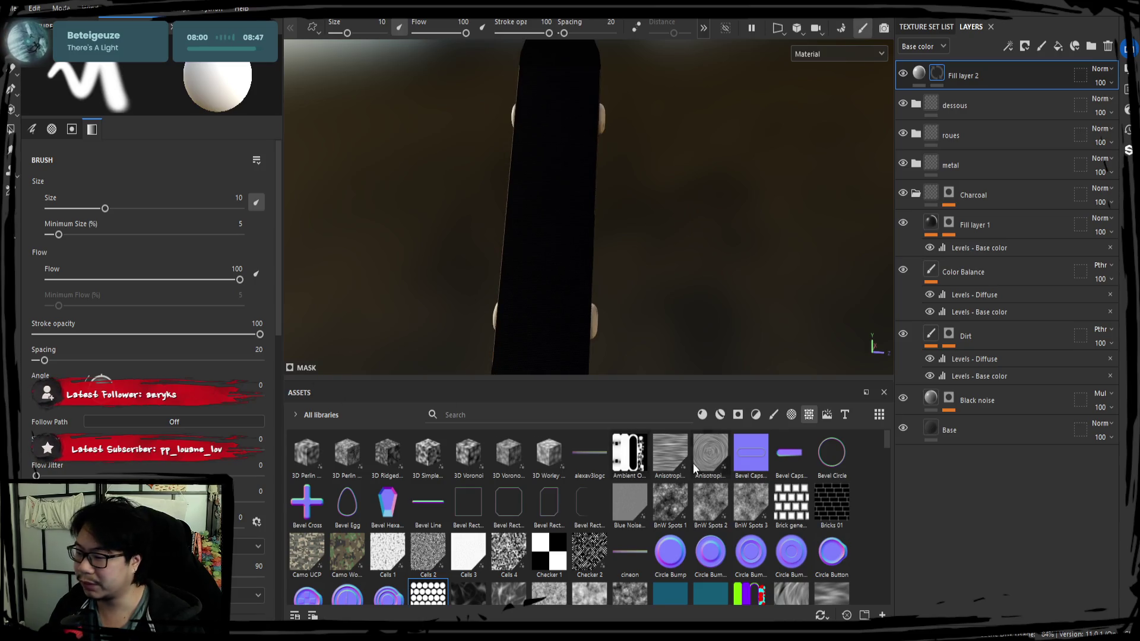
pyautogui.click(845, 413)
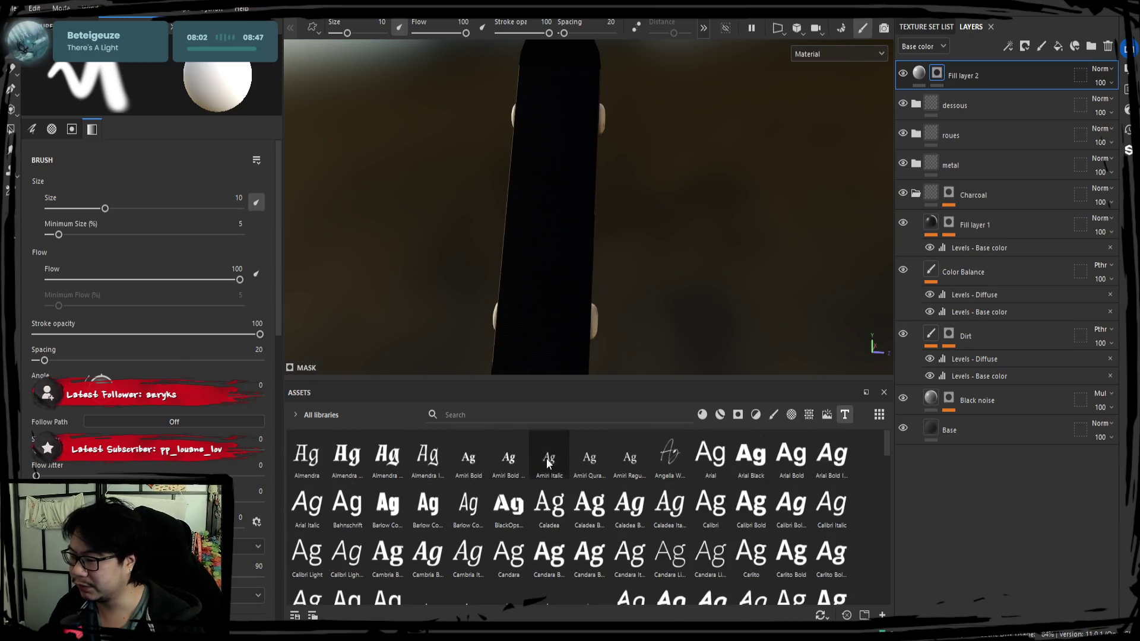
pyautogui.scroll(-5, 622, 478)
pyautogui.scroll(-5, 222, 354)
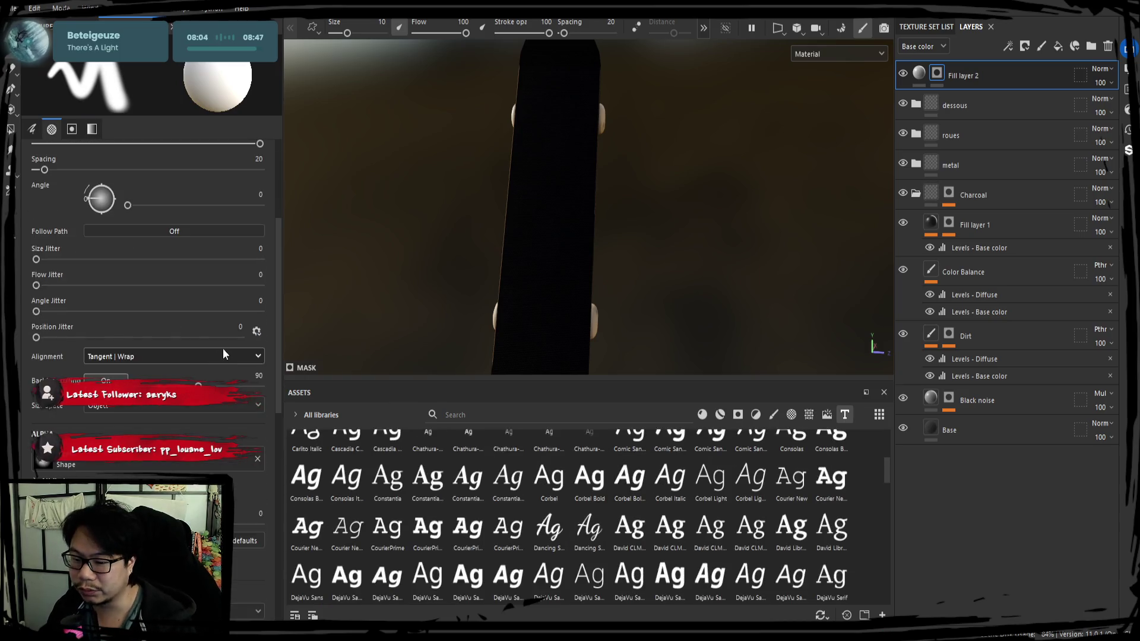
pyautogui.scroll(-2, 222, 354)
pyautogui.scroll(-10, 522, 489)
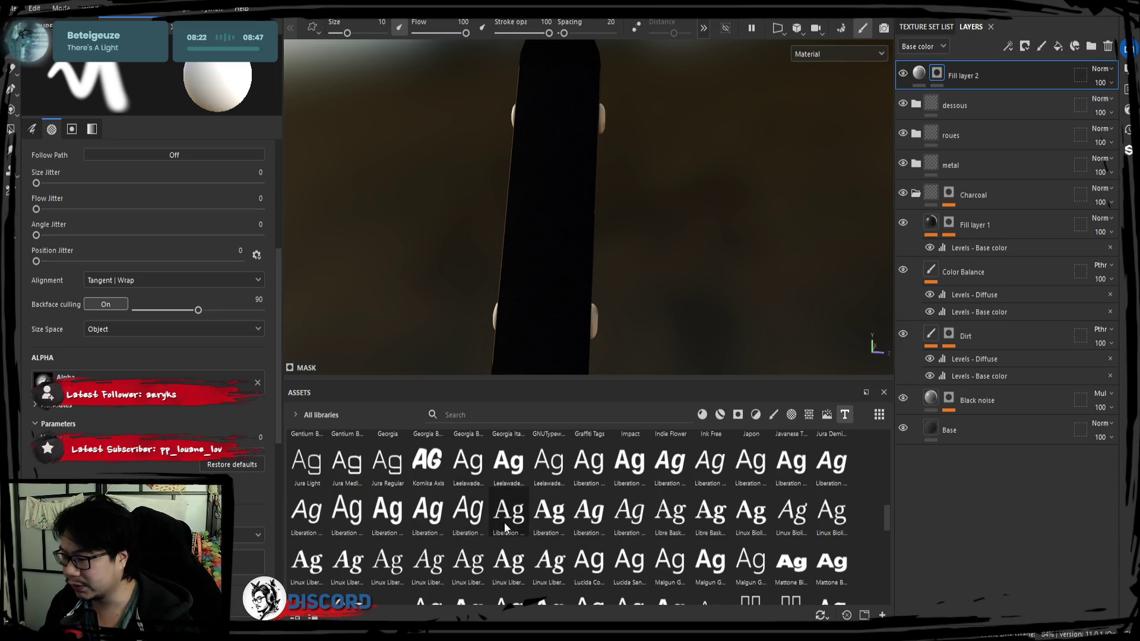
pyautogui.scroll(-10, 525, 526)
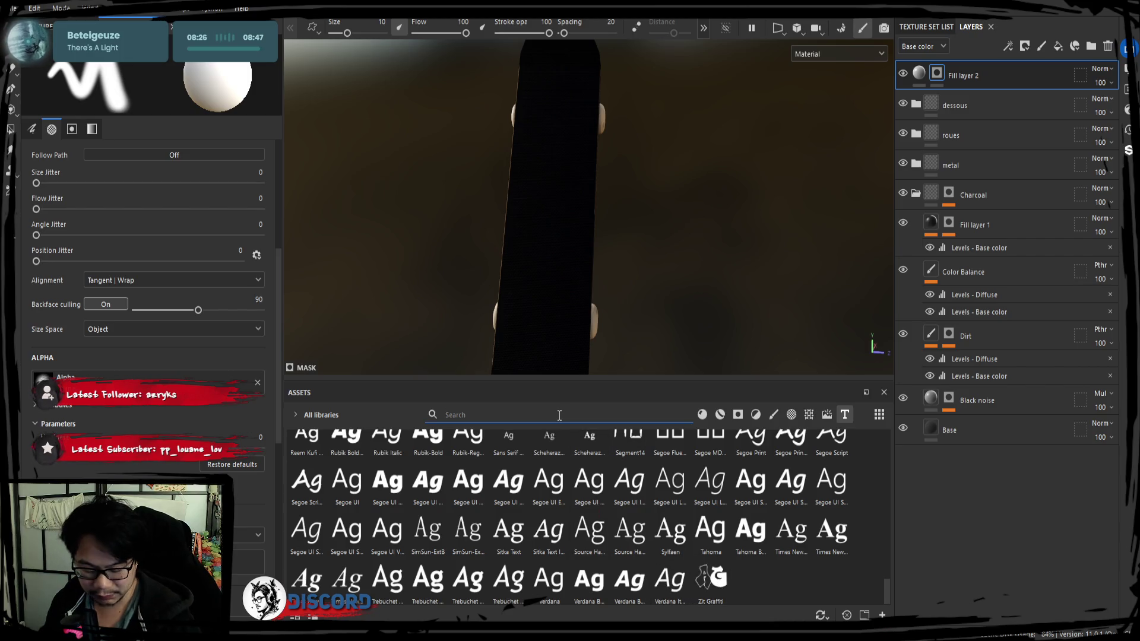
pyautogui.write('grq')
pyautogui.press('BackSpace')
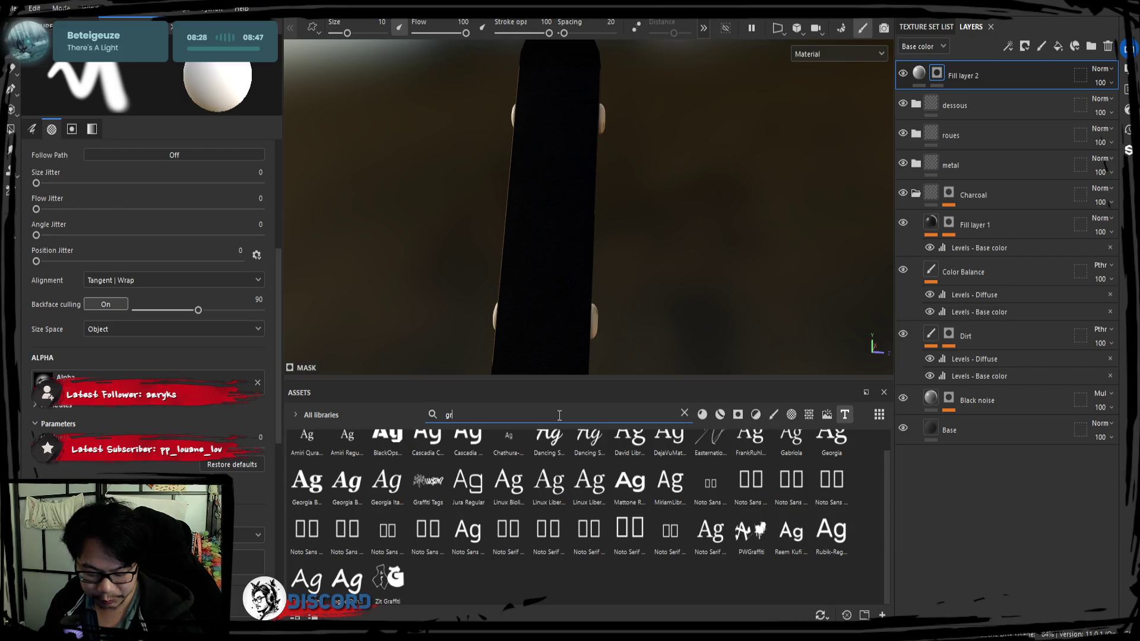
pyautogui.write('aff')
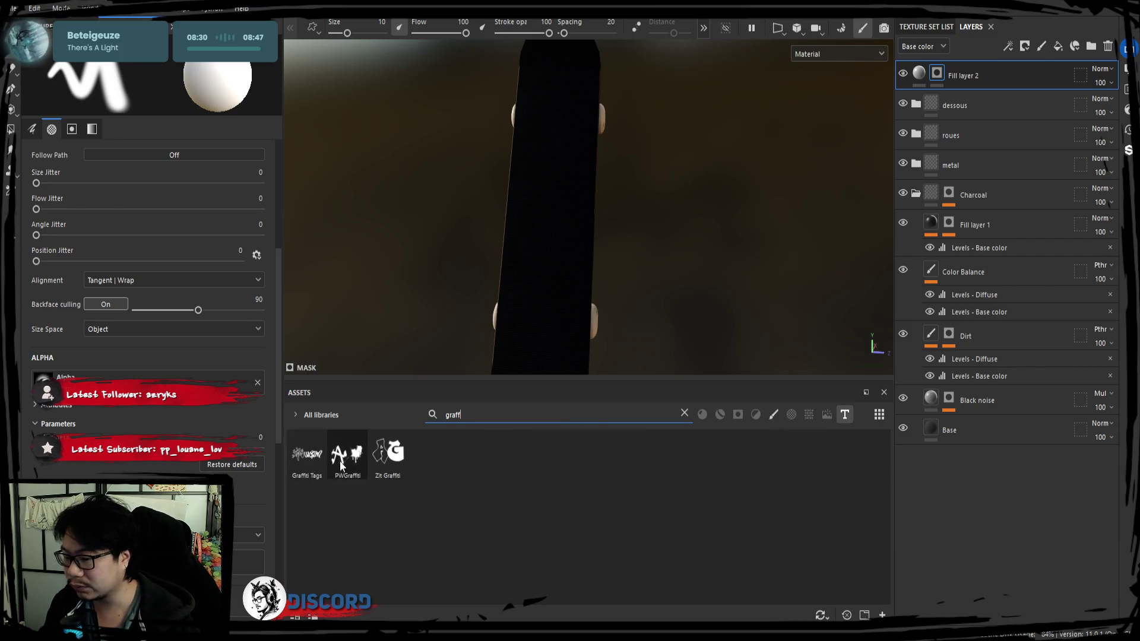
pyautogui.moveTo(305, 457); pyautogui.dragTo(137, 378)
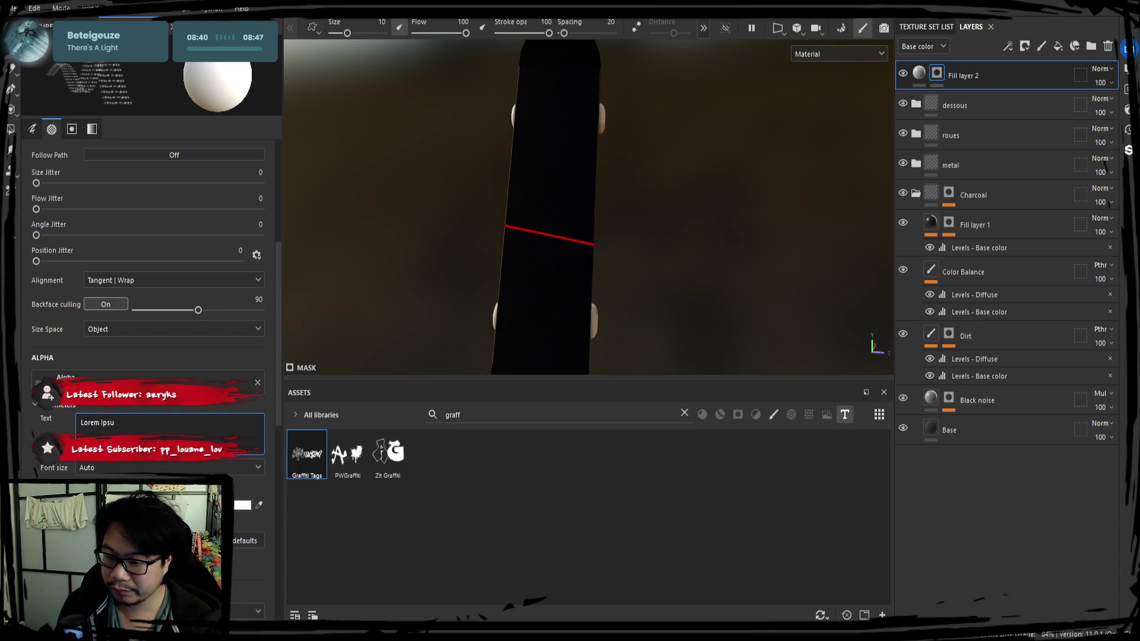
# Step: Change the stamp text to 'Guild wars 2 forever'
pyautogui.press('BackSpace')
pyautogui.press('BackSpace')
pyautogui.press('BackSpace')
pyautogui.write('Guild wars 2 forever')
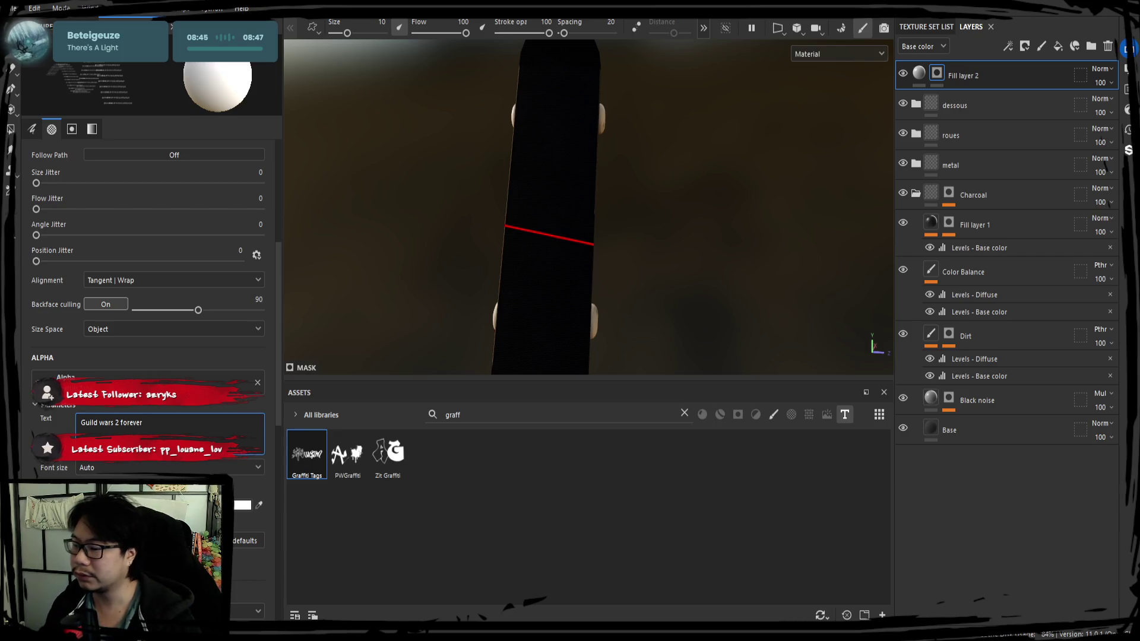
pyautogui.press('Return')
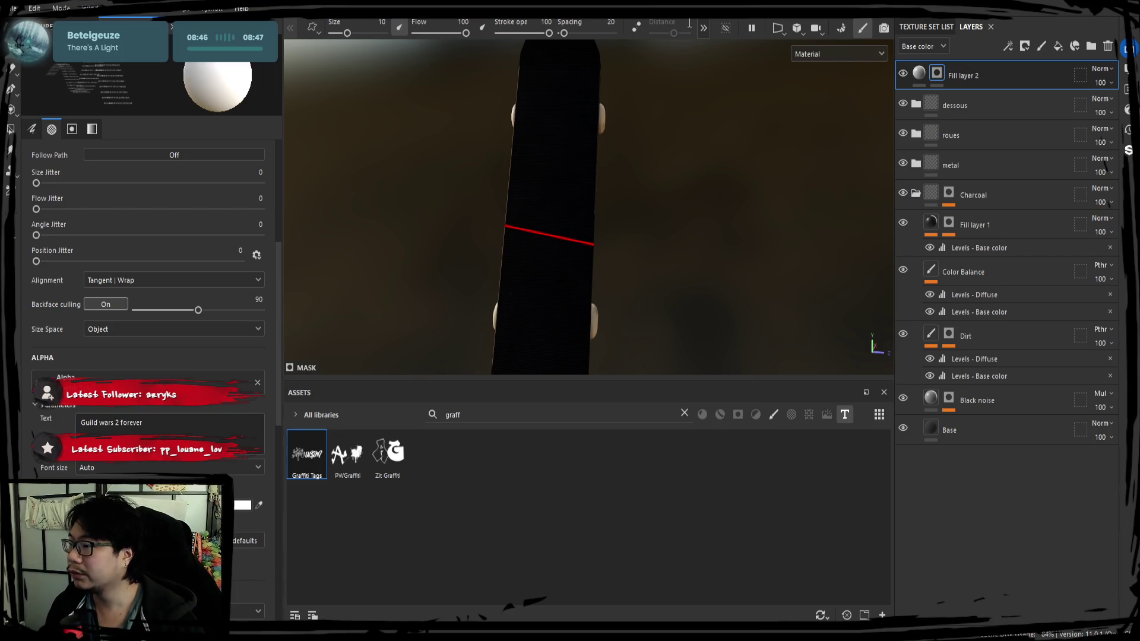
pyautogui.click(709, 25)
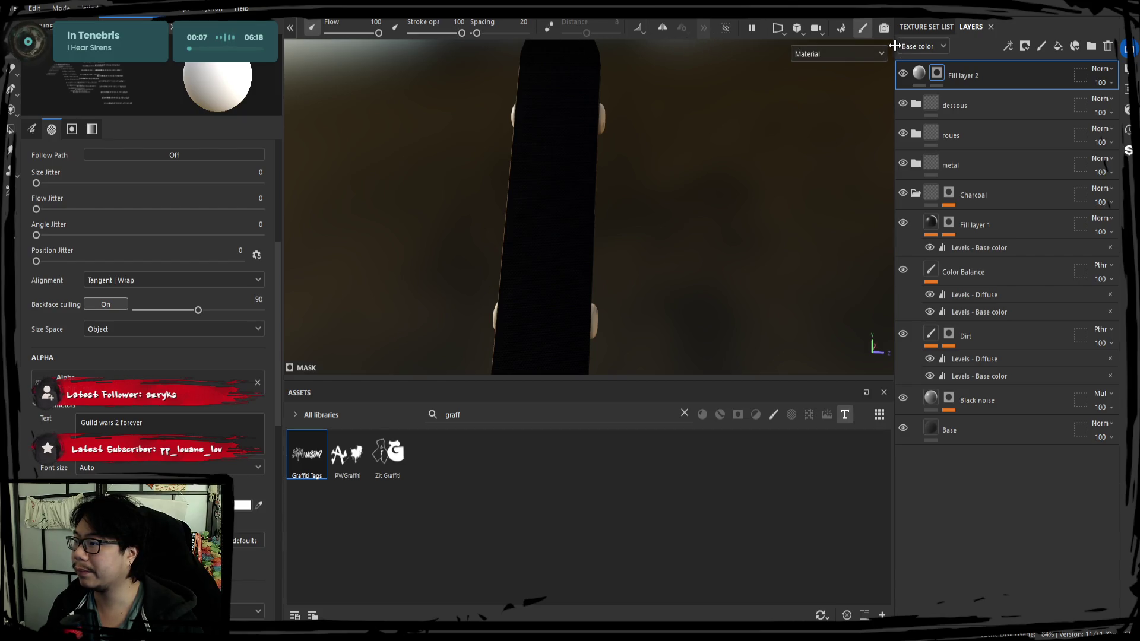
# Step: Enlarge the brush to about 73.44 and switch the text font to Zit Graffiti
pyautogui.moveTo(901, 43); pyautogui.dragTo(998, 55)
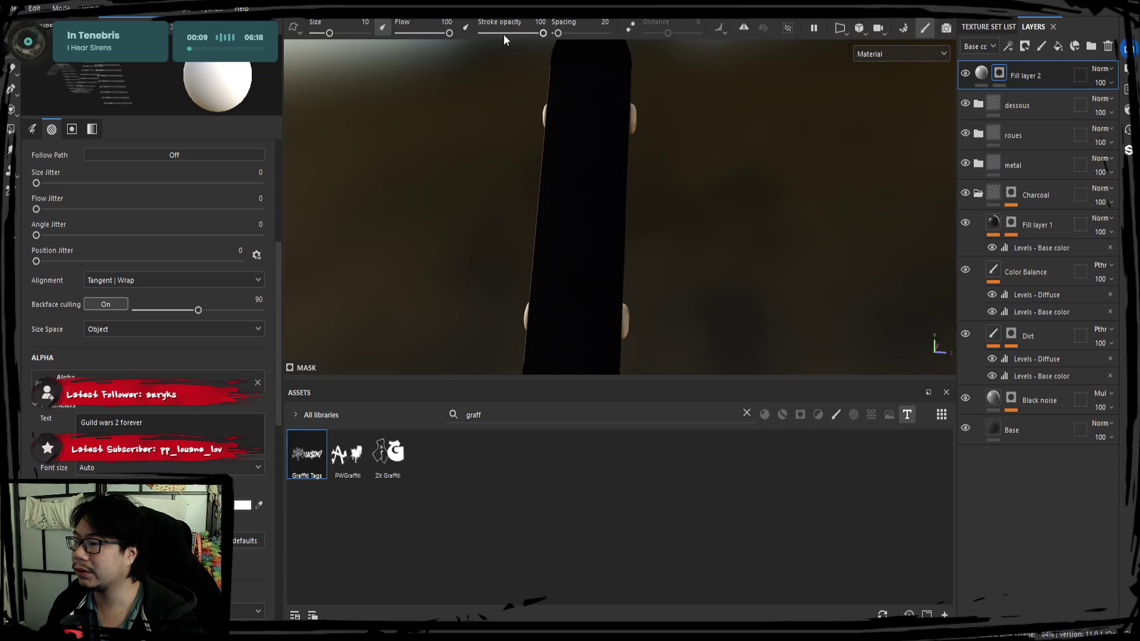
pyautogui.moveTo(337, 30); pyautogui.dragTo(358, 32)
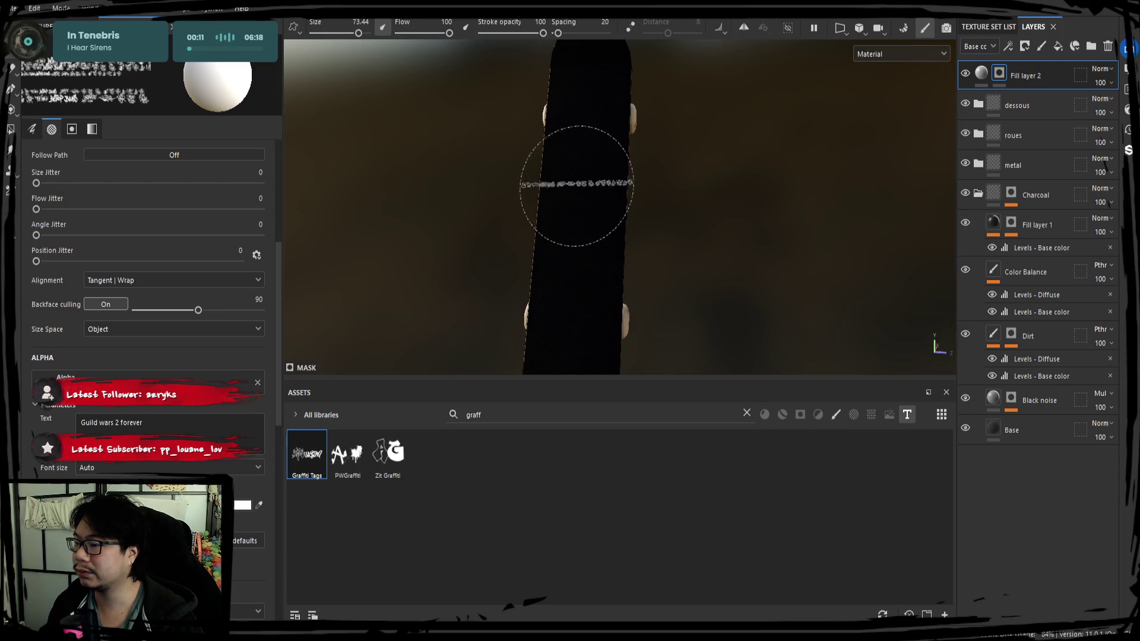
pyautogui.scroll(5, 600, 215)
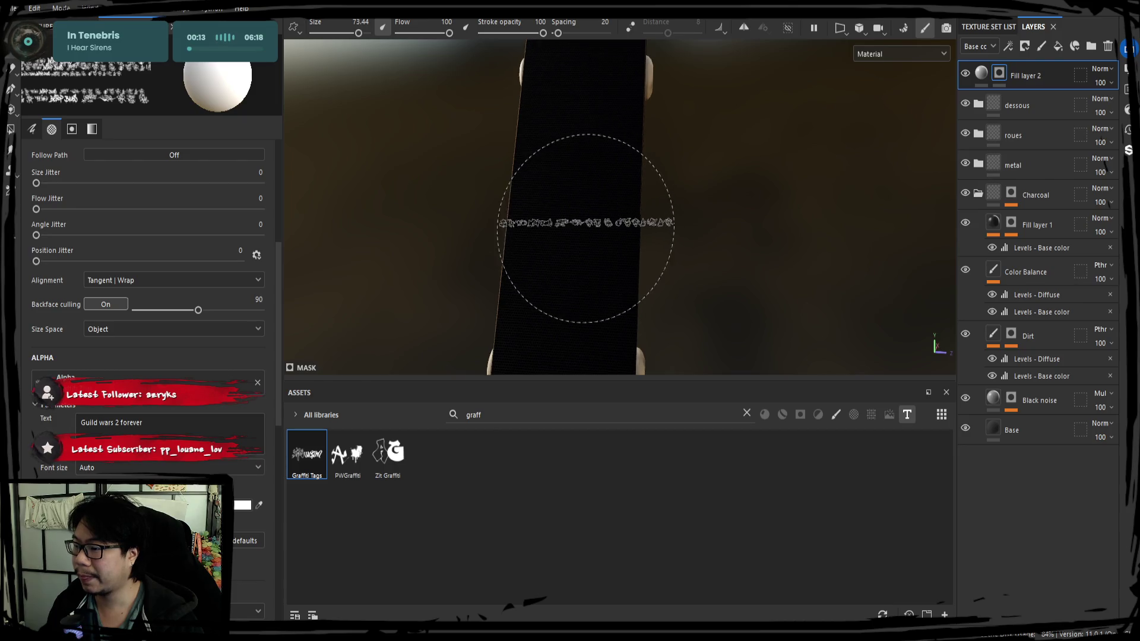
pyautogui.scroll(4, 586, 219)
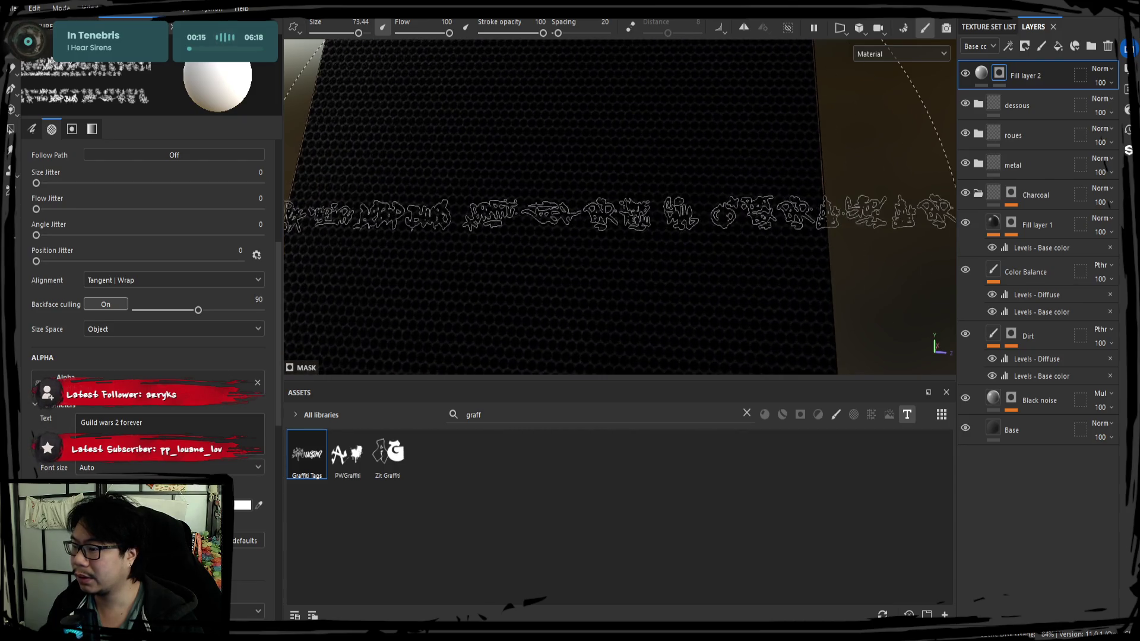
pyautogui.scroll(-3, 617, 215)
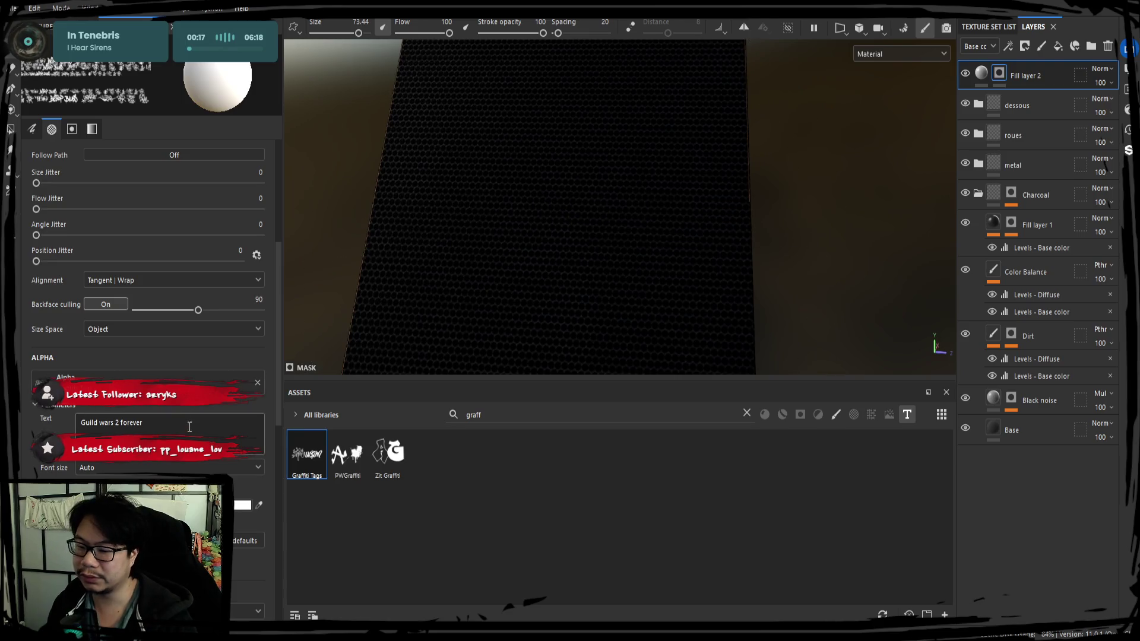
pyautogui.click(347, 463)
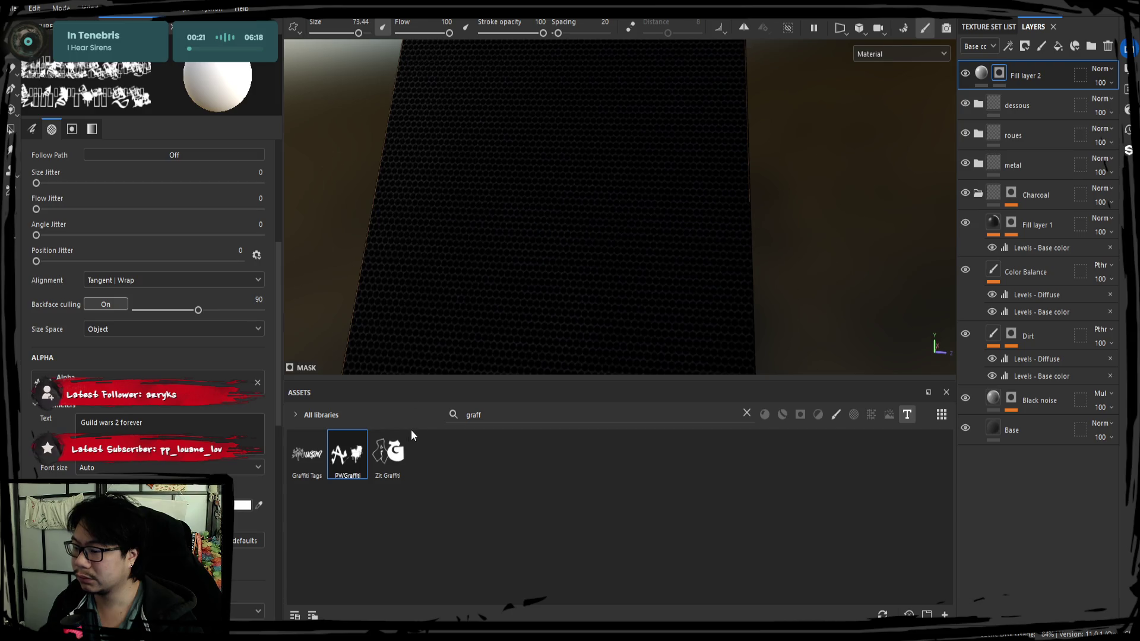
pyautogui.click(389, 455)
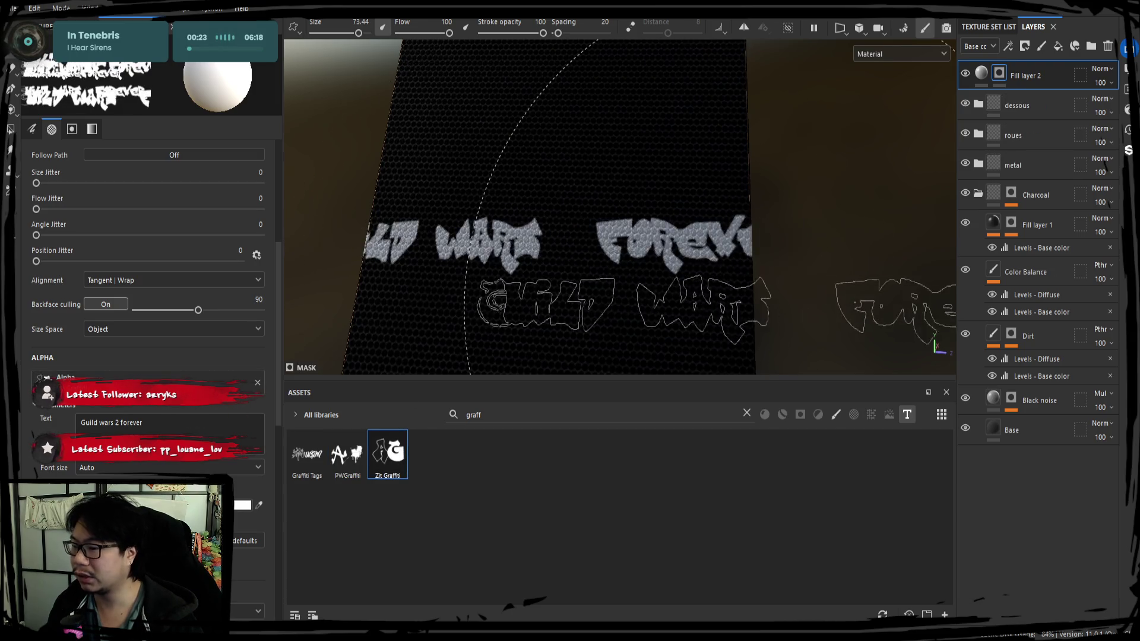
pyautogui.keyDown('alt'); pyautogui.moveTo(477, 193); pyautogui.dragTo(539, 208); pyautogui.keyUp('alt')
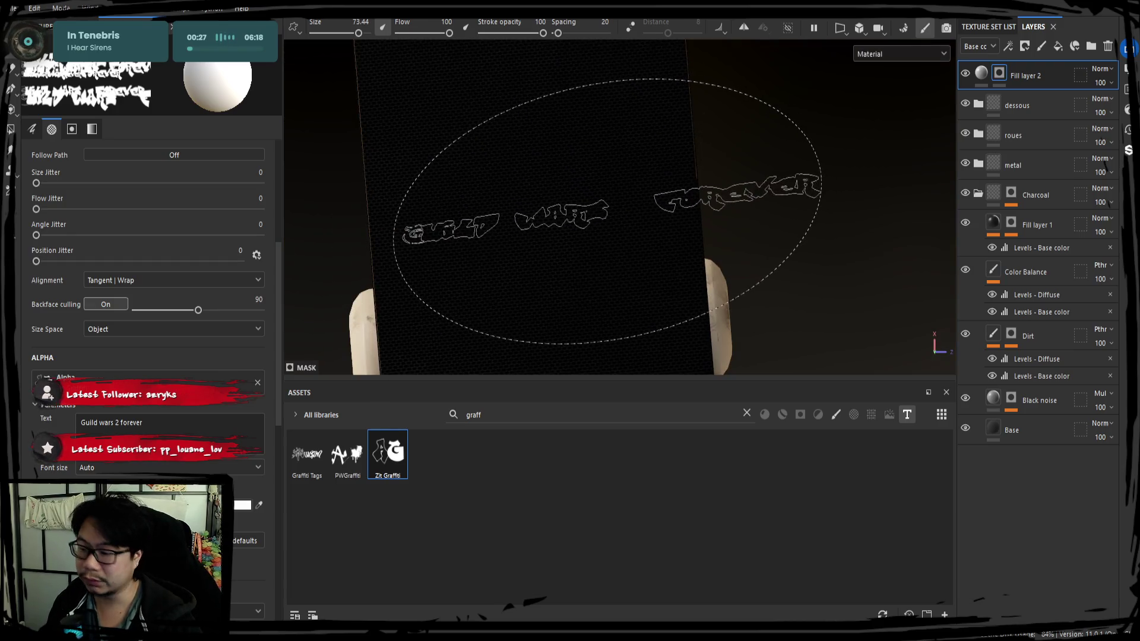
pyautogui.press('F3')
# Step: Enlarge the 2D texture view and fit the whole UV sheet in it
pyautogui.scroll(3, 577, 175)
pyautogui.scroll(-3, 578, 175)
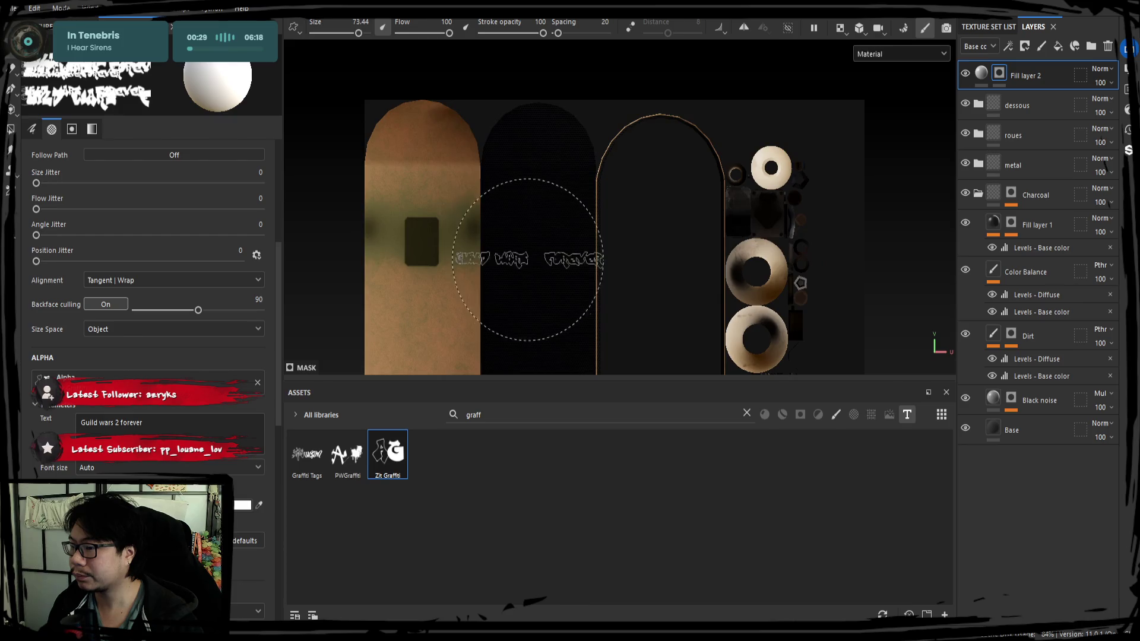
pyautogui.scroll(2, 495, 152)
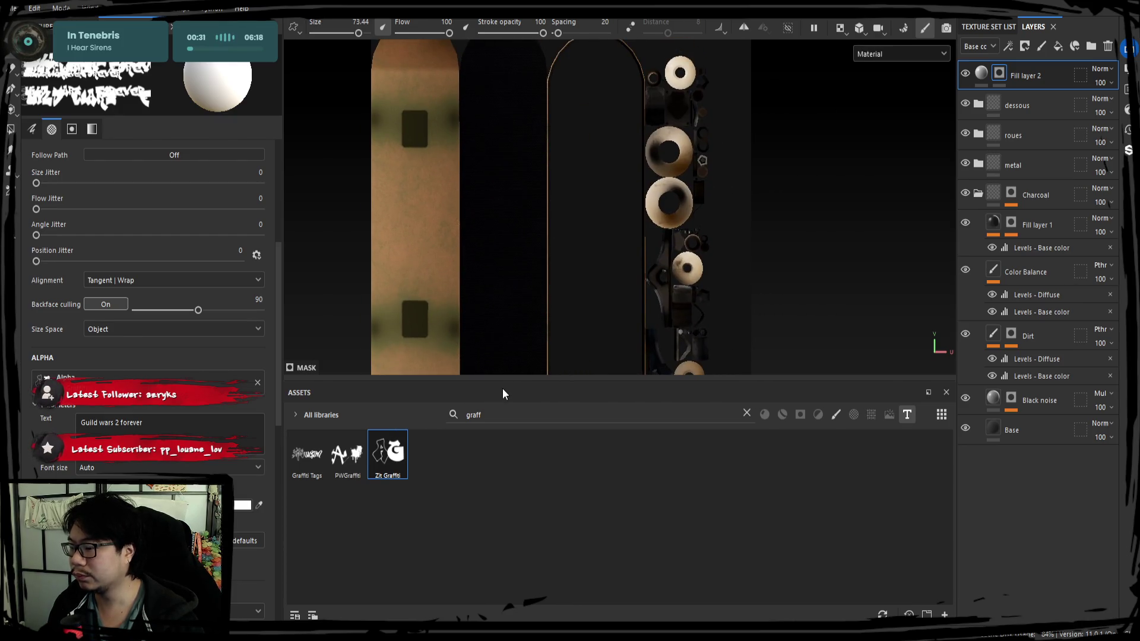
pyautogui.moveTo(509, 380); pyautogui.dragTo(510, 509)
pyautogui.moveTo(471, 331); pyautogui.dragTo(563, 331, button='middle')
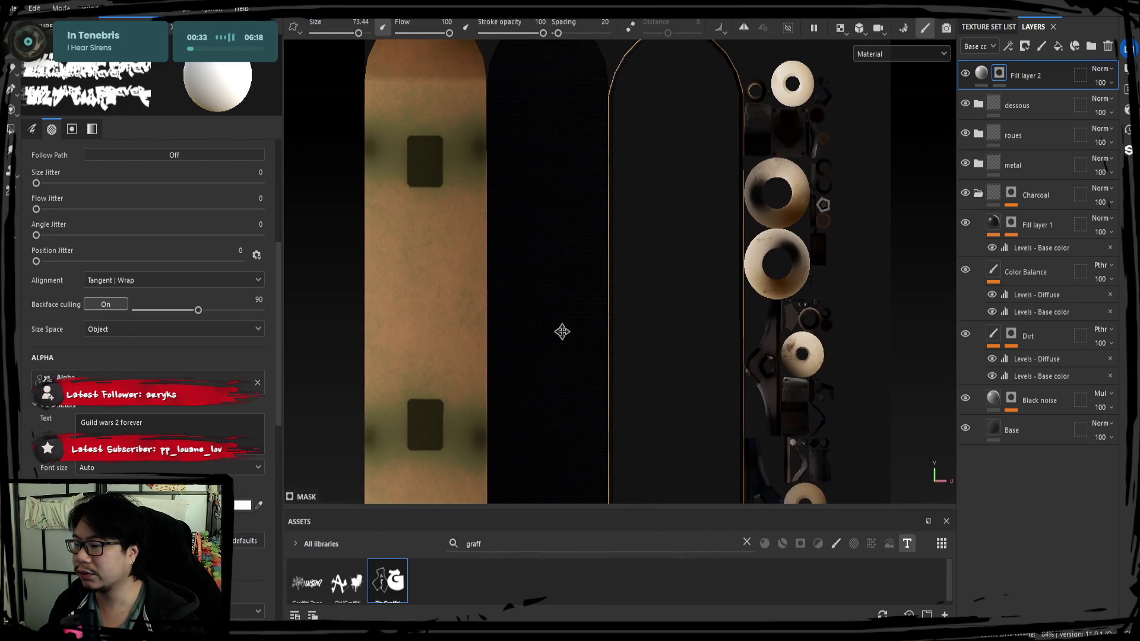
pyautogui.scroll(-1, 567, 319)
pyautogui.press('f')
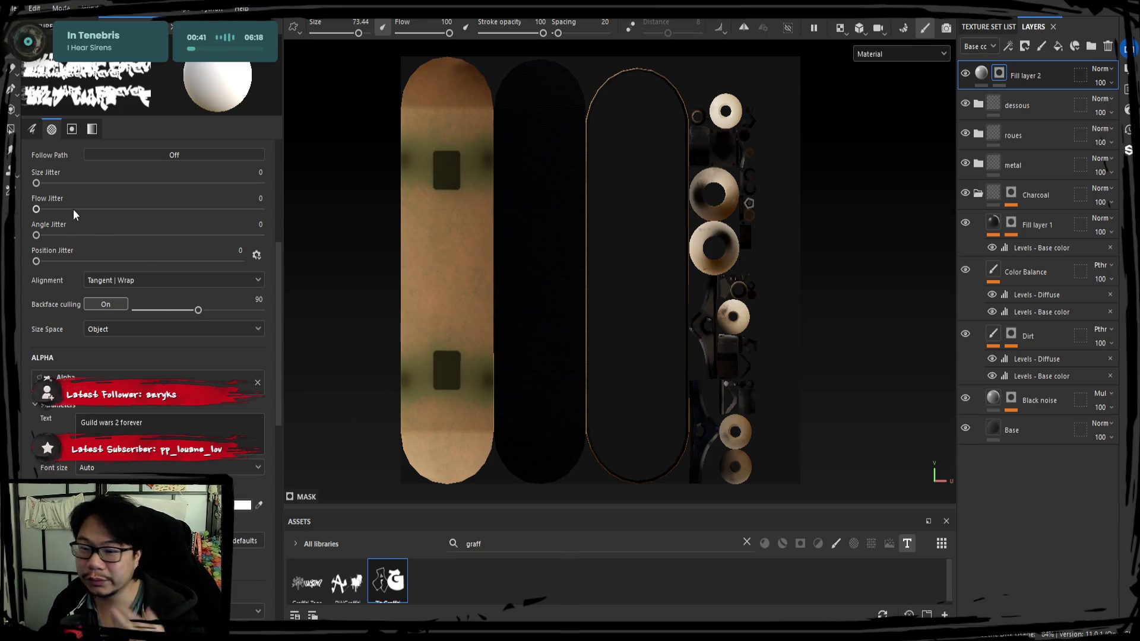
pyautogui.scroll(5, 73, 209)
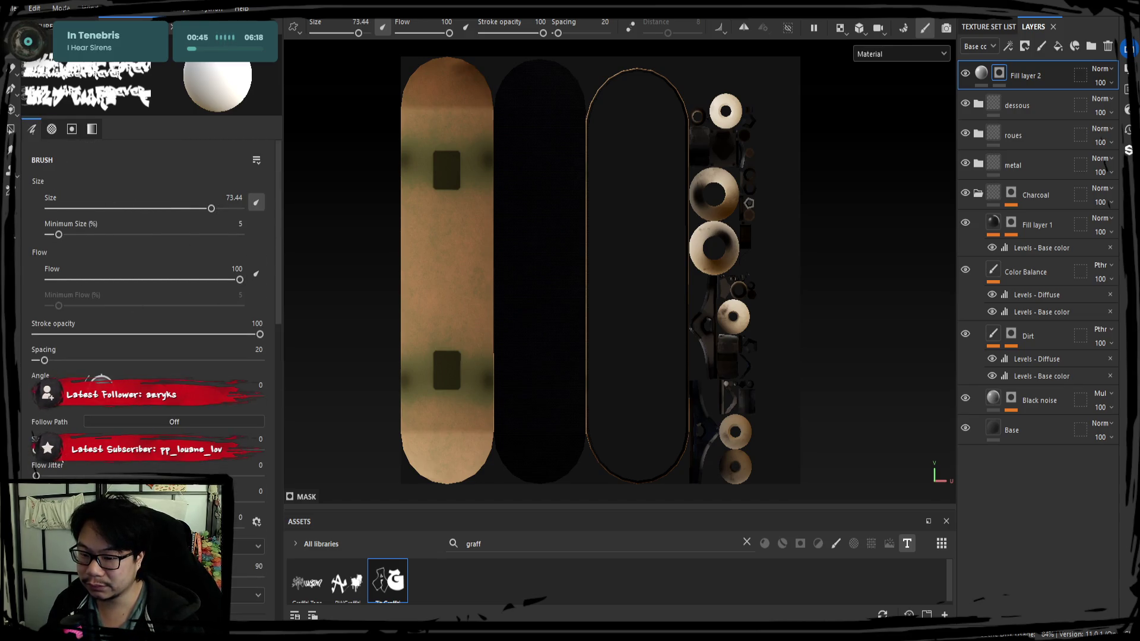
# Step: Undo a misplaced test stamp and set the text stamp angle to 90 degrees
pyautogui.moveTo(101, 386)
pyautogui.mouseDown()
pyautogui.moveTo(112, 408)
pyautogui.moveTo(103, 418)
pyautogui.mouseUp()
pyautogui.click(543, 249)
pyautogui.hotkey('ctrl', 'z')
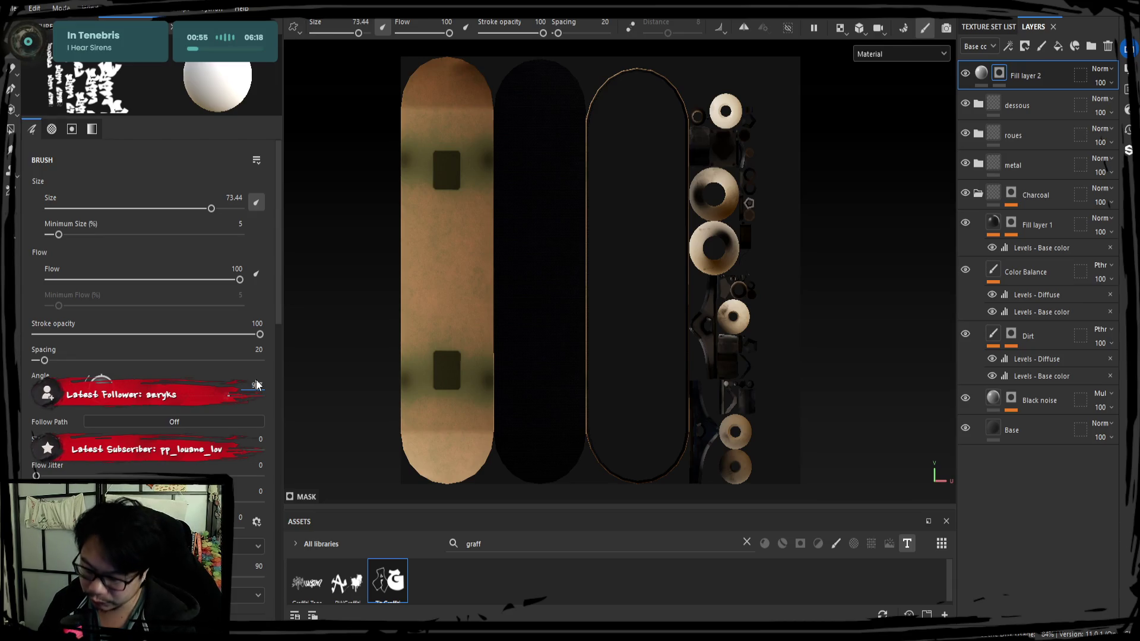
pyautogui.press('Return')
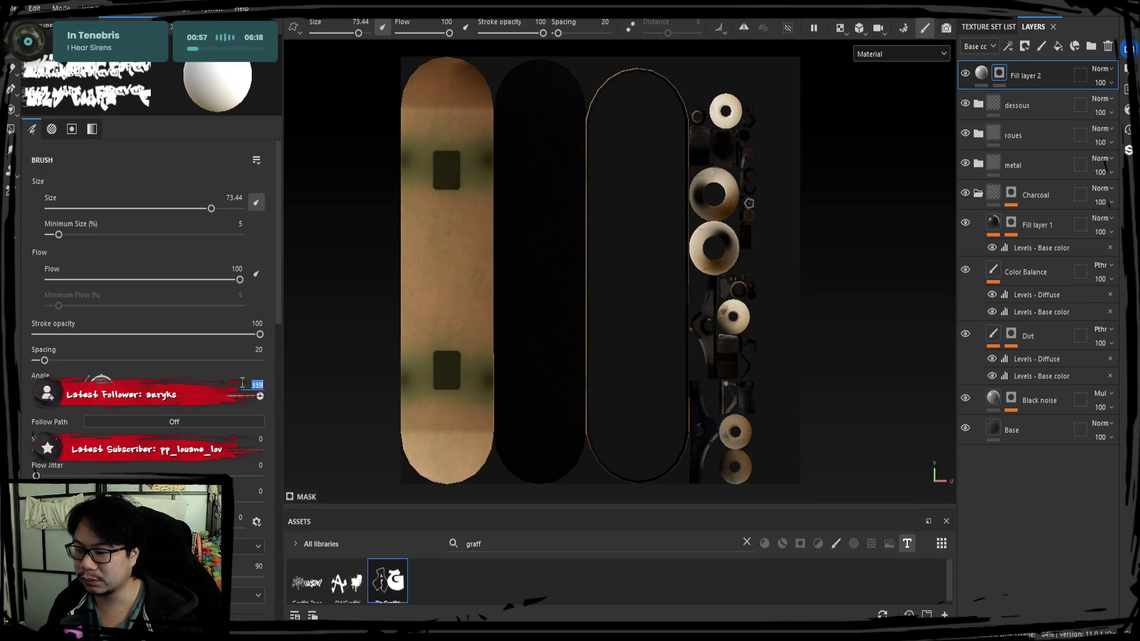
pyautogui.write('0')
pyautogui.press('Return')
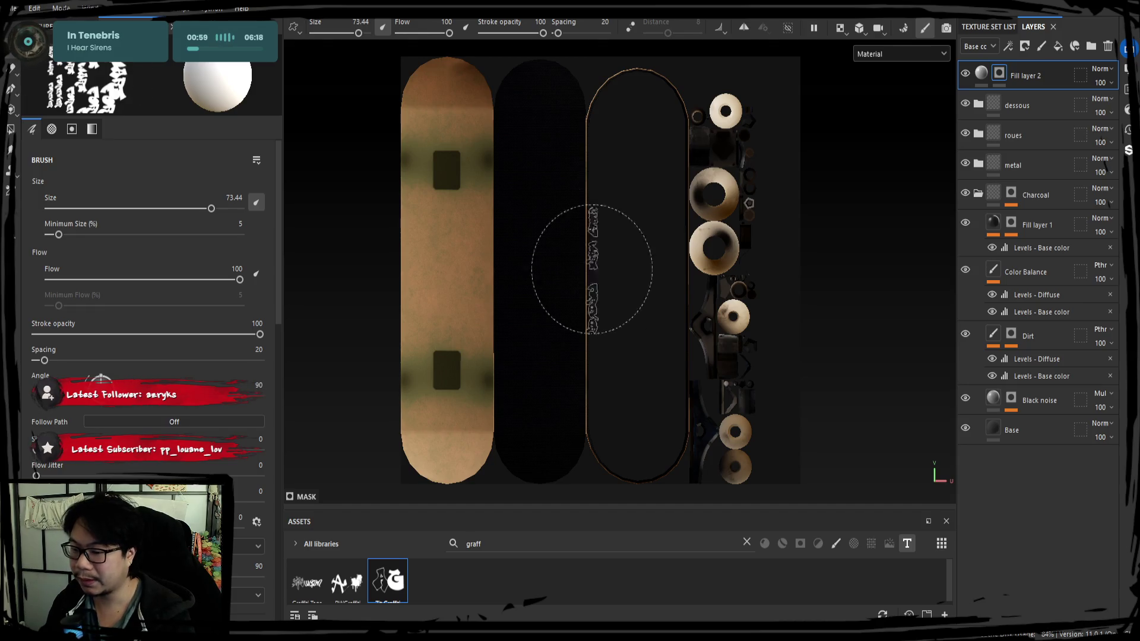
# Step: Set the brush size to 175 and stamp the graffiti text lengthwise onto the grip board
pyautogui.scroll(-5, 149, 267)
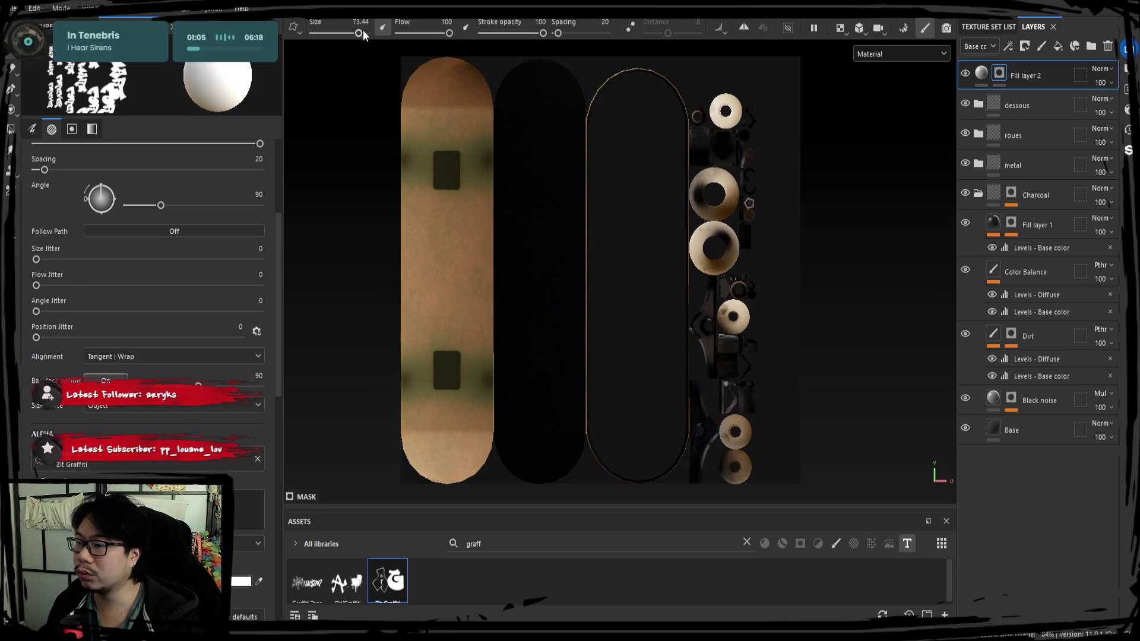
pyautogui.write('100')
pyautogui.press('Return')
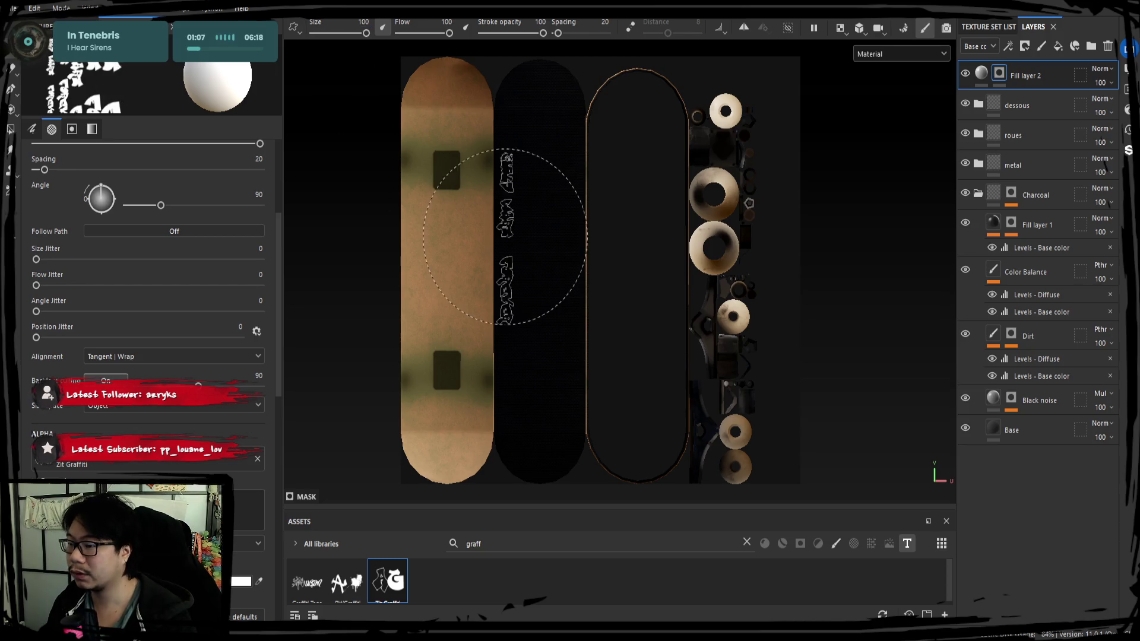
pyautogui.moveTo(367, 33); pyautogui.dragTo(361, 34)
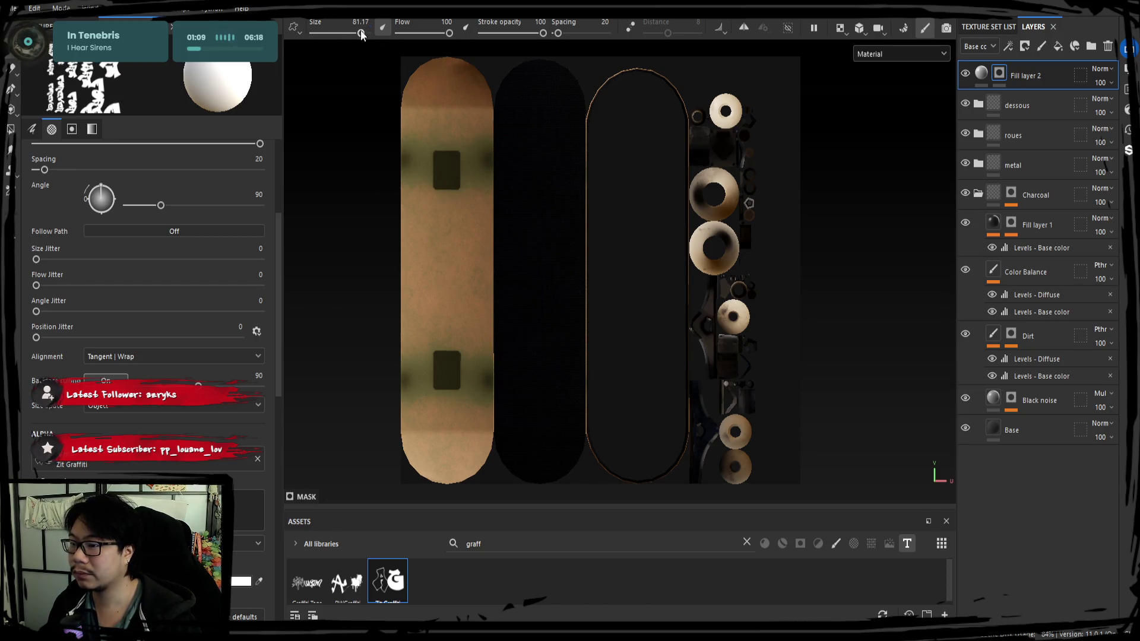
pyautogui.write('250')
pyautogui.press('Return')
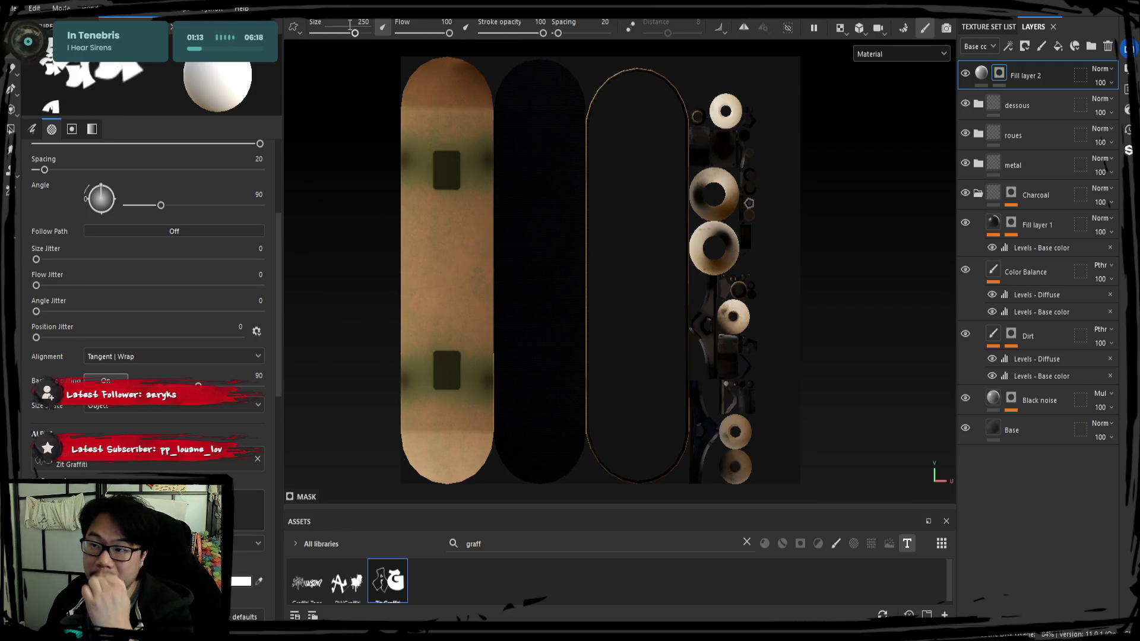
pyautogui.write('400')
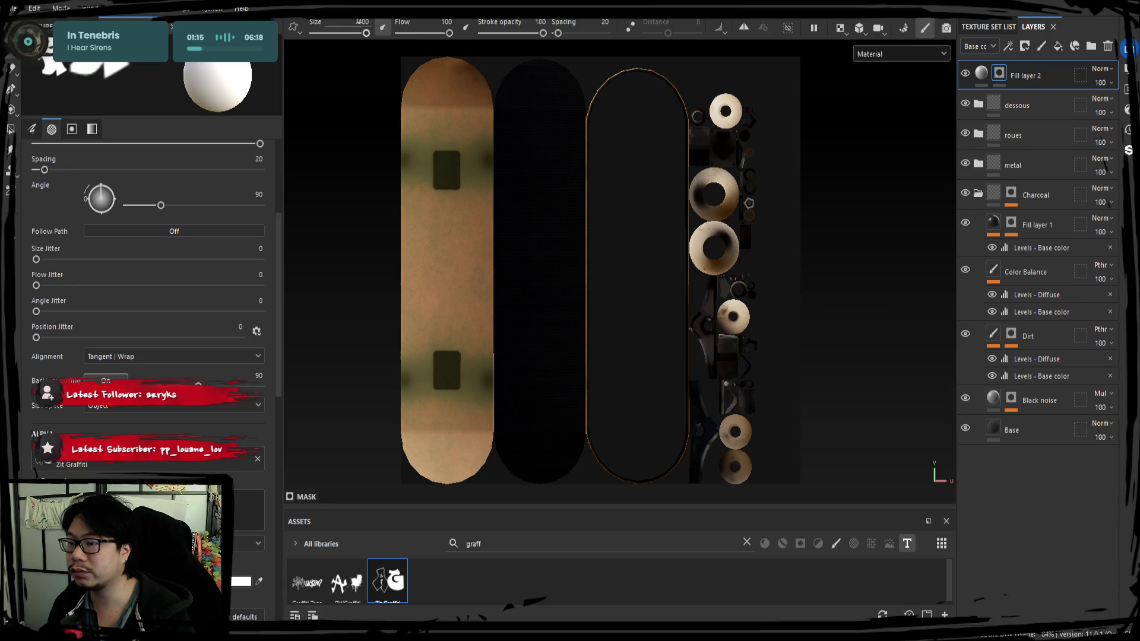
pyautogui.press('Return')
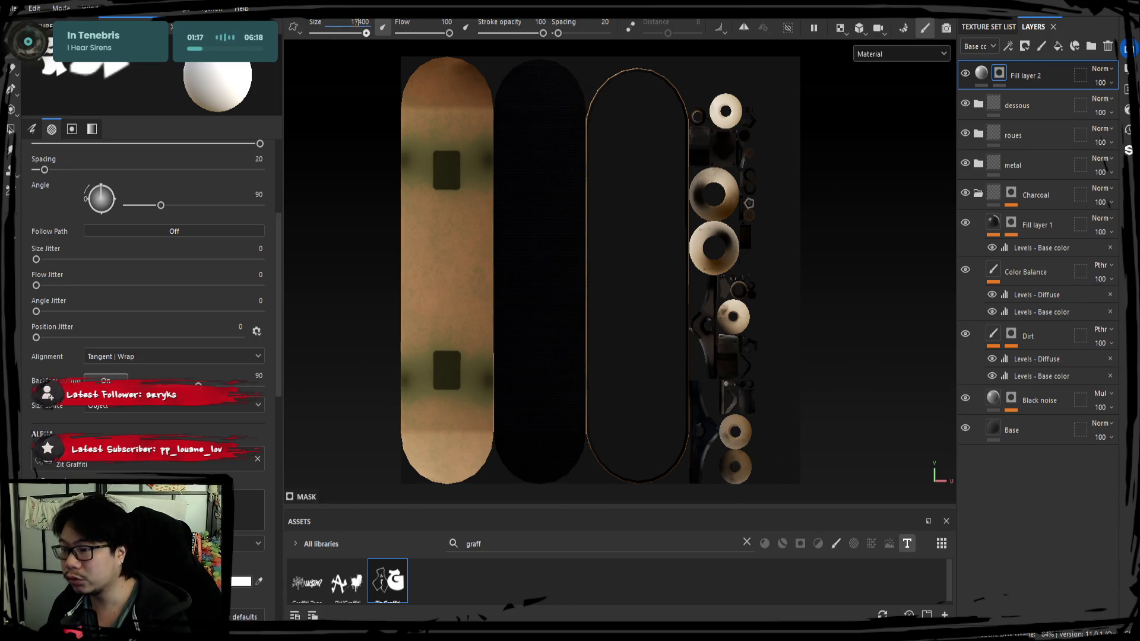
pyautogui.write('75')
pyautogui.press('Return')
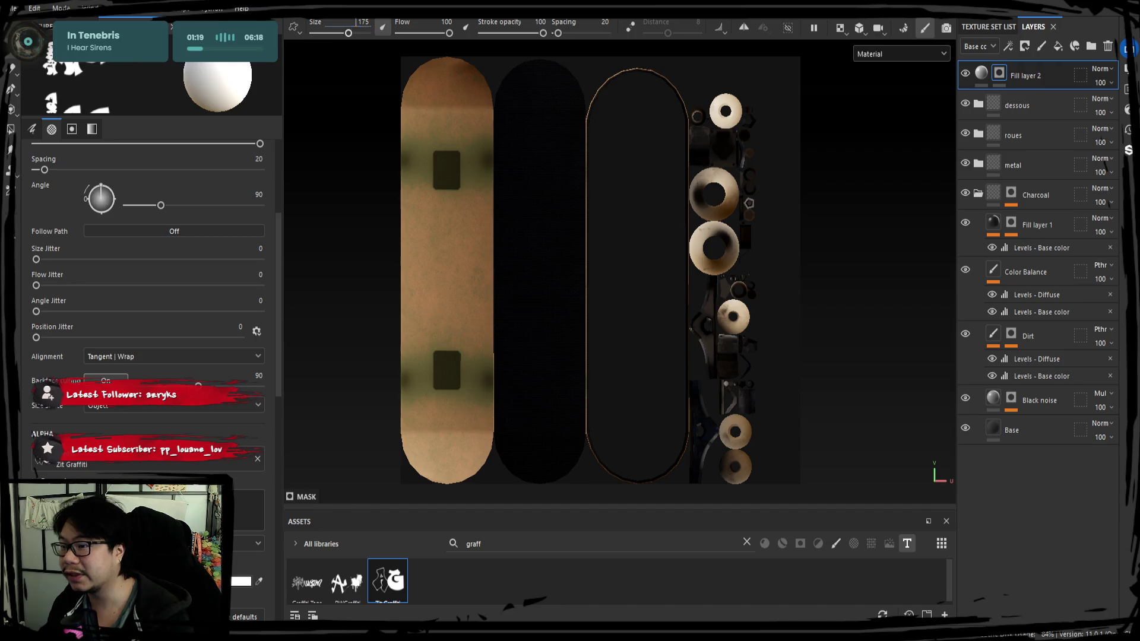
pyautogui.click(537, 268)
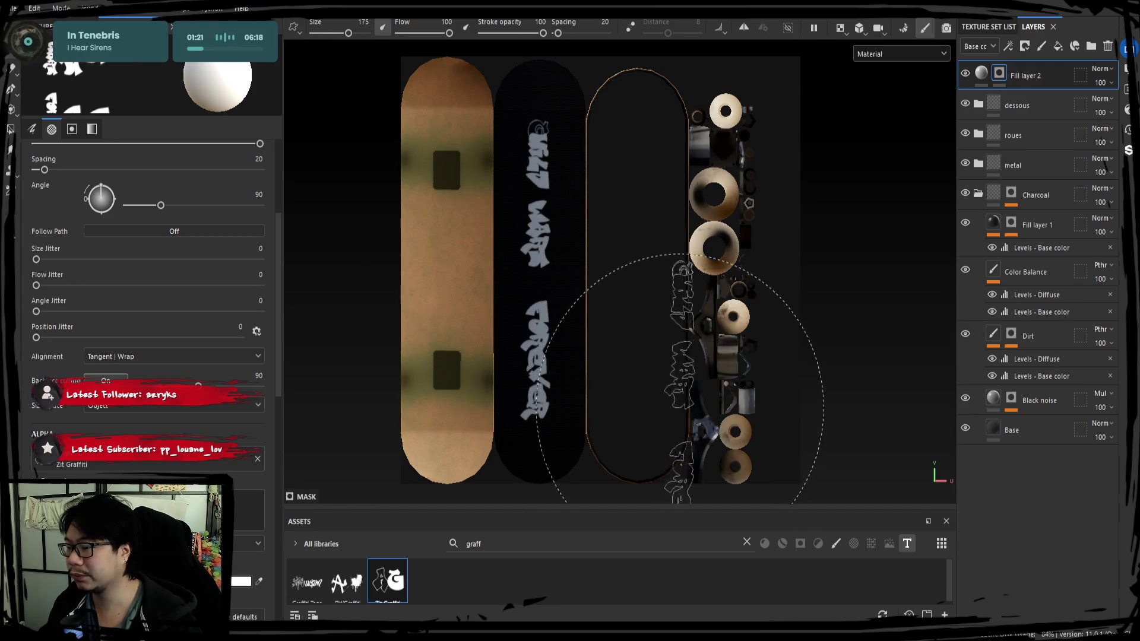
pyautogui.press('F2')
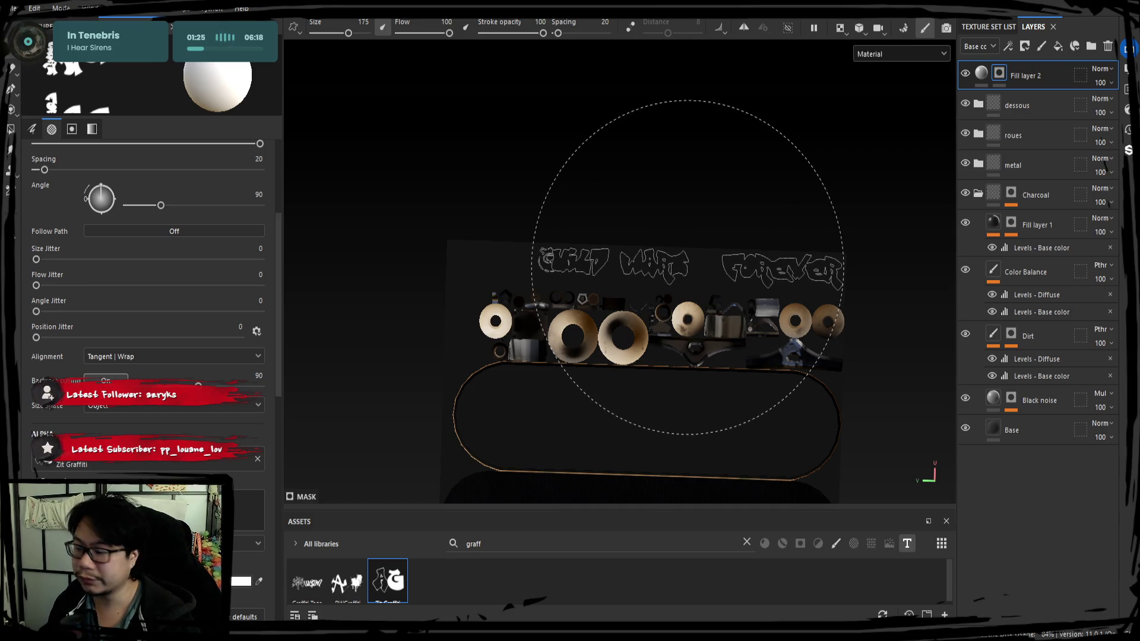
# Step: Orbit and zoom the 3D view to inspect the stamped graffiti on the deck
pyautogui.scroll(5, 695, 262)
pyautogui.moveTo(790, 196)
pyautogui.keyDown('alt'); pyautogui.mouseDown()
pyautogui.moveTo(670, 148)
pyautogui.moveTo(874, 153)
pyautogui.moveTo(689, 127)
pyautogui.moveTo(691, 464)
pyautogui.moveTo(677, 445)
pyautogui.moveTo(662, 306)
pyautogui.moveTo(763, 384)
pyautogui.moveTo(736, 368)
pyautogui.moveTo(704, 297)
pyautogui.moveTo(677, 287)
pyautogui.moveTo(603, 325)
pyautogui.moveTo(416, 303)
pyautogui.moveTo(433, 346)
pyautogui.moveTo(400, 348)
pyautogui.moveTo(427, 335)
pyautogui.moveTo(412, 241)
pyautogui.moveTo(384, 324)
pyautogui.moveTo(389, 315)
pyautogui.mouseUp(); pyautogui.keyUp('alt')
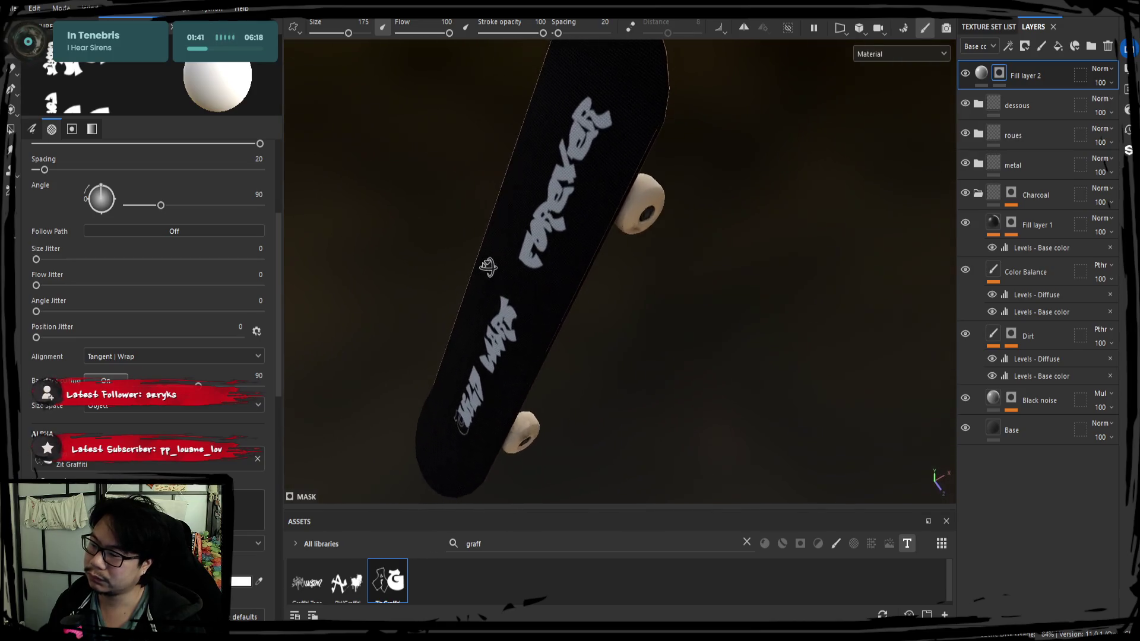
pyautogui.keyDown('alt'); pyautogui.moveTo(488, 267); pyautogui.dragTo(463, 295, button='right'); pyautogui.keyUp('alt')
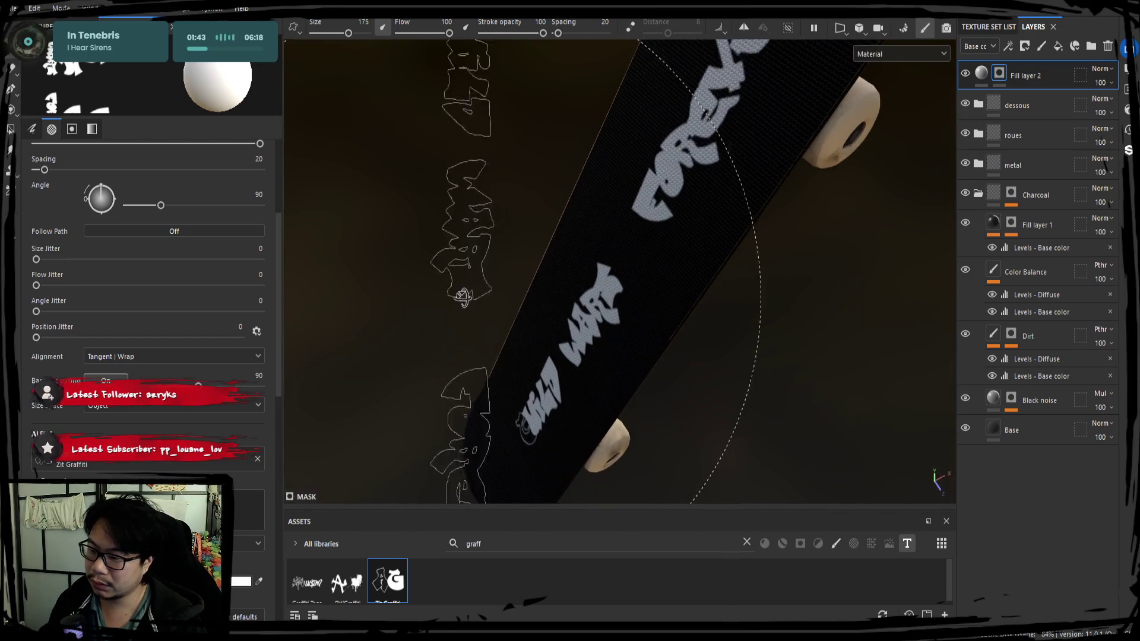
pyautogui.moveTo(462, 296)
pyautogui.keyDown('alt'); pyautogui.mouseDown()
pyautogui.moveTo(475, 288)
pyautogui.moveTo(460, 250)
pyautogui.moveTo(410, 175)
pyautogui.mouseUp(); pyautogui.keyUp('alt')
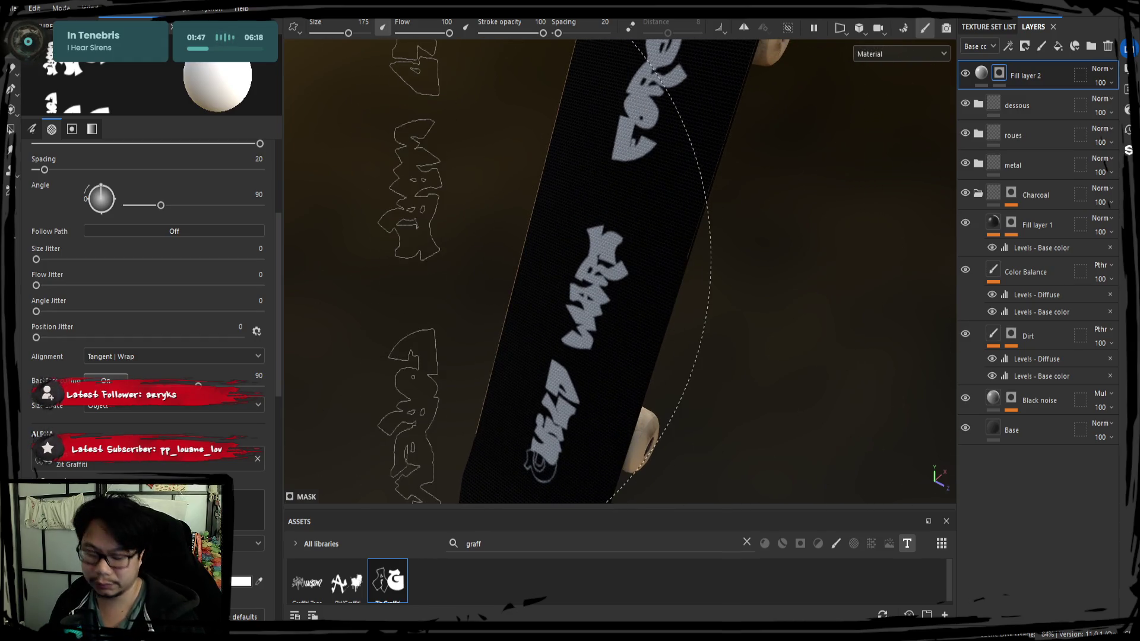
# Step: In the 2D UV view, undo and restamp the graffiti text centred along the grip board
pyautogui.press('F2')
pyautogui.scroll(5, 651, 239)
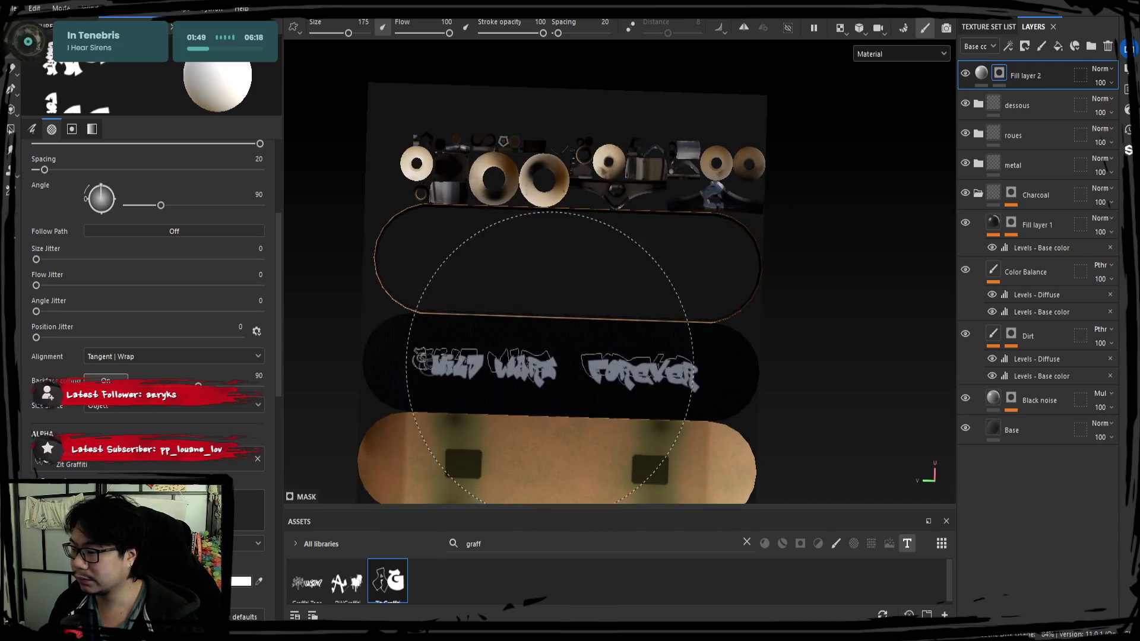
pyautogui.moveTo(598, 291)
pyautogui.mouseDown()
pyautogui.moveTo(718, 276)
pyautogui.moveTo(736, 256)
pyautogui.moveTo(712, 330)
pyautogui.moveTo(545, 363)
pyautogui.mouseUp()
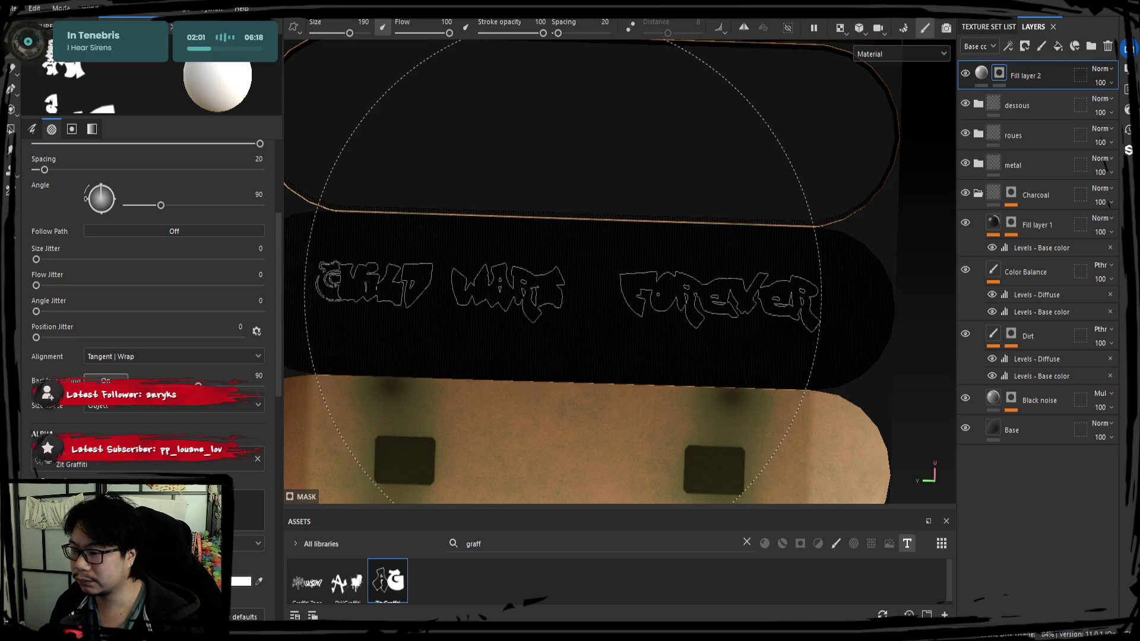
pyautogui.click(564, 306)
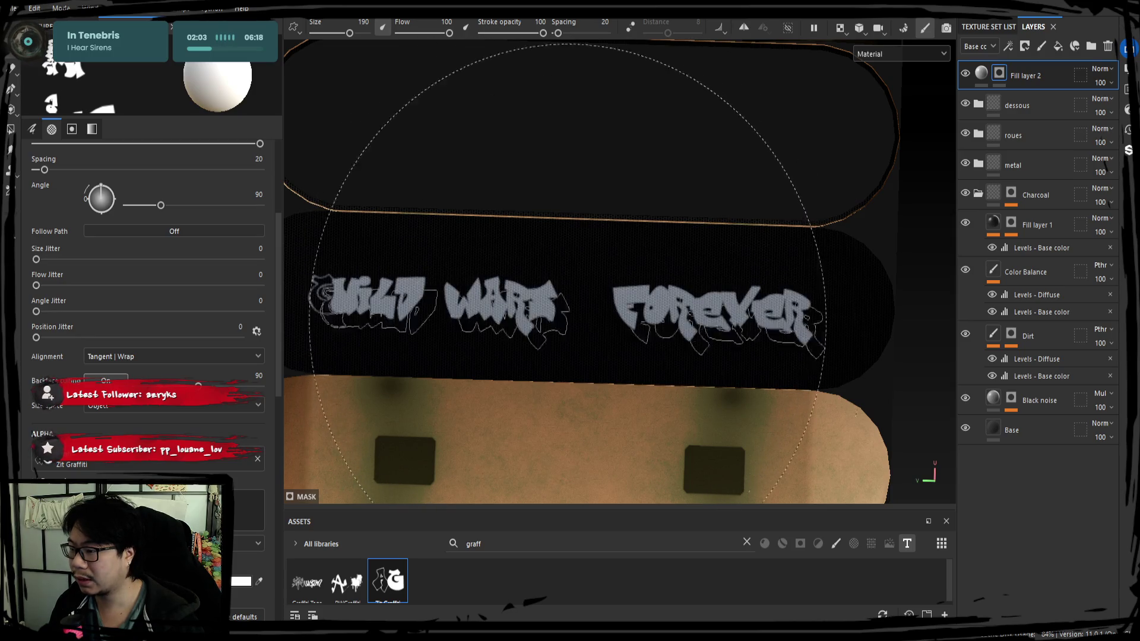
pyautogui.keyDown('alt'); pyautogui.moveTo(559, 336); pyautogui.dragTo(593, 318, button='middle'); pyautogui.keyUp('alt')
pyautogui.hotkey('ctrl', 'z')
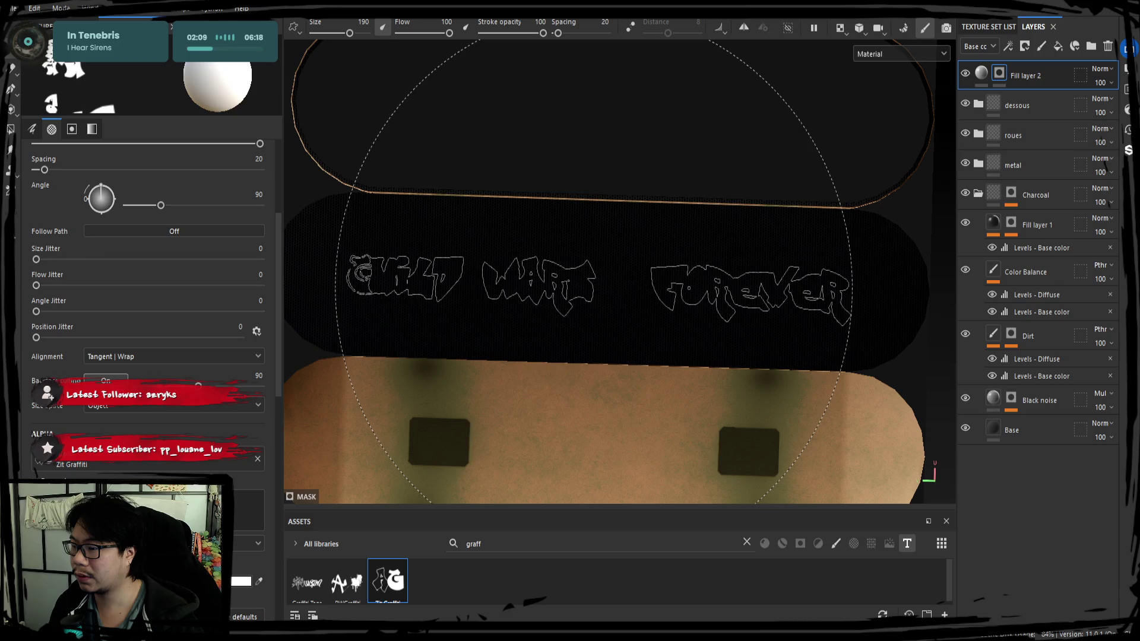
pyautogui.click(600, 289)
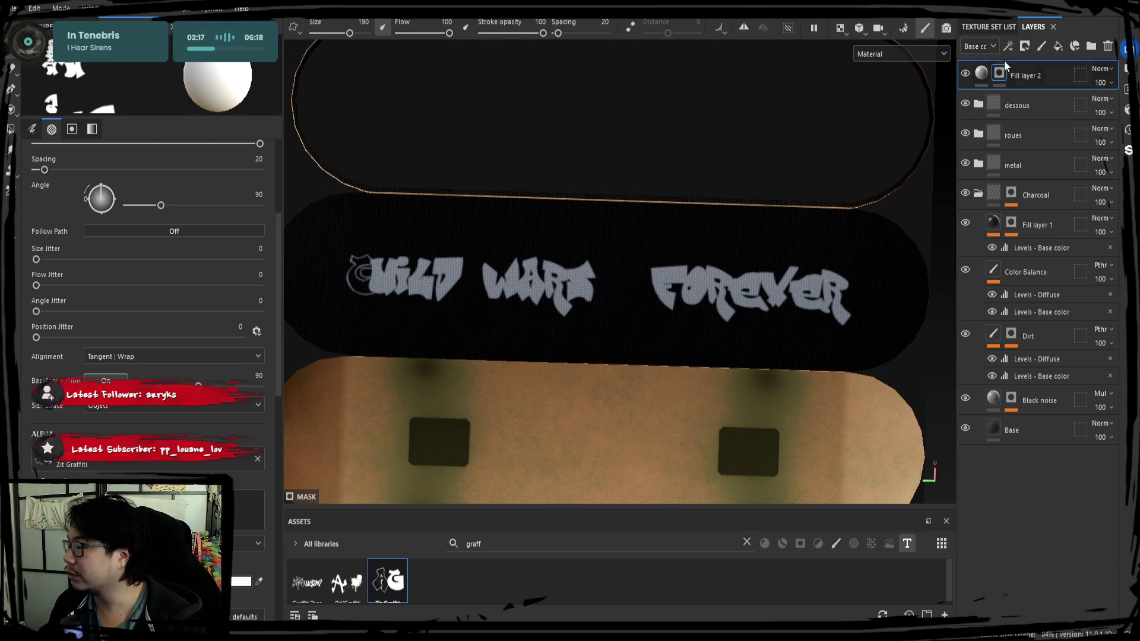
pyautogui.click(986, 78)
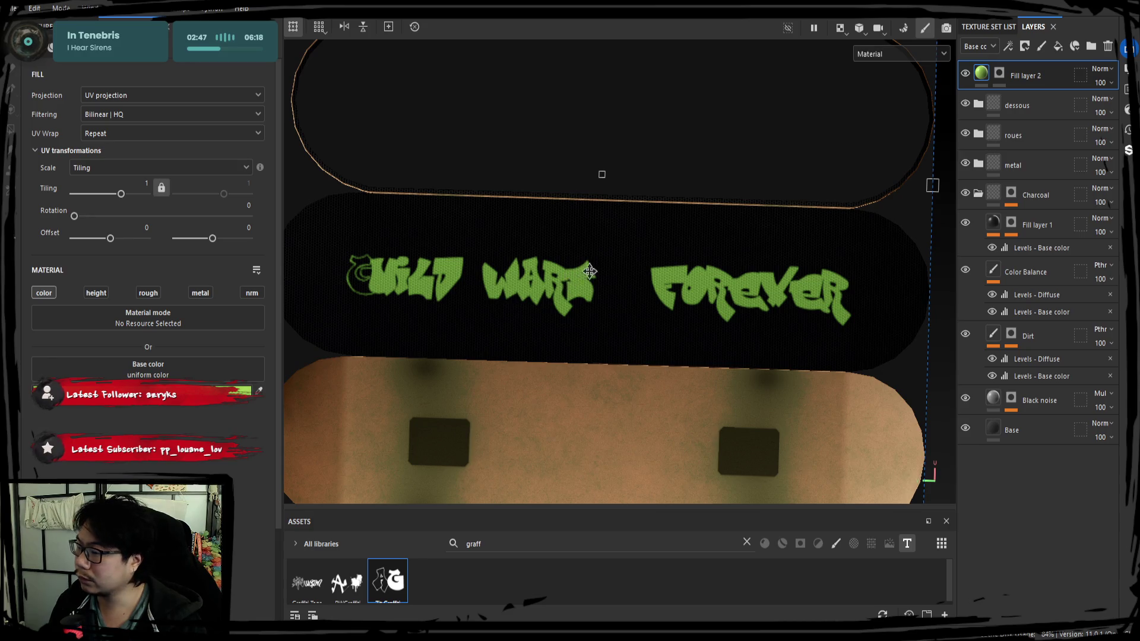
# Step: Create a new folder, move Fill layer 2 into it and remove the folder's mask
pyautogui.click(1092, 45)
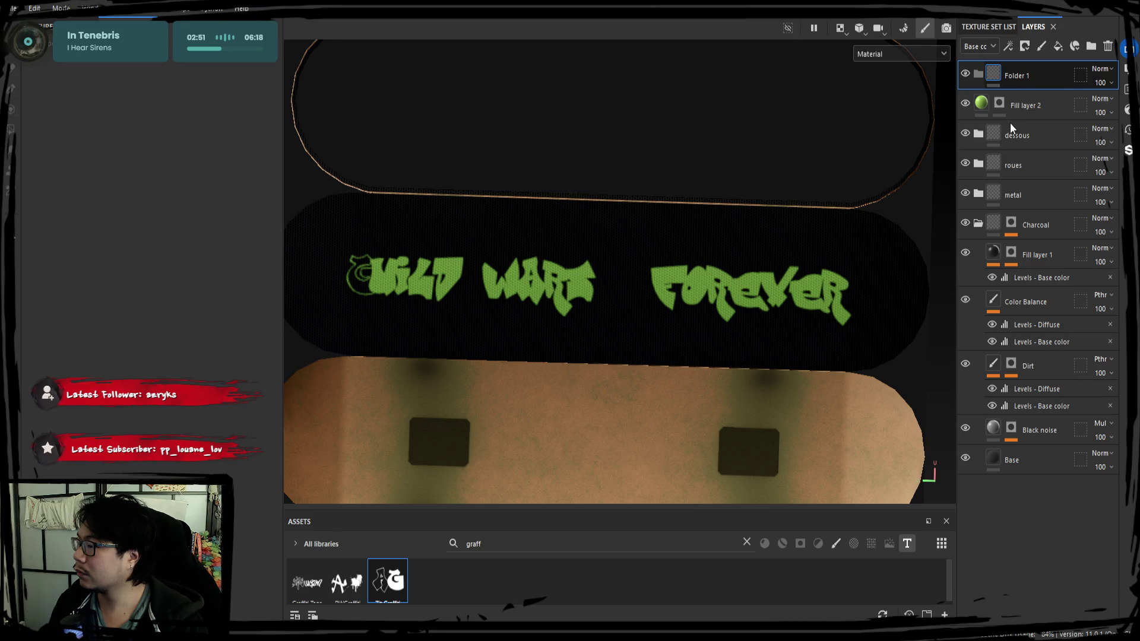
pyautogui.click(1019, 105)
pyautogui.moveTo(1028, 98); pyautogui.dragTo(1029, 76)
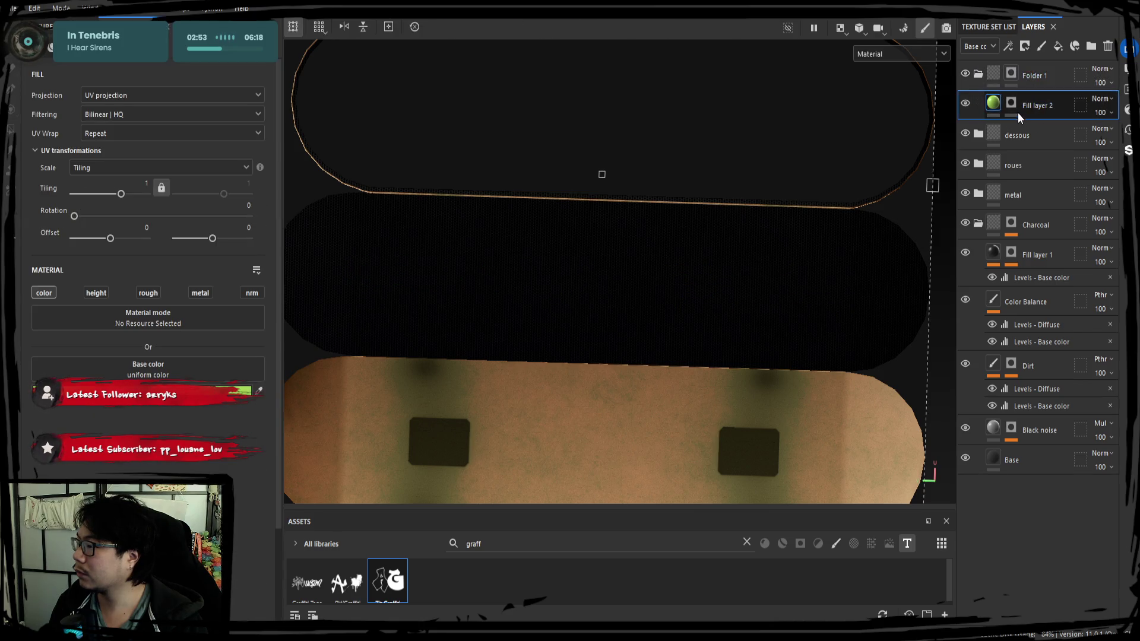
pyautogui.click(1013, 77)
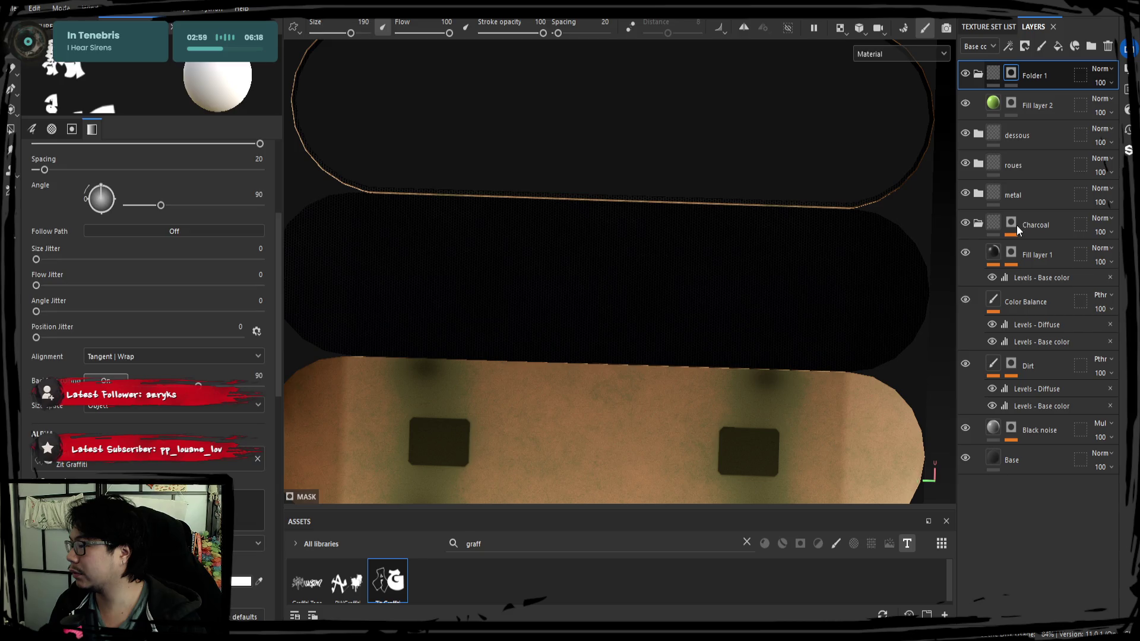
pyautogui.hotkey('ctrl', 'z')
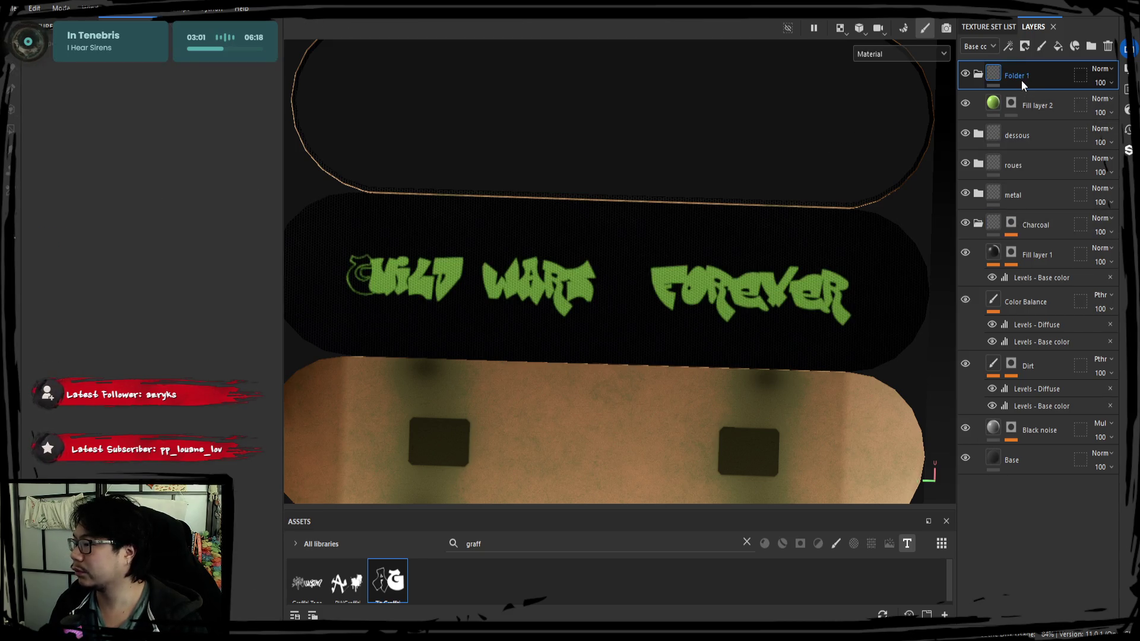
# Step: Rename the new folder 'alphas'
pyautogui.doubleClick(1022, 79)
pyautogui.write('alphas')
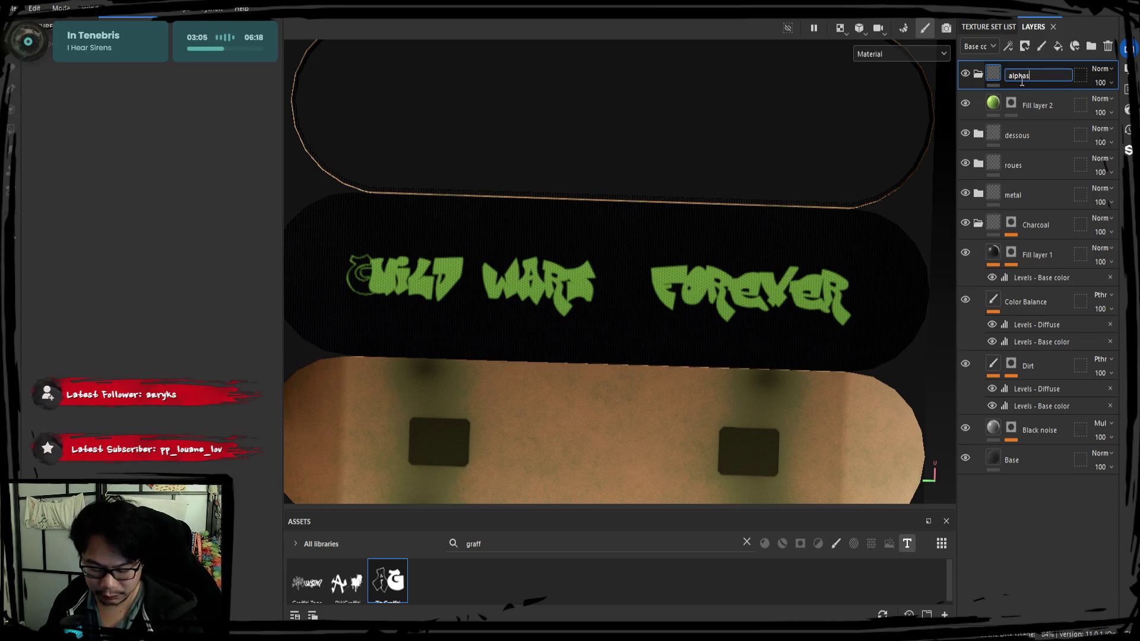
pyautogui.press('Return')
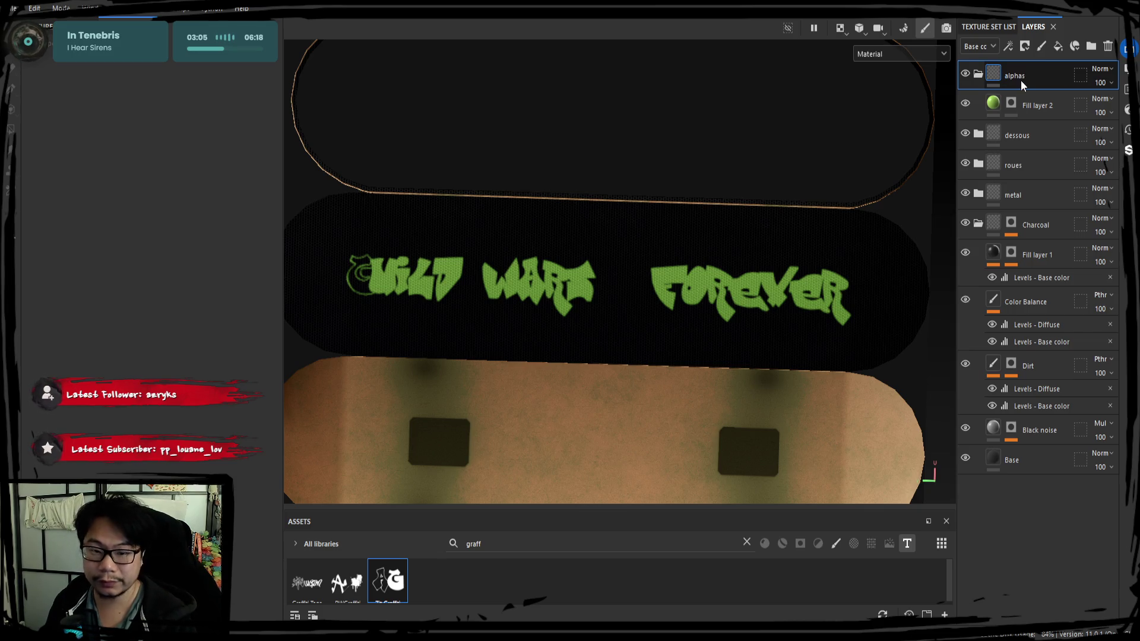
pyautogui.click(1033, 107)
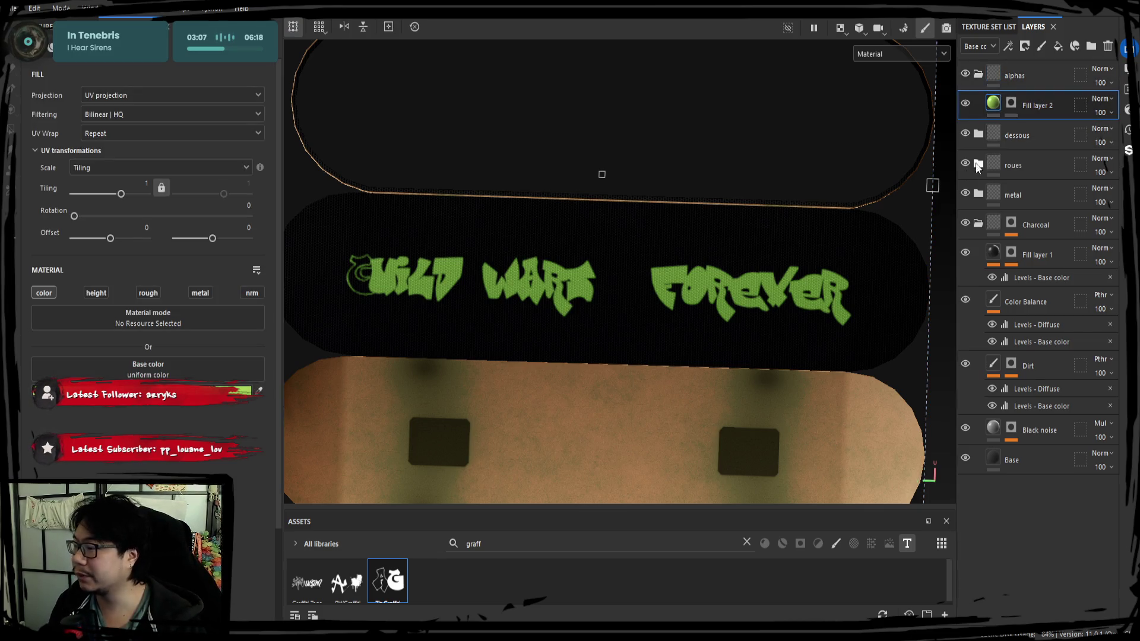
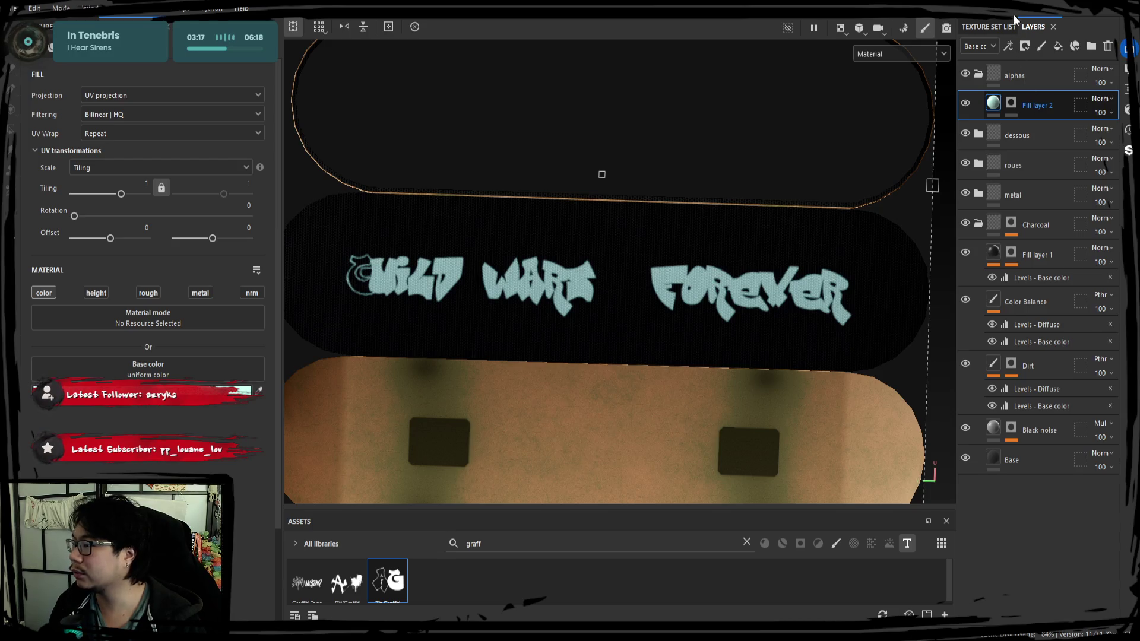
# Step: Duplicate the graffiti fill layer, select the copy's mask, and clear the 'graff' asset search
pyautogui.hotkey('ctrl', 'd')
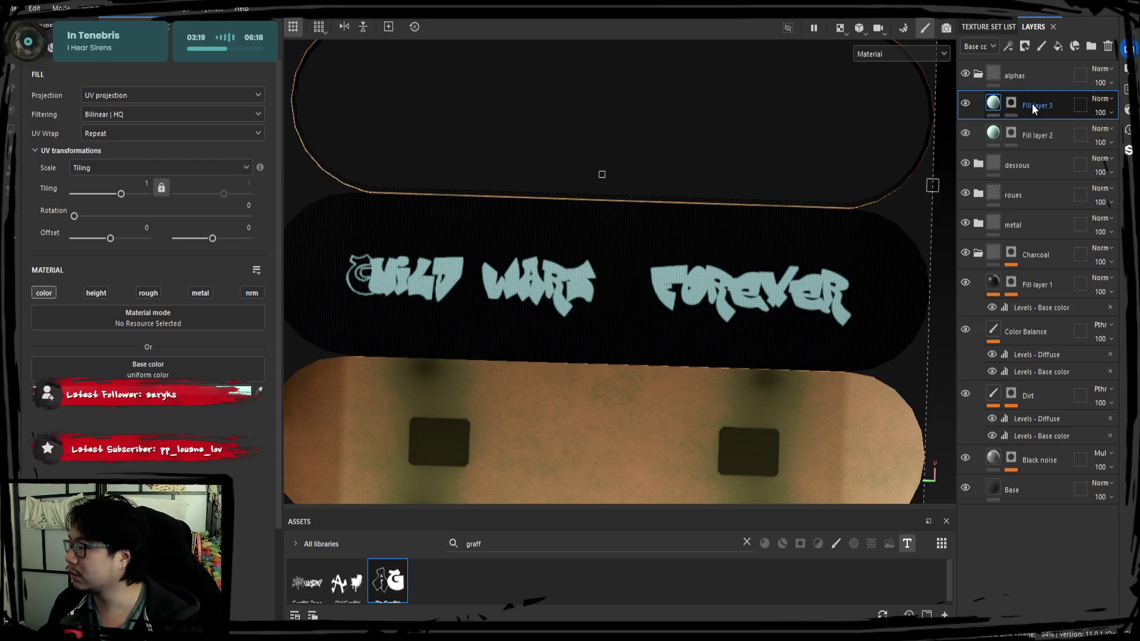
pyautogui.click(1012, 103)
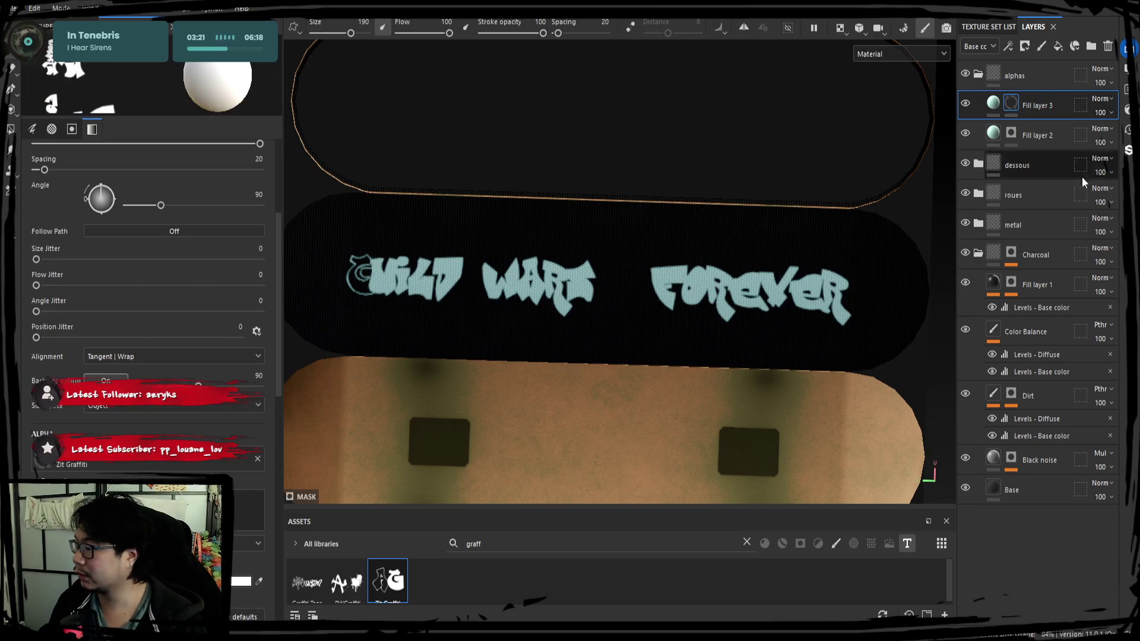
pyautogui.click(573, 543)
pyautogui.hotkey('ctrl', 'a')
pyautogui.press('BackSpace')
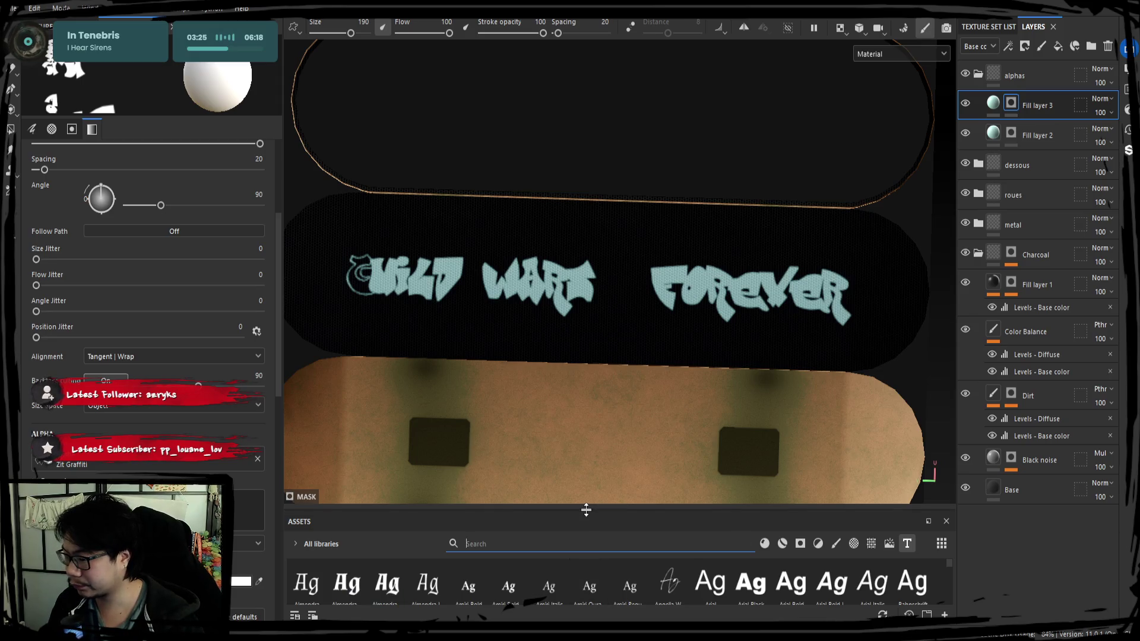
# Step: Filter the asset browser to brush alphas and choose the Handprint Paper alpha
pyautogui.moveTo(586, 510); pyautogui.dragTo(611, 403)
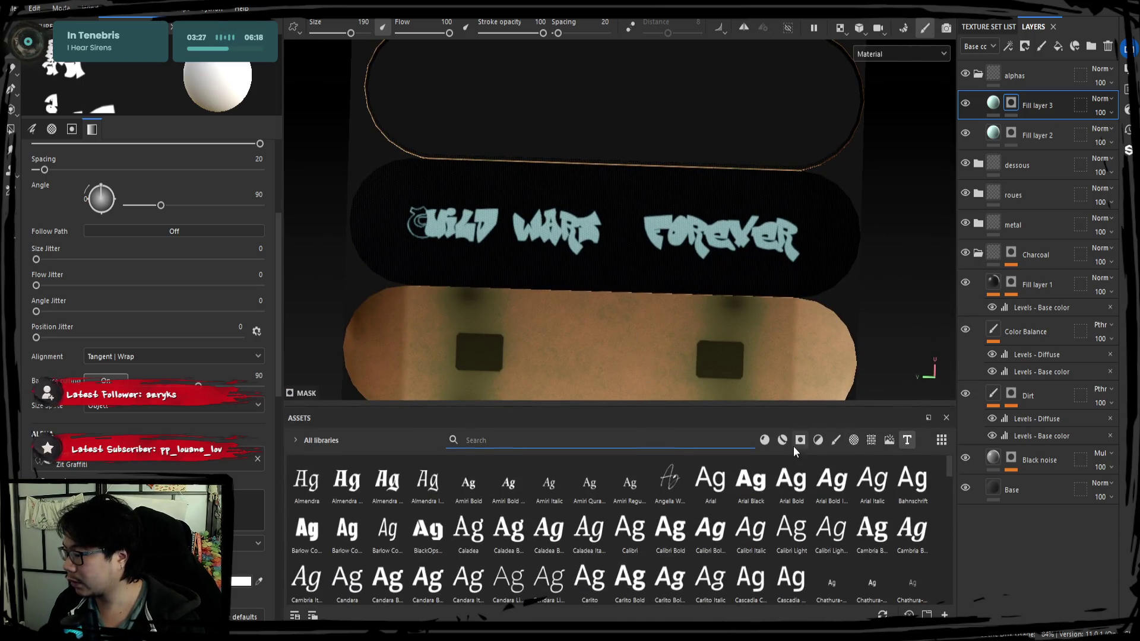
pyautogui.click(855, 440)
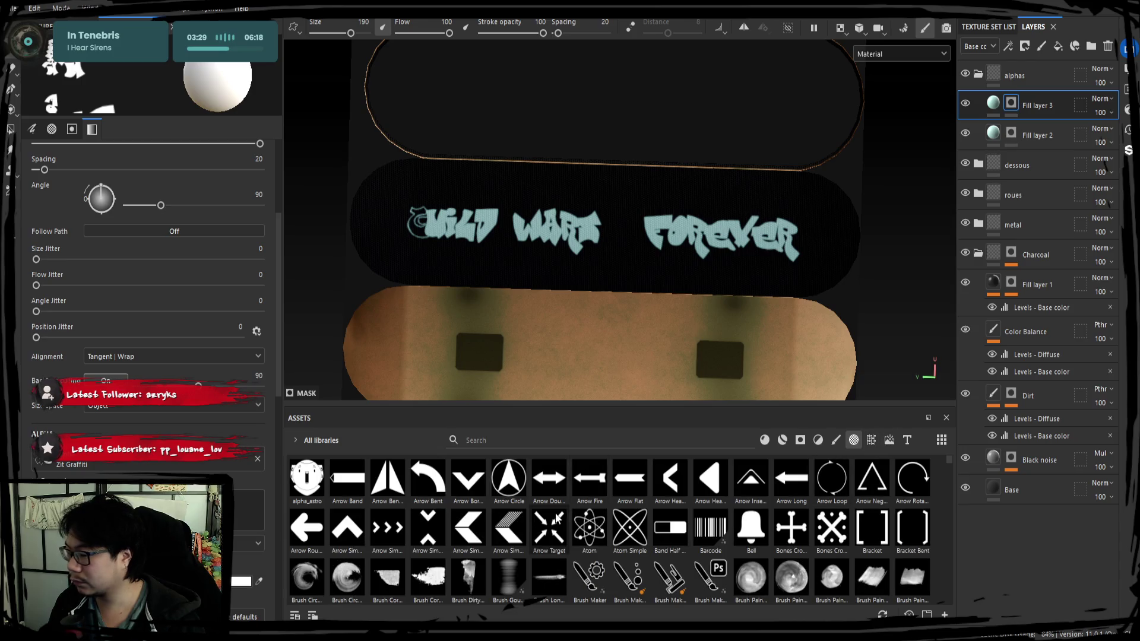
pyautogui.scroll(-10, 576, 536)
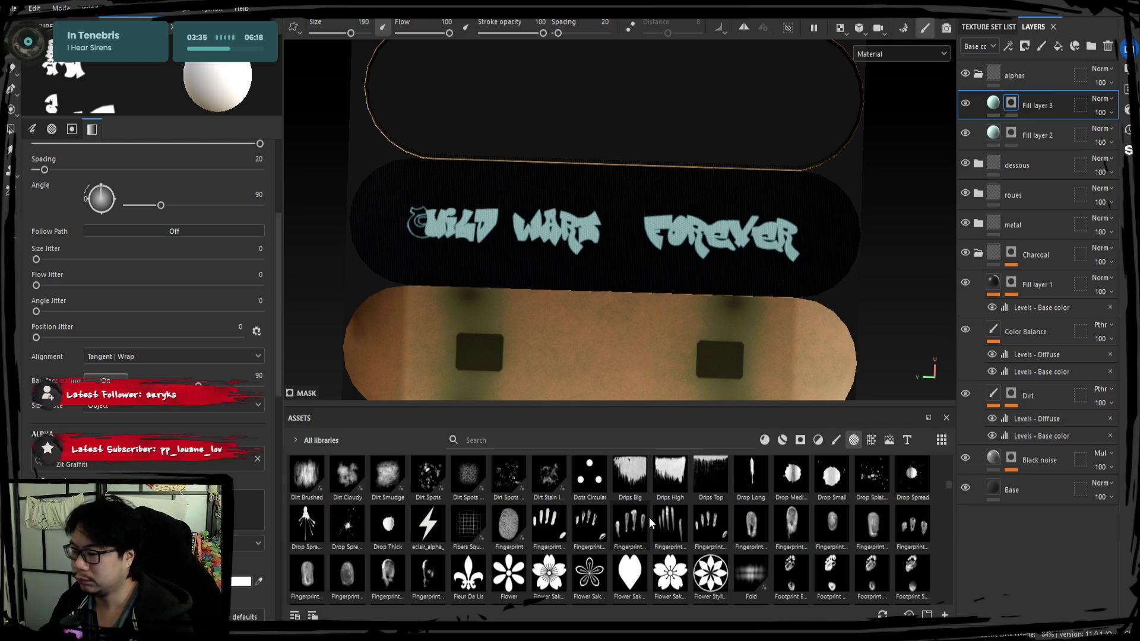
pyautogui.scroll(-5, 630, 532)
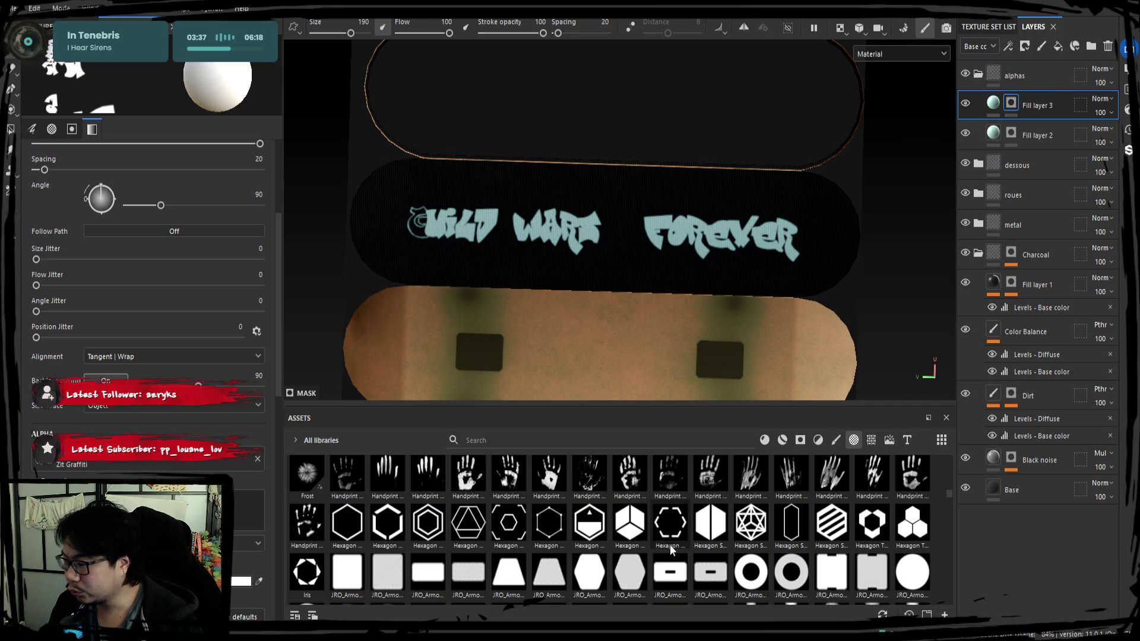
pyautogui.click(630, 478)
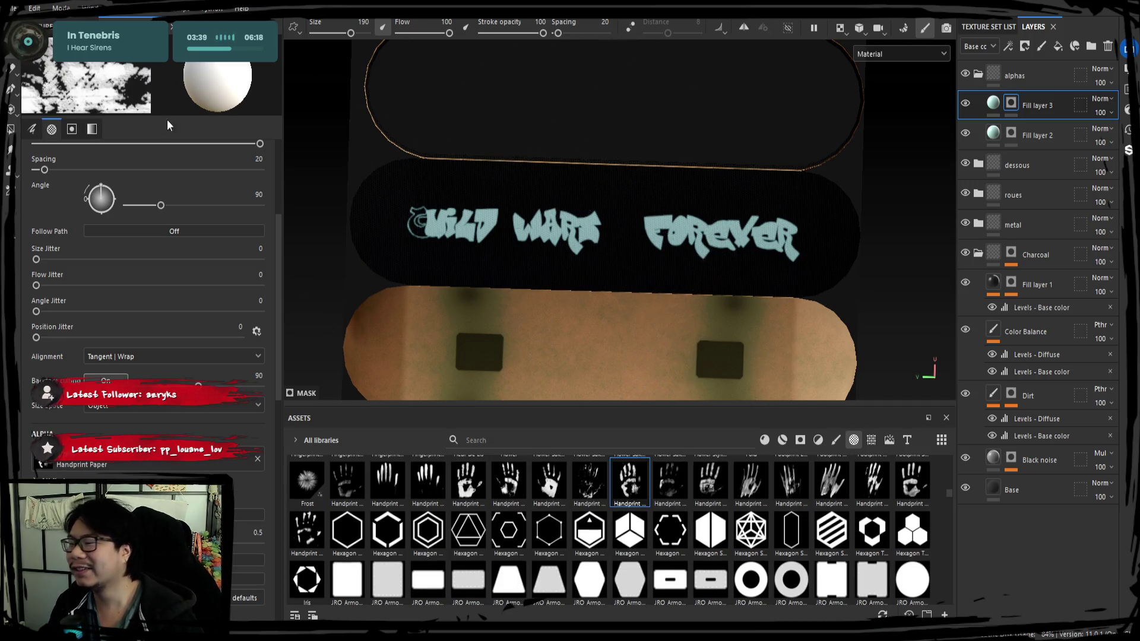
# Step: Set the brush size to 18
pyautogui.click(332, 25)
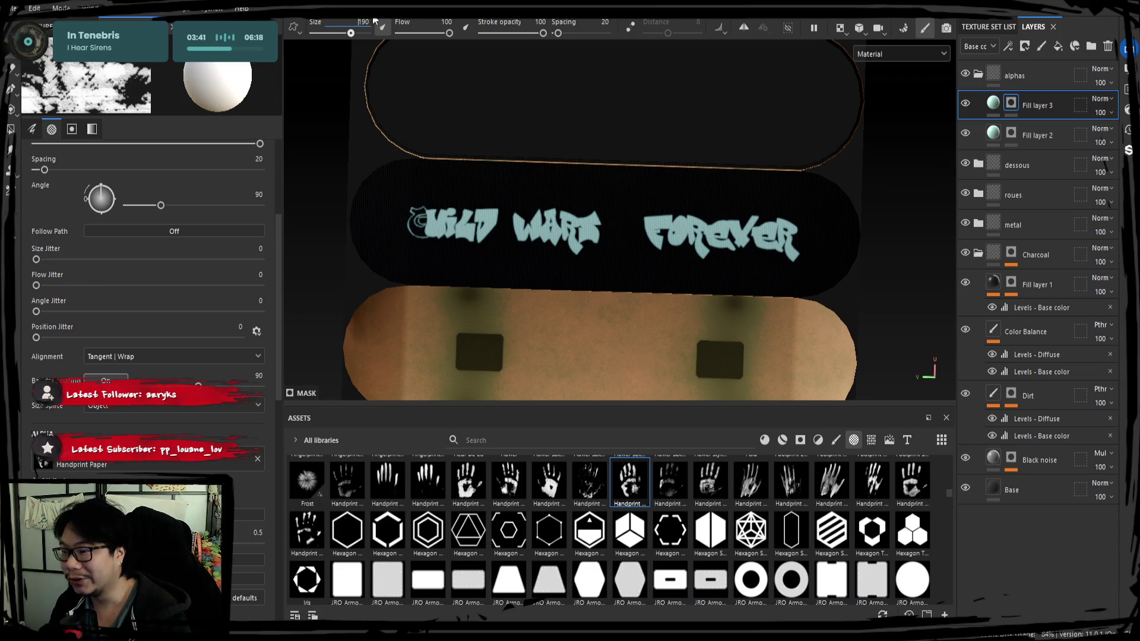
pyautogui.click(354, 32)
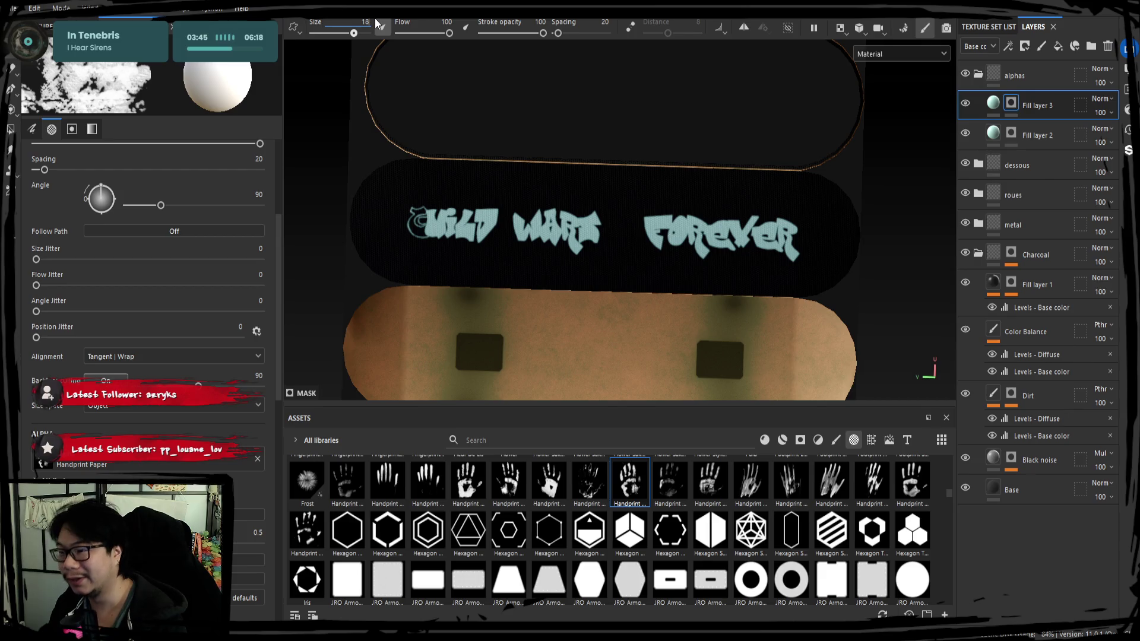
pyautogui.press('BackSpace')
pyautogui.press('Return')
pyautogui.scroll(2, 743, 265)
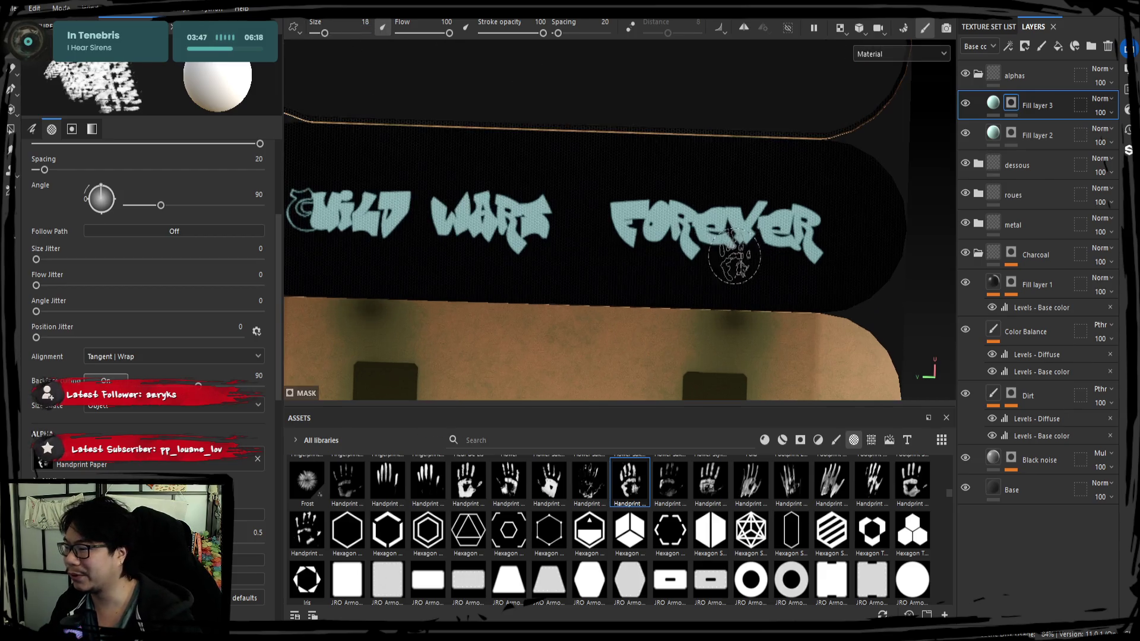
# Step: Undo the handprint near FOREVER and stamp a single handprint just above WART instead
pyautogui.click(618, 252)
pyautogui.hotkey('ctrl', 'z')
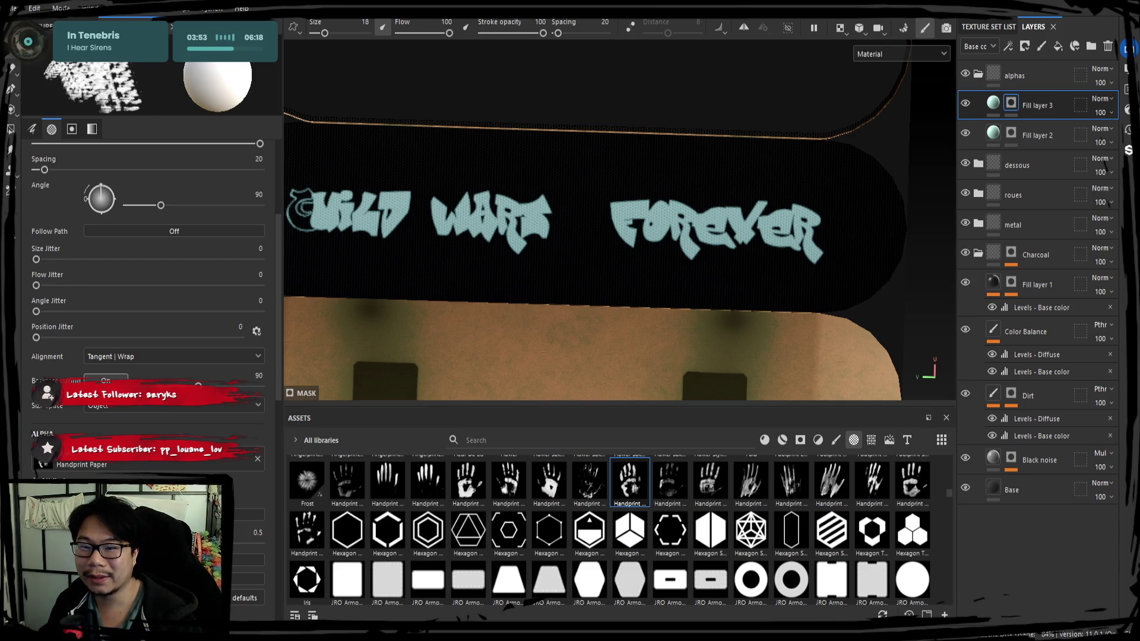
pyautogui.moveTo(508, 244)
pyautogui.mouseDown(button='middle')
pyautogui.moveTo(618, 237)
pyautogui.moveTo(600, 234)
pyautogui.mouseUp(button='middle')
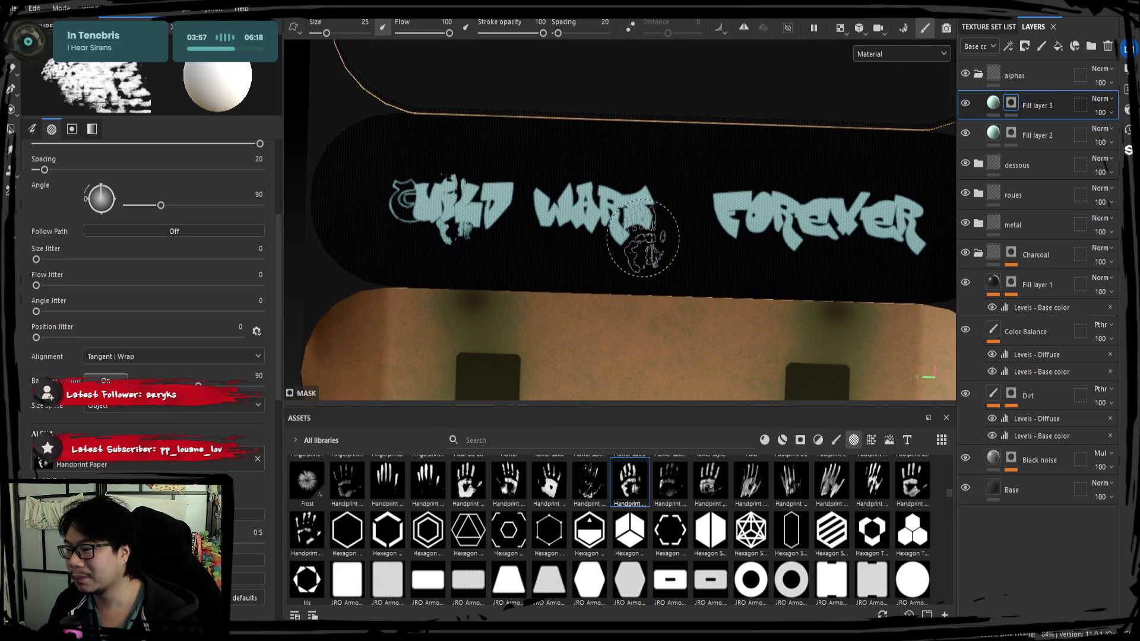
pyautogui.click(529, 158)
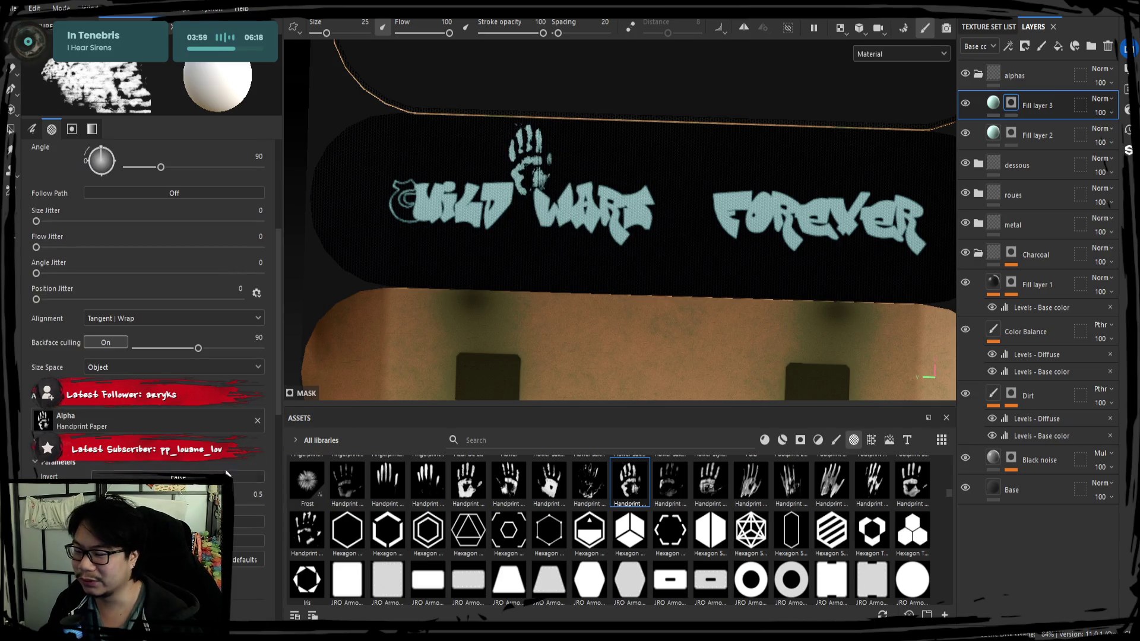
pyautogui.click(993, 103)
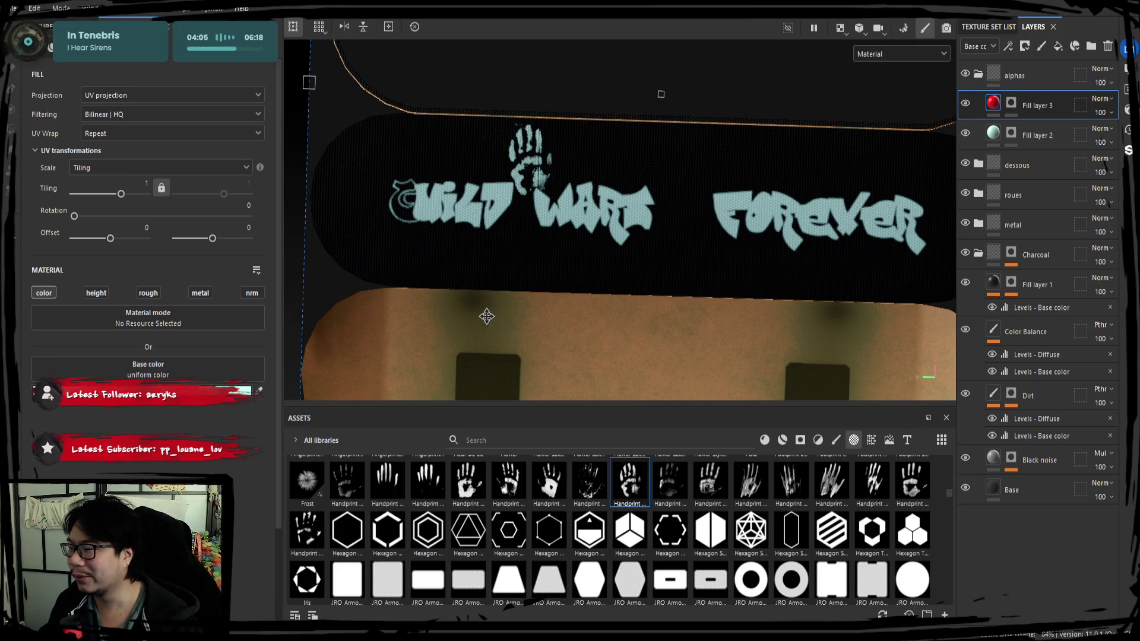
# Step: Select Fill layer 3's mask and switch the brush to the Leak One Drop alpha
pyautogui.scroll(-5, 620, 538)
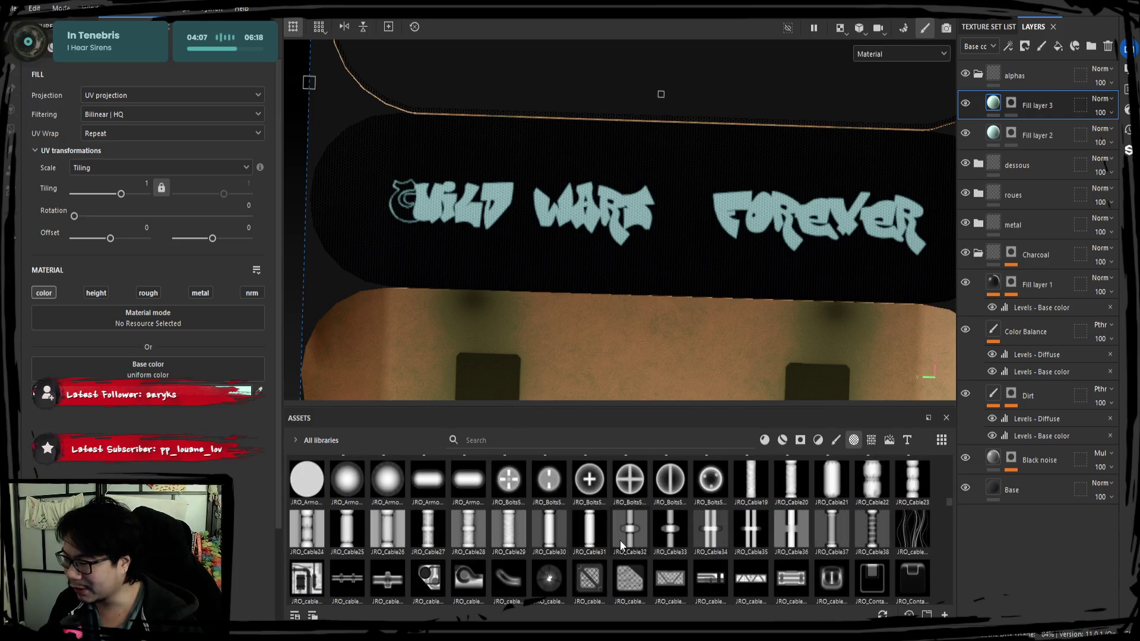
pyautogui.scroll(-5, 550, 536)
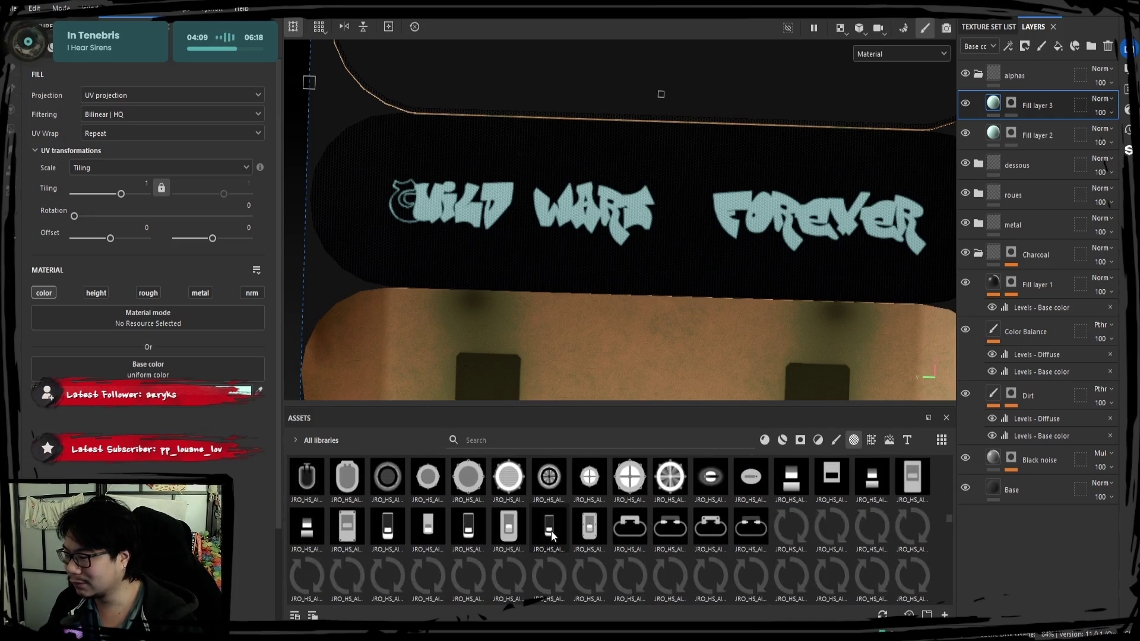
pyautogui.scroll(-5, 715, 542)
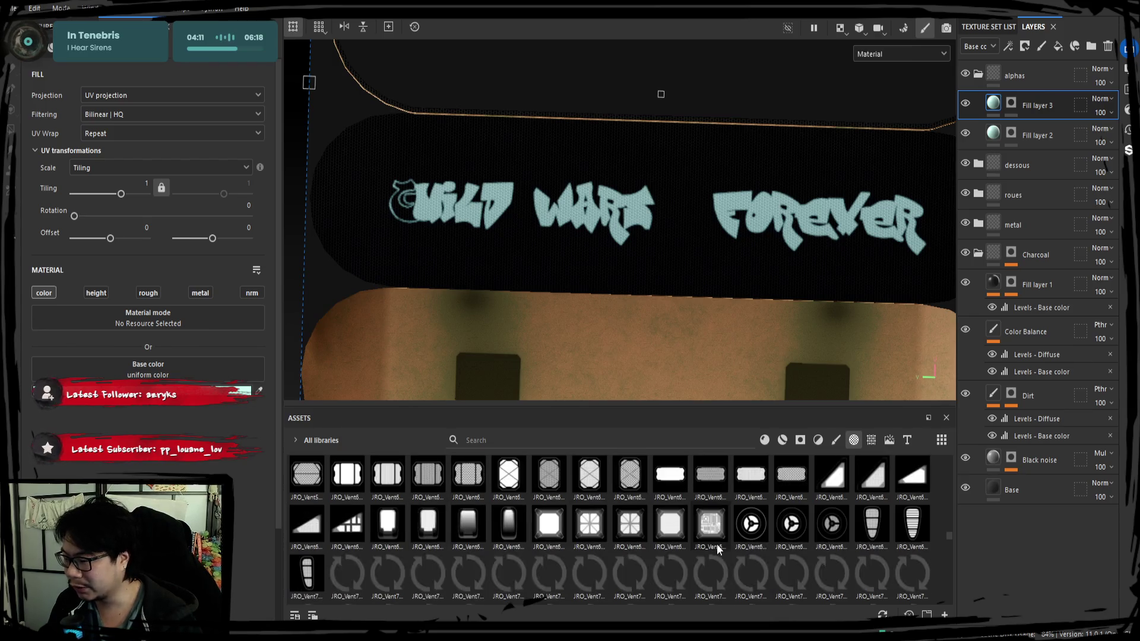
pyautogui.scroll(-5, 711, 539)
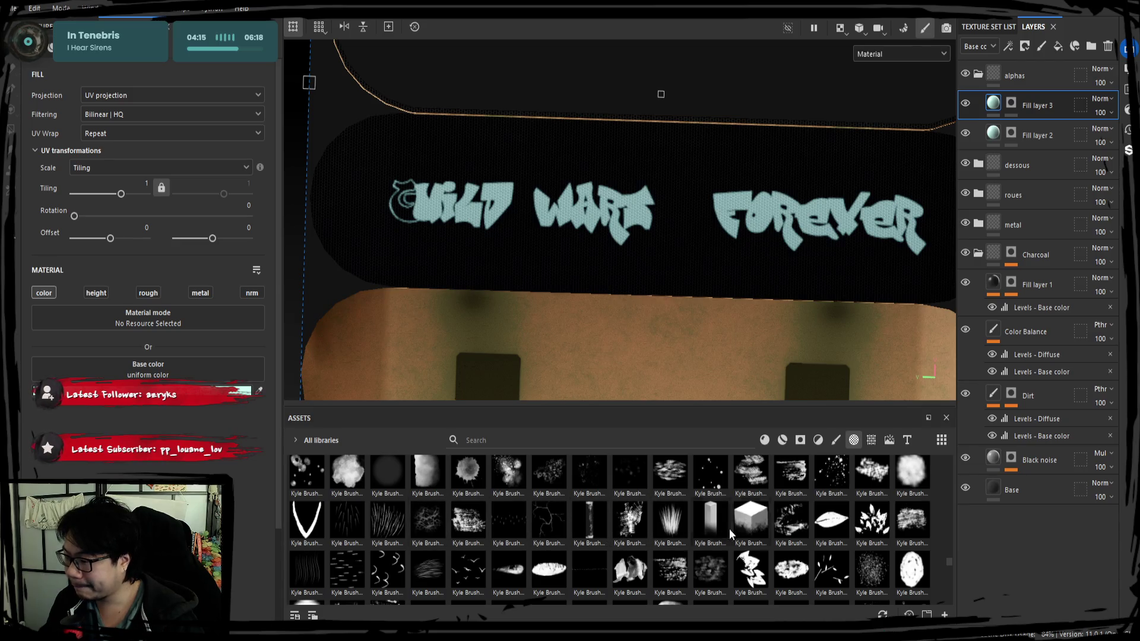
pyautogui.scroll(-5, 768, 518)
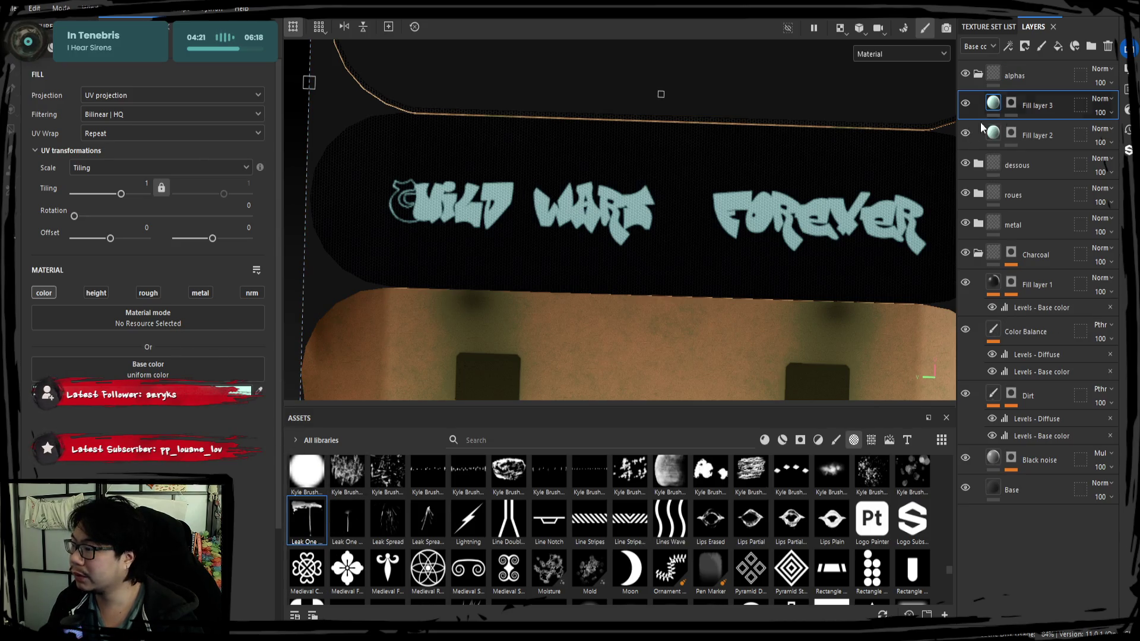
pyautogui.click(1009, 105)
pyautogui.click(305, 522)
# Step: Stamp a drip under WILD's W, then switch to Leak One Drop Small and select Fill layer 2
pyautogui.click(436, 240)
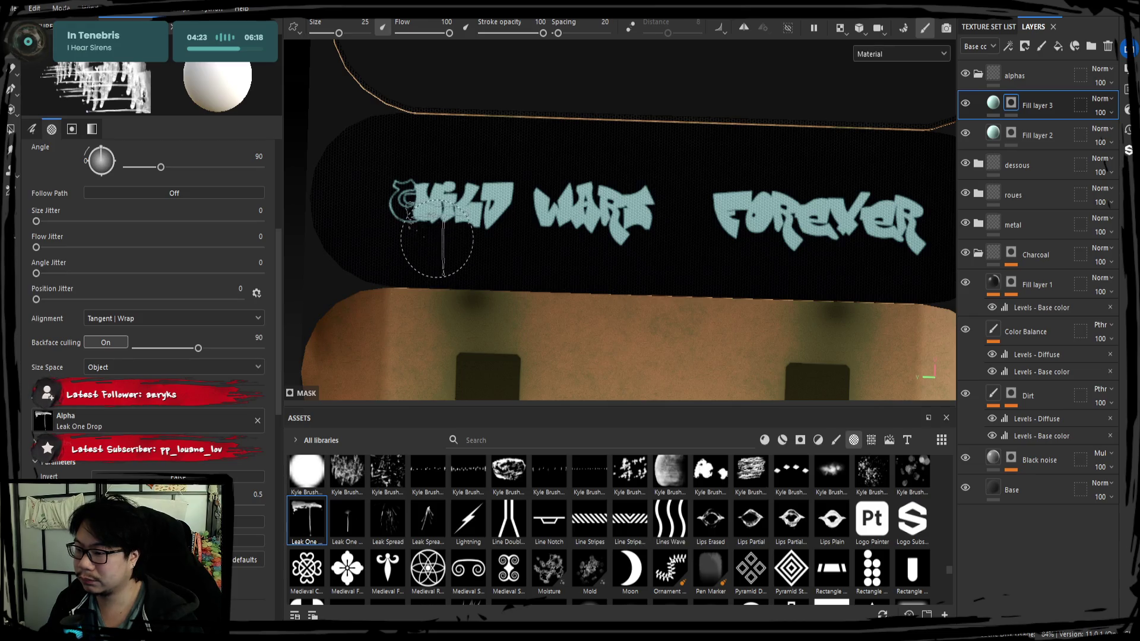
pyautogui.click(479, 253)
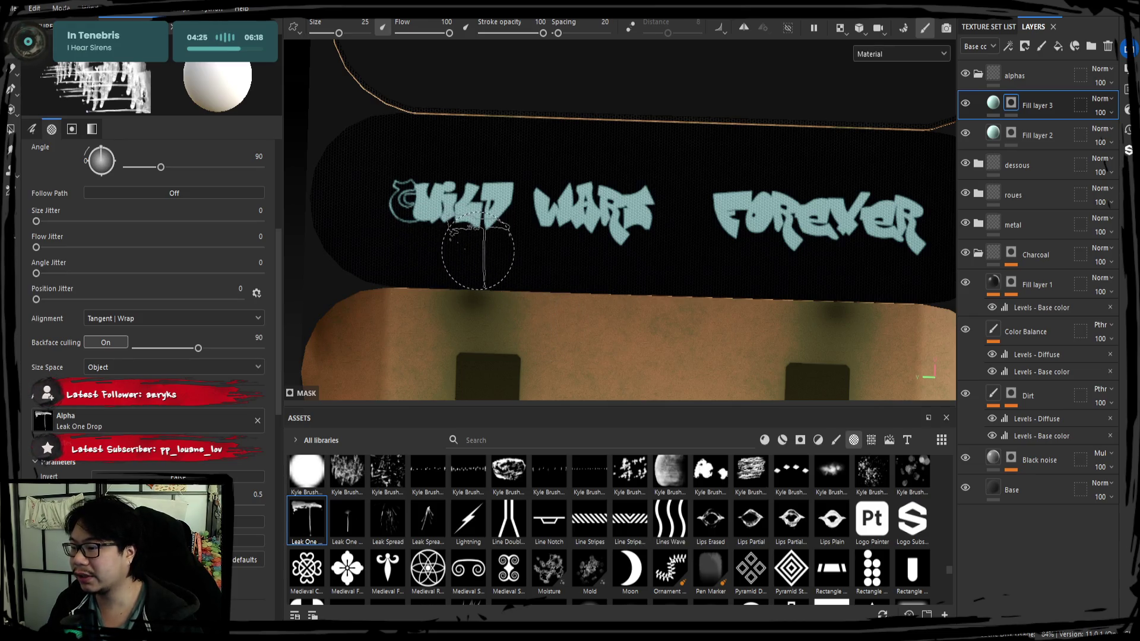
pyautogui.hotkey('ctrl', 'z')
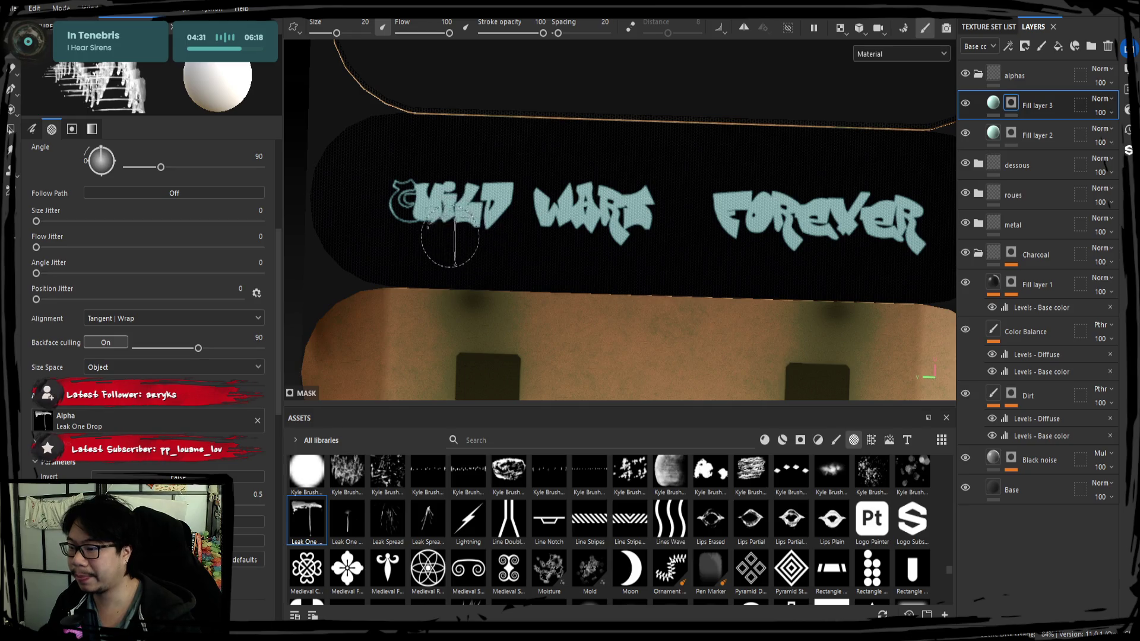
pyautogui.scroll(2, 456, 231)
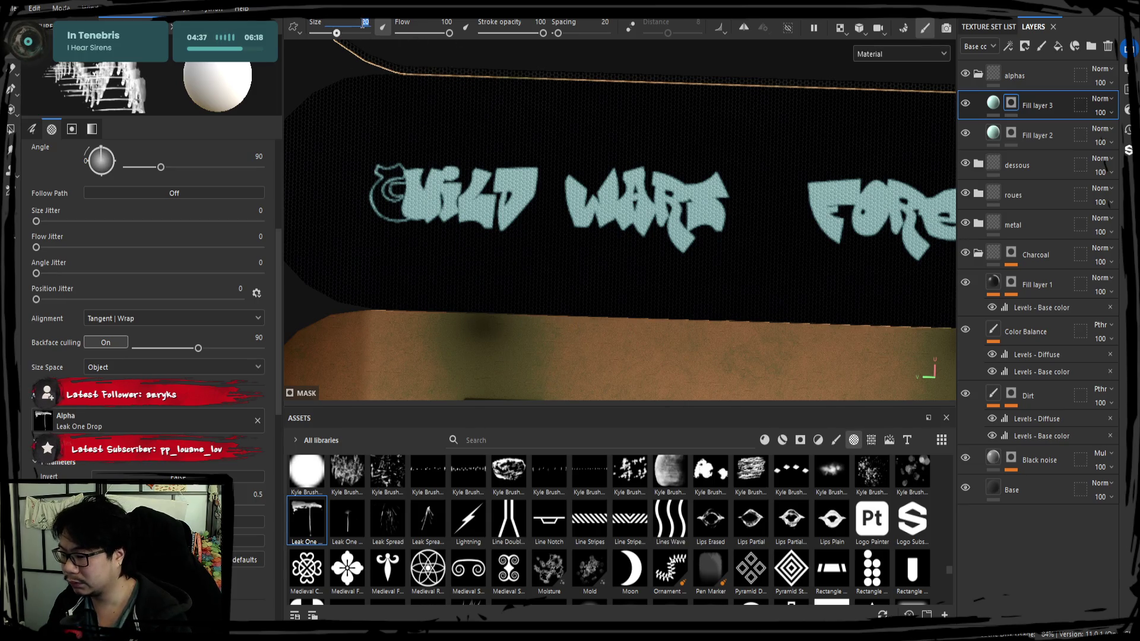
pyautogui.click(349, 521)
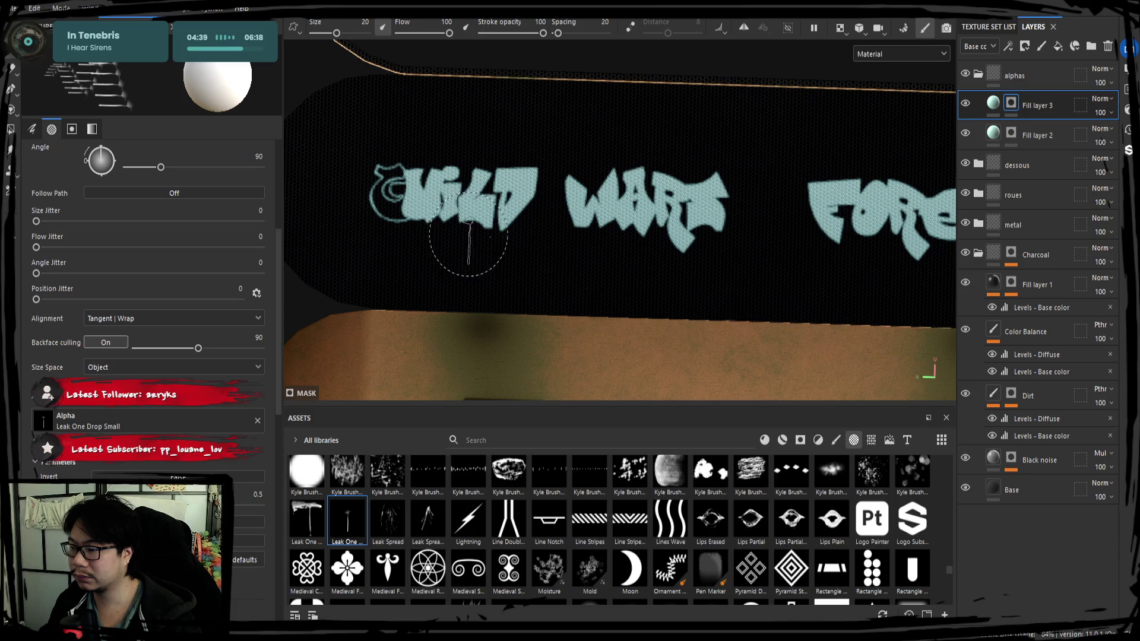
pyautogui.moveTo(656, 287); pyautogui.dragTo(589, 310, button='middle')
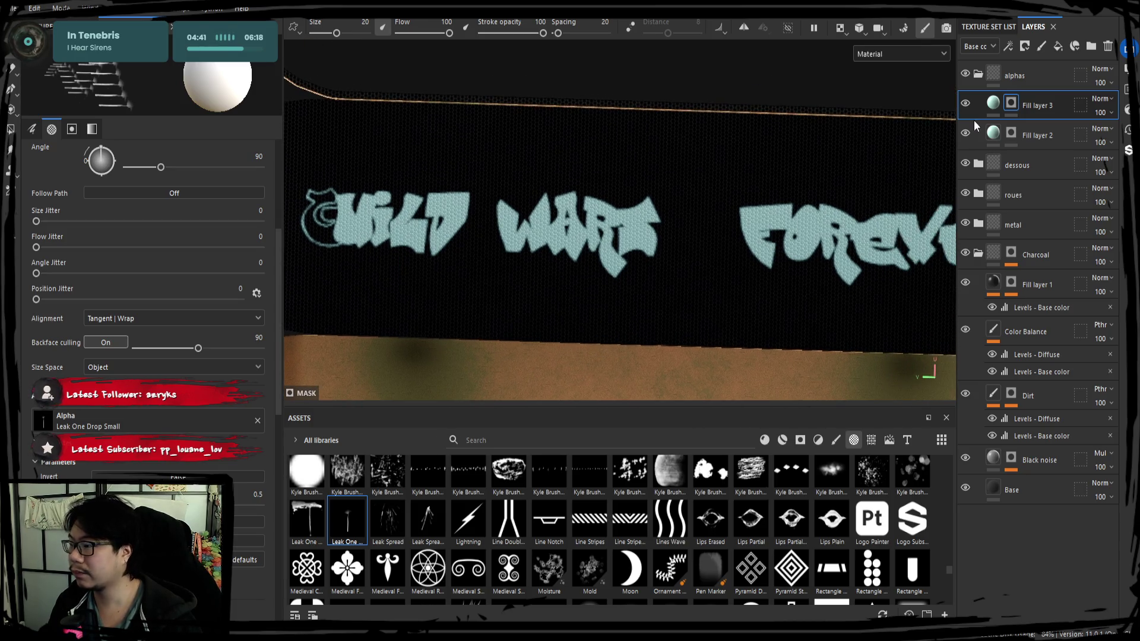
pyautogui.click(975, 127)
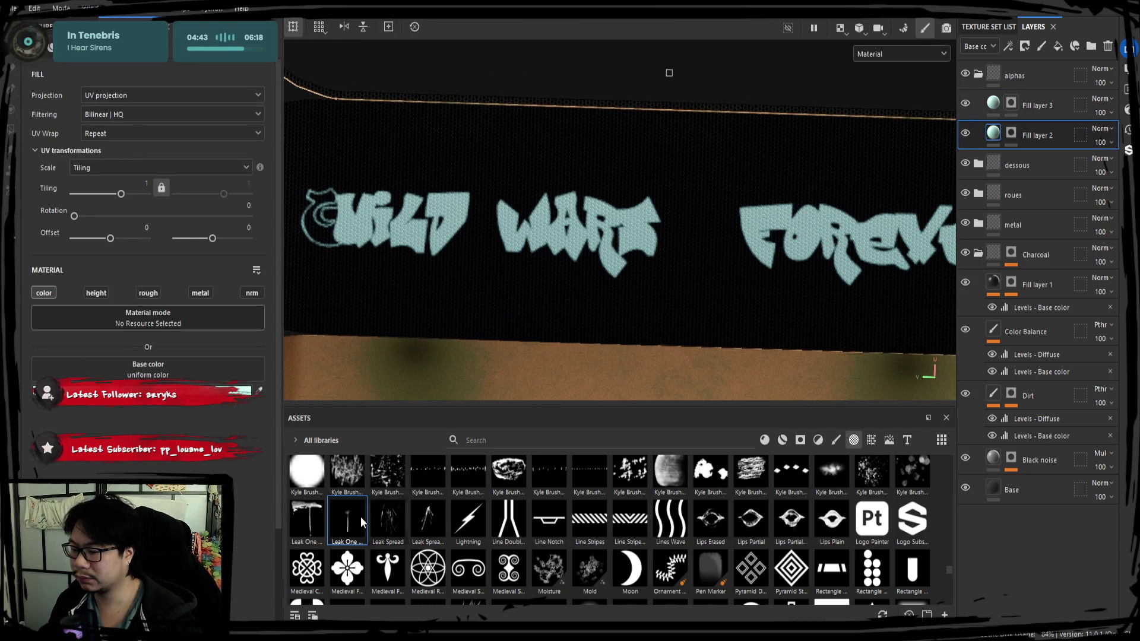
# Step: On Fill layer 2's mask, test Leak Spread and Kyle Brush 98 splatters, undoing each
pyautogui.click(1011, 132)
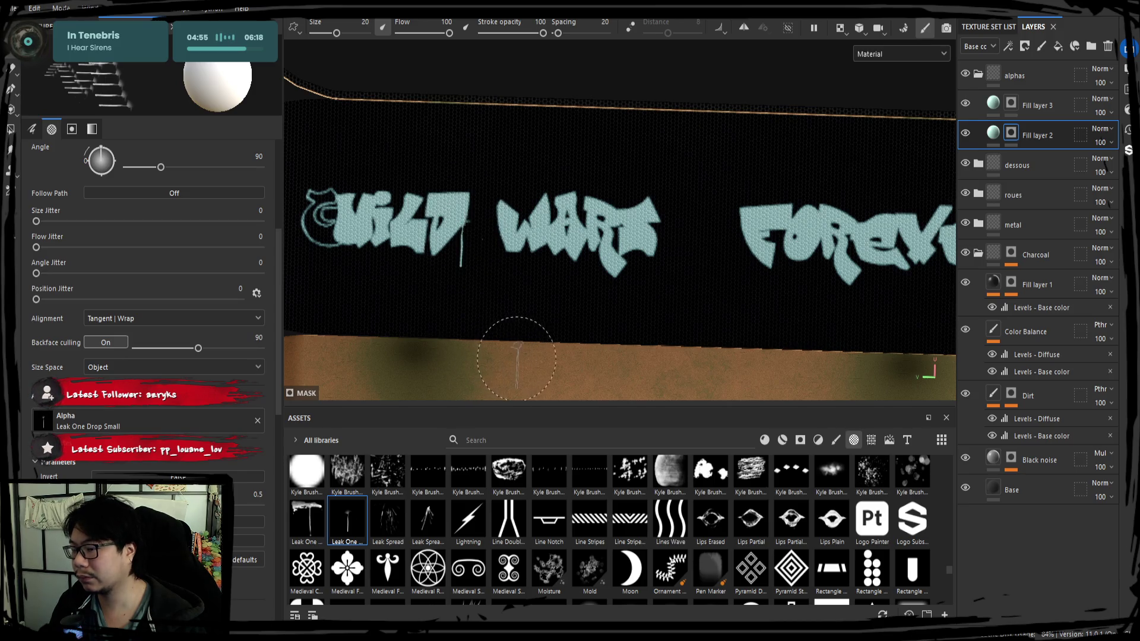
pyautogui.keyDown('alt'); pyautogui.moveTo(517, 359); pyautogui.dragTo(567, 339, button='middle'); pyautogui.keyUp('alt')
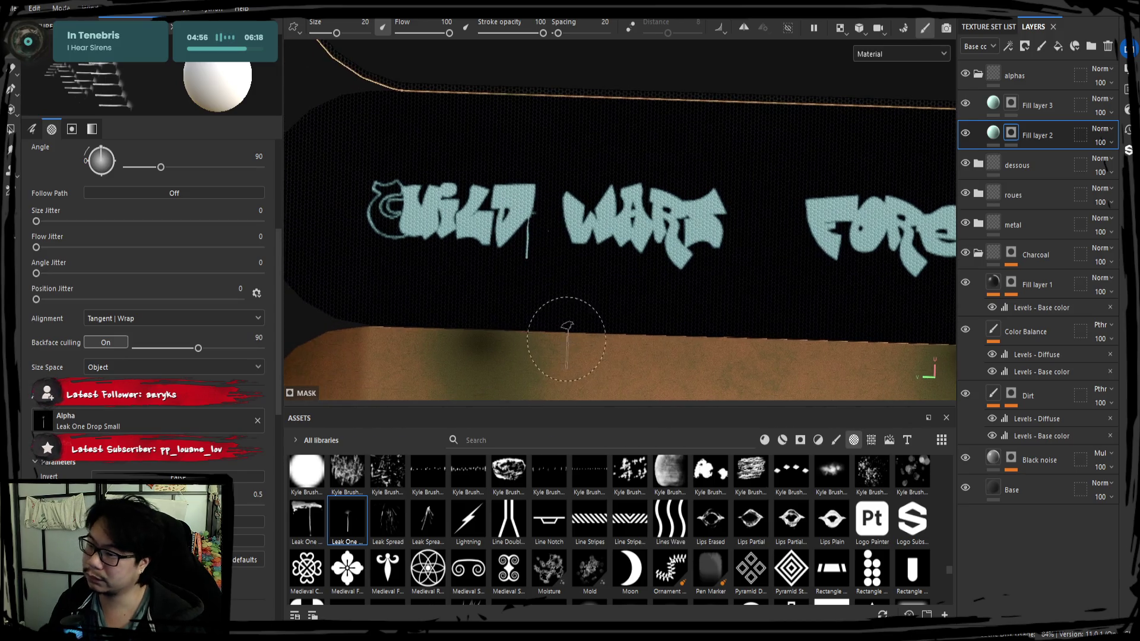
pyautogui.click(392, 525)
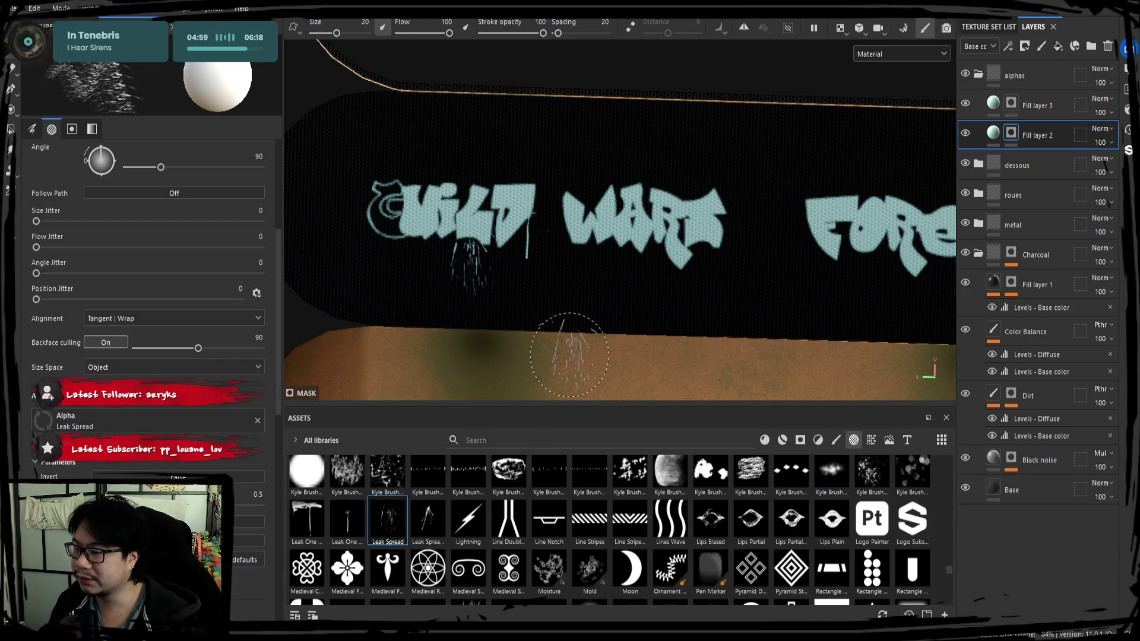
pyautogui.hotkey('ctrl', 'z')
pyautogui.click(304, 523)
pyautogui.keyDown('alt'); pyautogui.moveTo(673, 282); pyautogui.dragTo(415, 326, button='middle'); pyautogui.keyUp('alt')
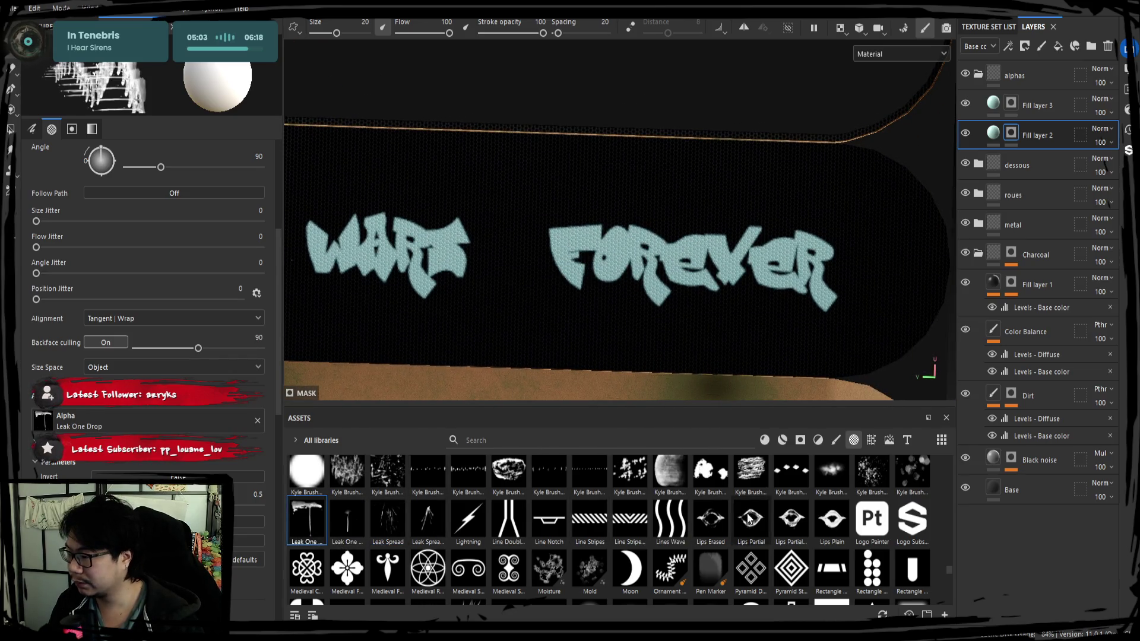
pyautogui.click(880, 483)
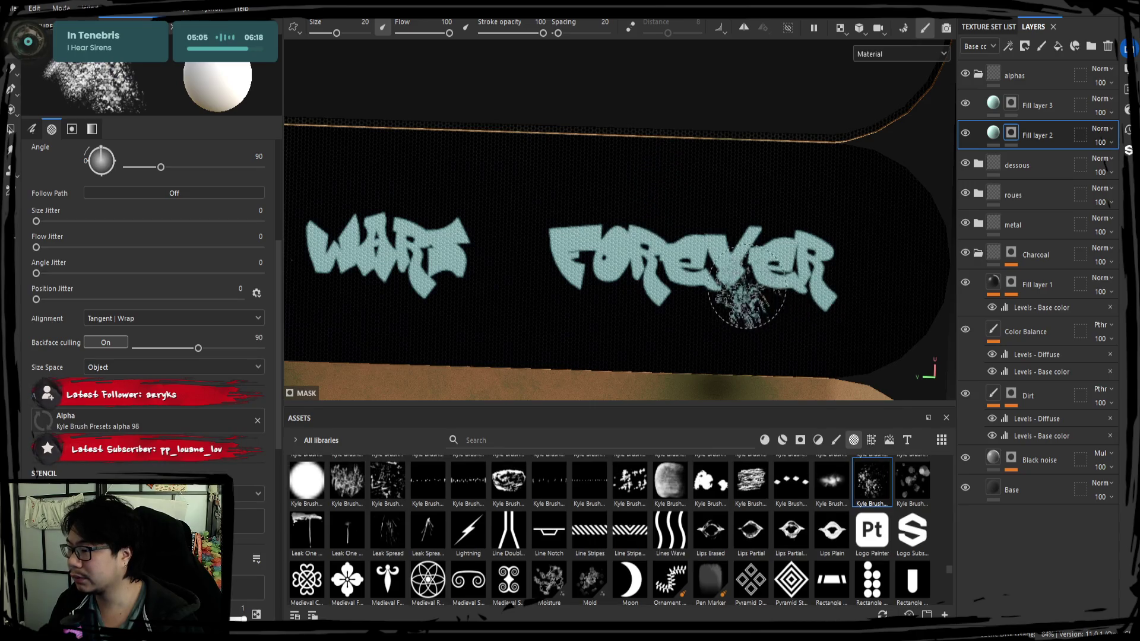
pyautogui.moveTo(738, 293); pyautogui.dragTo(786, 354)
pyautogui.hotkey('ctrl', 'z')
# Step: Try more Kyle Brush alphas (94, 89, 87) with test stamps, undoing them all
pyautogui.click(912, 481)
pyautogui.moveTo(885, 178); pyautogui.dragTo(843, 232)
pyautogui.hotkey('ctrl', 'z')
pyautogui.click(712, 482)
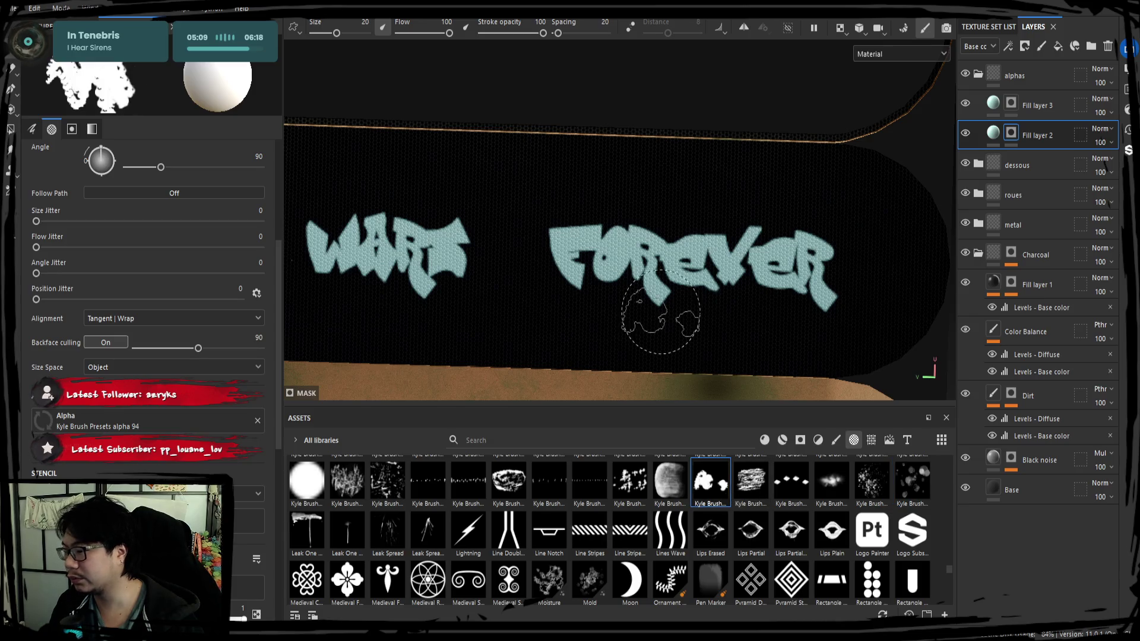
pyautogui.moveTo(611, 331); pyautogui.dragTo(705, 331, button='middle')
pyautogui.click(509, 481)
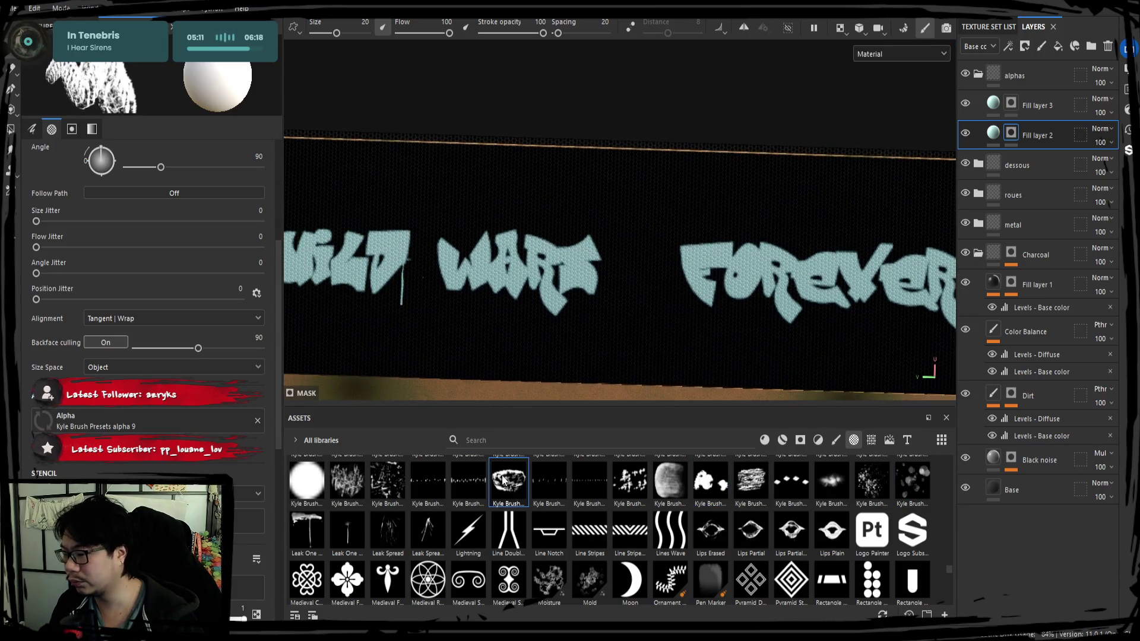
pyautogui.click(468, 481)
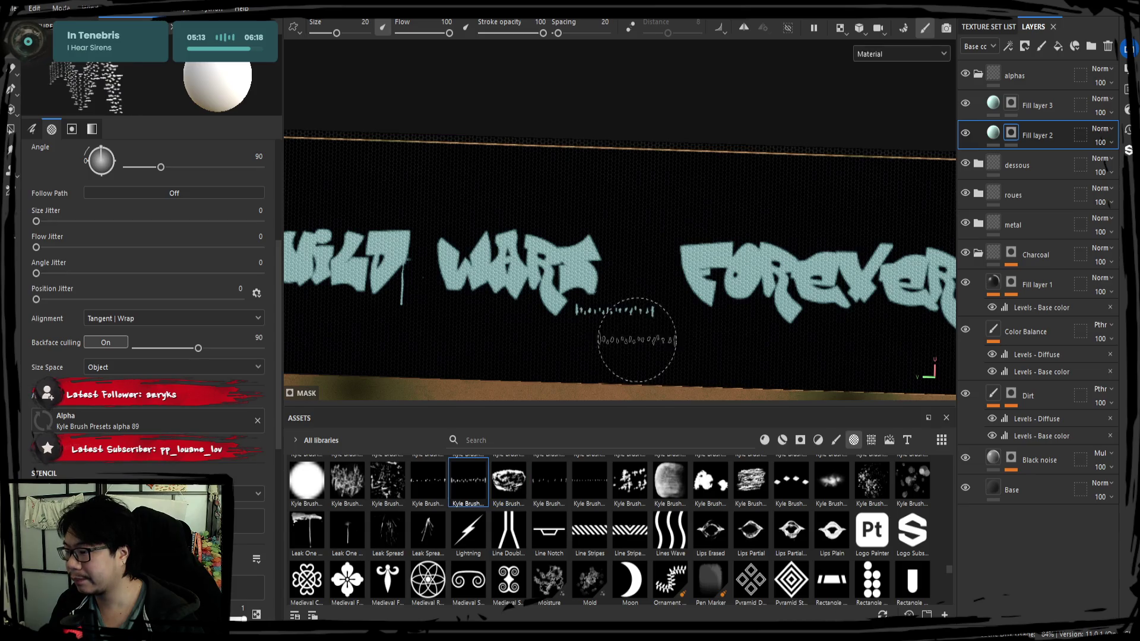
pyautogui.click(388, 481)
pyautogui.click(538, 332)
pyautogui.hotkey('ctrl', 'z')
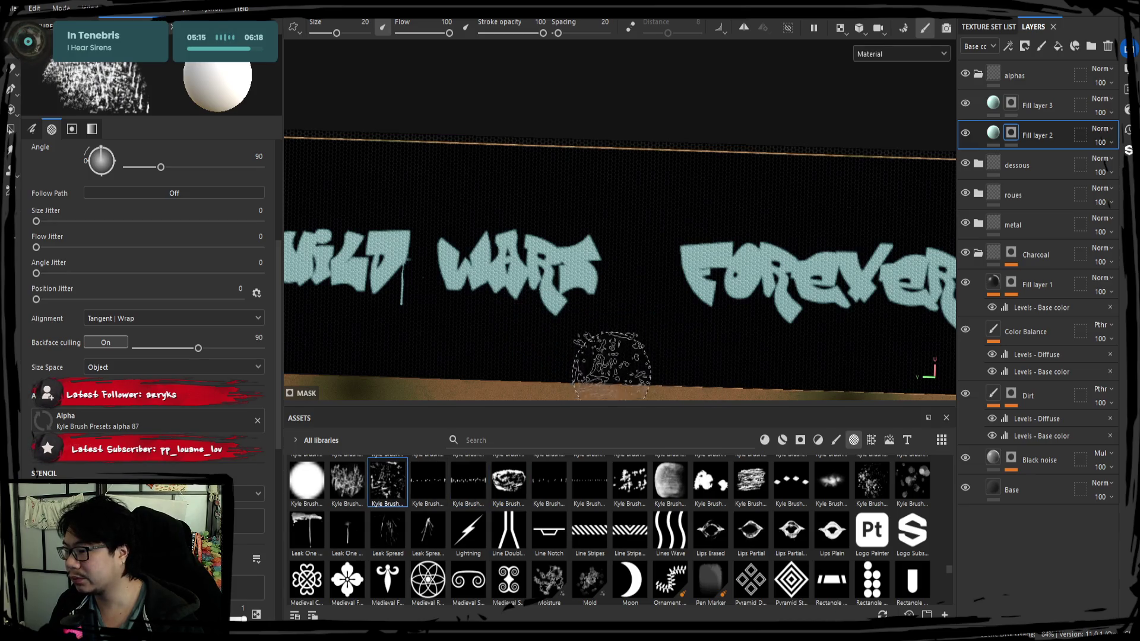
pyautogui.click(592, 273)
pyautogui.hotkey('ctrl', 'z')
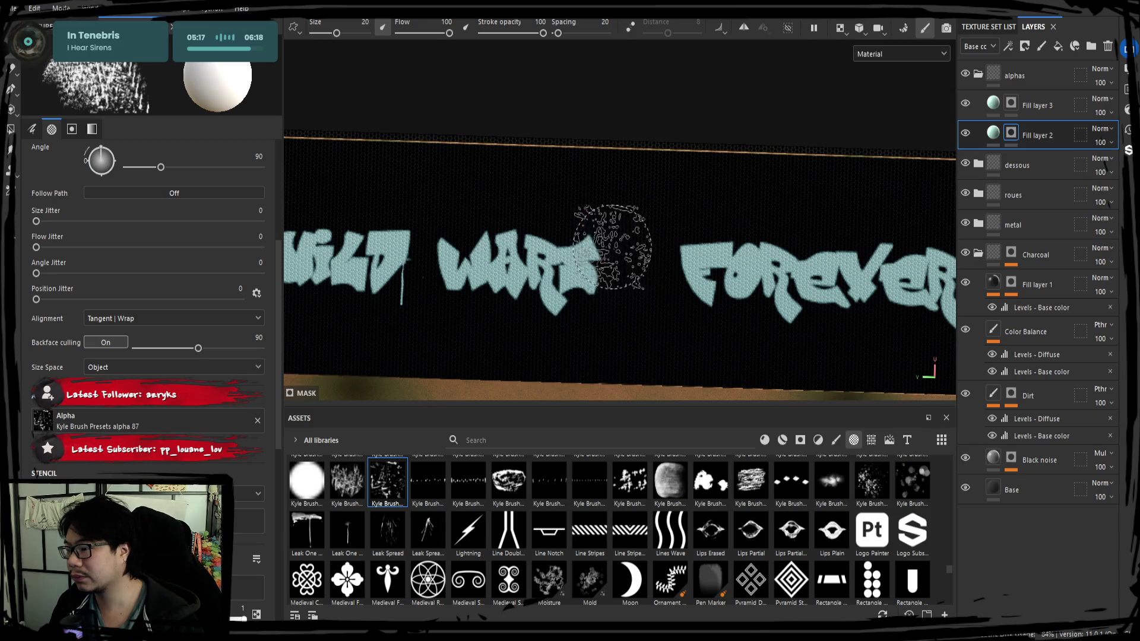
# Step: Settle on the Leak One Drop alpha at a smaller size and frame FOREVER fully
pyautogui.scroll(-3, 594, 279)
pyautogui.scroll(3, 585, 318)
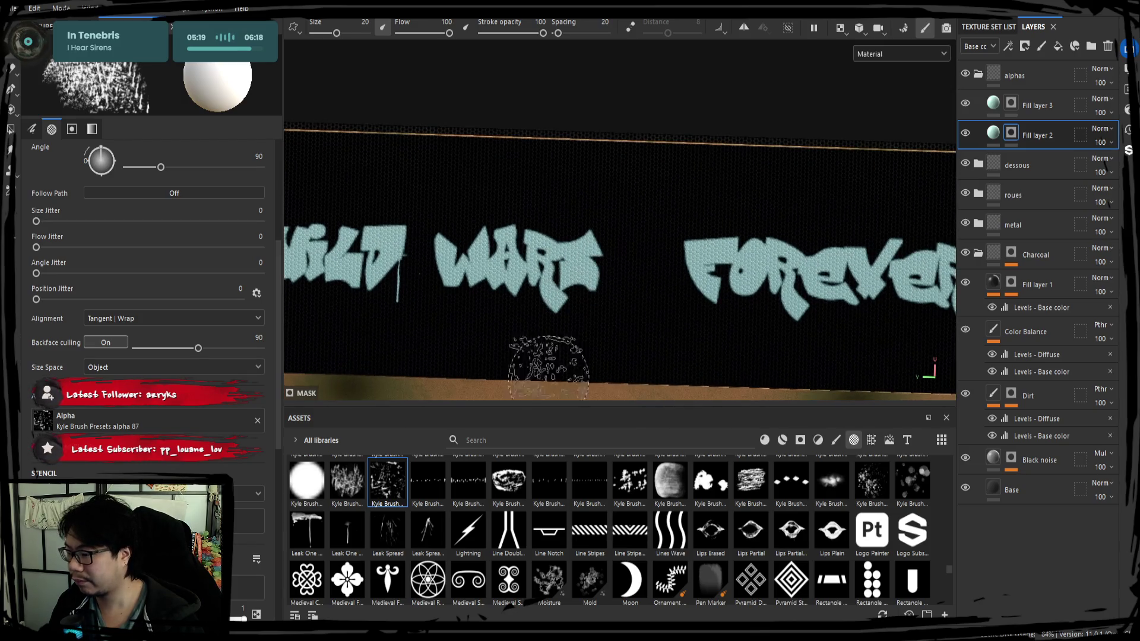
pyautogui.click(347, 531)
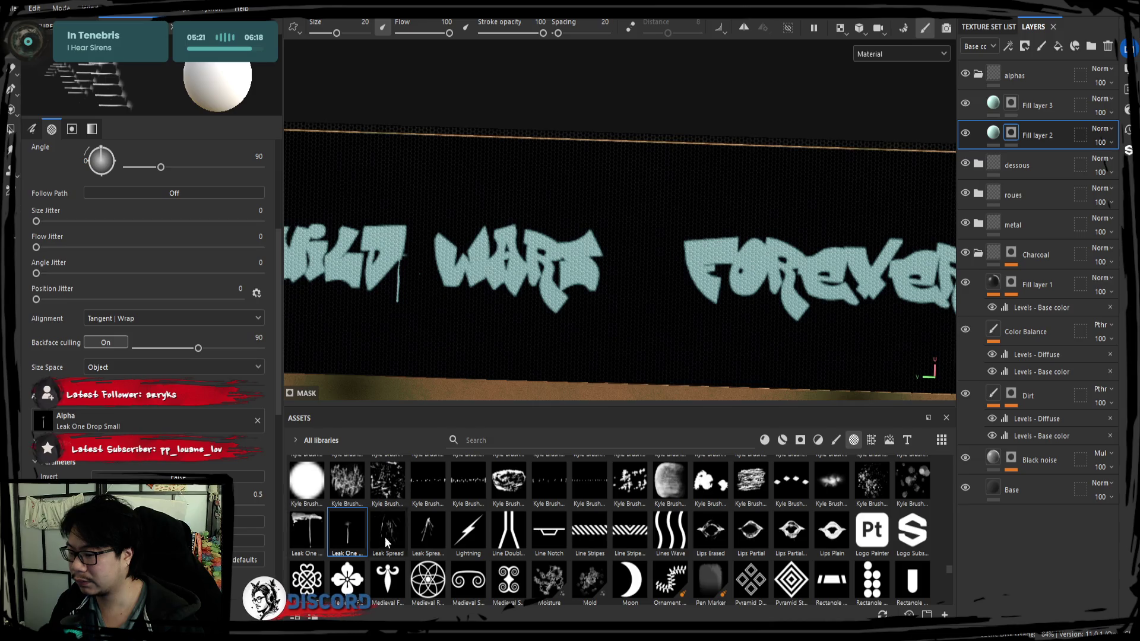
pyautogui.click(428, 531)
pyautogui.click(307, 530)
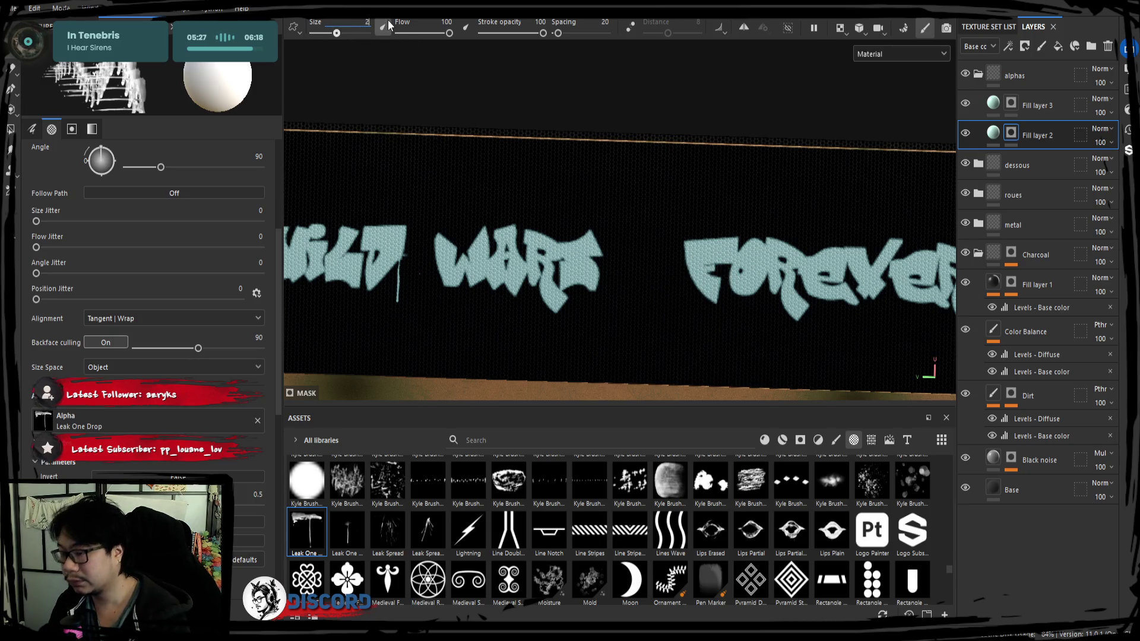
pyautogui.write('5')
pyautogui.write('8')
pyautogui.press('Return')
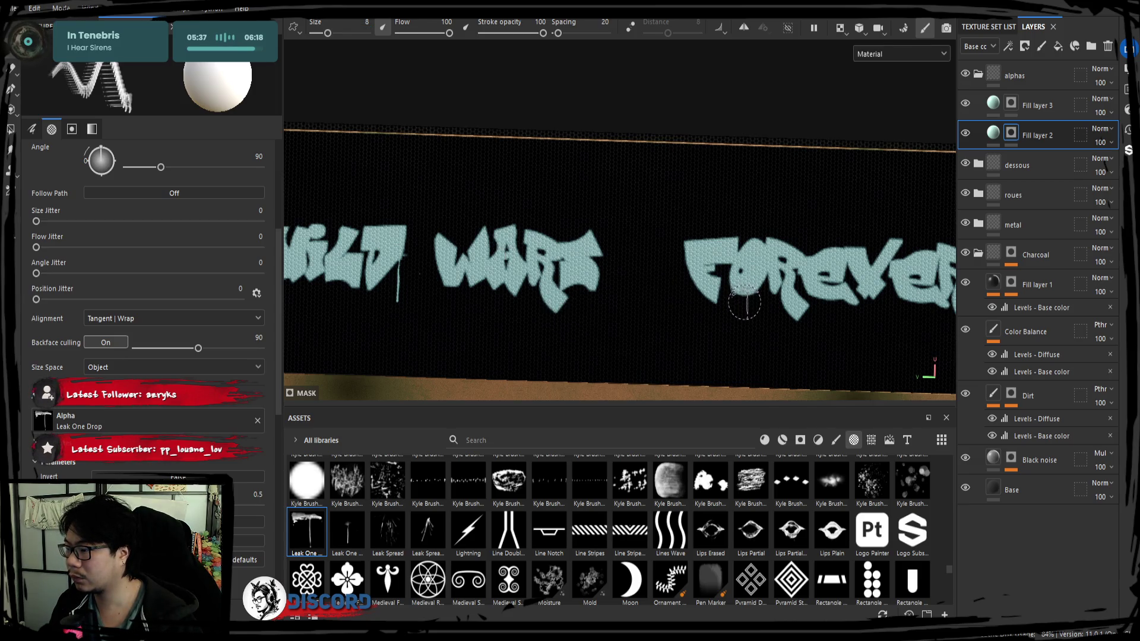
pyautogui.moveTo(746, 364)
pyautogui.keyDown('alt'); pyautogui.mouseDown()
pyautogui.moveTo(695, 351)
pyautogui.moveTo(669, 313)
pyautogui.mouseUp(); pyautogui.keyUp('alt')
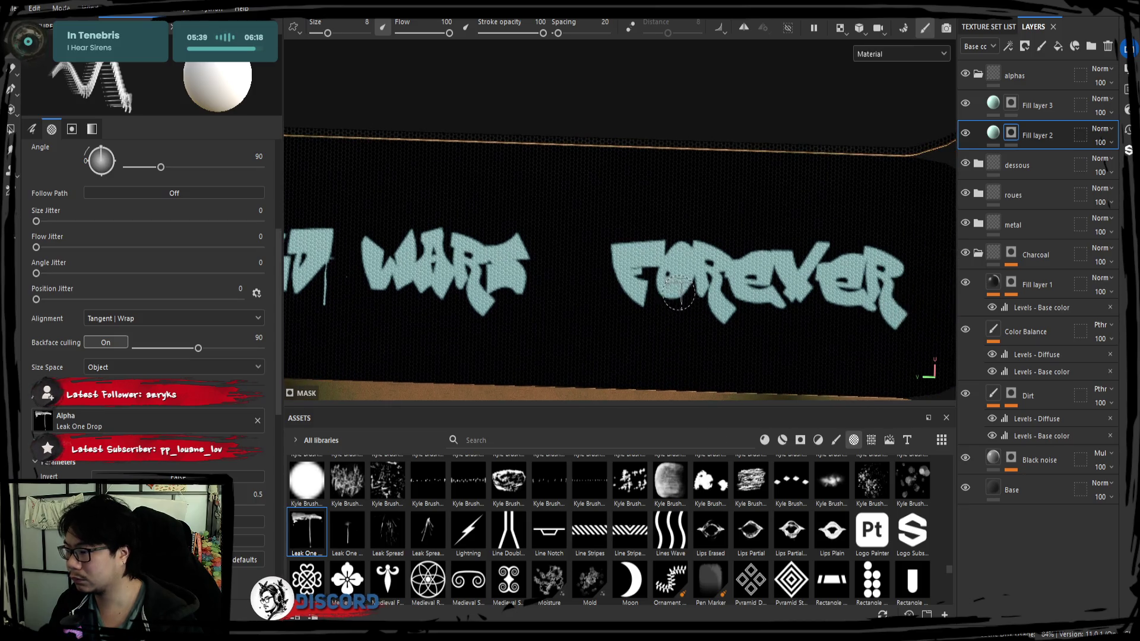
pyautogui.keyDown('alt'); pyautogui.moveTo(536, 346); pyautogui.dragTo(591, 341, button='middle'); pyautogui.keyUp('alt')
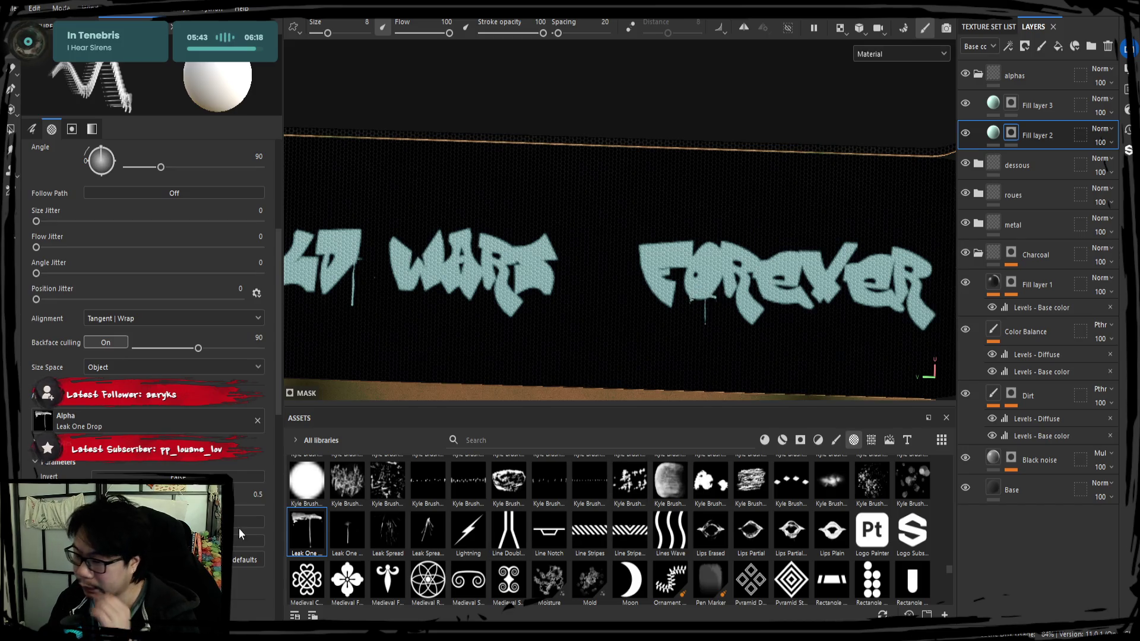
# Step: Search assets for 'leak' and test Drips Top and Fingerprint Index Flowing stamps, undoing them
pyautogui.write('leak')
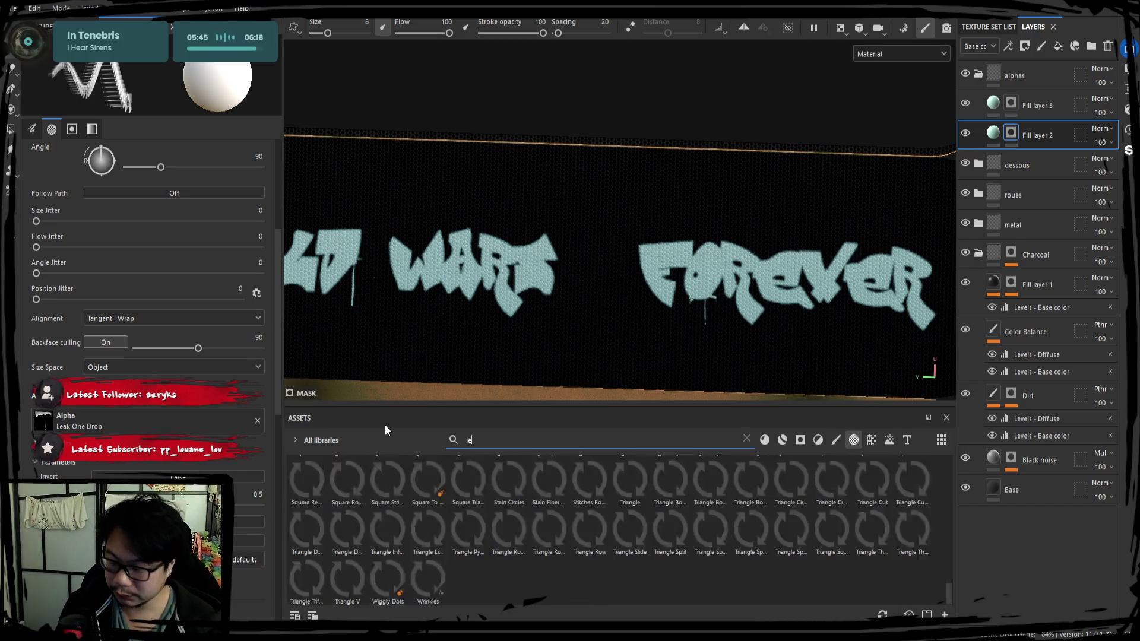
pyautogui.click(422, 476)
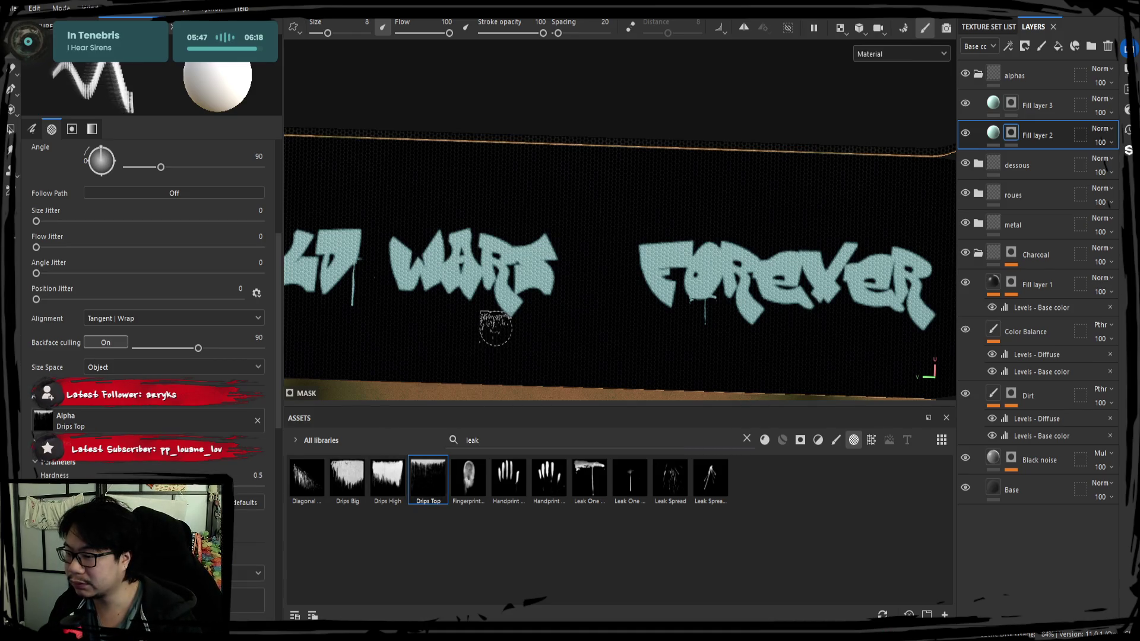
pyautogui.keyDown('alt'); pyautogui.moveTo(547, 326); pyautogui.dragTo(574, 313); pyautogui.keyUp('alt')
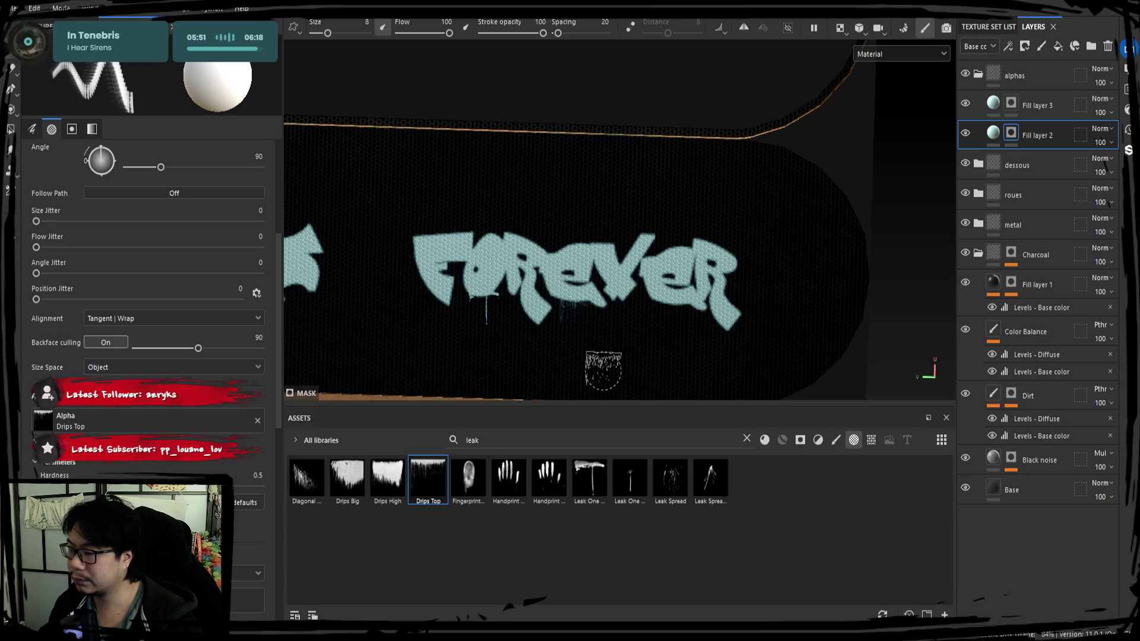
pyautogui.scroll(2, 581, 315)
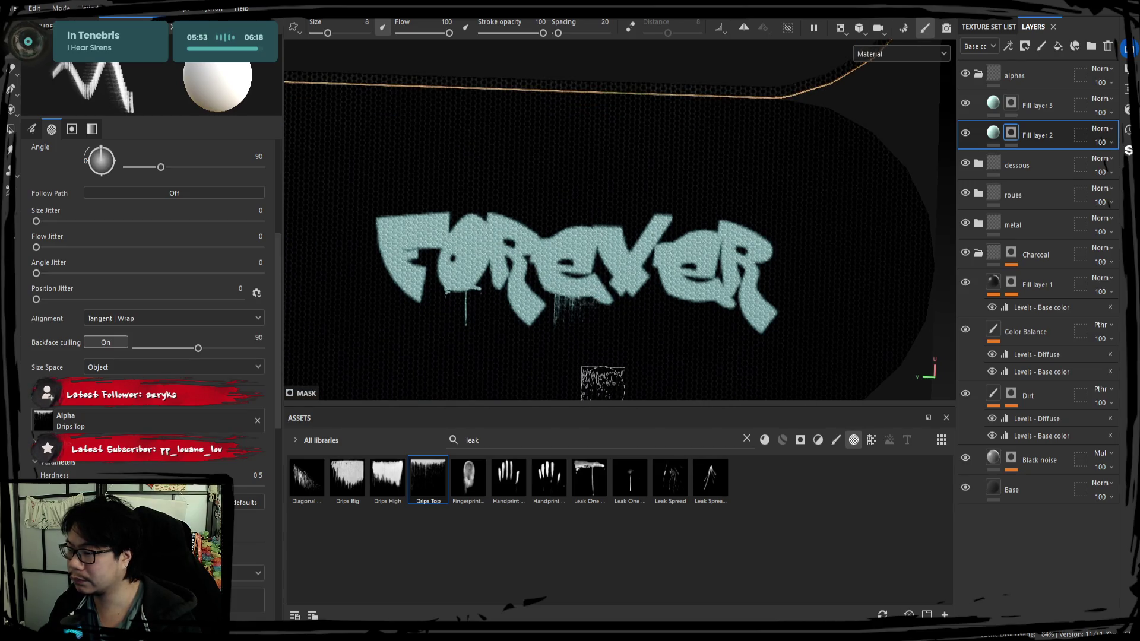
pyautogui.click(473, 503)
pyautogui.click(469, 351)
pyautogui.hotkey('ctrl', 'z')
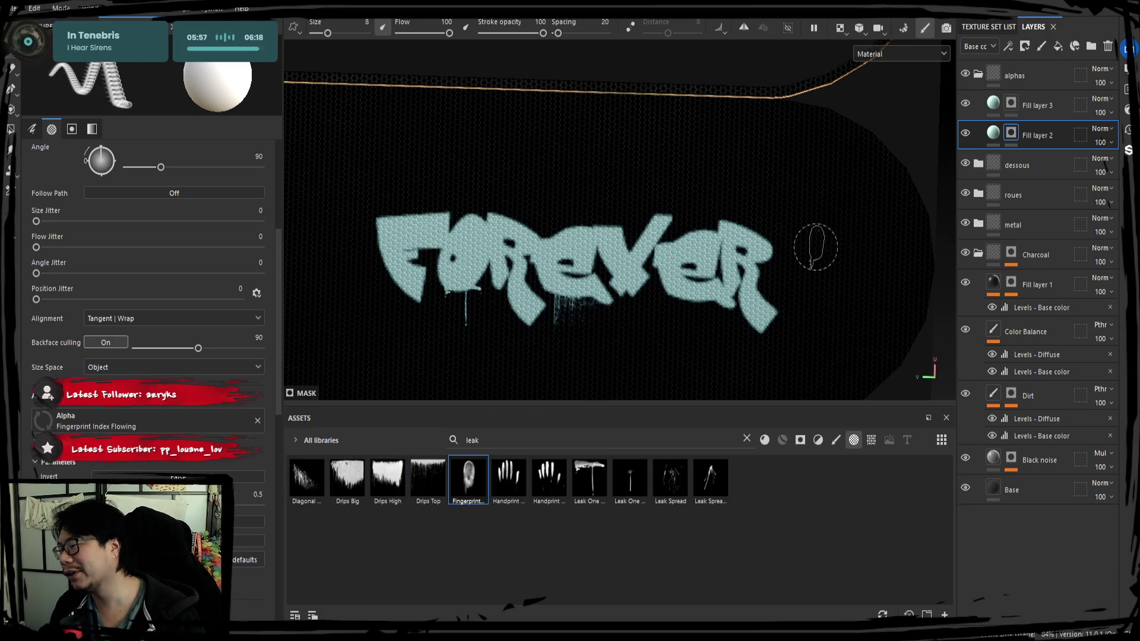
pyautogui.click(792, 267)
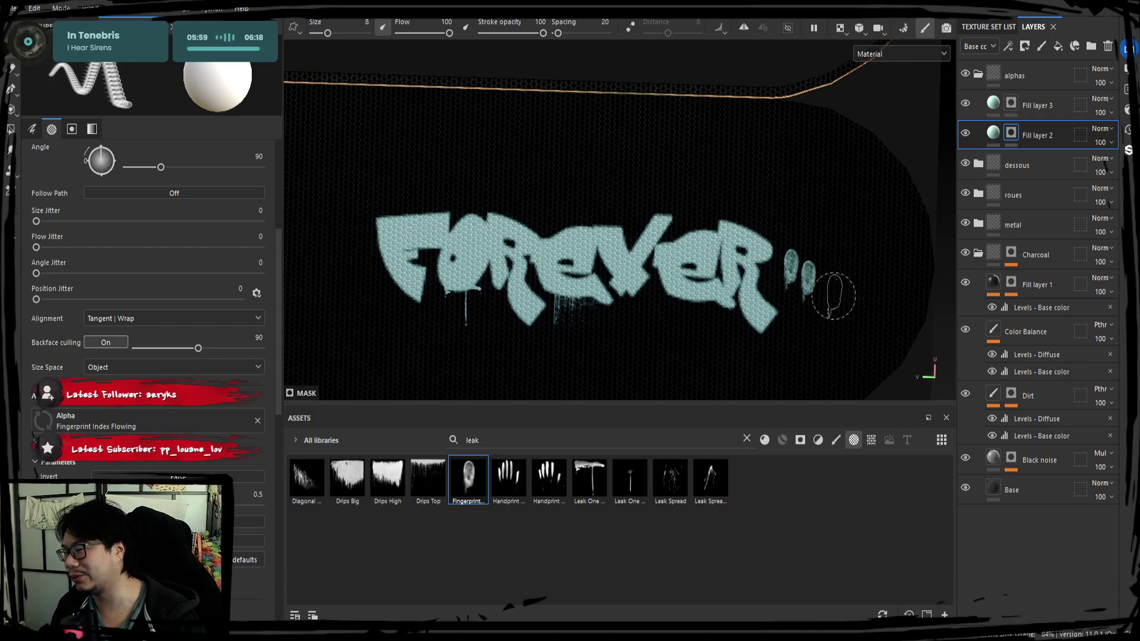
pyautogui.hotkey('ctrl', 'z')
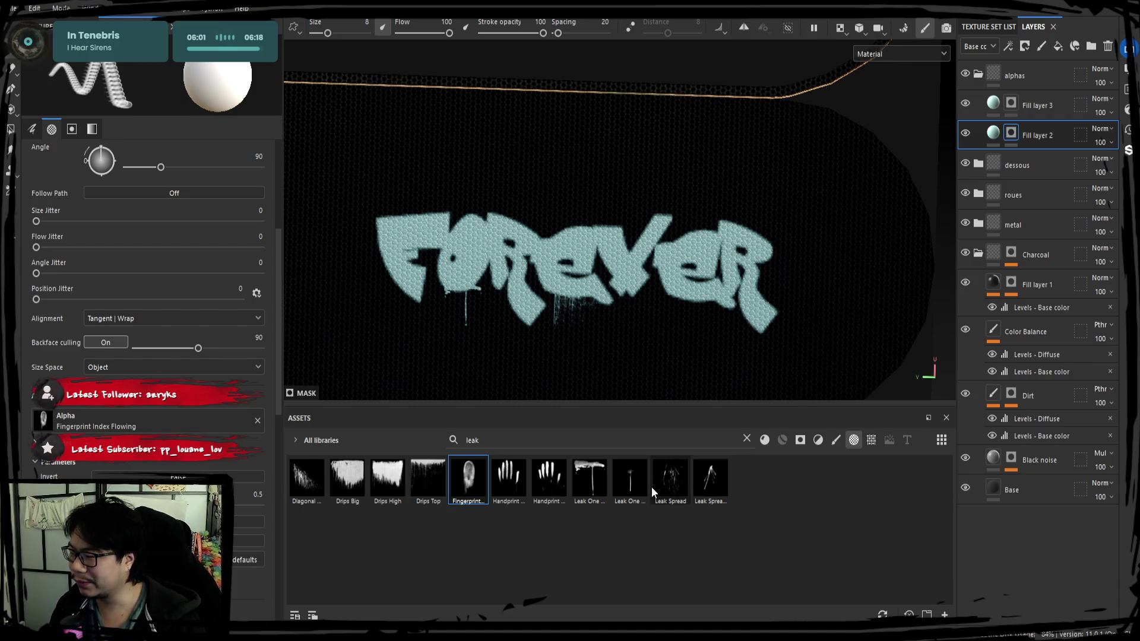
# Step: Paint Diagonal Drips beneath the start of FOREVER
pyautogui.click(307, 480)
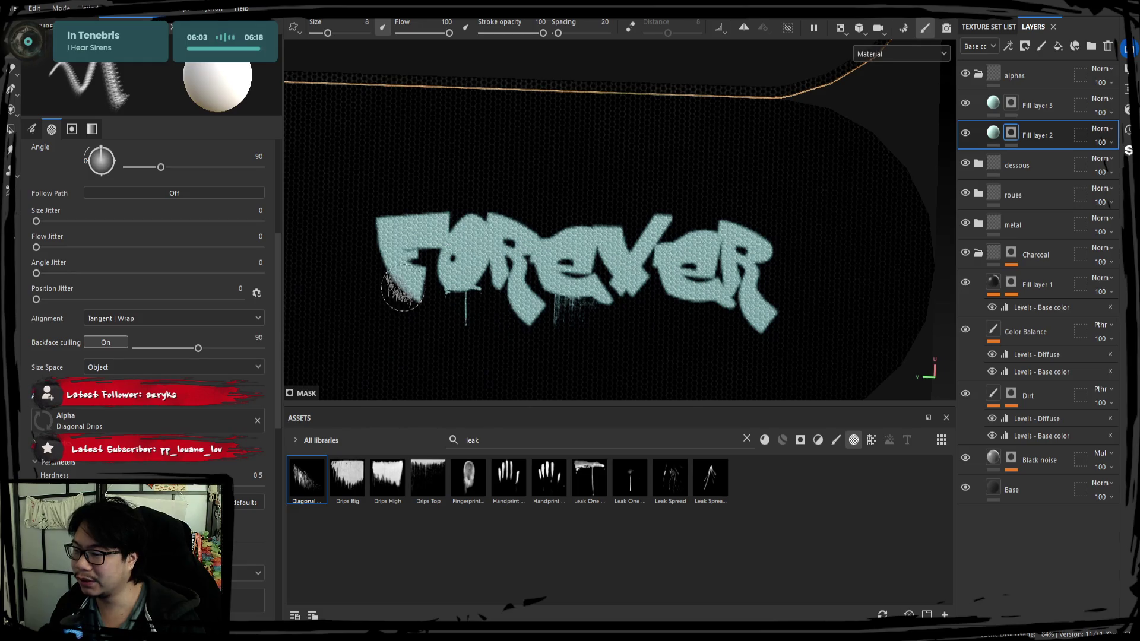
pyautogui.moveTo(466, 348)
pyautogui.keyDown('alt'); pyautogui.mouseDown()
pyautogui.moveTo(594, 313)
pyautogui.moveTo(484, 305)
pyautogui.moveTo(506, 329)
pyautogui.mouseUp(); pyautogui.keyUp('alt')
pyautogui.keyDown('alt'); pyautogui.moveTo(507, 328); pyautogui.dragTo(580, 300, button='middle'); pyautogui.keyUp('alt')
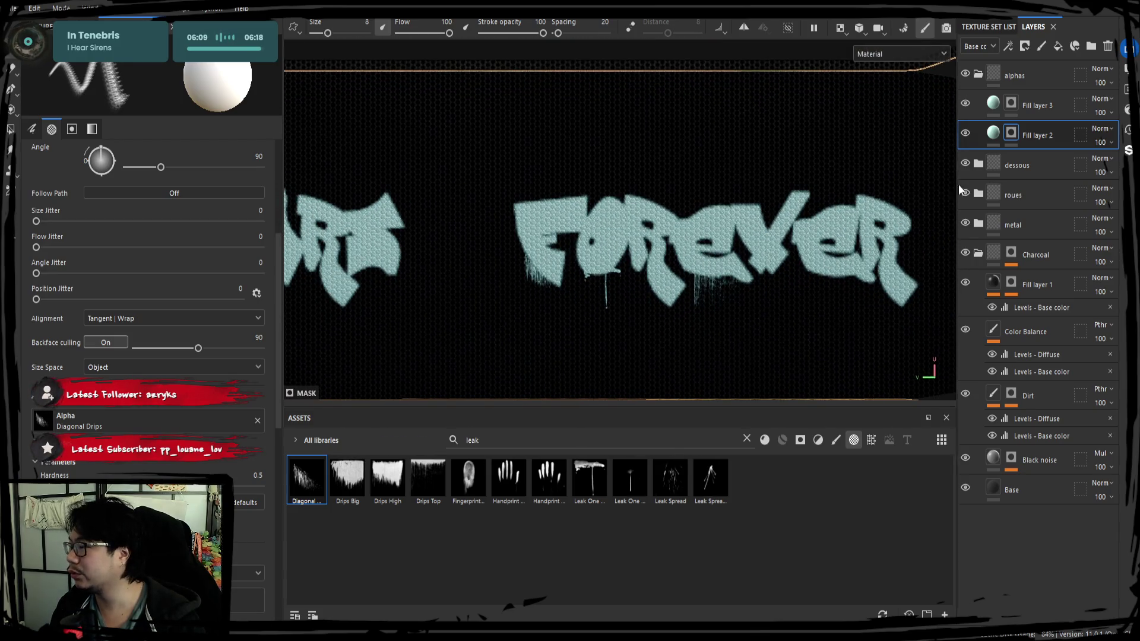
pyautogui.scroll(3, 543, 276)
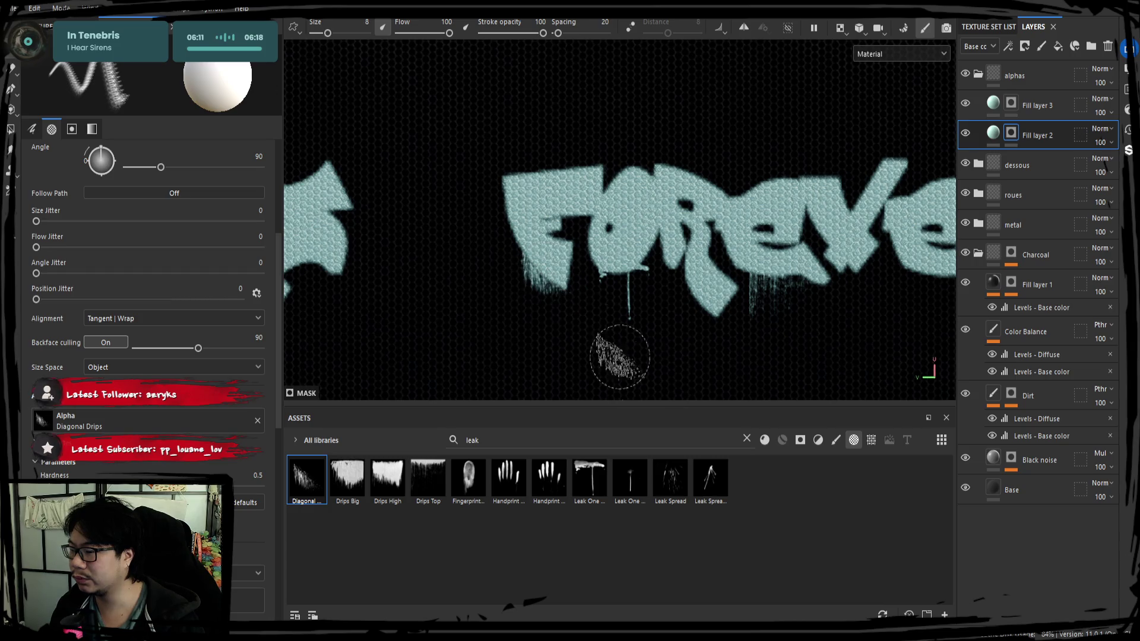
pyautogui.click(993, 133)
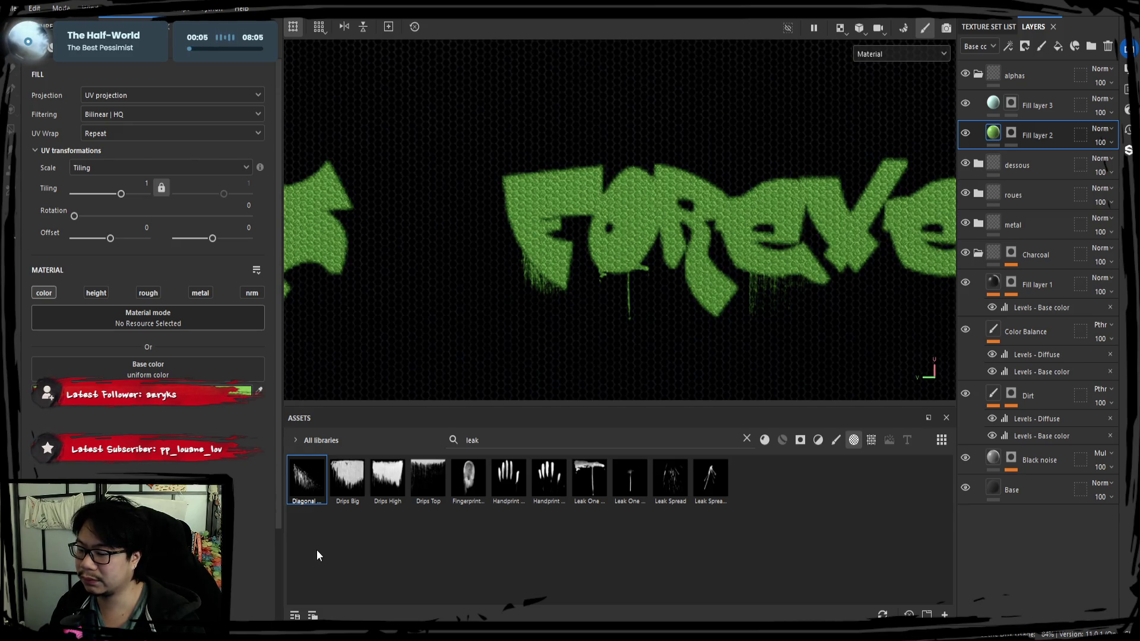
# Step: Choose the Drips High alpha and target Fill layer 2's mask, framing the right of FOREVER
pyautogui.scroll(-3, 405, 293)
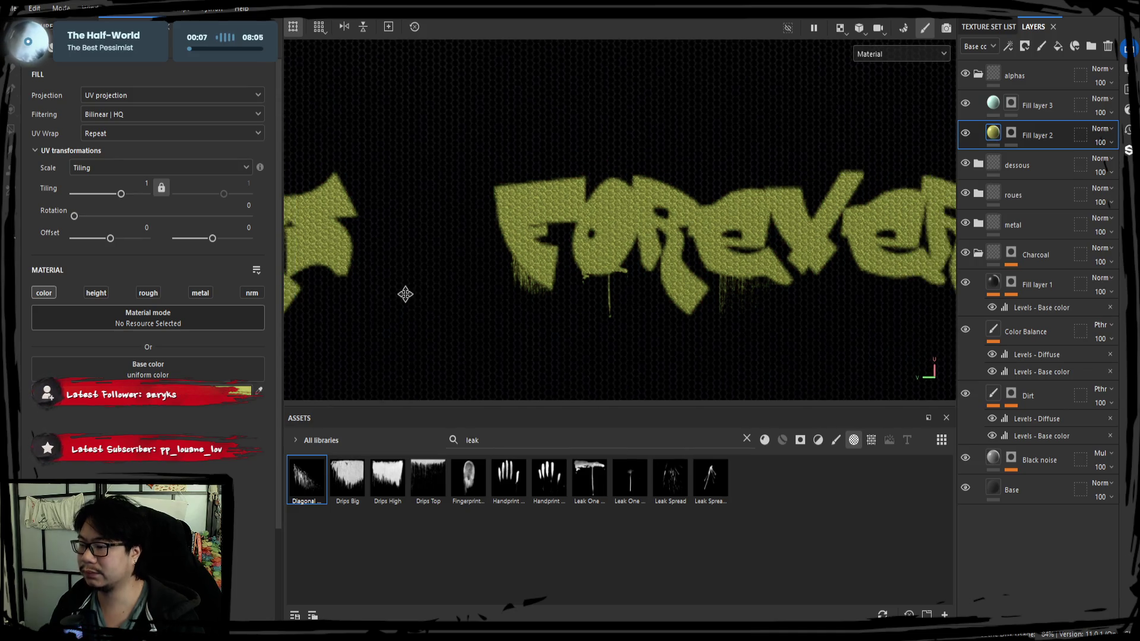
pyautogui.scroll(-2, 412, 303)
pyautogui.scroll(-1, 419, 305)
pyautogui.moveTo(419, 305)
pyautogui.mouseDown(button='middle')
pyautogui.moveTo(580, 307)
pyautogui.moveTo(644, 288)
pyautogui.moveTo(519, 318)
pyautogui.mouseUp(button='middle')
pyautogui.scroll(1, 553, 302)
pyautogui.scroll(2, 563, 298)
pyautogui.scroll(1, 519, 318)
pyautogui.click(395, 491)
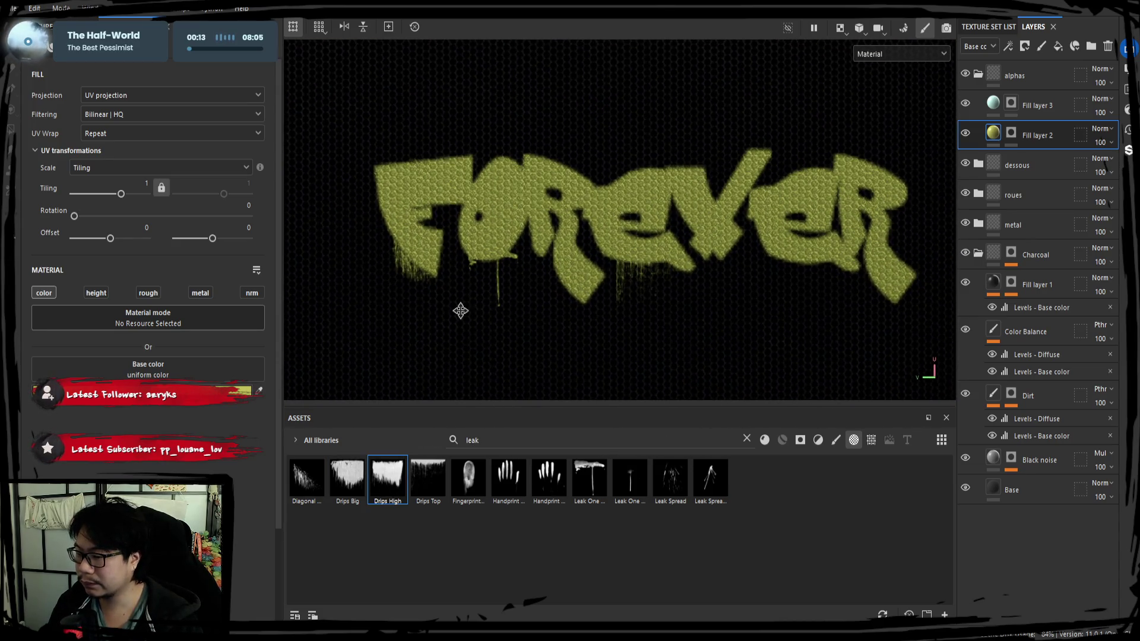
pyautogui.click(1011, 133)
pyautogui.moveTo(608, 279); pyautogui.dragTo(525, 303, button='middle')
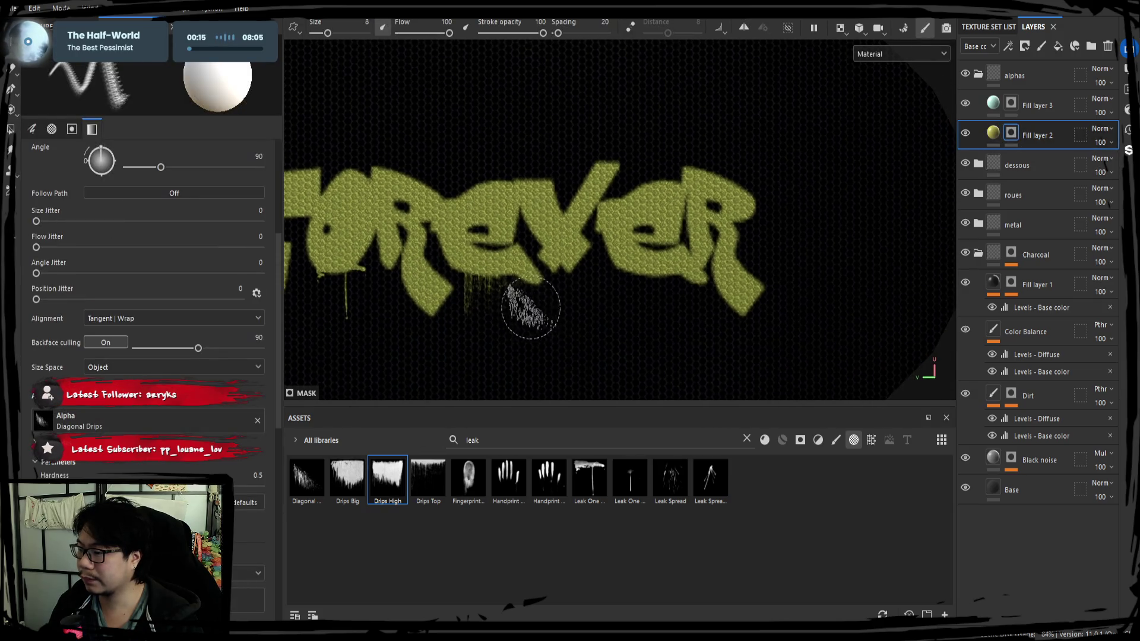
# Step: Switch to Drips Big at size 15, test and undo a stamp, then duplicate as Fill layer 4
pyautogui.click(348, 478)
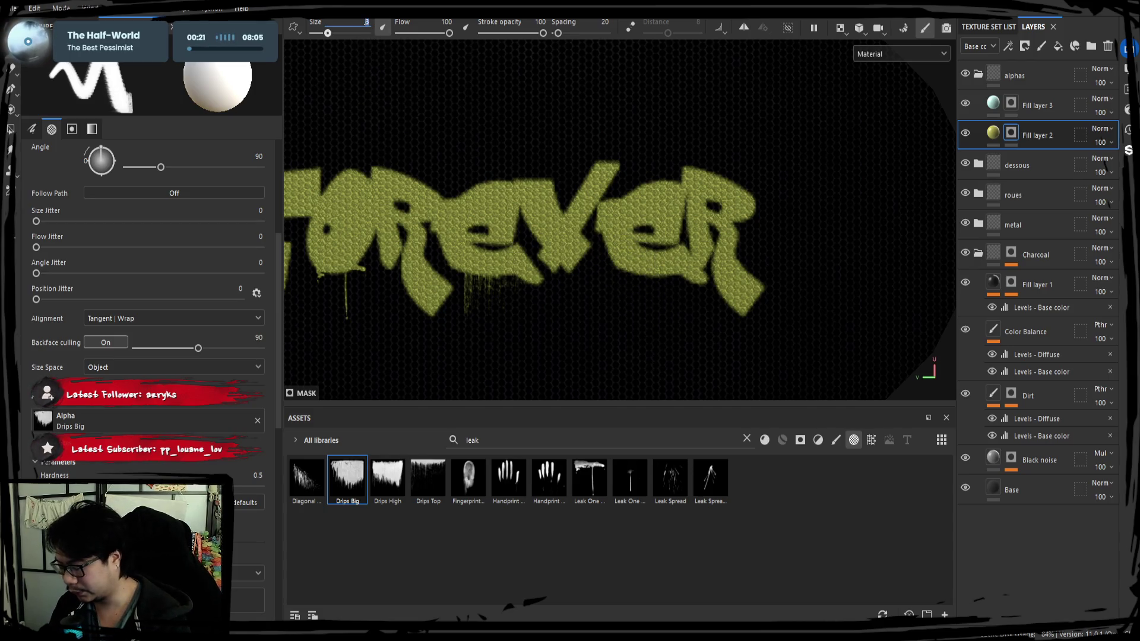
pyautogui.press('Return')
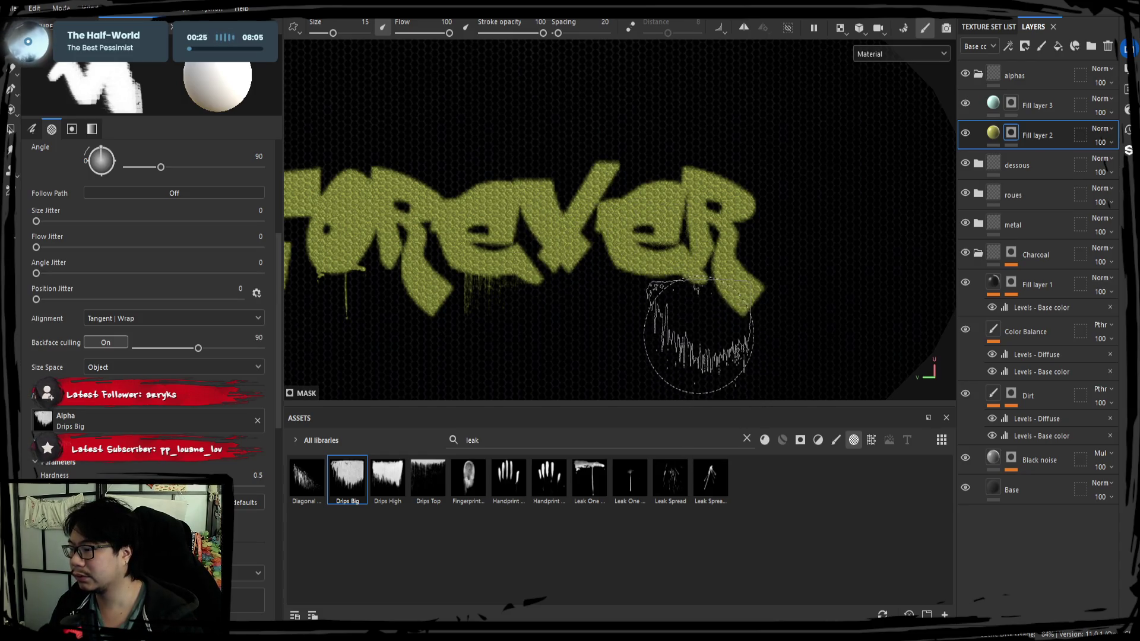
pyautogui.click(641, 255)
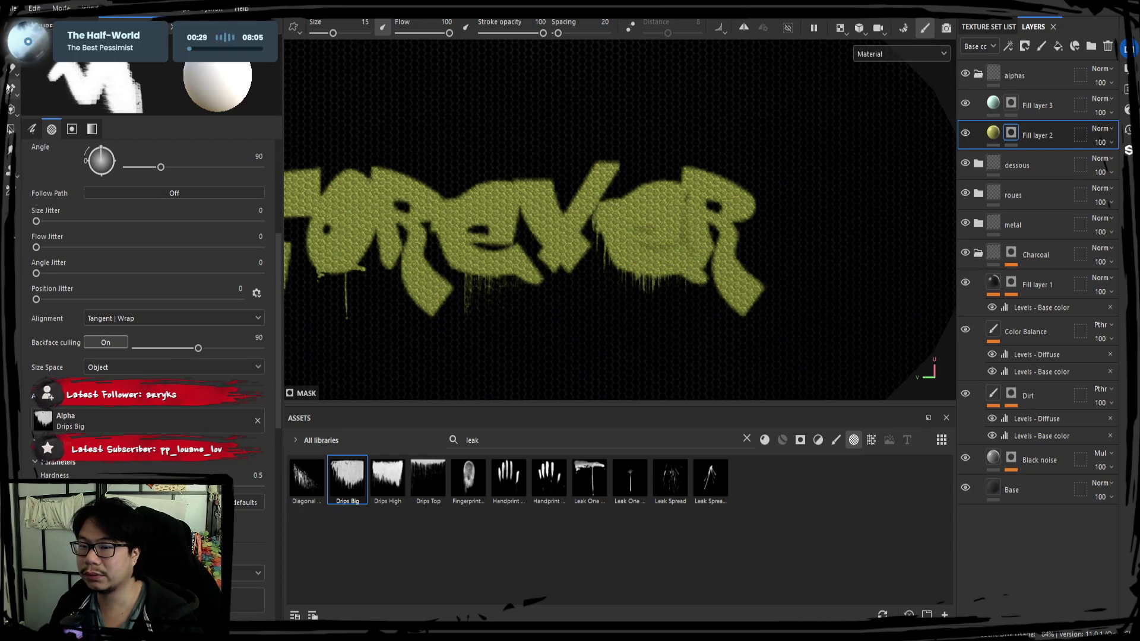
pyautogui.hotkey('ctrl', 'z')
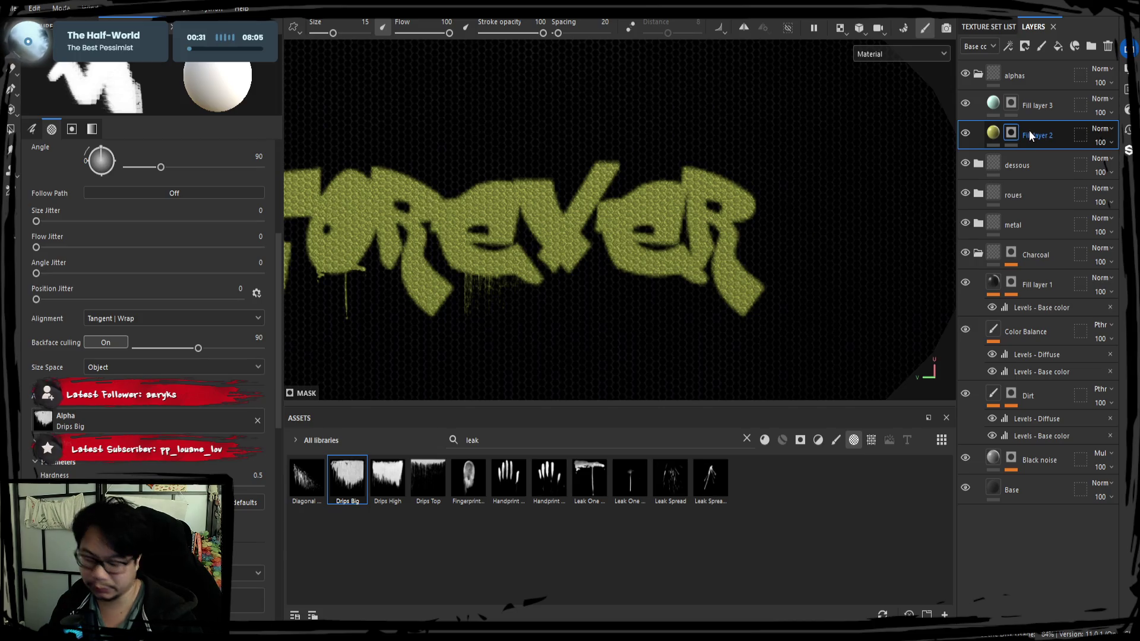
pyautogui.hotkey('ctrl', 'd')
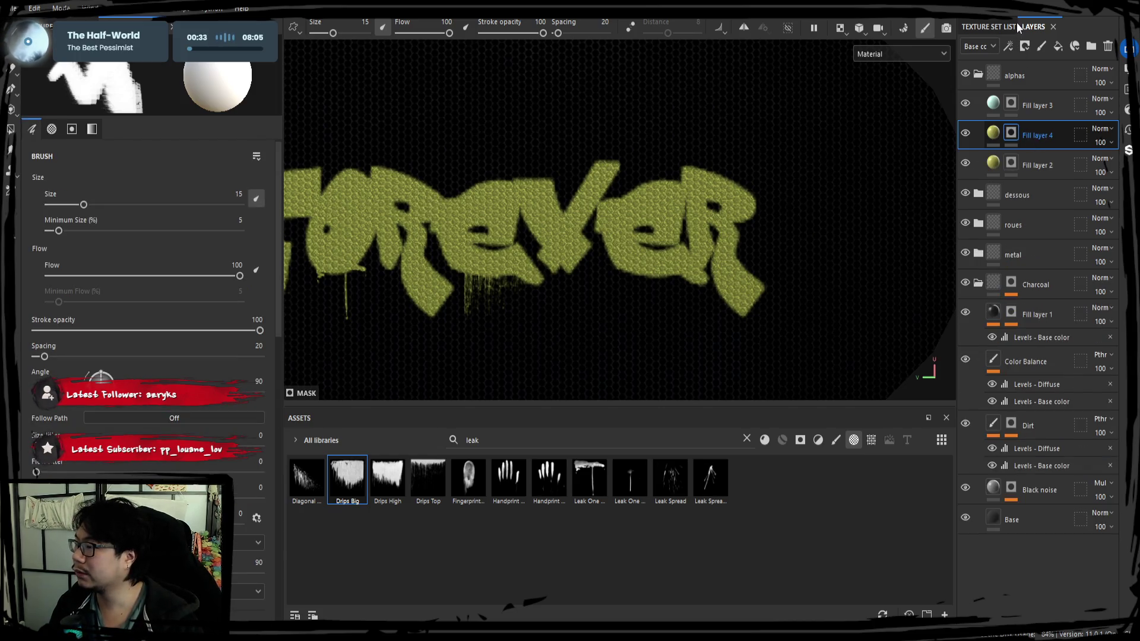
# Step: On Fill layer 4's mask, set eraser size 5 and stamp a long Leak One drip under the R
pyautogui.click(1012, 133)
pyautogui.click(642, 256)
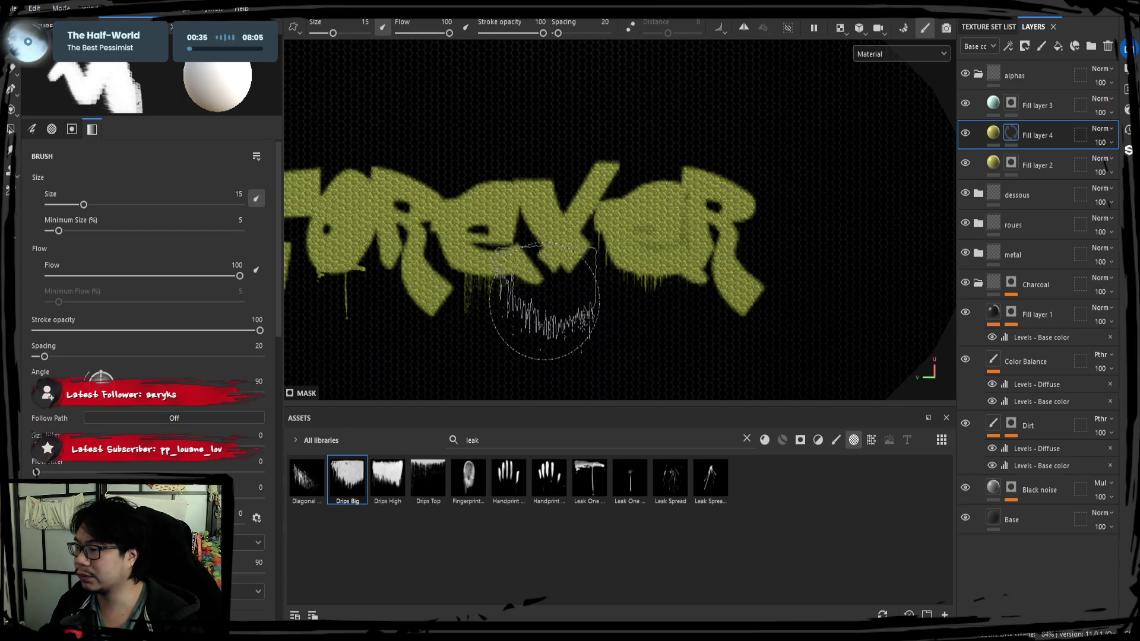
pyautogui.click(10, 86)
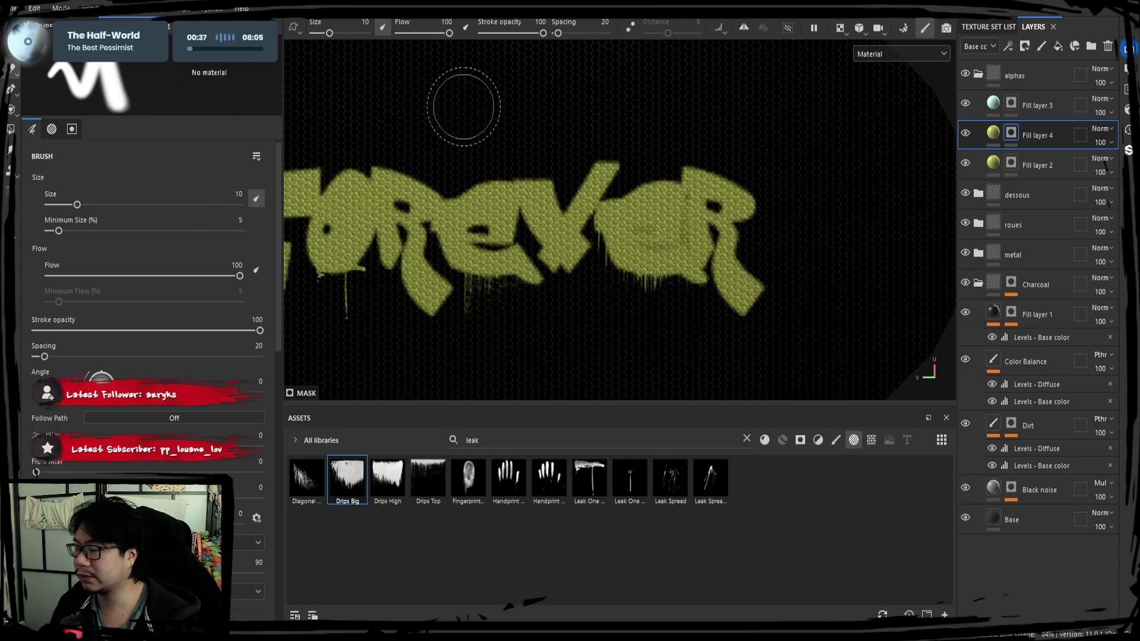
pyautogui.press('Return')
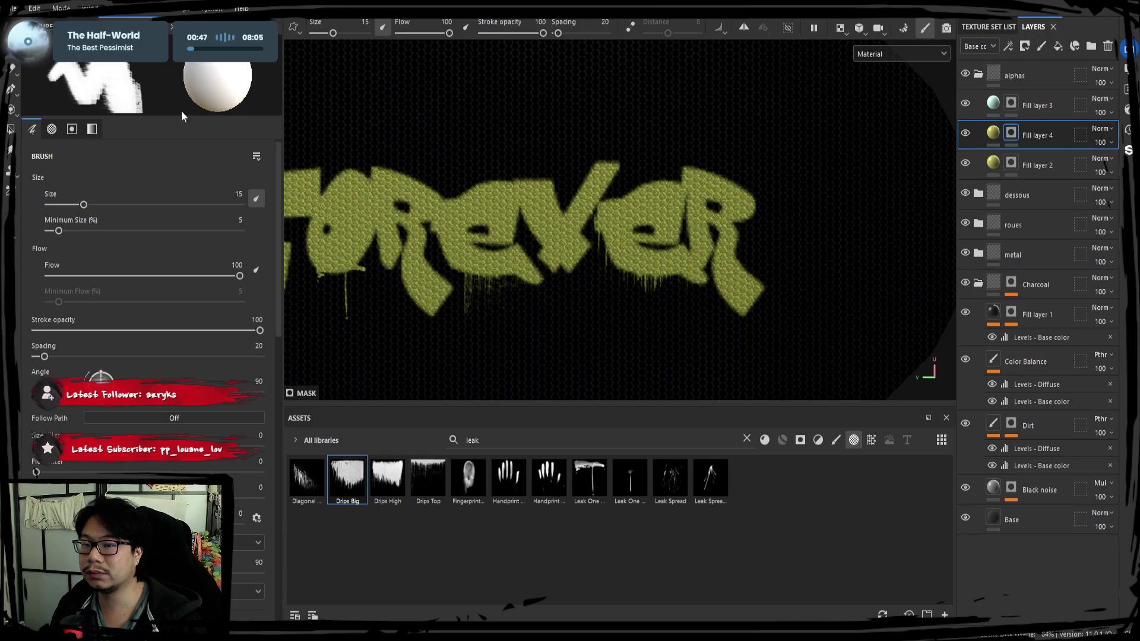
pyautogui.click(590, 478)
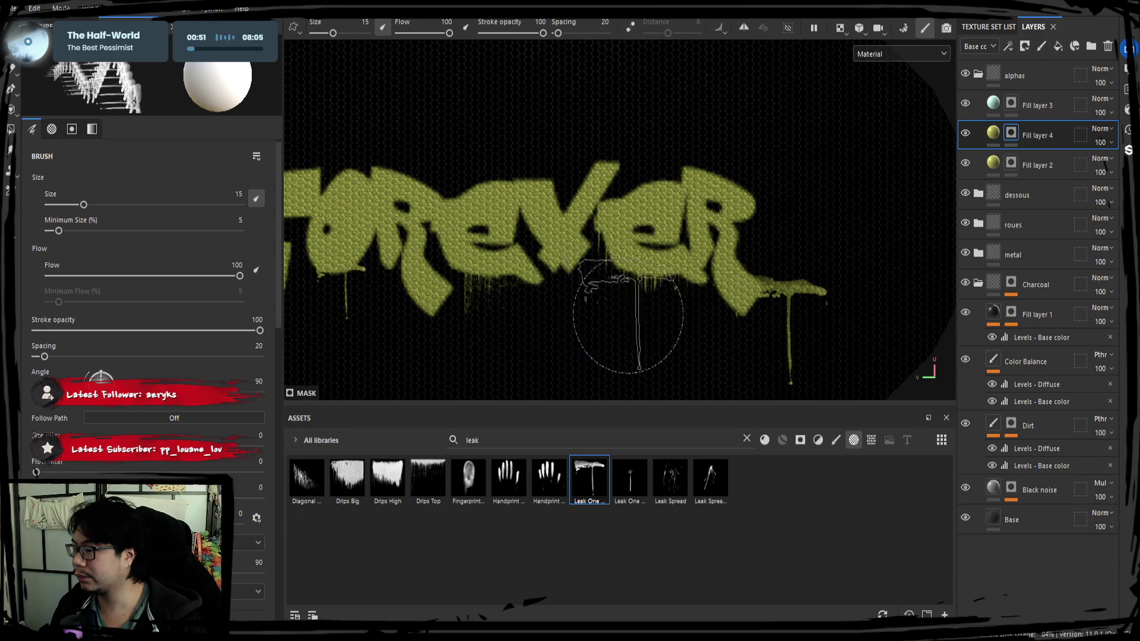
pyautogui.click(739, 327)
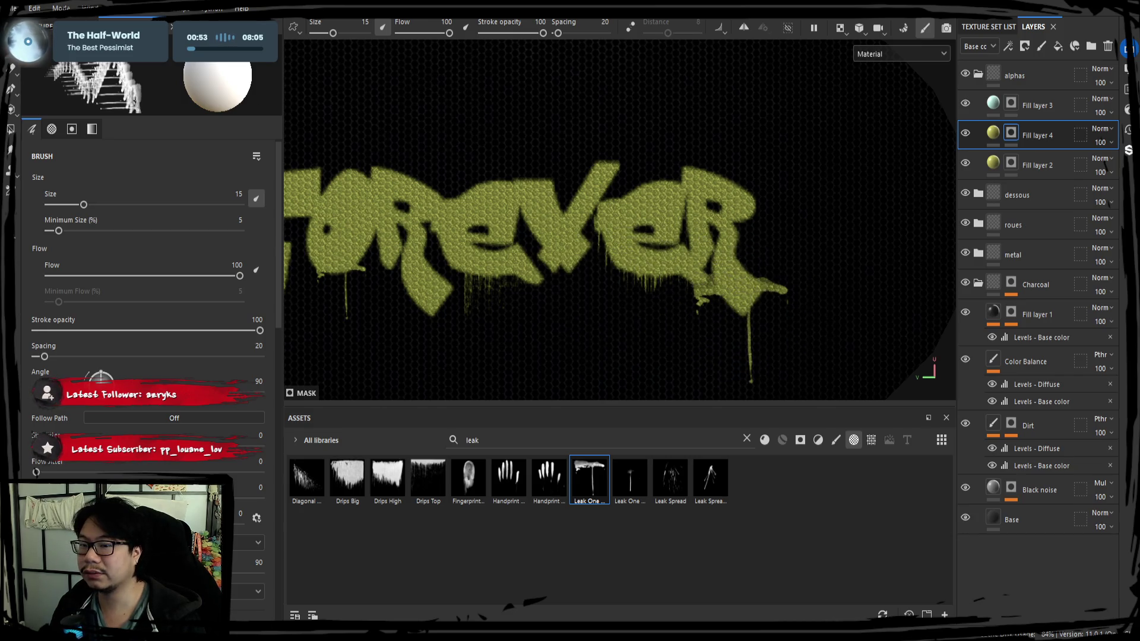
pyautogui.click(12, 71)
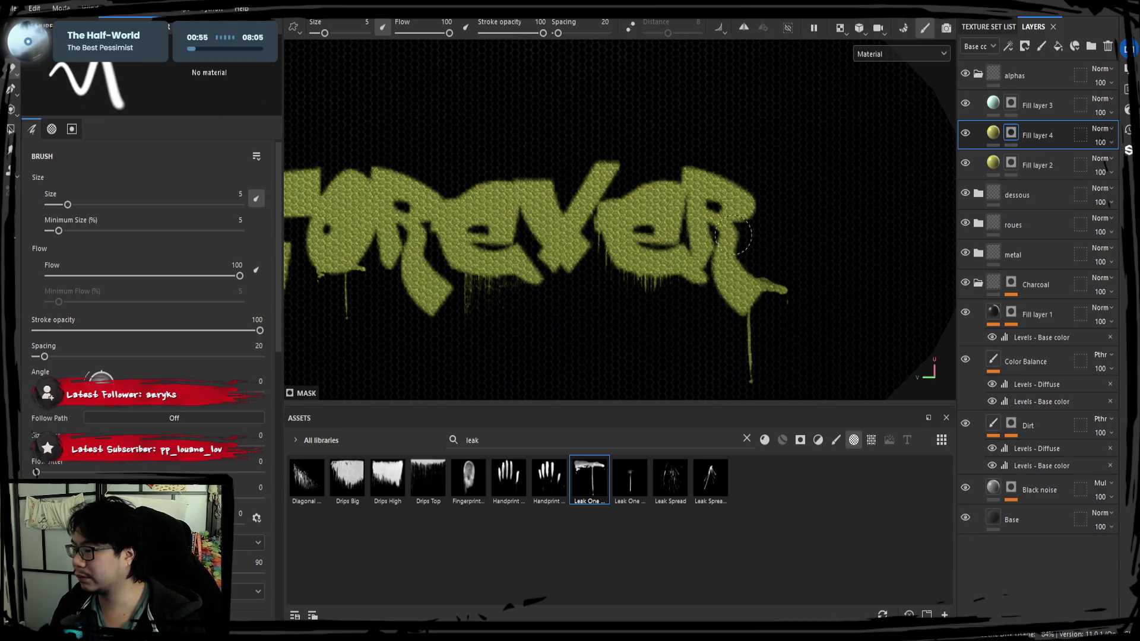
# Step: Paint Drips Top drips running down beneath WILD
pyautogui.scroll(-3, 753, 263)
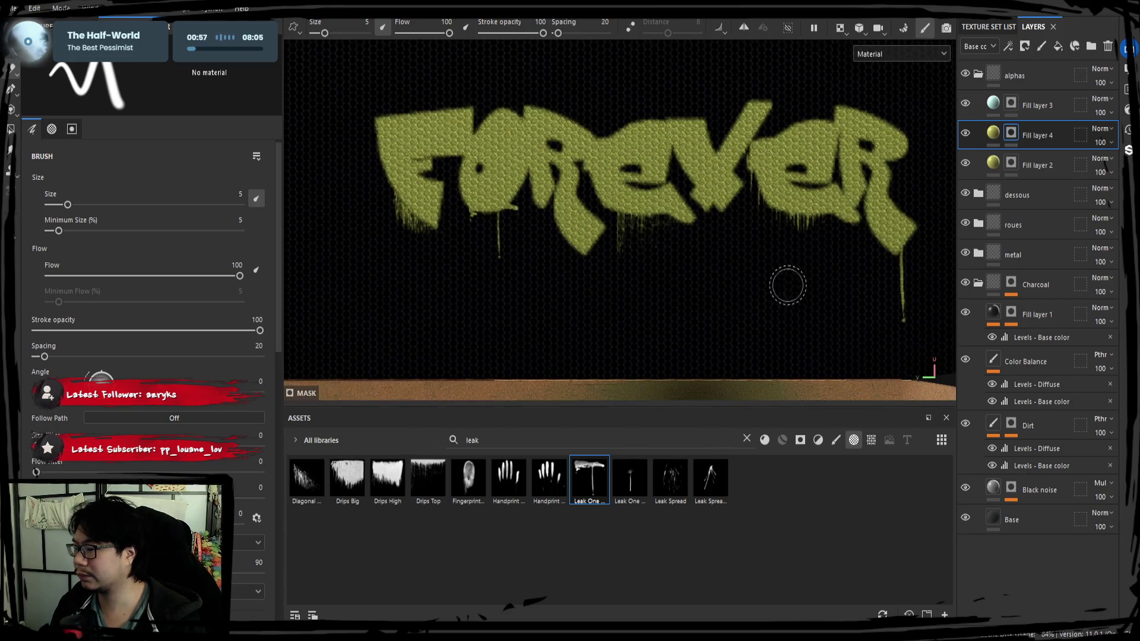
pyautogui.moveTo(657, 273)
pyautogui.mouseDown(button='middle')
pyautogui.moveTo(740, 283)
pyautogui.moveTo(692, 292)
pyautogui.mouseUp(button='middle')
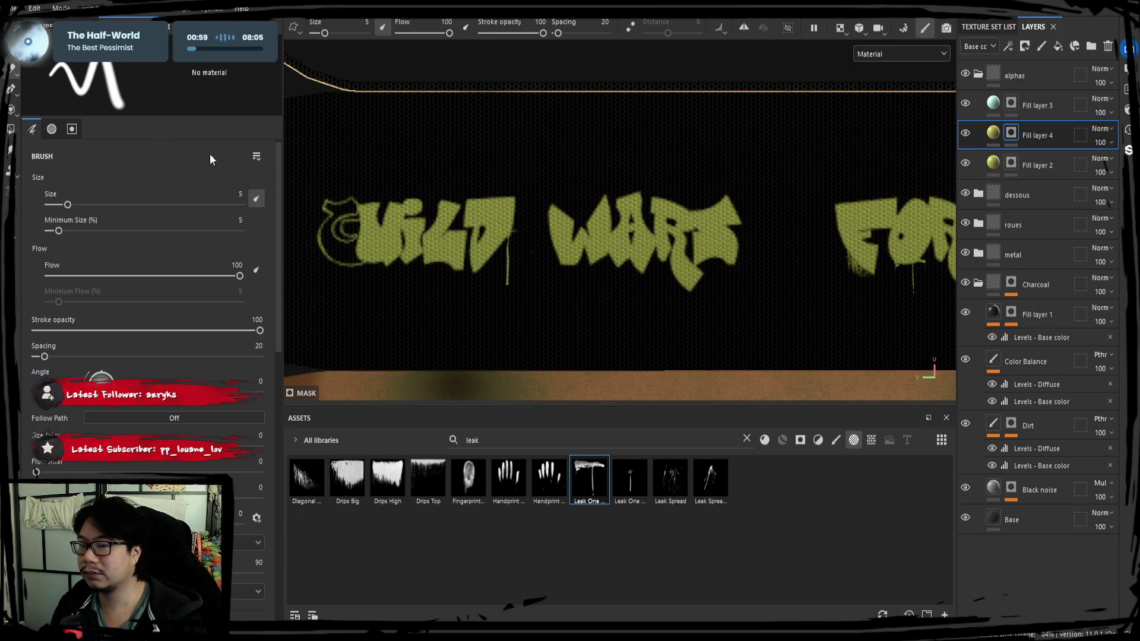
pyautogui.press('1')
pyautogui.click(428, 480)
pyautogui.scroll(2, 446, 276)
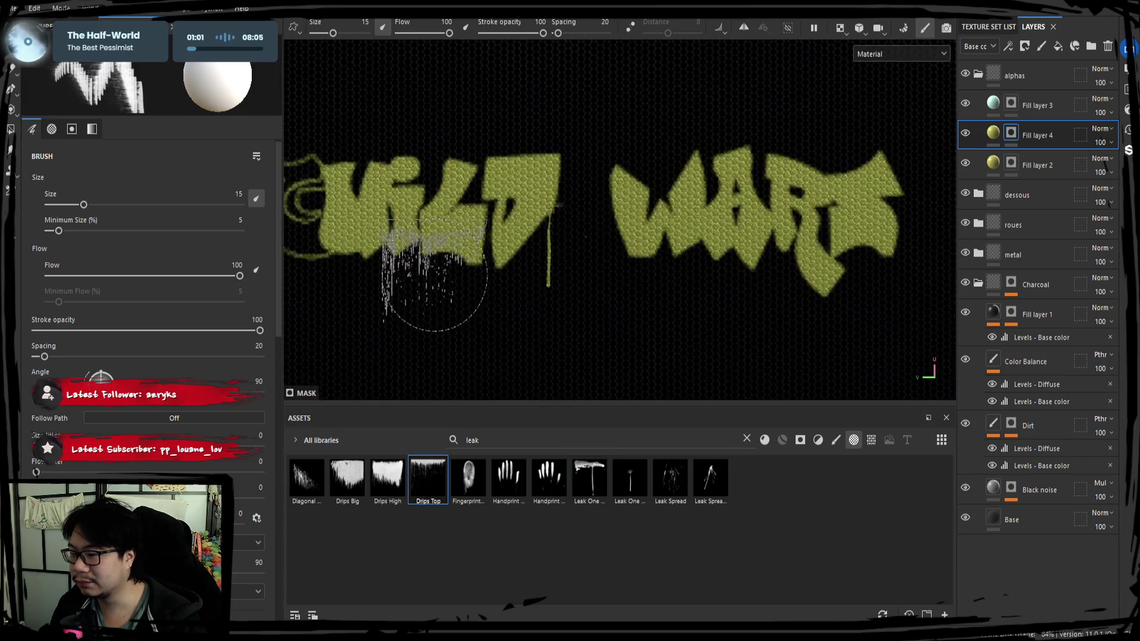
pyautogui.moveTo(446, 279); pyautogui.dragTo(539, 309, button='middle')
pyautogui.scroll(2, 538, 304)
pyautogui.moveTo(547, 315); pyautogui.dragTo(629, 324)
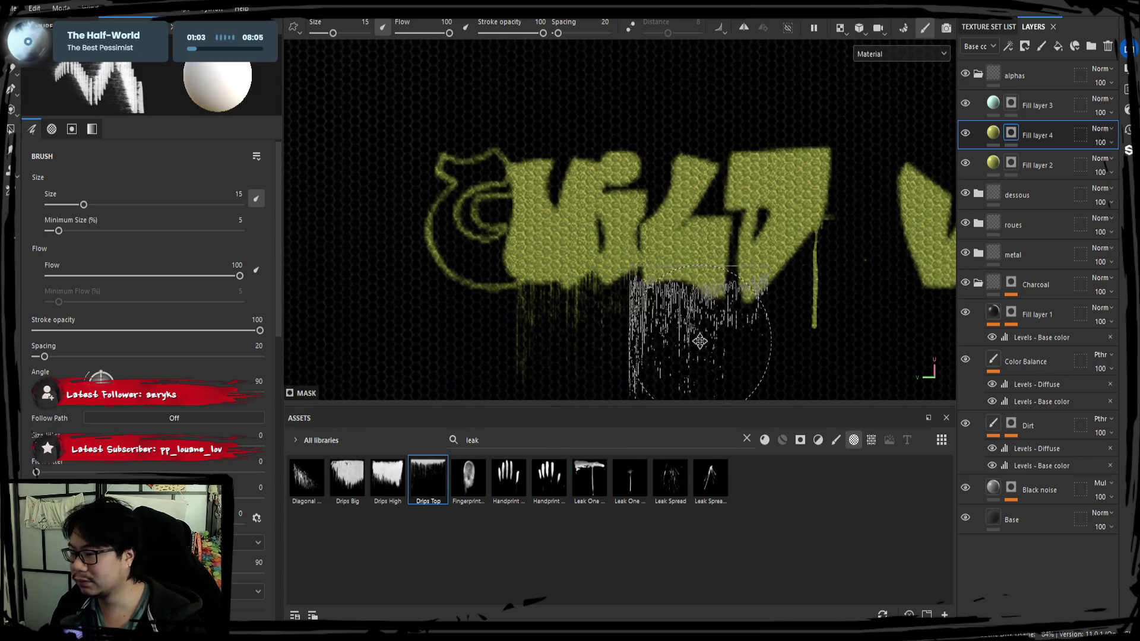
pyautogui.moveTo(629, 324); pyautogui.dragTo(603, 327, button='middle')
pyautogui.moveTo(741, 330); pyautogui.dragTo(688, 321, button='middle')
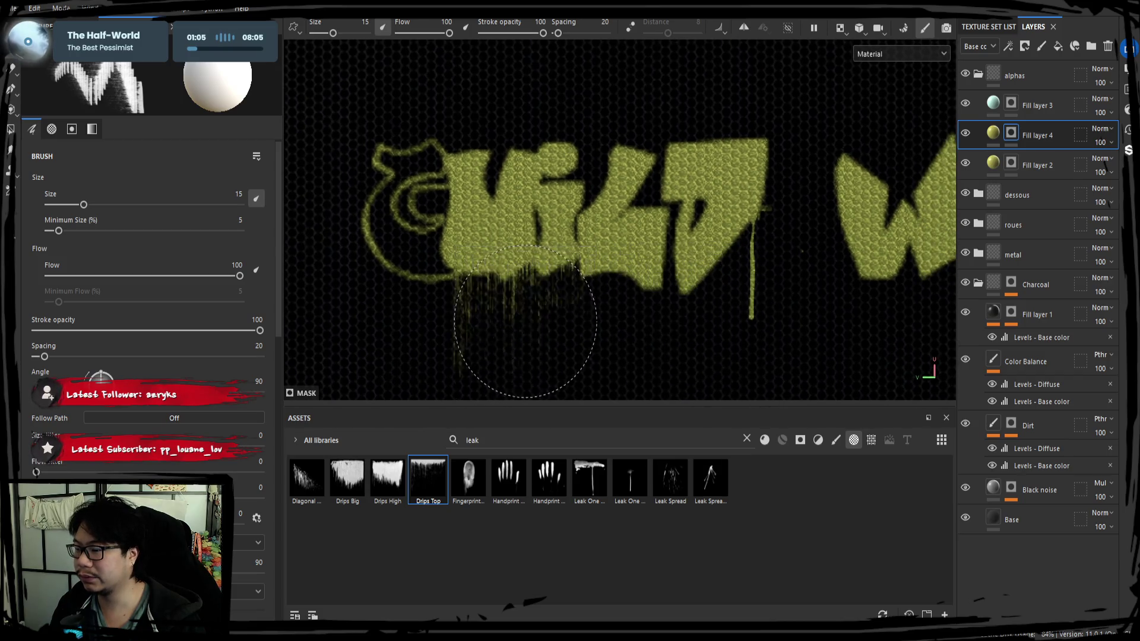
# Step: Set the eraser size to 2
pyautogui.press('2')
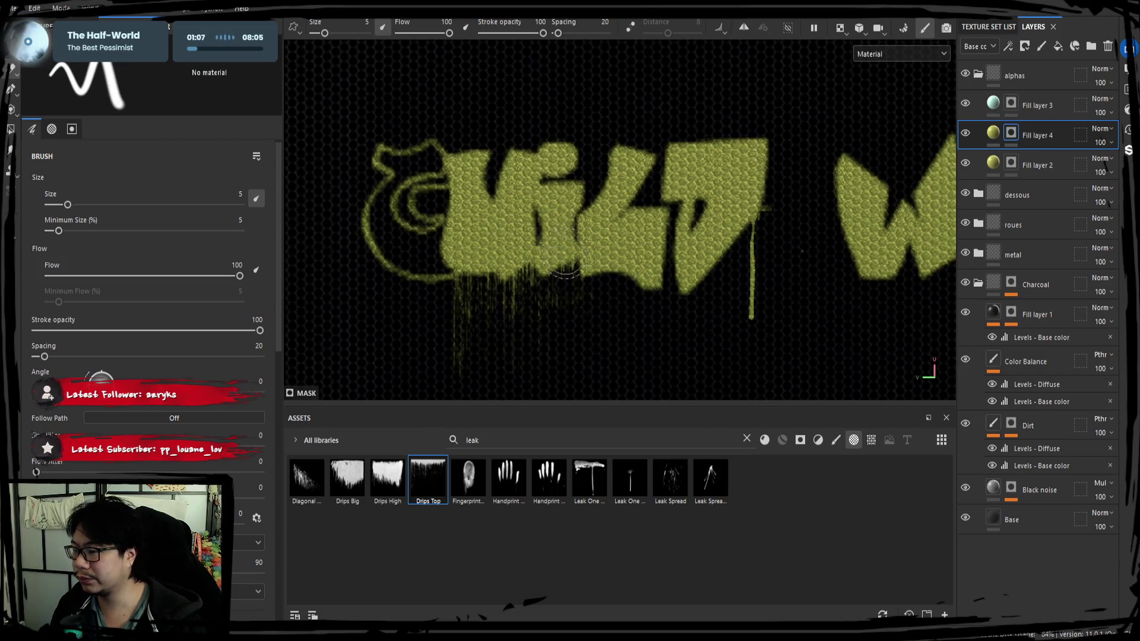
pyautogui.scroll(1, 565, 261)
pyautogui.click(366, 24)
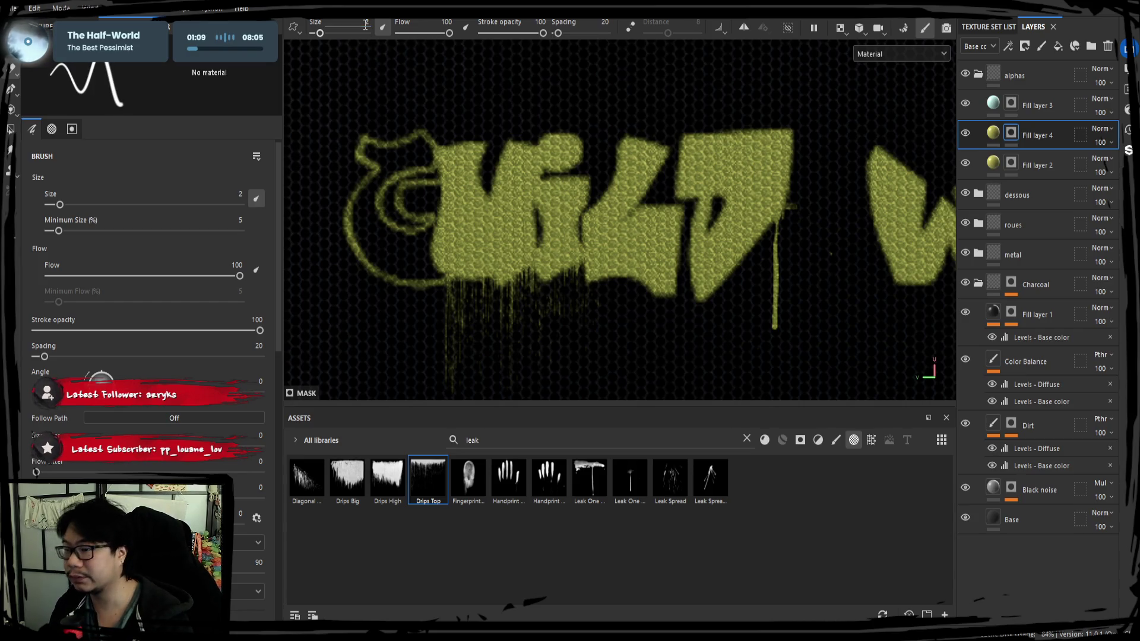
pyautogui.write('2')
pyautogui.scroll(2, 561, 249)
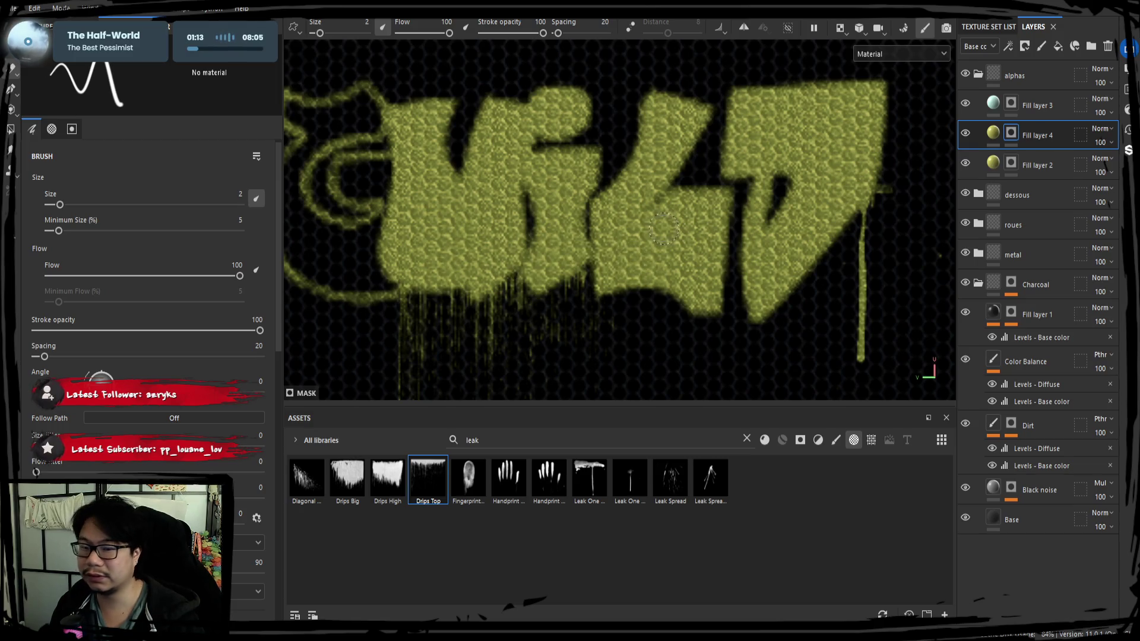
pyautogui.scroll(-3, 655, 245)
pyautogui.scroll(2, 492, 226)
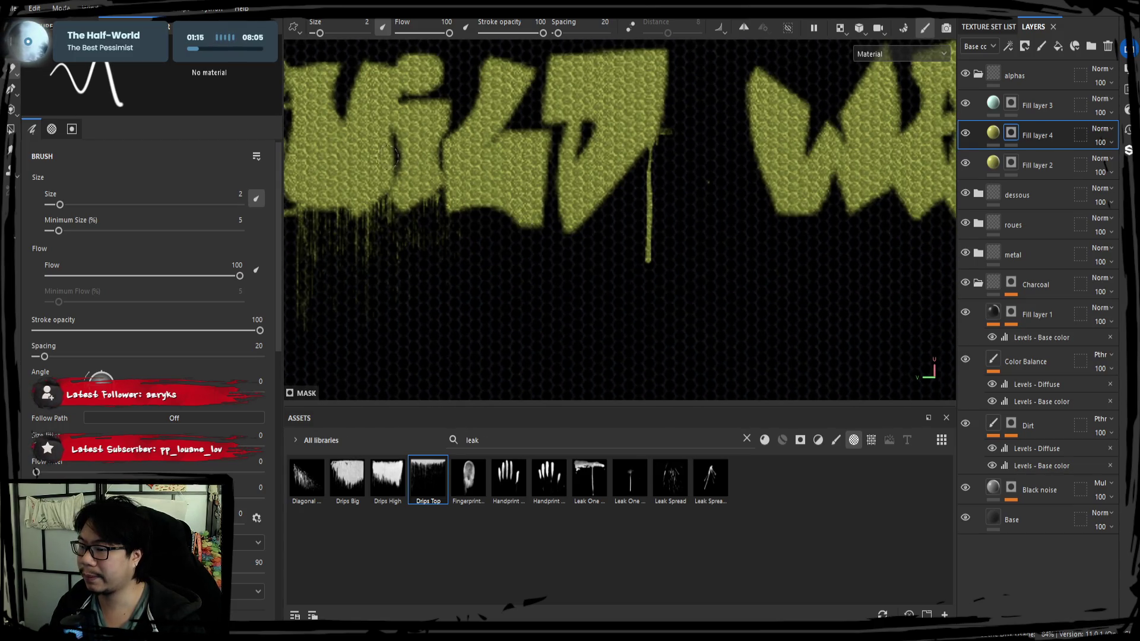
pyautogui.moveTo(542, 179); pyautogui.dragTo(543, 233, button='middle')
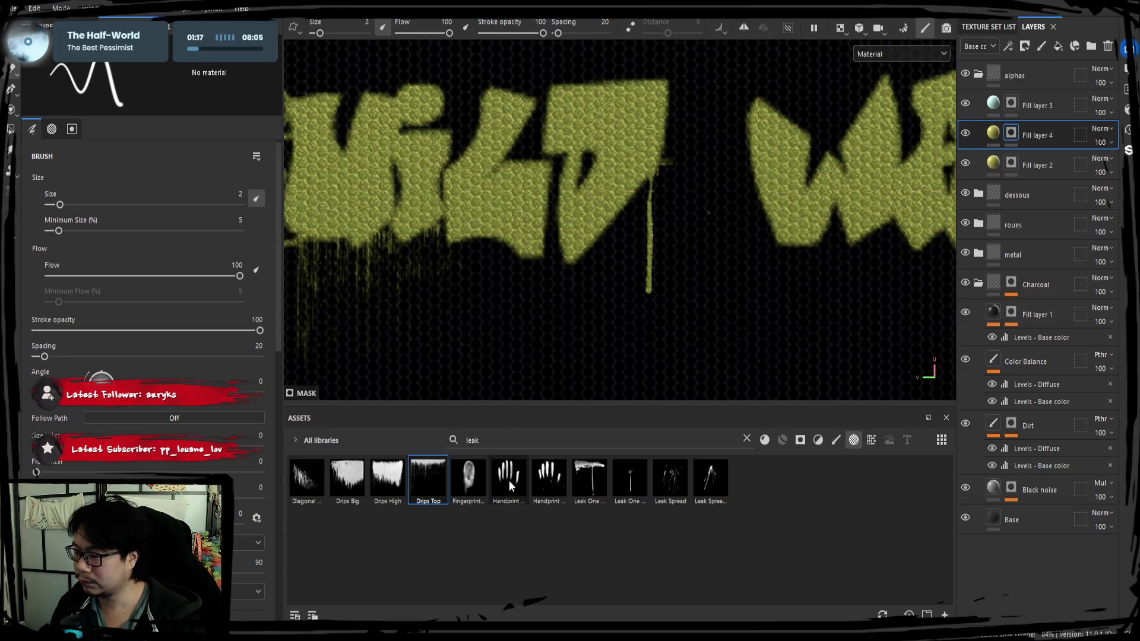
# Step: Stamp Drips Big drips off the left of WART's W and erase a thin line through it
pyautogui.click(307, 478)
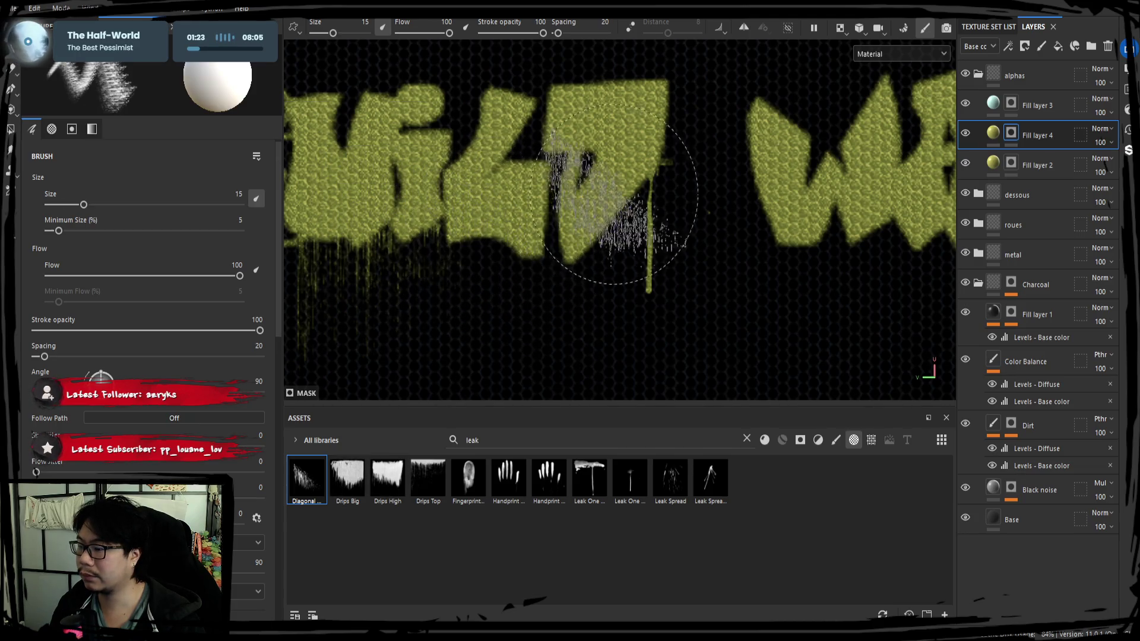
pyautogui.moveTo(631, 208)
pyautogui.mouseDown(button='middle')
pyautogui.moveTo(502, 266)
pyautogui.moveTo(522, 234)
pyautogui.mouseUp(button='middle')
pyautogui.click(347, 478)
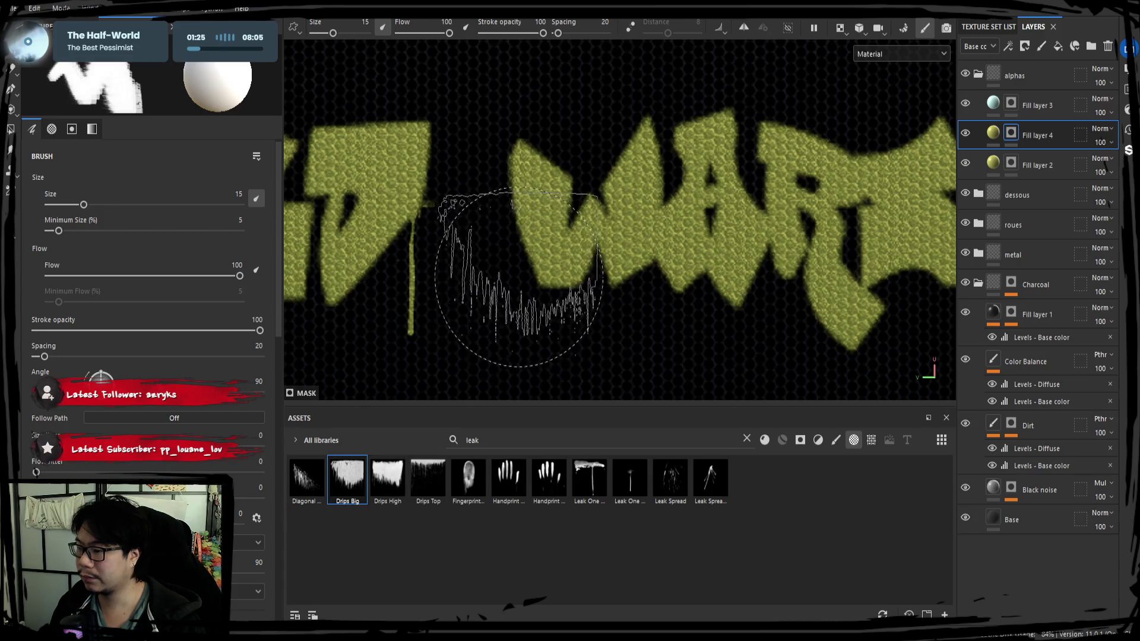
pyautogui.click(561, 240)
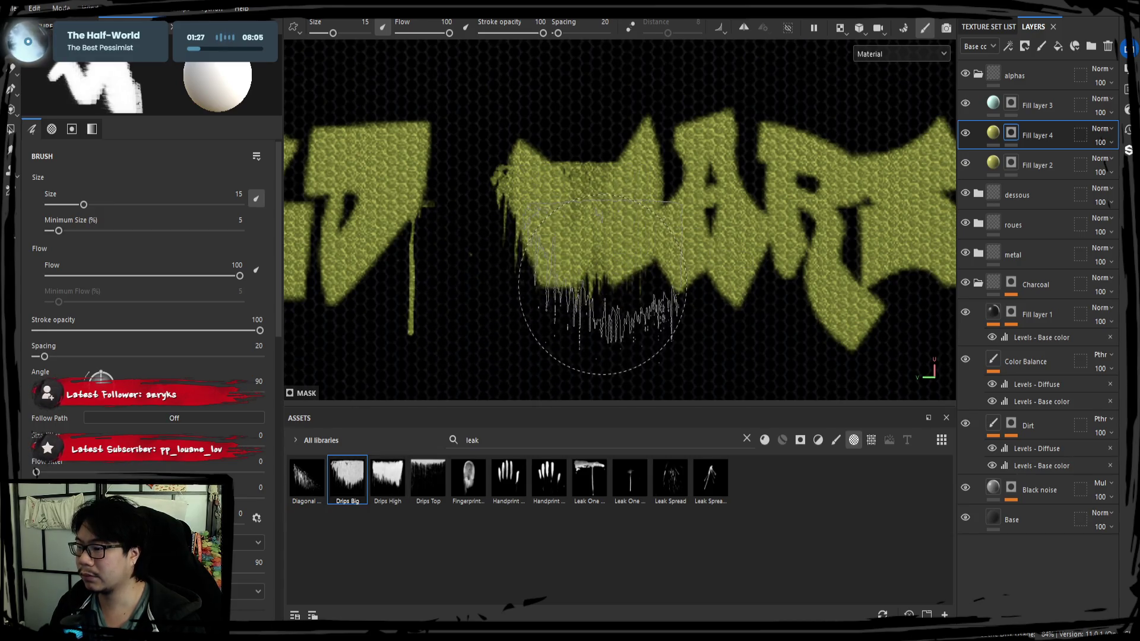
pyautogui.click(11, 88)
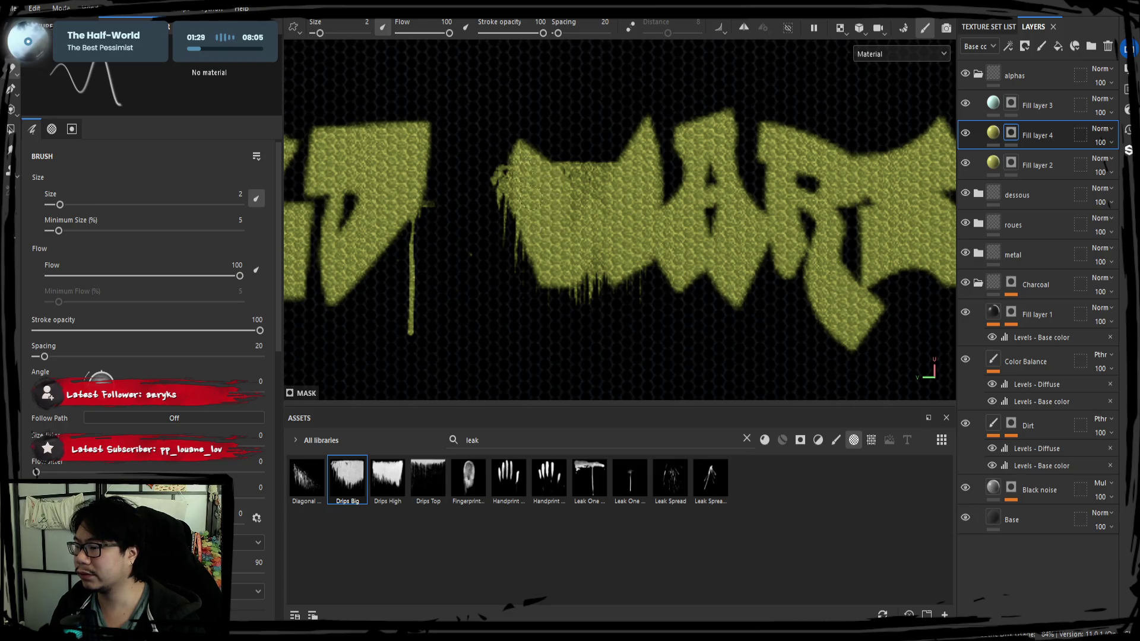
pyautogui.moveTo(568, 170); pyautogui.dragTo(577, 209)
# Step: Paint over the W's dark patches with a plain, alpha-free brush at size 7
pyautogui.click(359, 22)
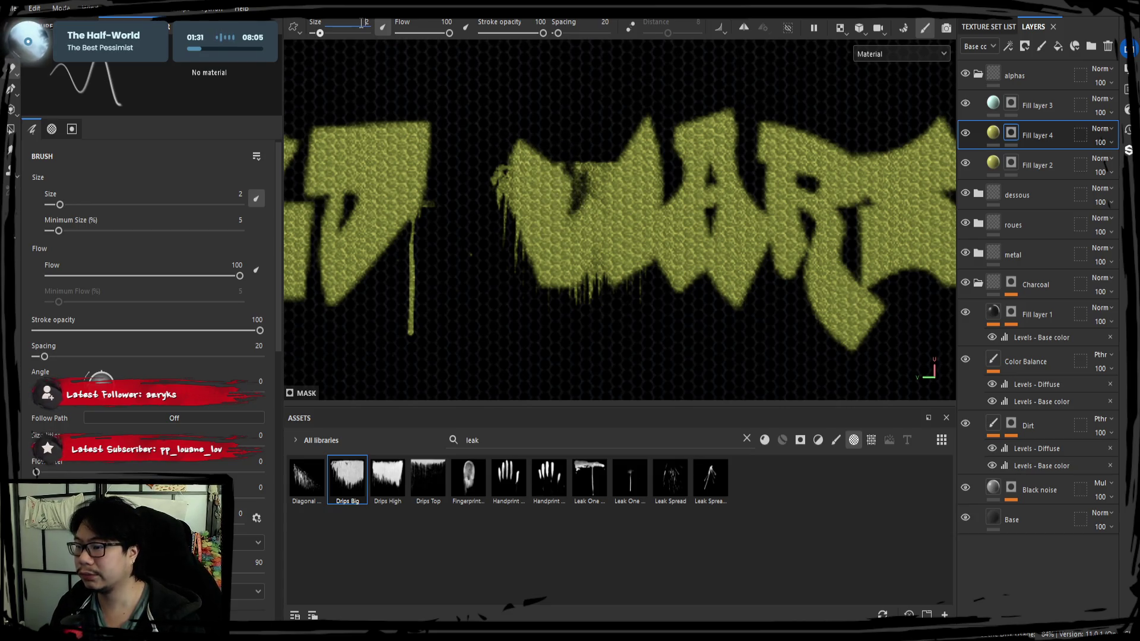
pyautogui.write('7')
pyautogui.press('Return')
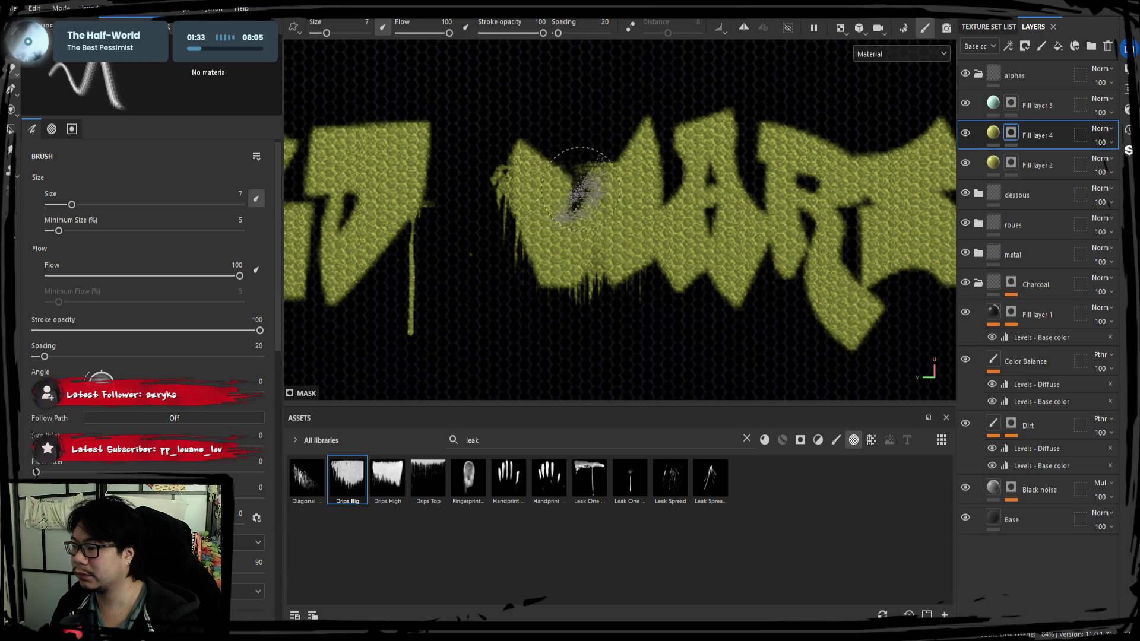
pyautogui.scroll(-3, 254, 502)
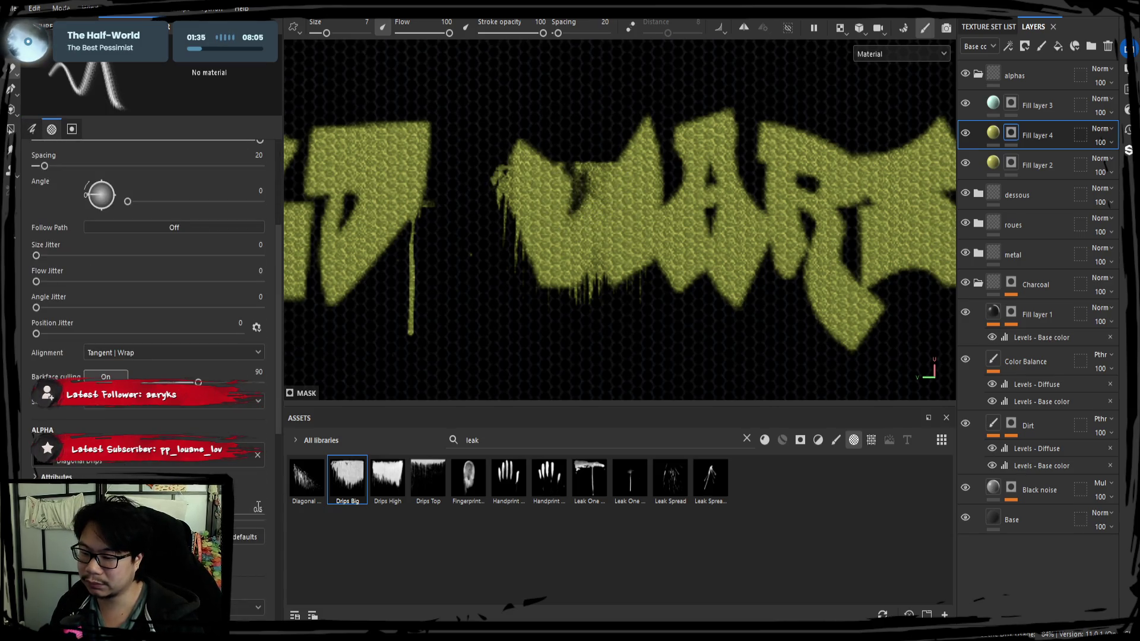
pyautogui.click(257, 454)
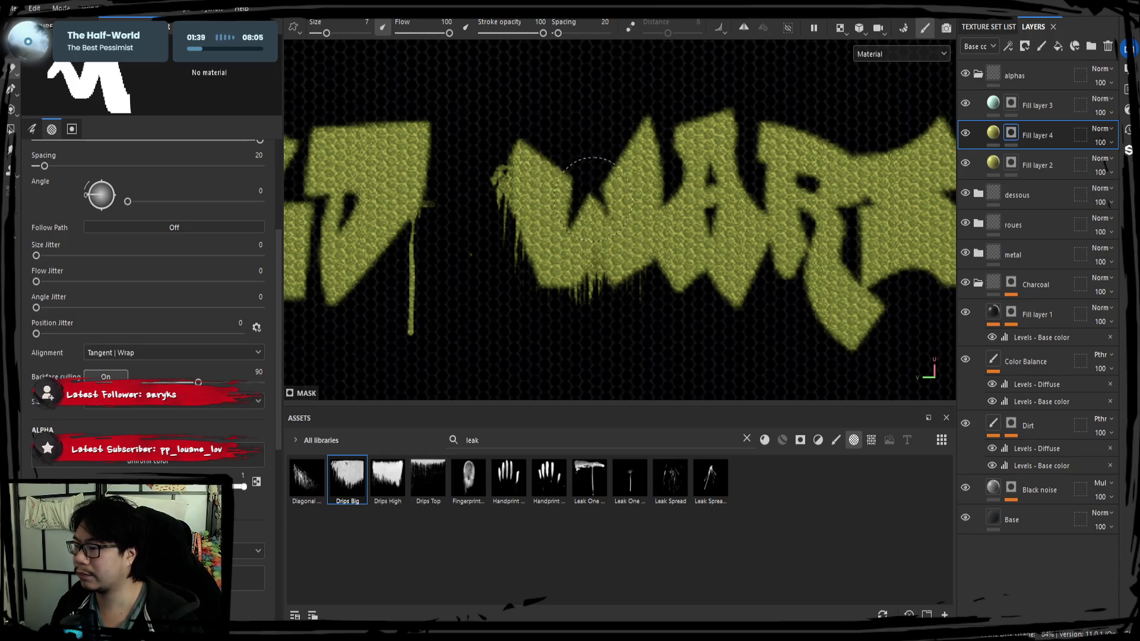
pyautogui.moveTo(593, 199)
pyautogui.mouseDown()
pyautogui.moveTo(579, 178)
pyautogui.moveTo(638, 205)
pyautogui.moveTo(582, 170)
pyautogui.moveTo(611, 219)
pyautogui.moveTo(582, 202)
pyautogui.moveTo(594, 161)
pyautogui.mouseUp()
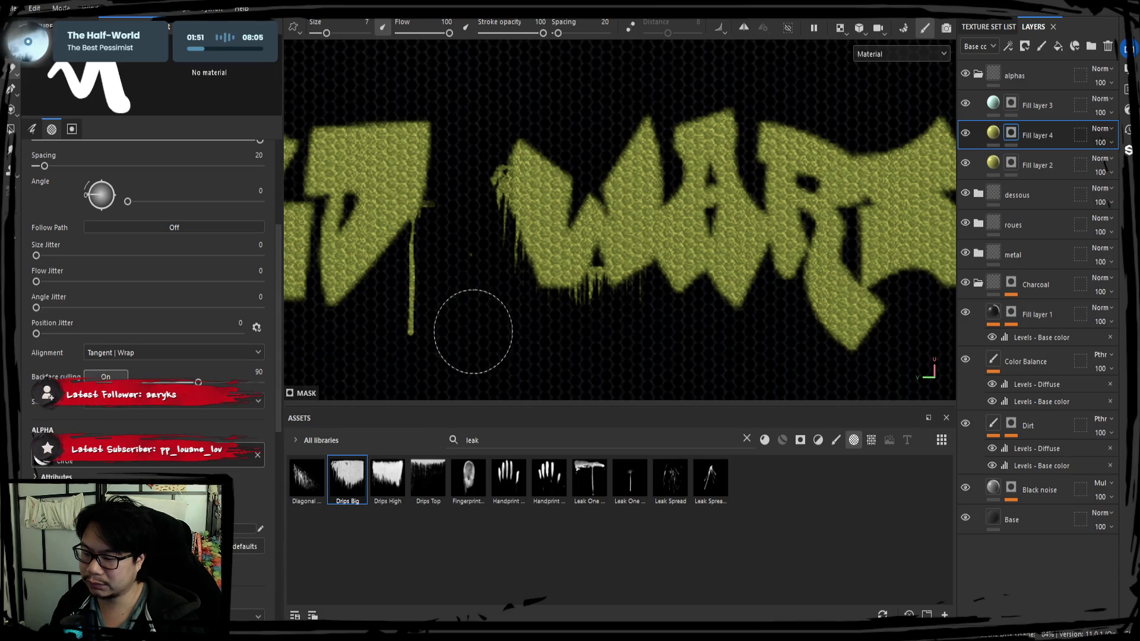
# Step: Reduce the brush size to 2 and frame WART FOREVER
pyautogui.click(367, 23)
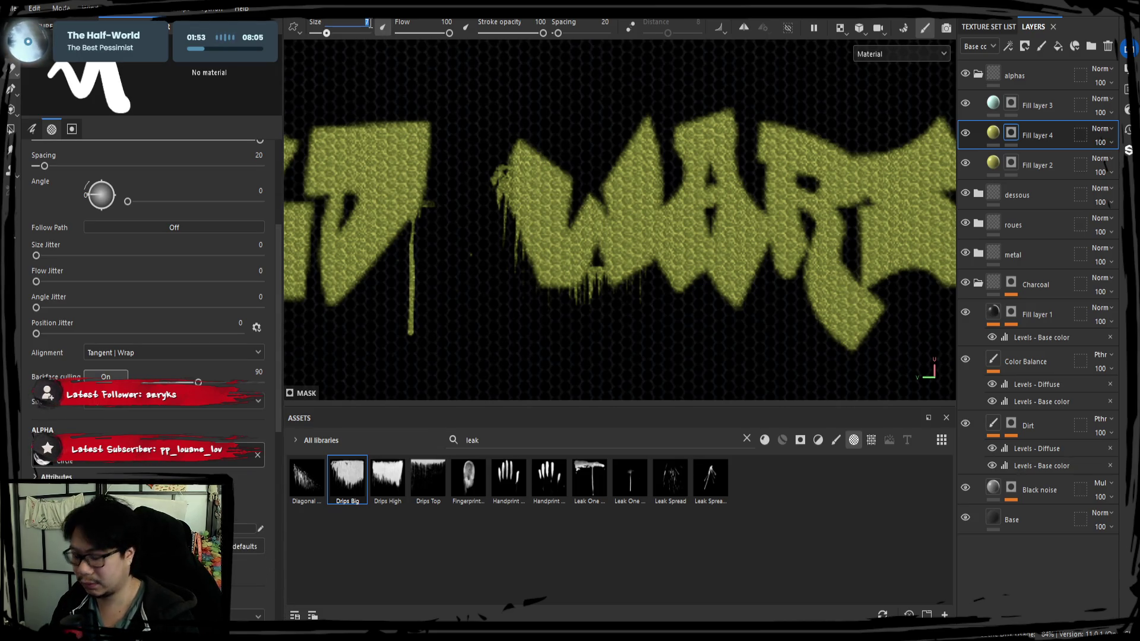
pyautogui.write('2')
pyautogui.press('Return')
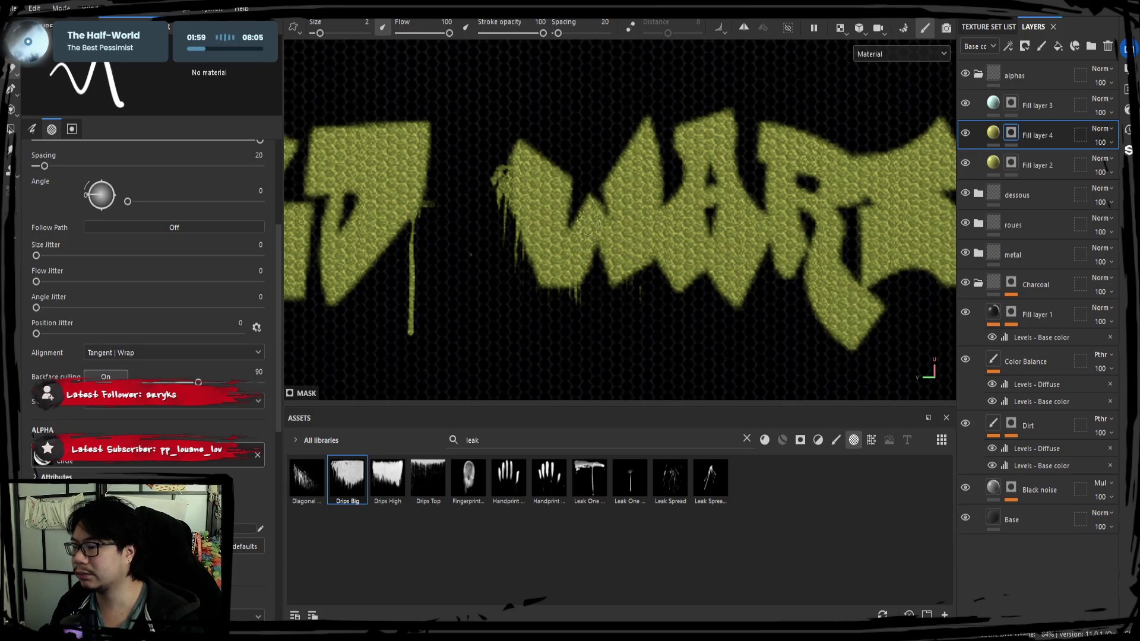
pyautogui.scroll(-5, 589, 224)
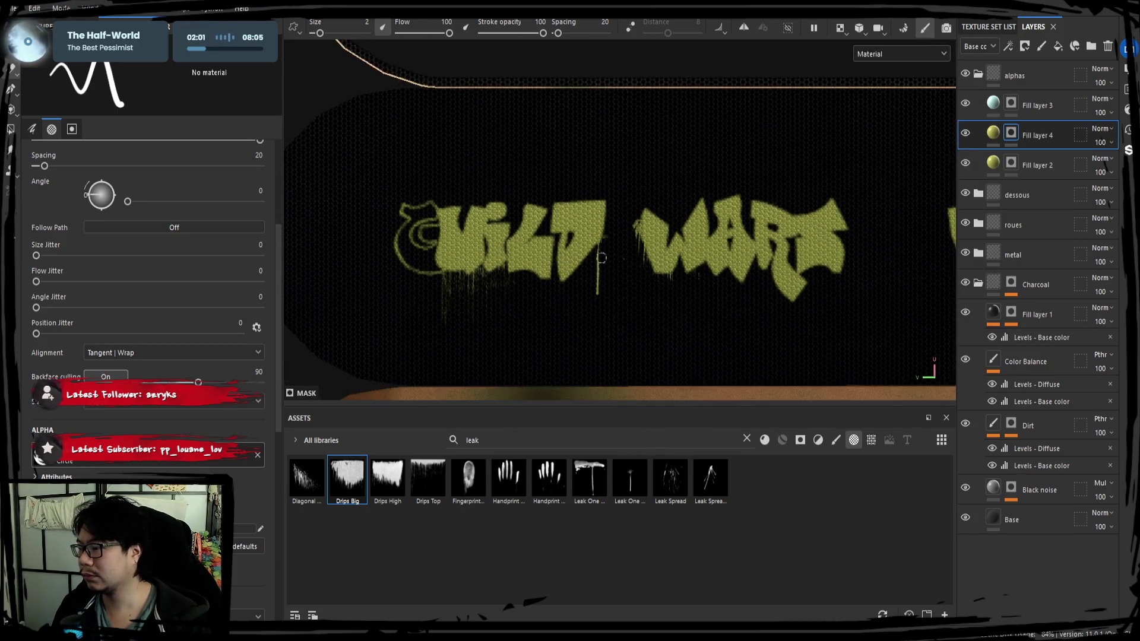
pyautogui.moveTo(602, 258); pyautogui.dragTo(565, 257, button='middle')
pyautogui.scroll(5, 481, 301)
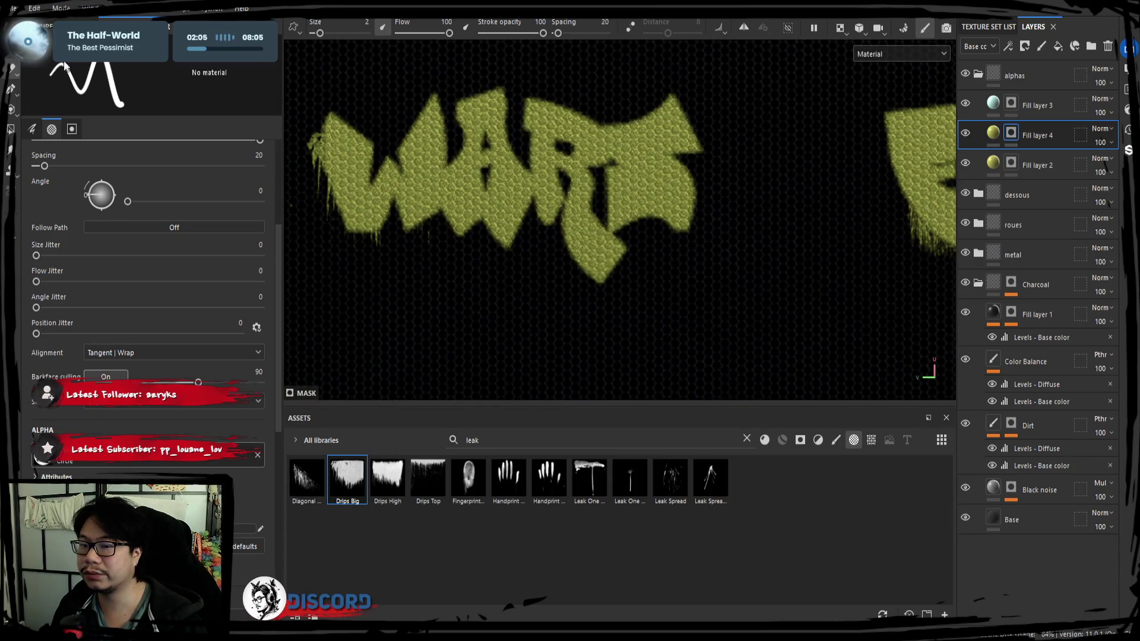
# Step: Try the Drips High alpha, restore the drip brush settings, and pan to the end of WART
pyautogui.click(387, 478)
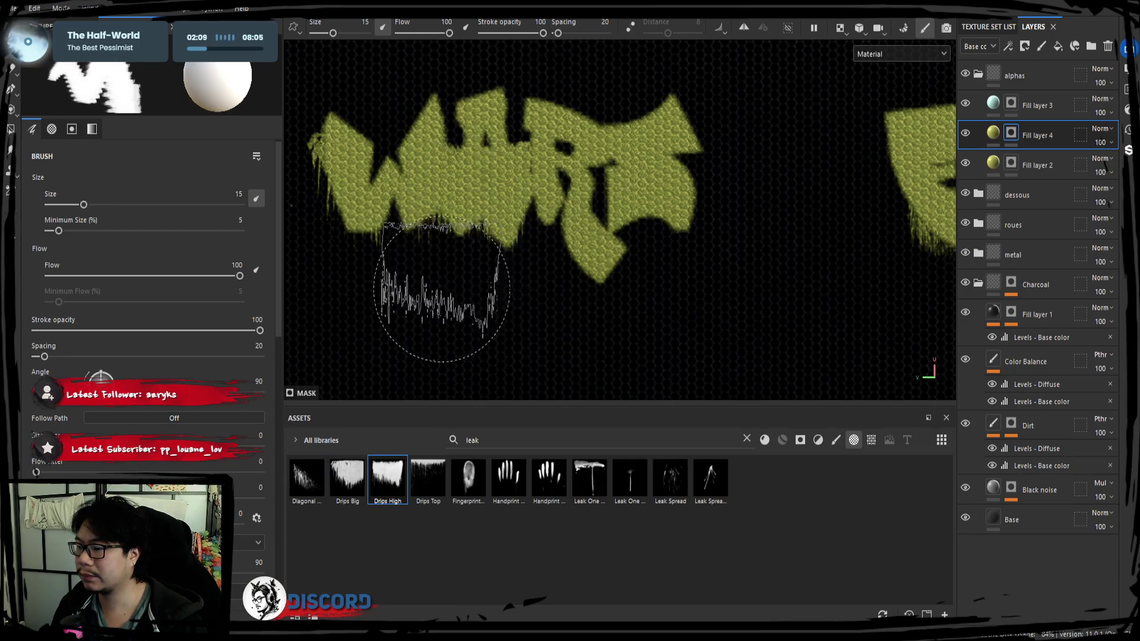
pyautogui.click(11, 73)
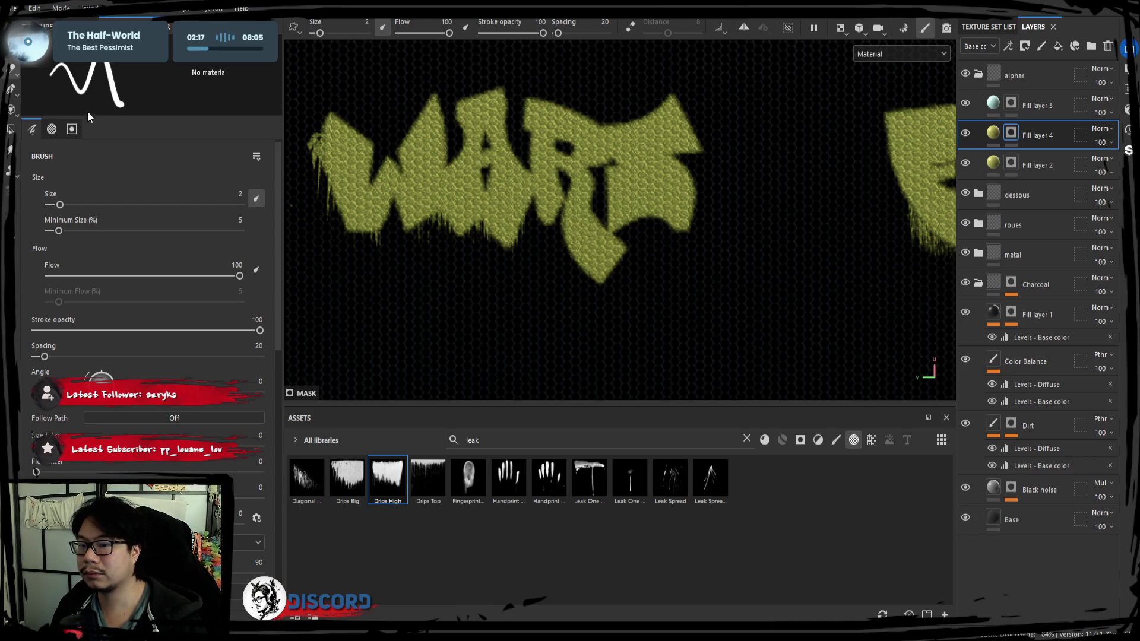
pyautogui.hotkey('ctrl', 'z')
pyautogui.moveTo(722, 260); pyautogui.dragTo(529, 267, button='middle')
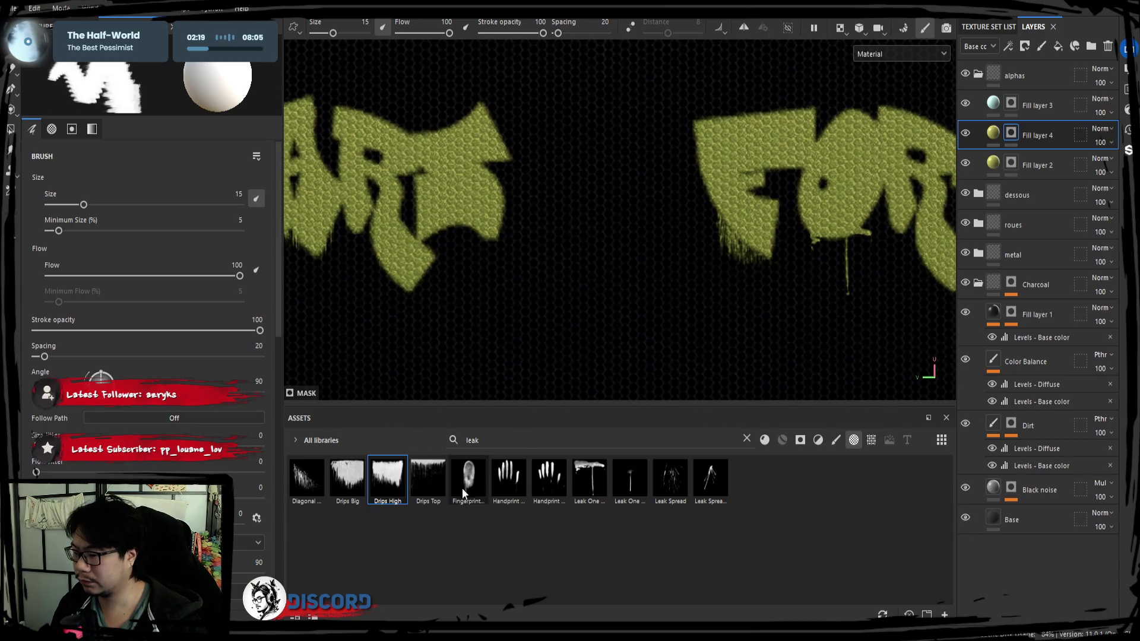
# Step: Stamp a Leak One drip below the A of WART and return to the plain round brush
pyautogui.click(583, 489)
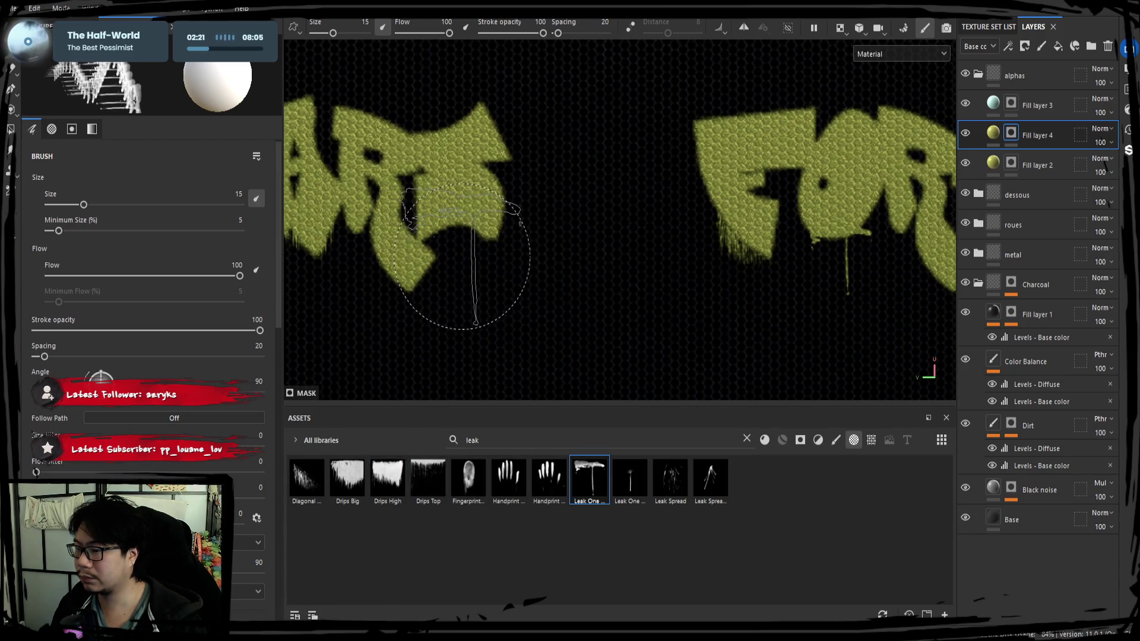
pyautogui.click(454, 263)
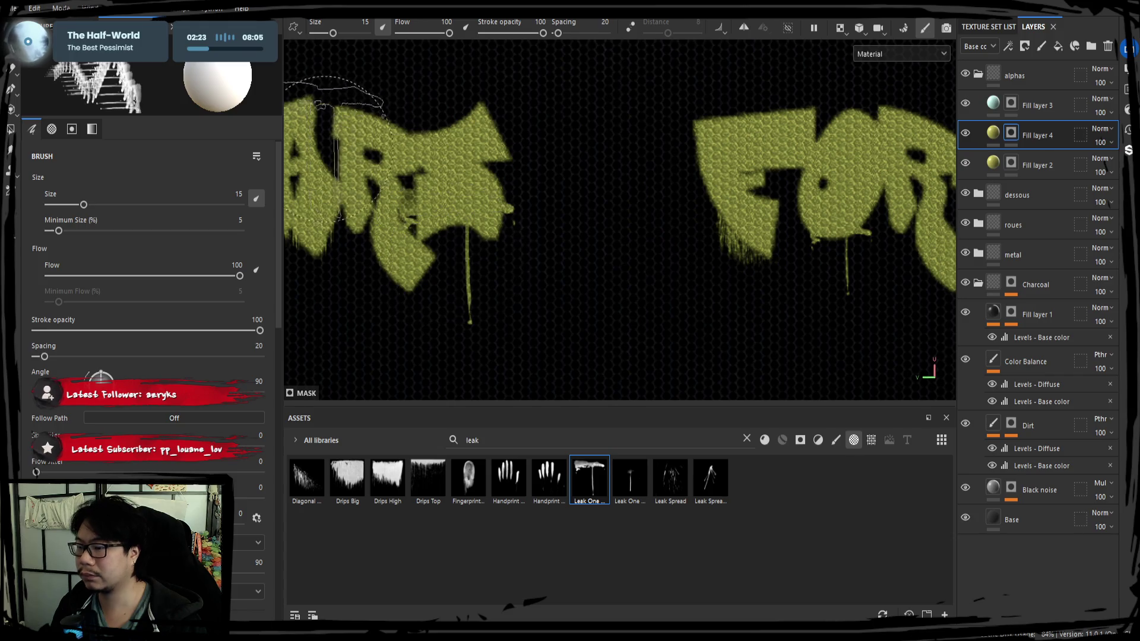
pyautogui.click(12, 88)
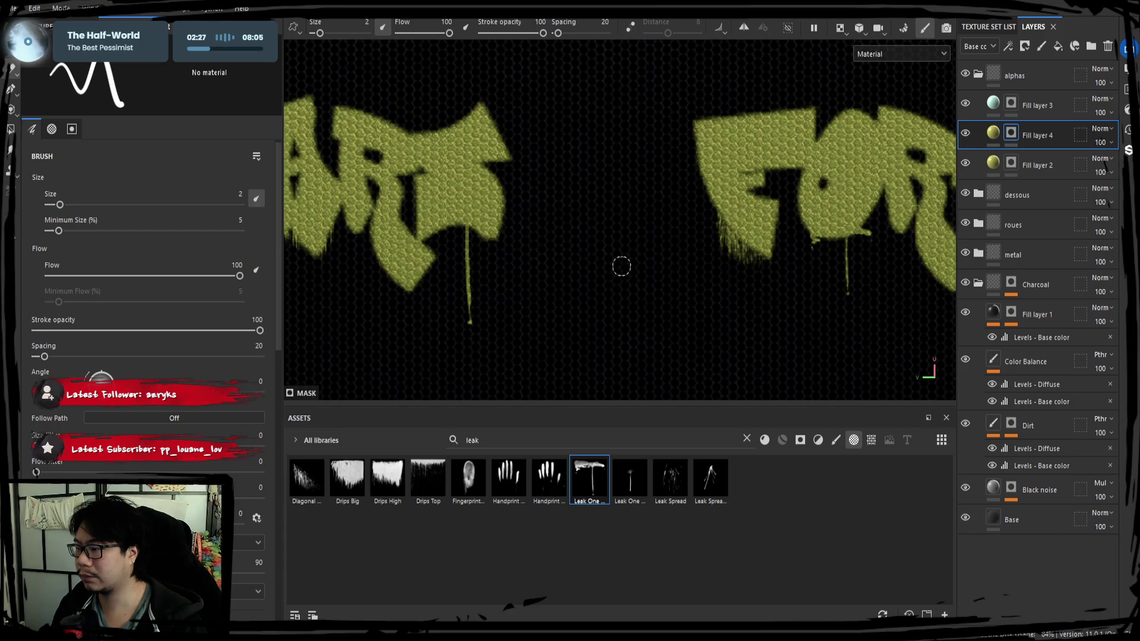
pyautogui.scroll(-6, 622, 266)
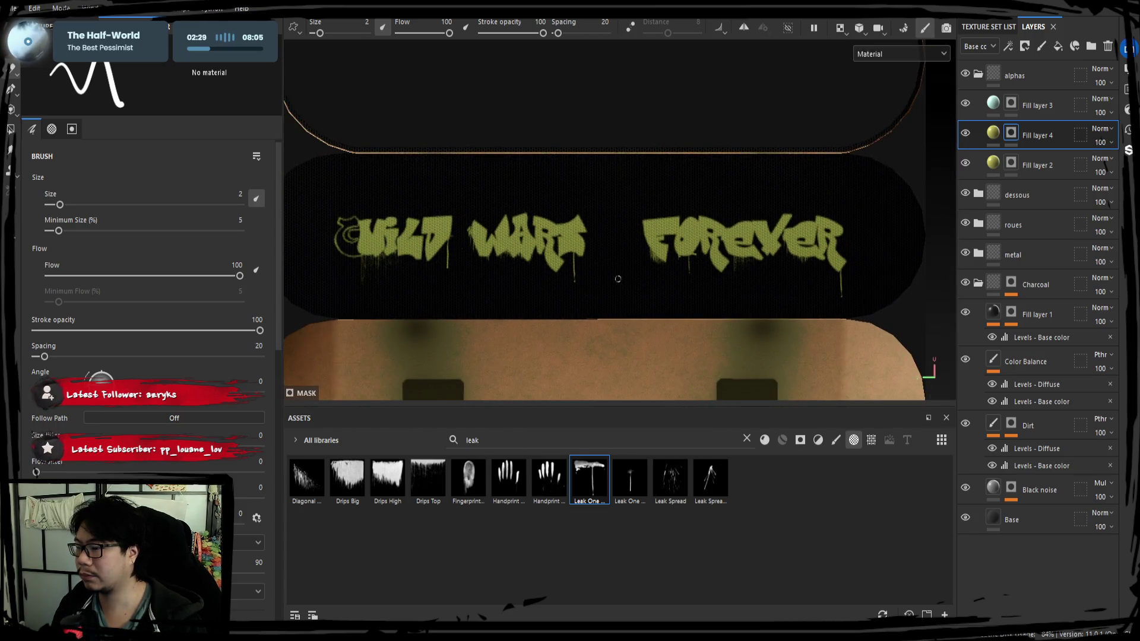
# Step: Pan and orbit around the deck to inspect the graffiti from several angles
pyautogui.moveTo(618, 279); pyautogui.dragTo(501, 297, button='middle')
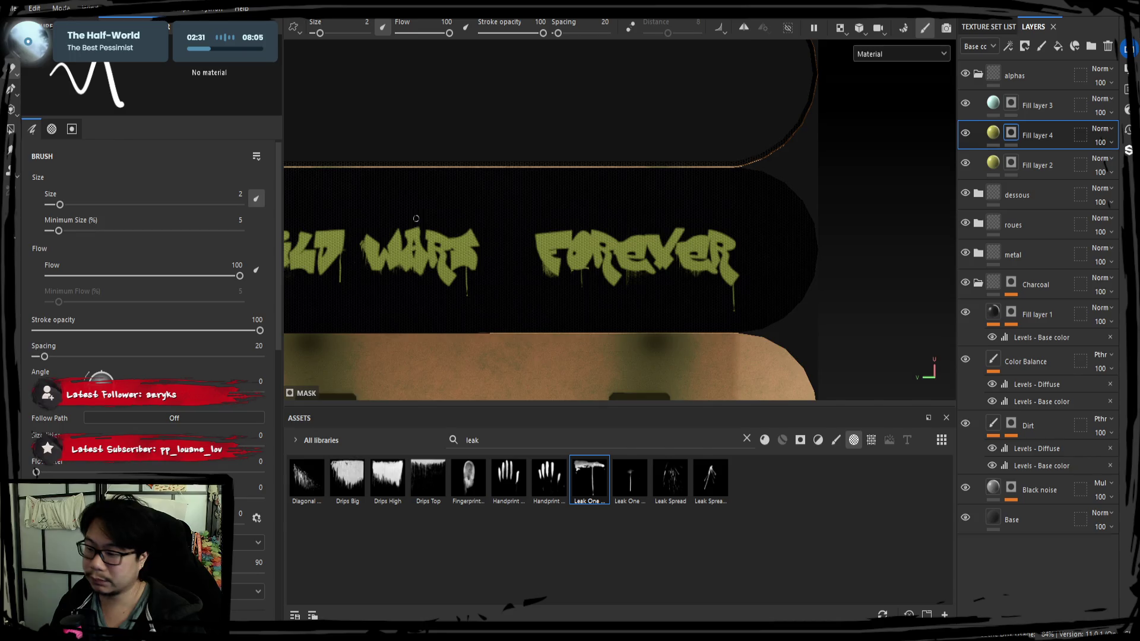
pyautogui.keyDown('alt'); pyautogui.moveTo(416, 219); pyautogui.dragTo(469, 245); pyautogui.keyUp('alt')
pyautogui.moveTo(716, 309)
pyautogui.keyDown('alt'); pyautogui.mouseDown()
pyautogui.moveTo(618, 204)
pyautogui.moveTo(801, 261)
pyautogui.moveTo(792, 288)
pyautogui.moveTo(763, 266)
pyautogui.moveTo(656, 315)
pyautogui.moveTo(776, 331)
pyautogui.moveTo(696, 278)
pyautogui.moveTo(796, 323)
pyautogui.moveTo(768, 258)
pyautogui.mouseUp(); pyautogui.keyUp('alt')
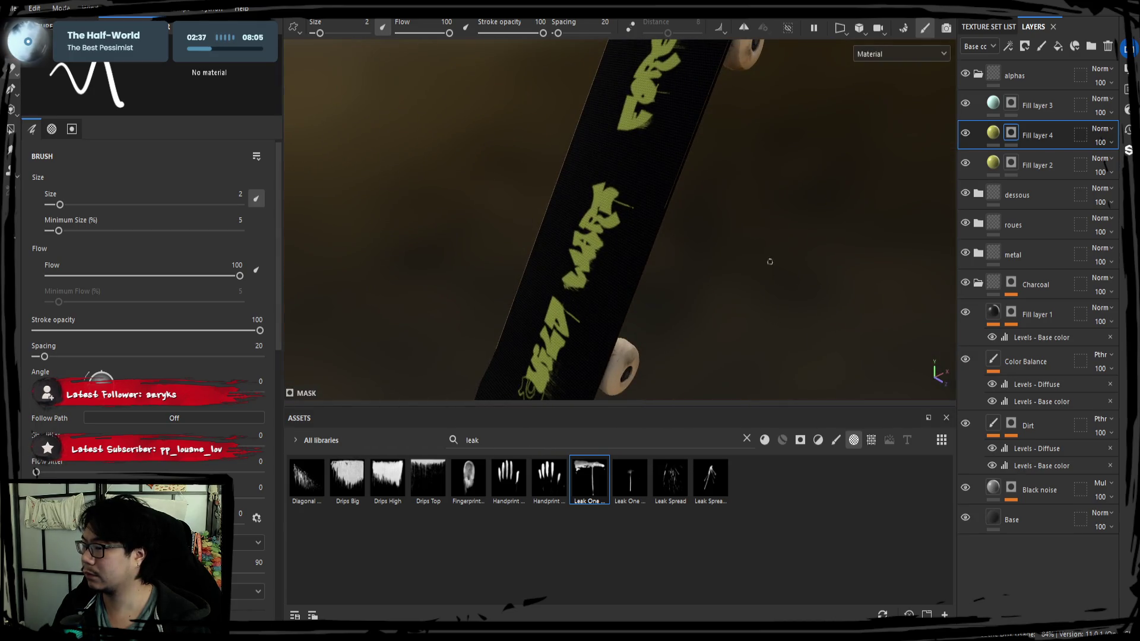
# Step: Select Fill layer 3, toggle between flat texture and 3D views, and select the Assets search text
pyautogui.click(980, 118)
pyautogui.press('F3')
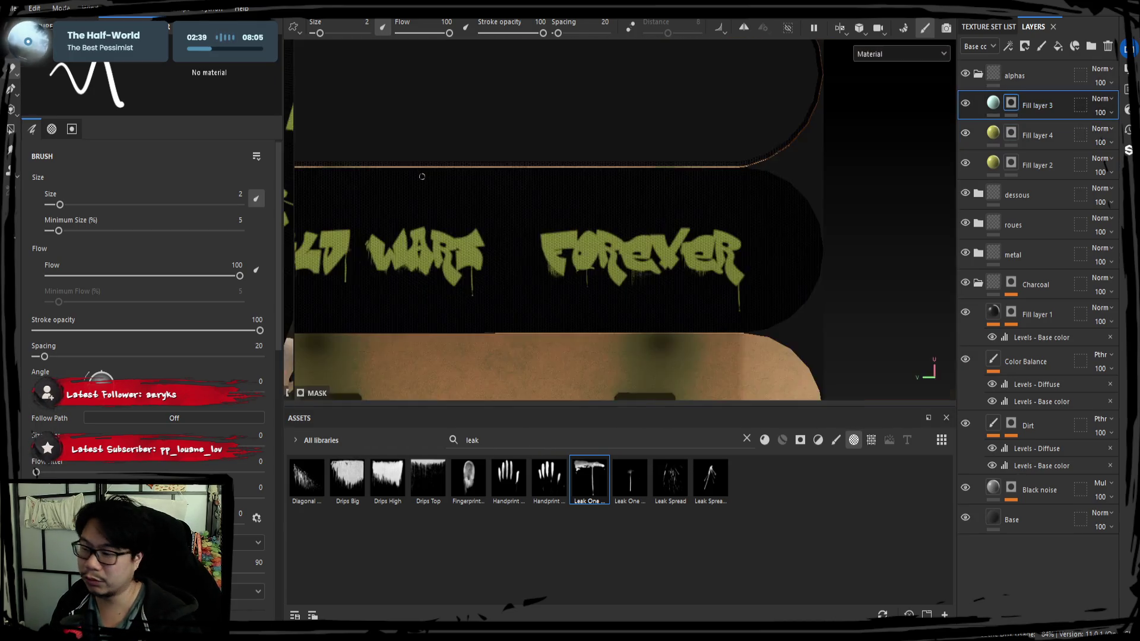
pyautogui.press('F2')
pyautogui.press('F3')
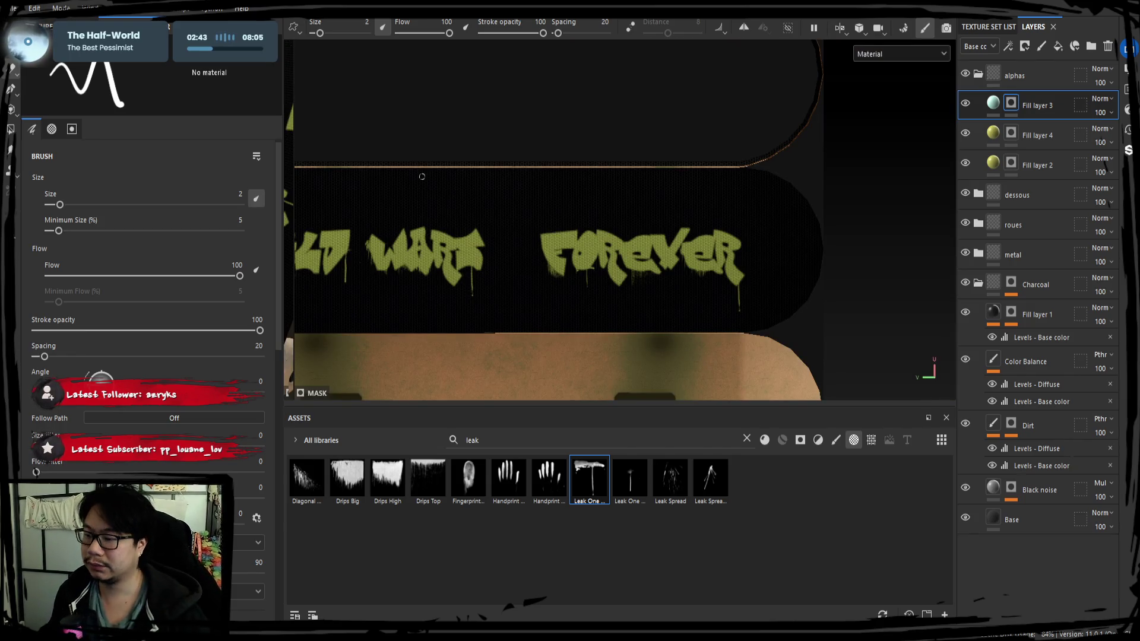
pyautogui.click(418, 450)
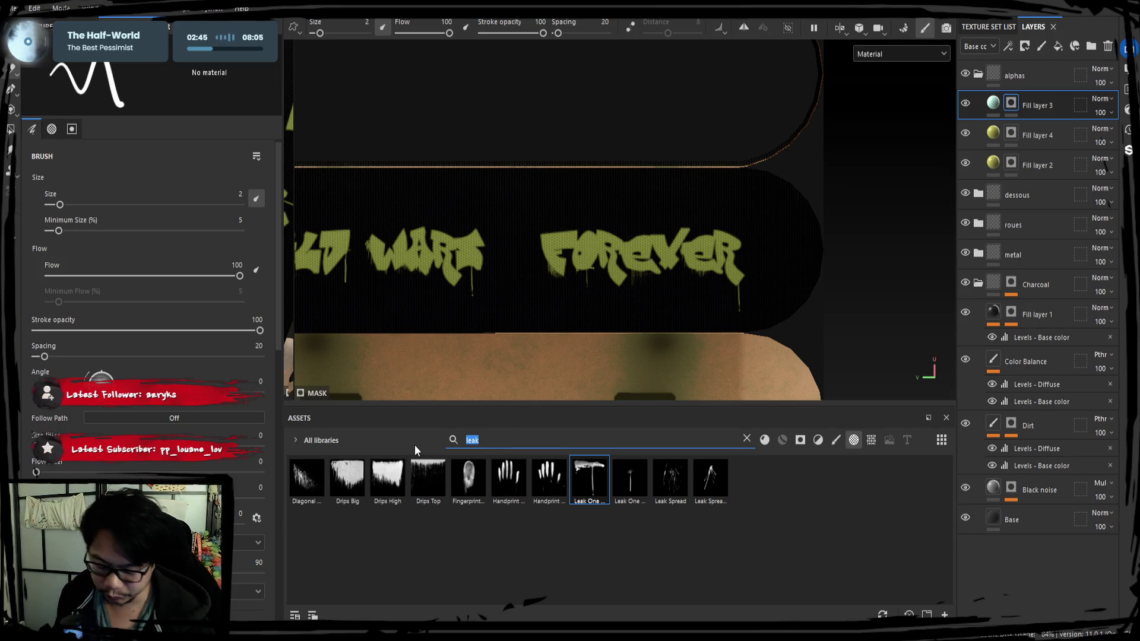
pyautogui.write('sp')
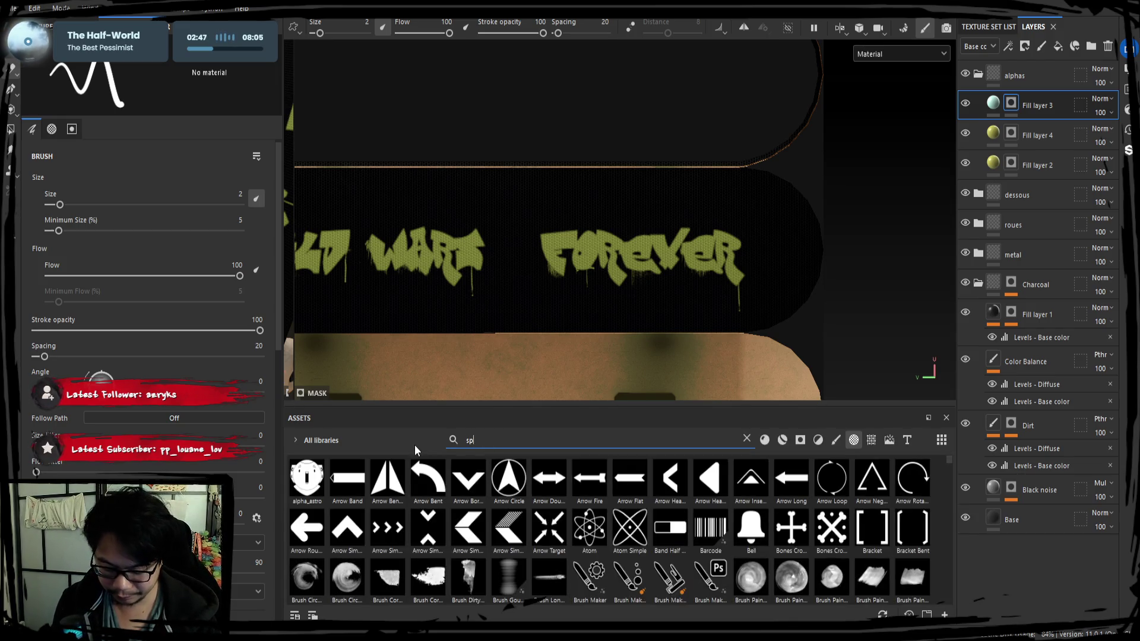
pyautogui.press('BackSpace')
pyautogui.press('BackSpace')
pyautogui.write('spa')
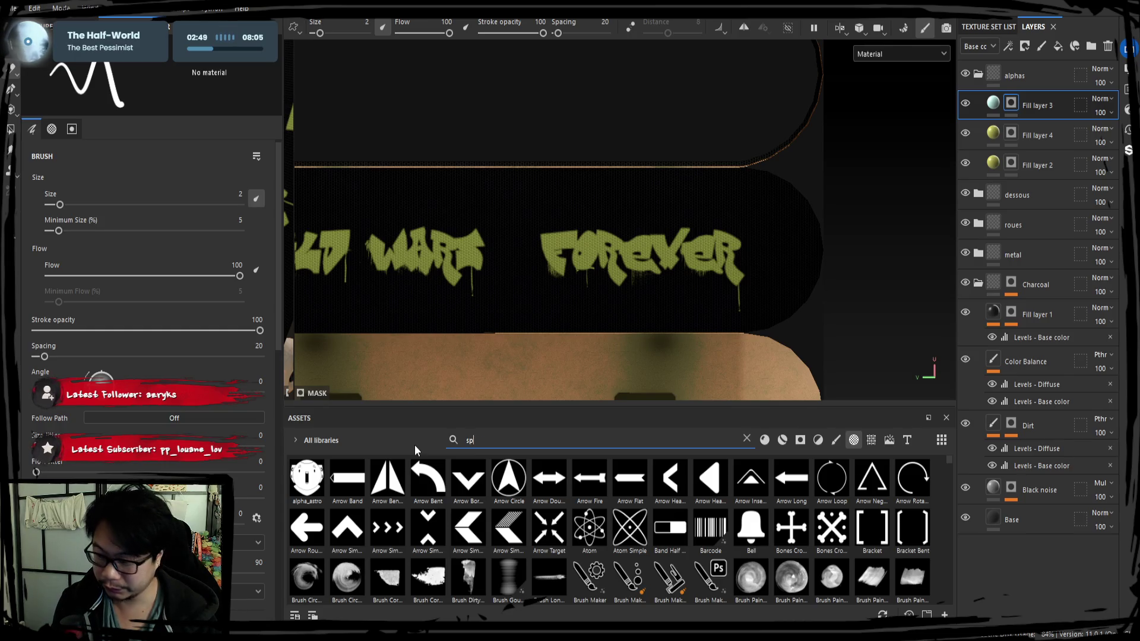
pyautogui.write('sh')
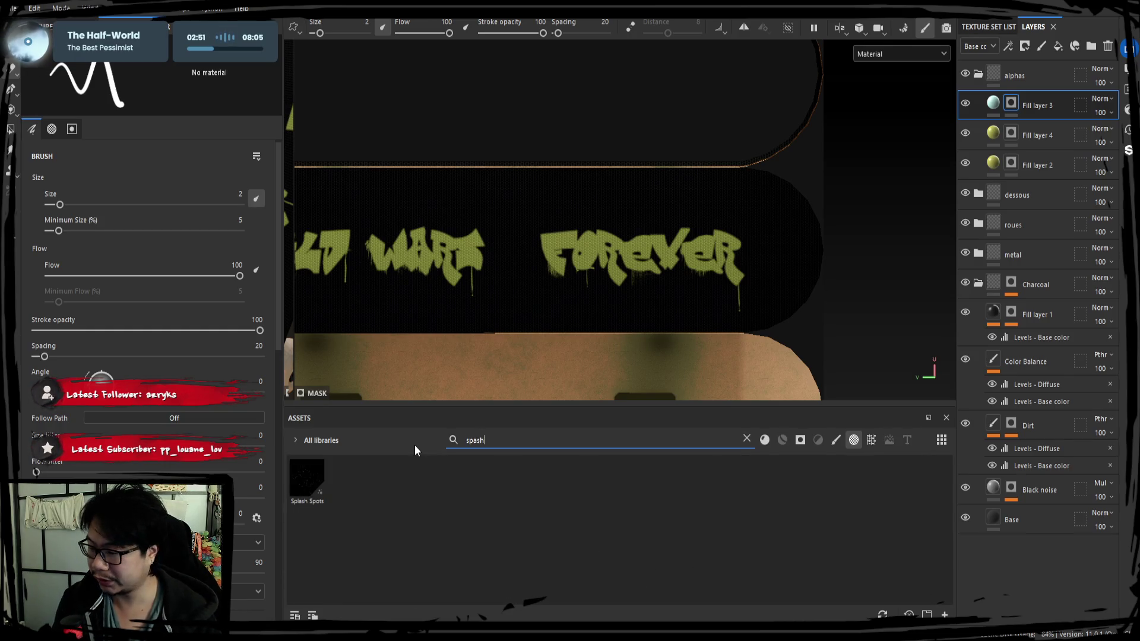
pyautogui.click(314, 483)
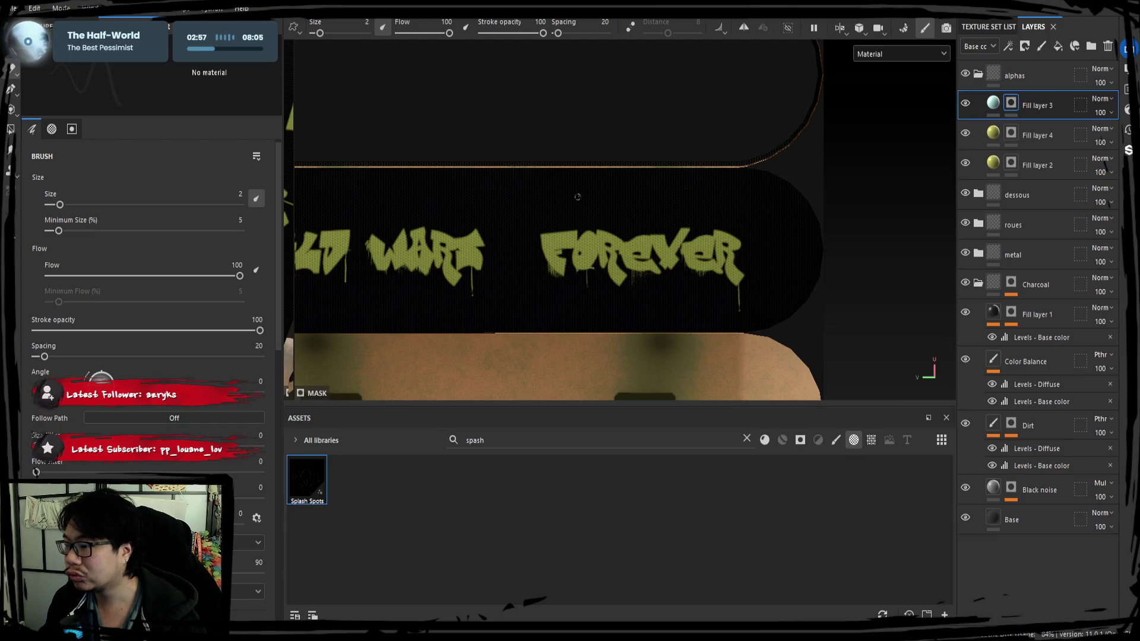
pyautogui.doubleClick(475, 440)
pyautogui.press('BackSpace')
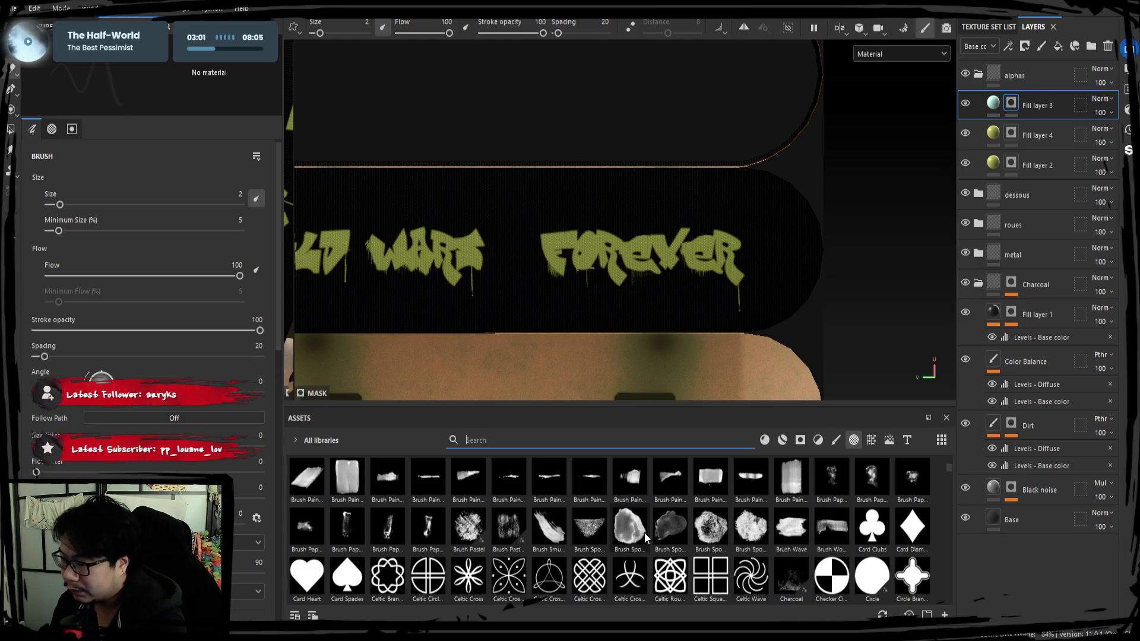
pyautogui.scroll(-10, 644, 533)
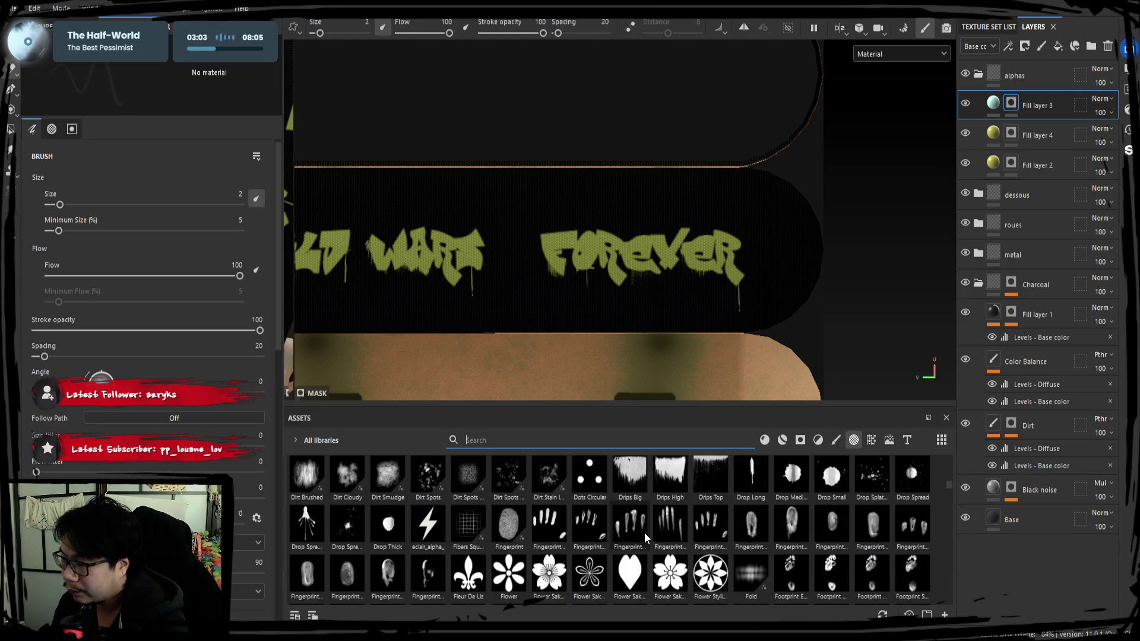
pyautogui.scroll(-10, 644, 532)
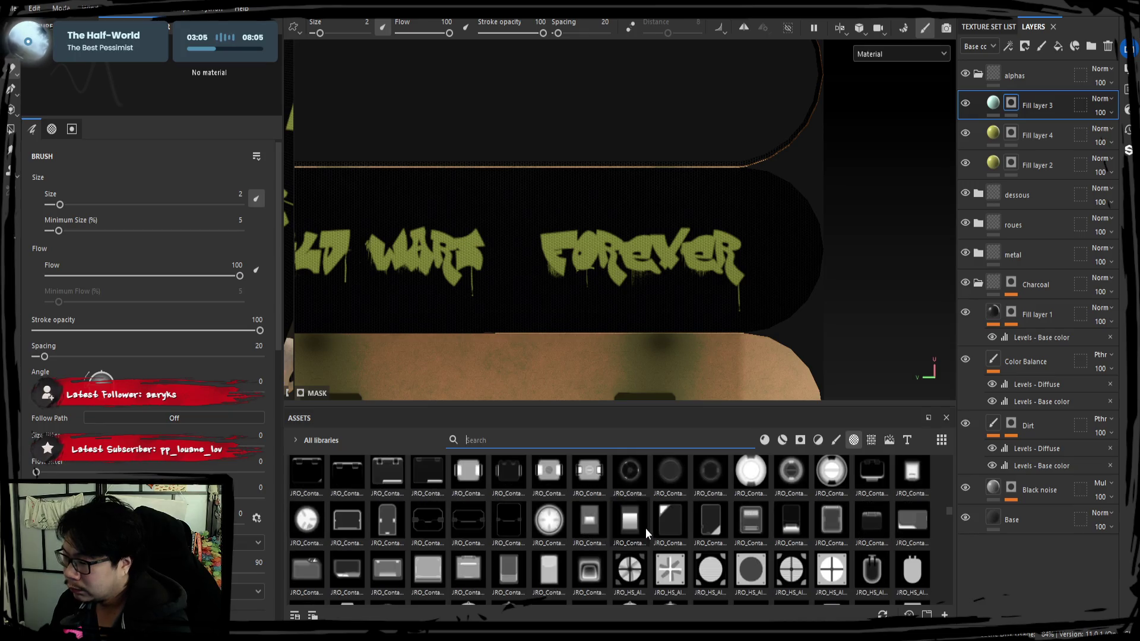
pyautogui.scroll(-5, 646, 529)
pyautogui.scroll(2, 646, 528)
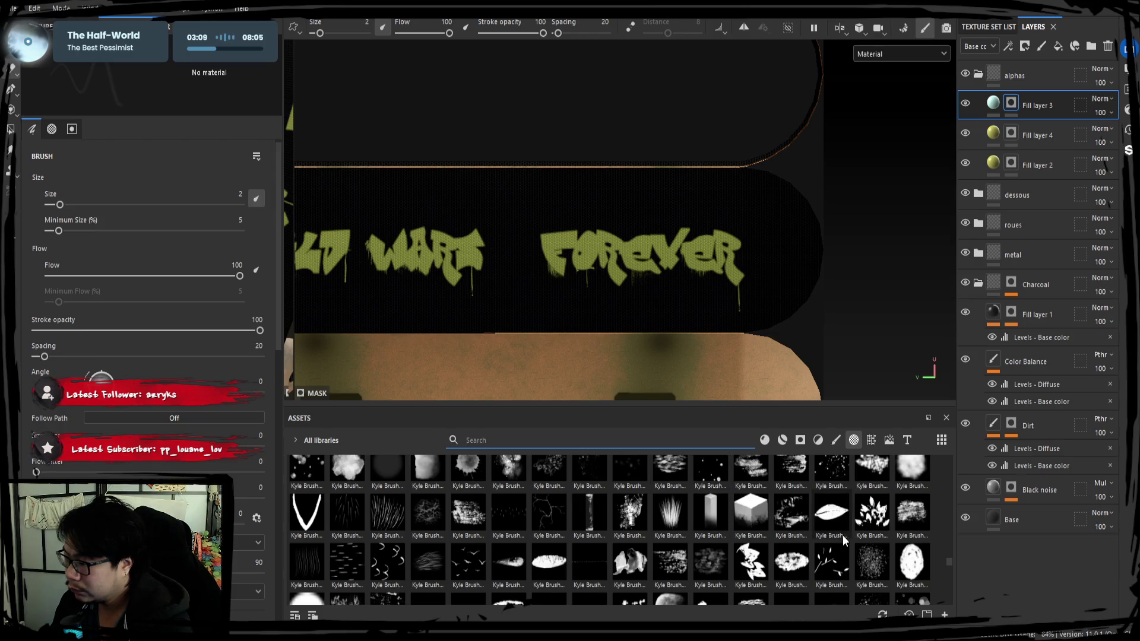
pyautogui.scroll(-10, 771, 521)
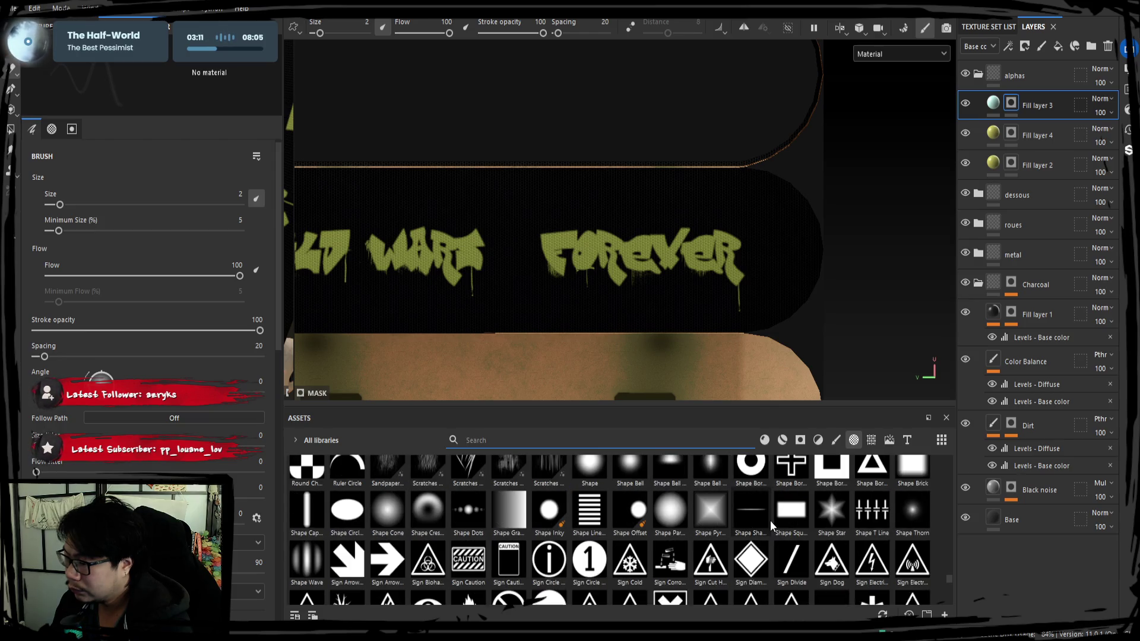
pyautogui.scroll(10, 771, 521)
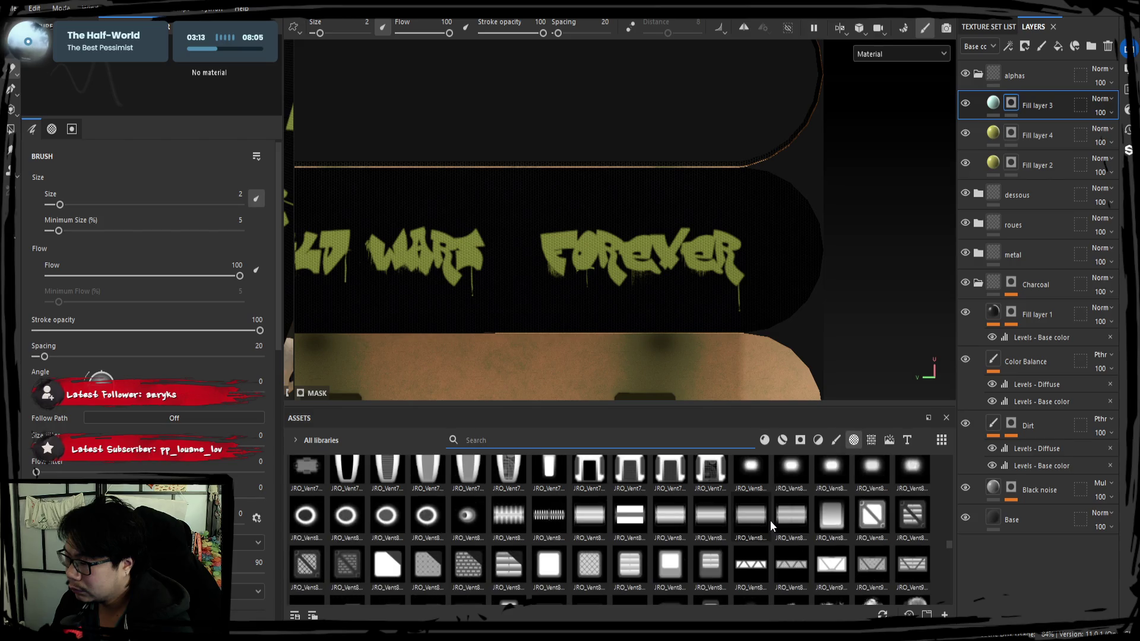
pyautogui.scroll(8, 771, 521)
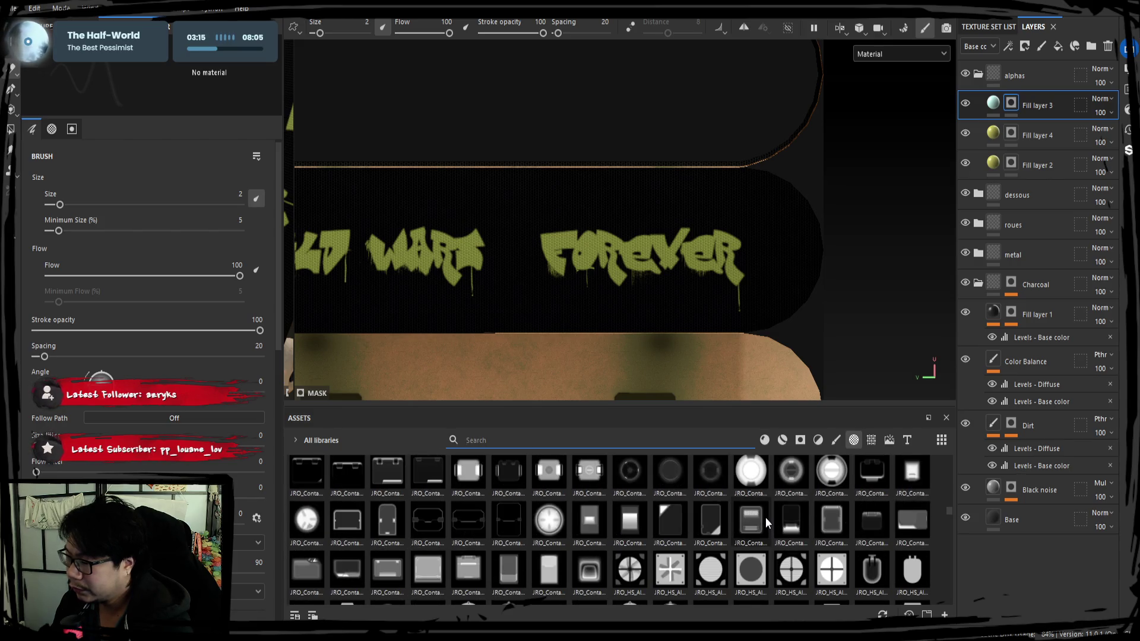
pyautogui.scroll(10, 765, 518)
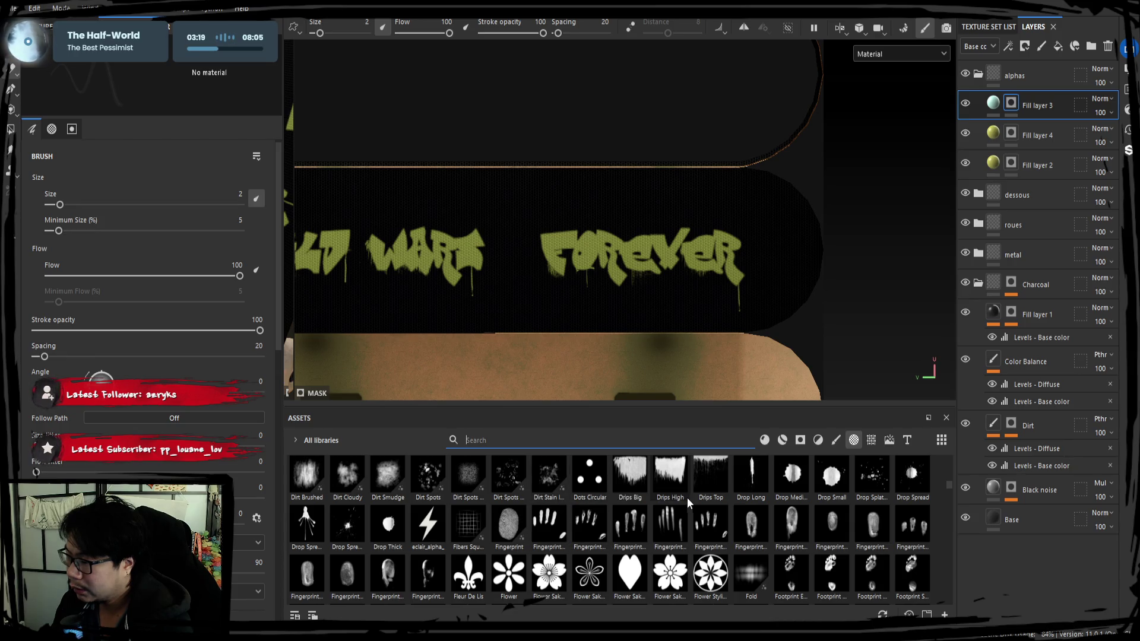
pyautogui.scroll(3, 688, 497)
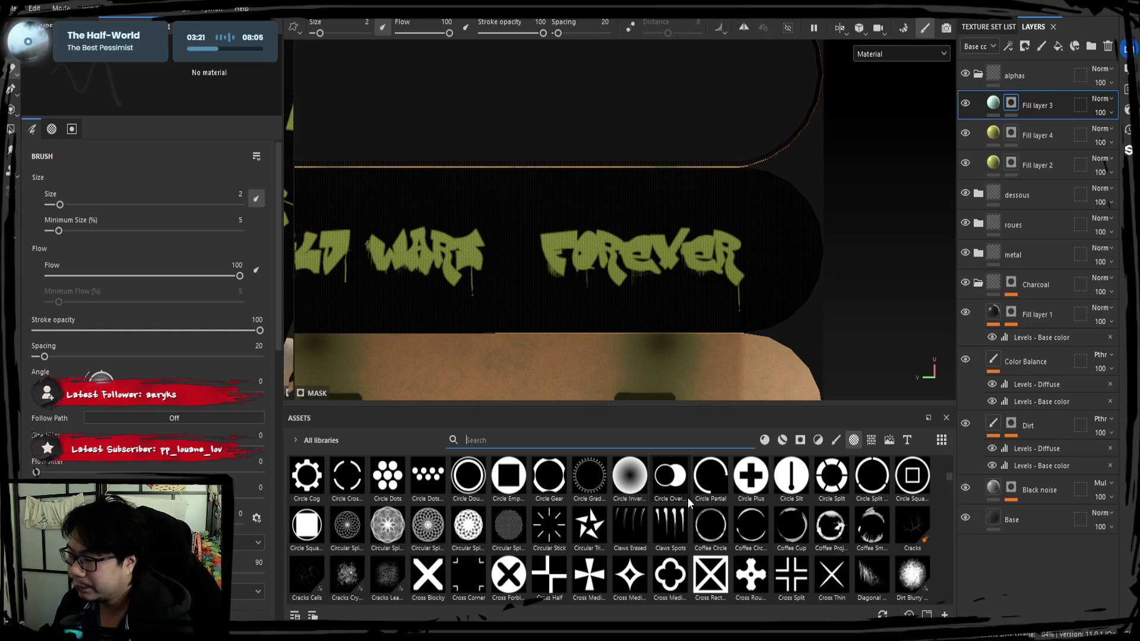
pyautogui.scroll(-3, 692, 500)
pyautogui.scroll(5, 698, 504)
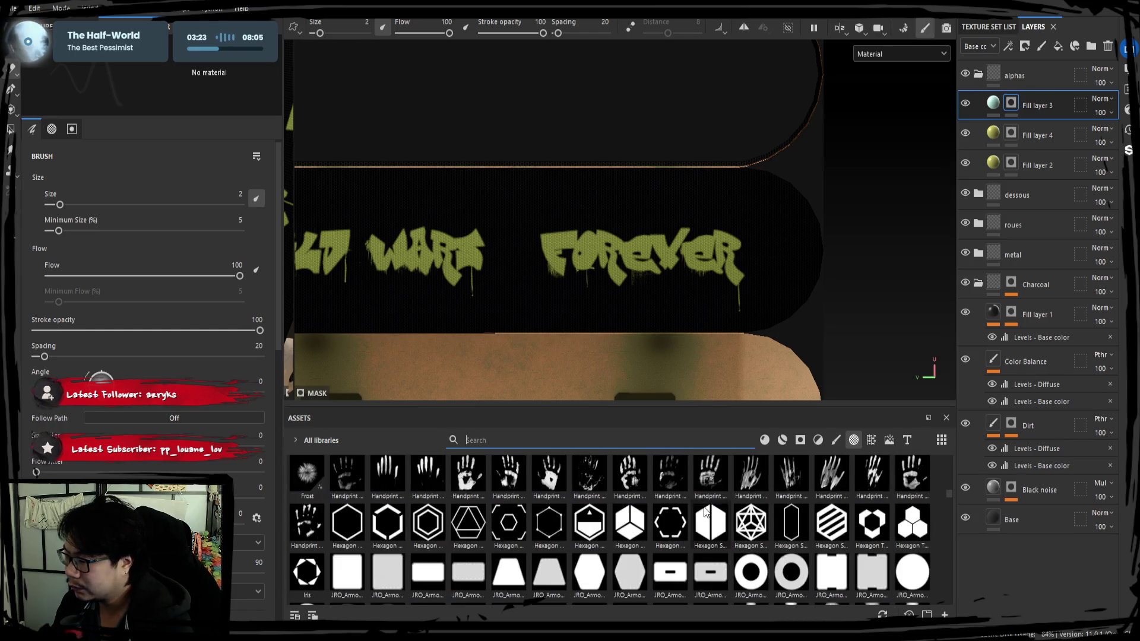
pyautogui.scroll(-2, 704, 506)
pyautogui.scroll(-5, 851, 516)
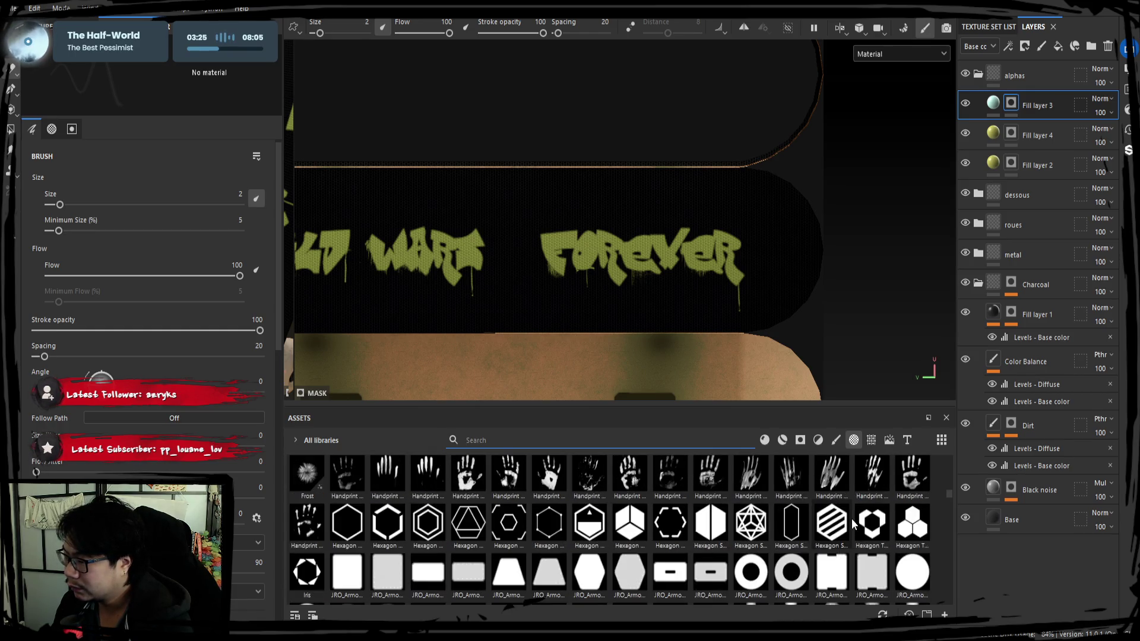
pyautogui.scroll(-4, 853, 518)
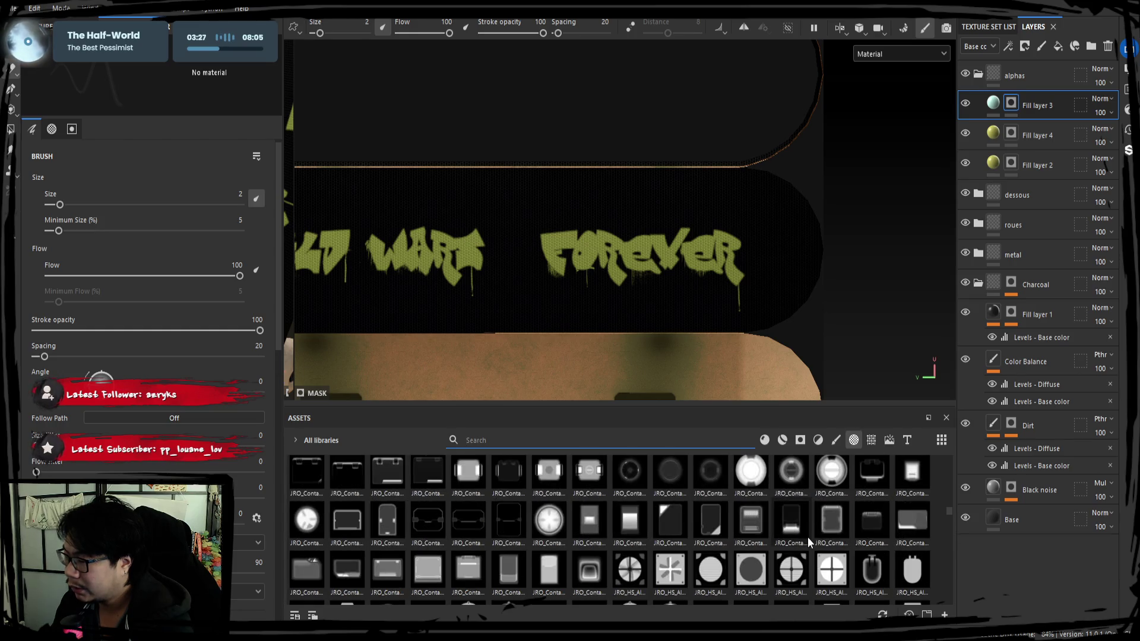
pyautogui.scroll(-2, 808, 536)
pyautogui.scroll(-5, 797, 530)
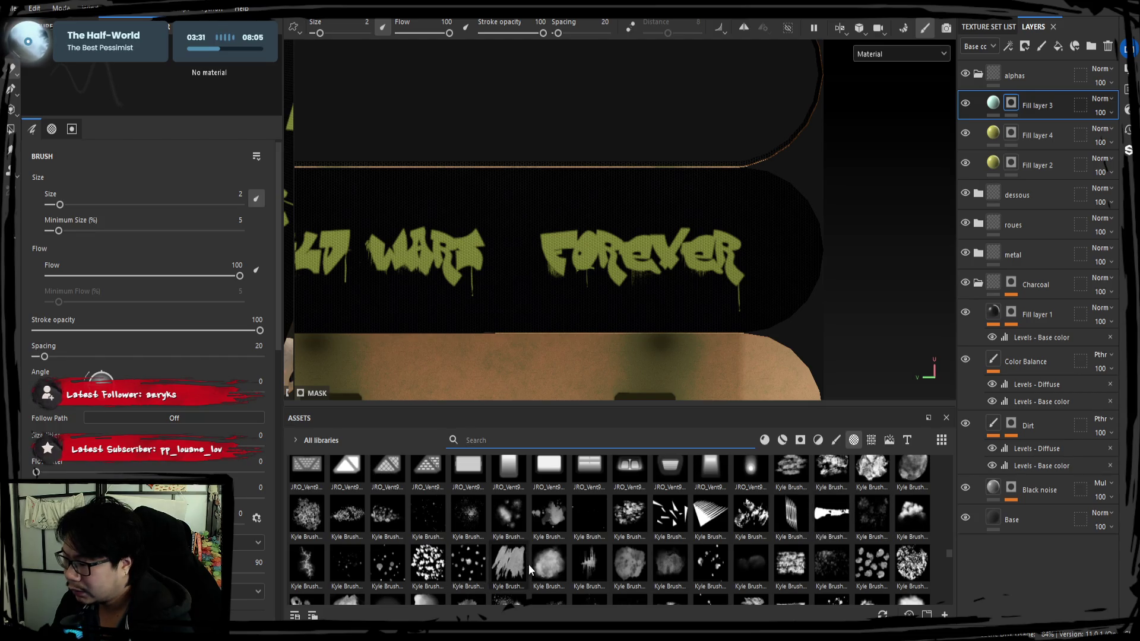
pyautogui.scroll(-4, 623, 557)
pyautogui.scroll(-5, 625, 520)
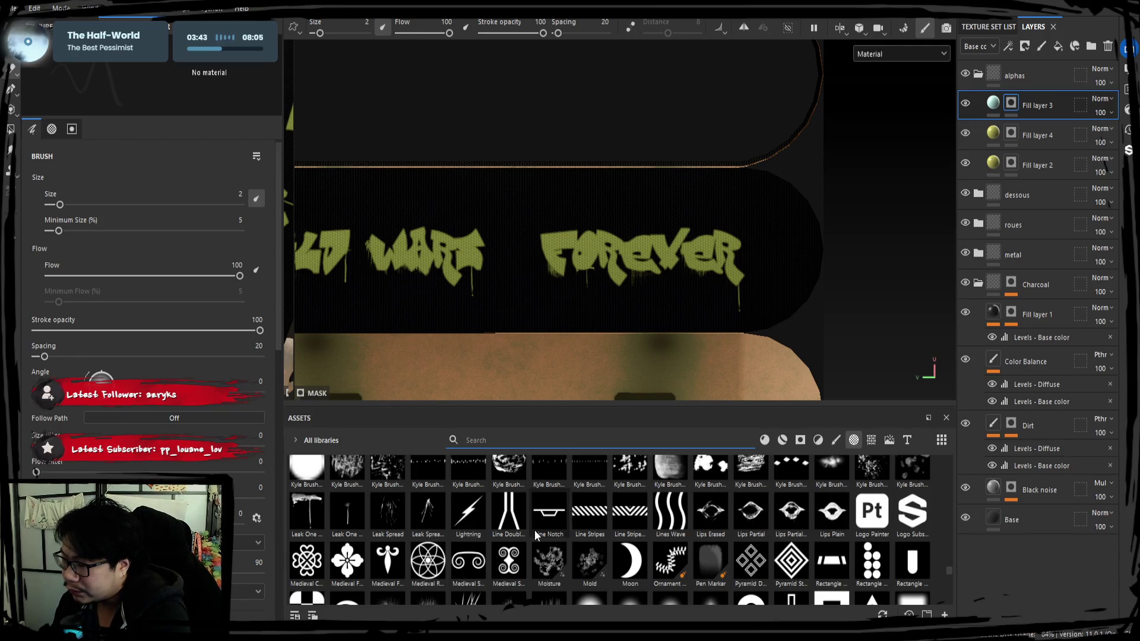
pyautogui.scroll(3, 750, 530)
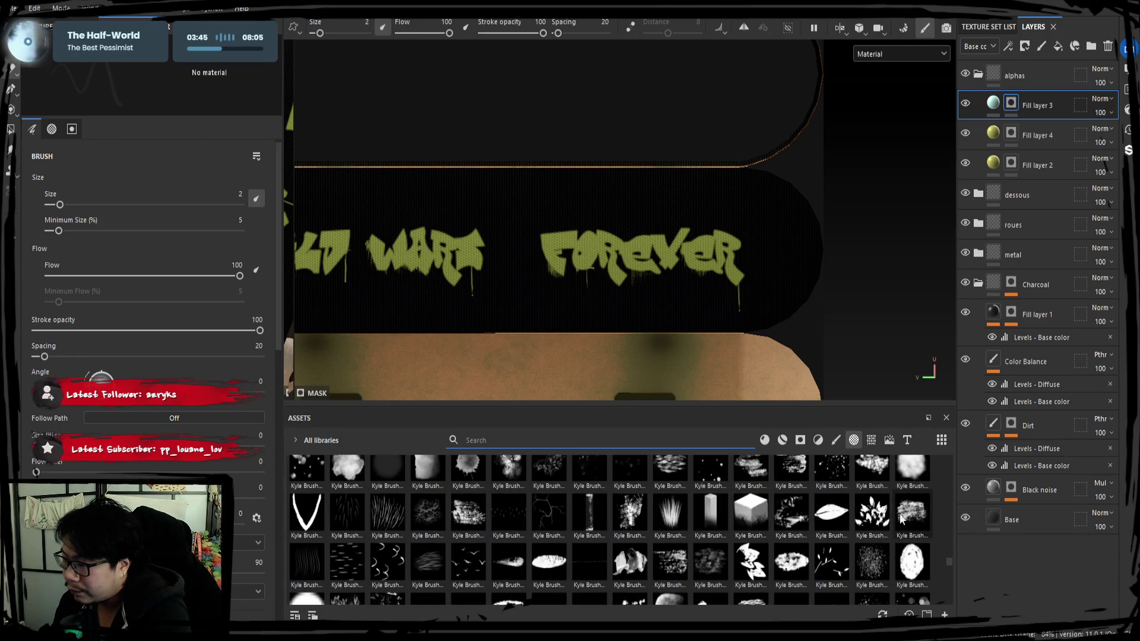
pyautogui.click(904, 476)
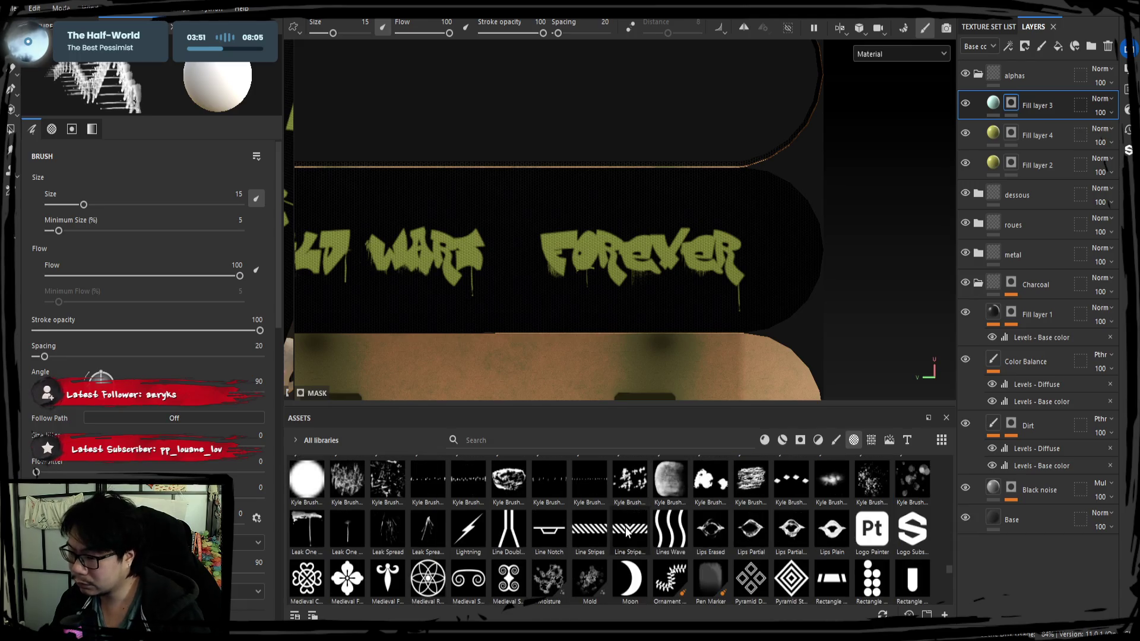
# Step: Try cloud and spray-stroke alphas at brush size 25, undoing a teal test stamp
pyautogui.click(352, 491)
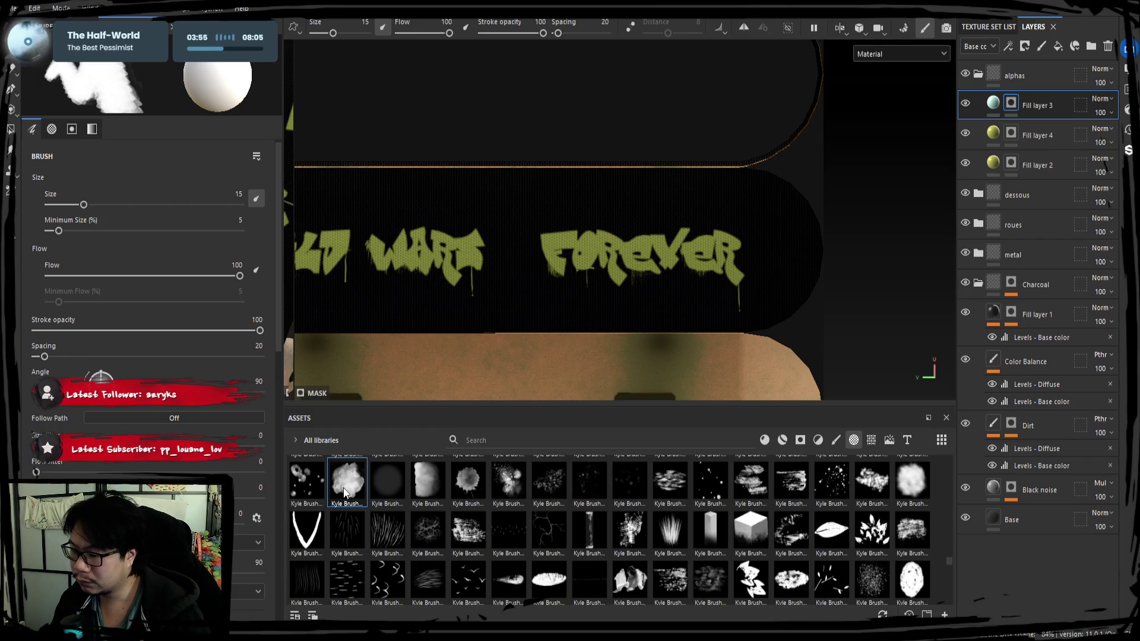
pyautogui.click(505, 486)
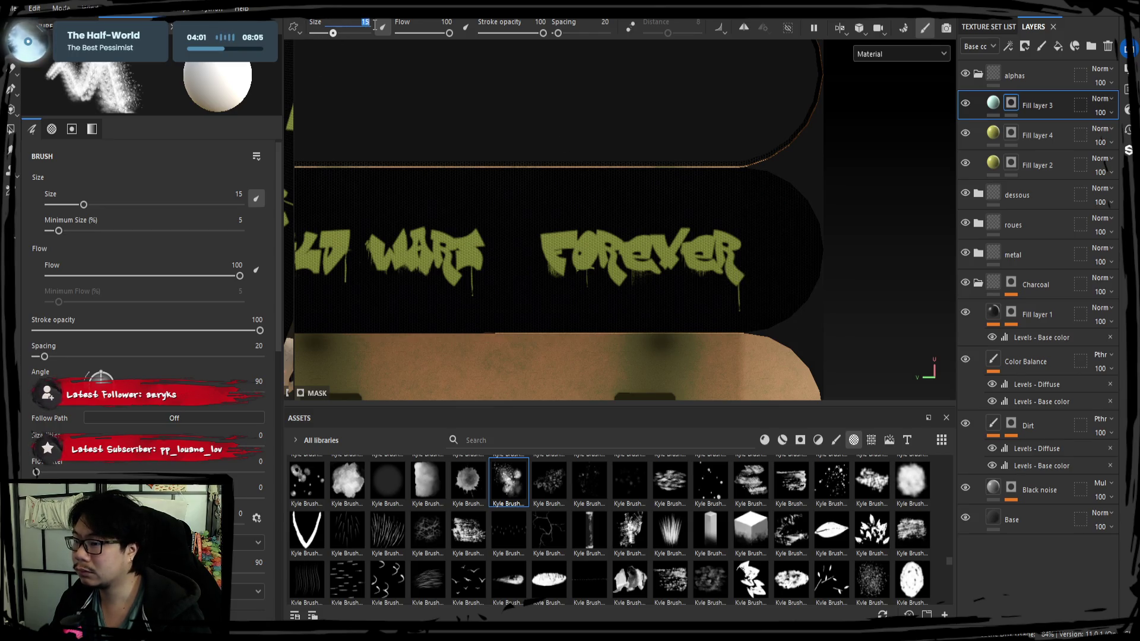
pyautogui.write('25')
pyautogui.press('Return')
pyautogui.click(756, 205)
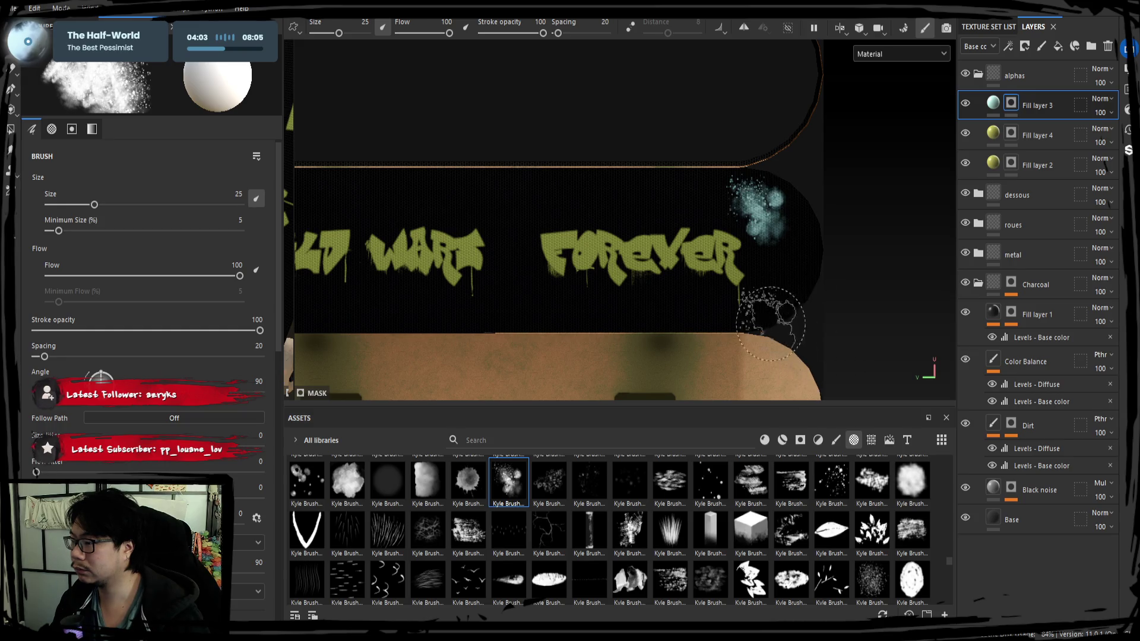
pyautogui.scroll(-5, 771, 324)
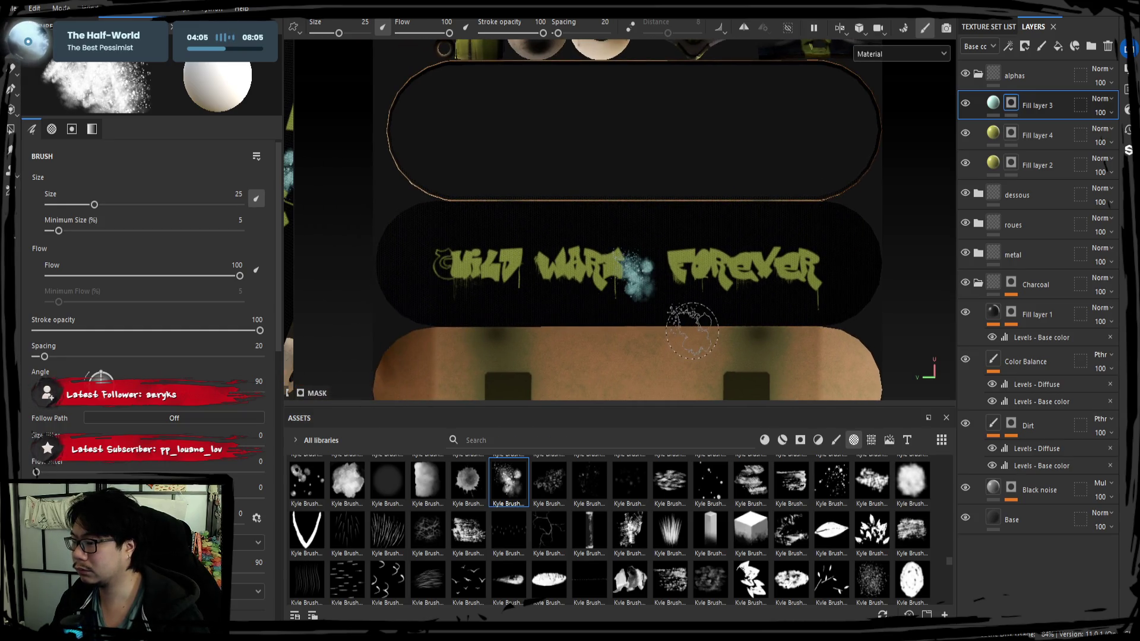
pyautogui.hotkey('ctrl', 'z')
# Step: Move Fill layer 3 below Fill layer 2 and undo another test spray on the middle word
pyautogui.moveTo(1031, 111); pyautogui.dragTo(1028, 177)
pyautogui.click(631, 259)
pyautogui.scroll(2, 653, 273)
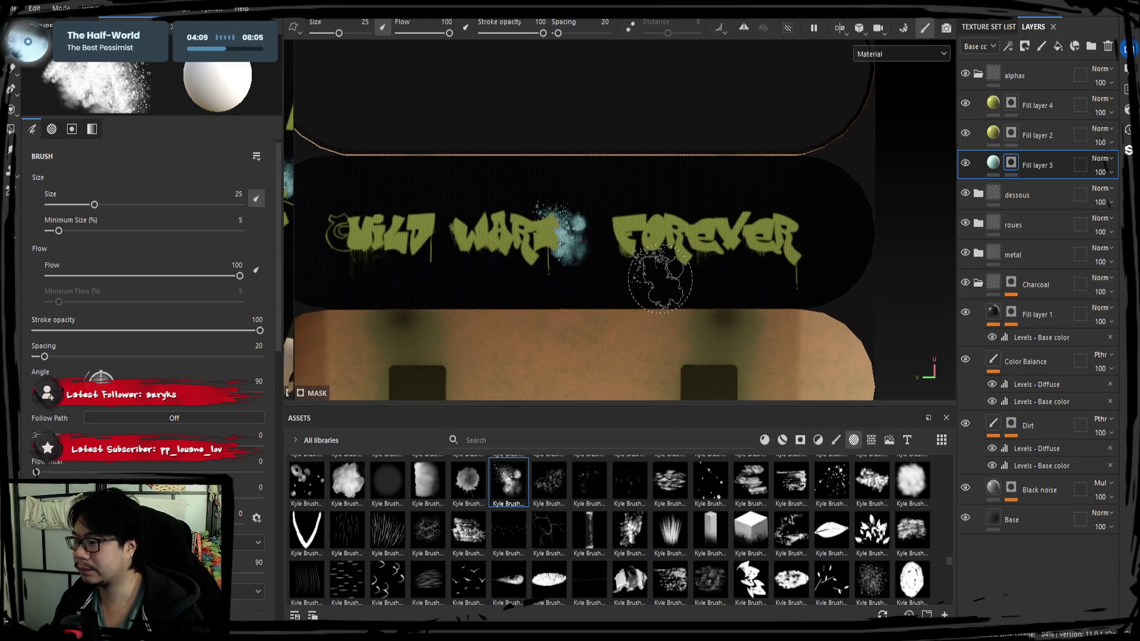
pyautogui.moveTo(400, 401); pyautogui.dragTo(424, 406, button='middle')
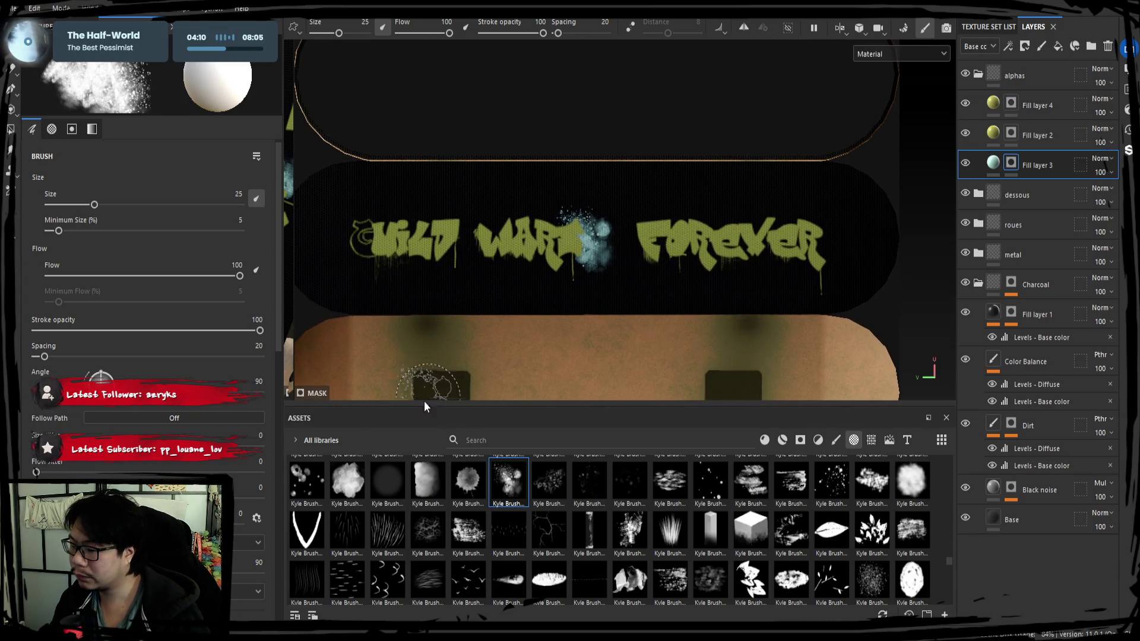
pyautogui.click(343, 475)
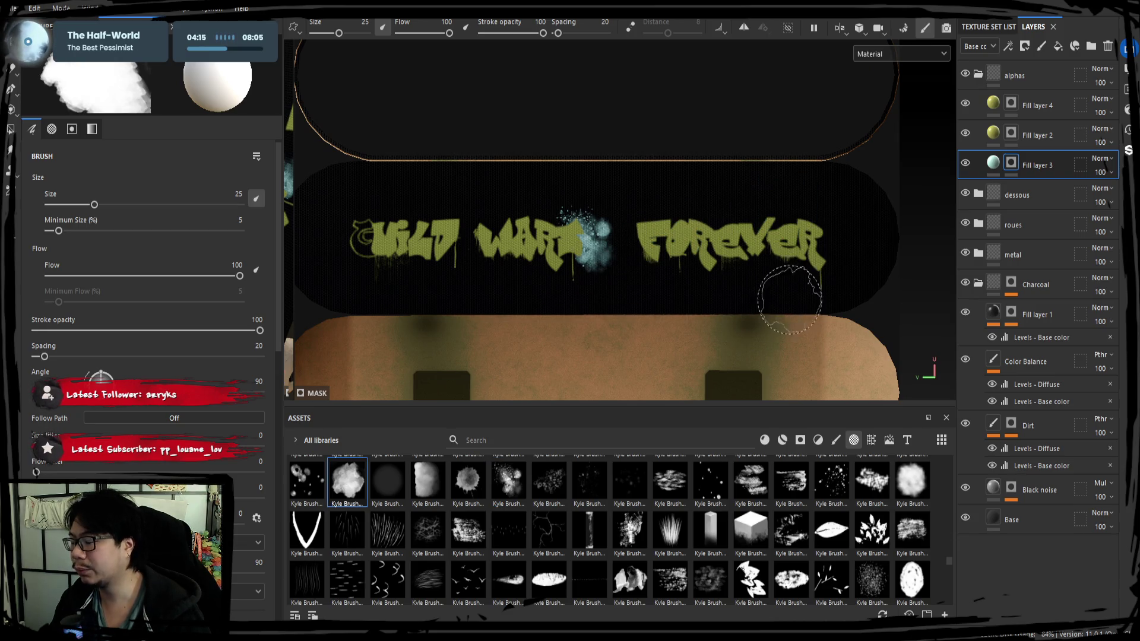
pyautogui.hotkey('ctrl', 'z')
# Step: Test the gradient-block alpha with light-blue stamps, undo them, and switch to 3D view
pyautogui.moveTo(790, 300)
pyautogui.keyDown('alt'); pyautogui.mouseDown()
pyautogui.moveTo(616, 188)
pyautogui.moveTo(845, 226)
pyautogui.moveTo(455, 136)
pyautogui.mouseUp(); pyautogui.keyUp('alt')
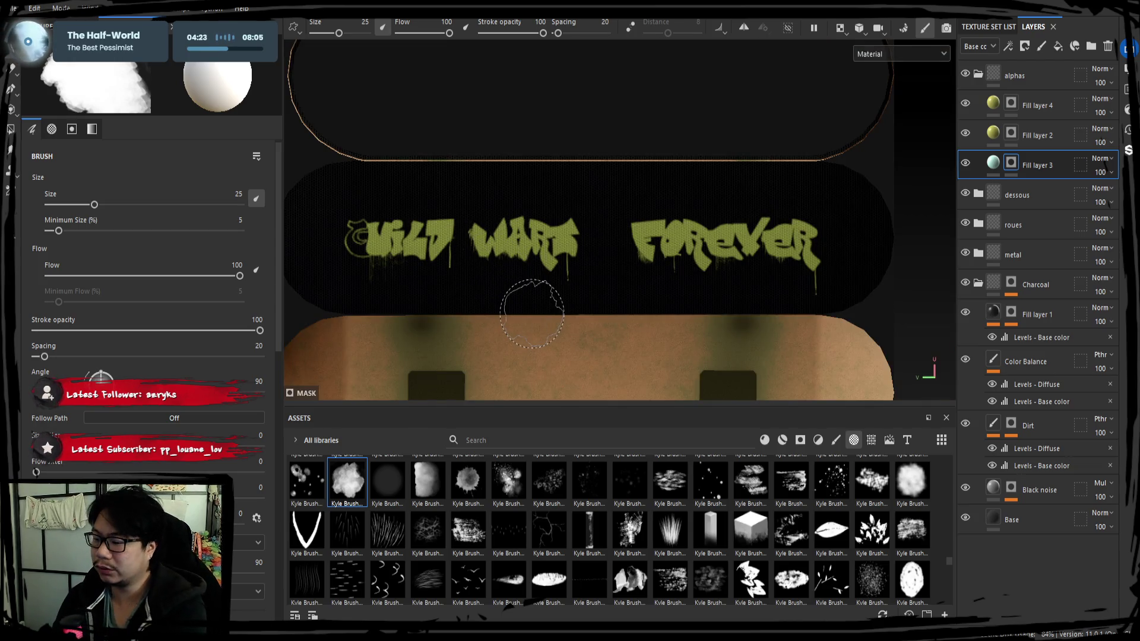
pyautogui.click(710, 530)
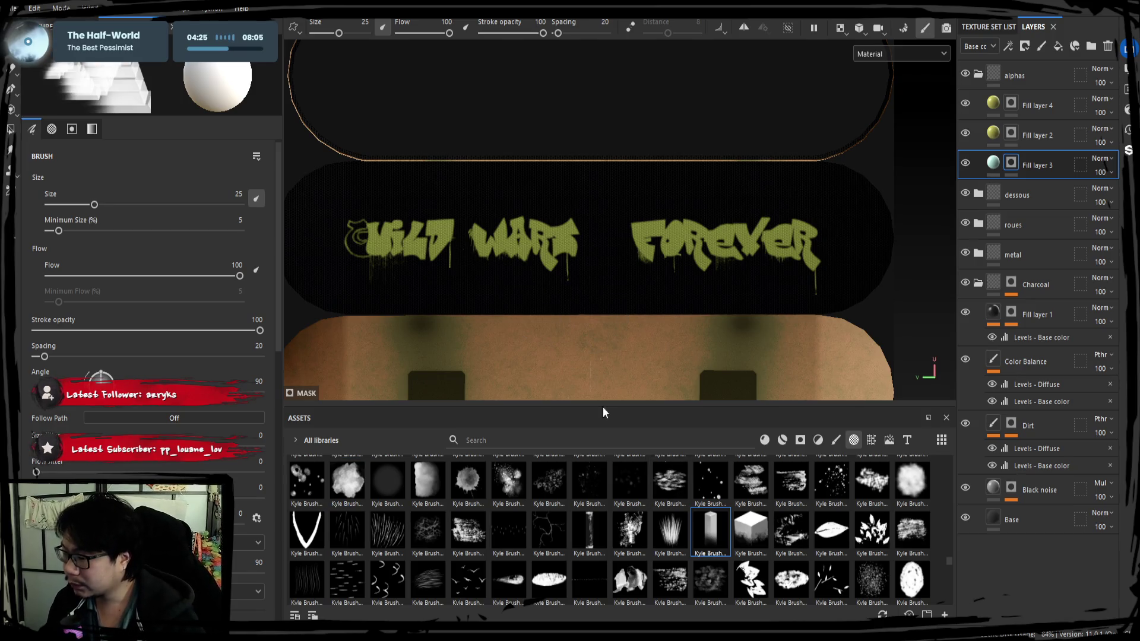
pyautogui.click(437, 261)
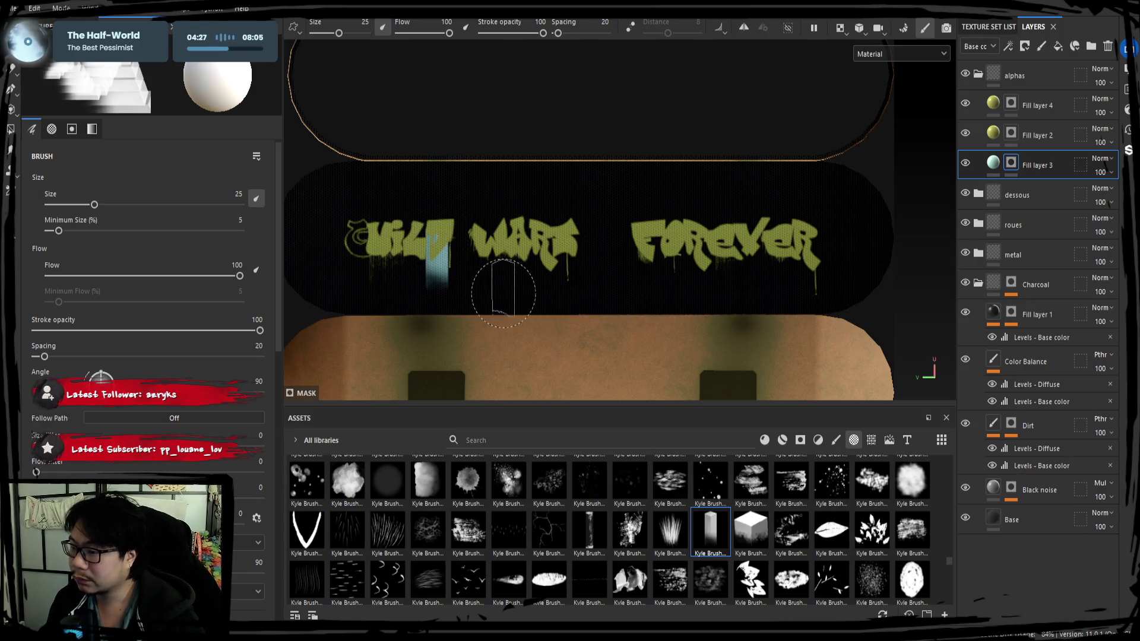
pyautogui.hotkey('ctrl', 'z')
pyautogui.click(601, 261)
pyautogui.click(617, 252)
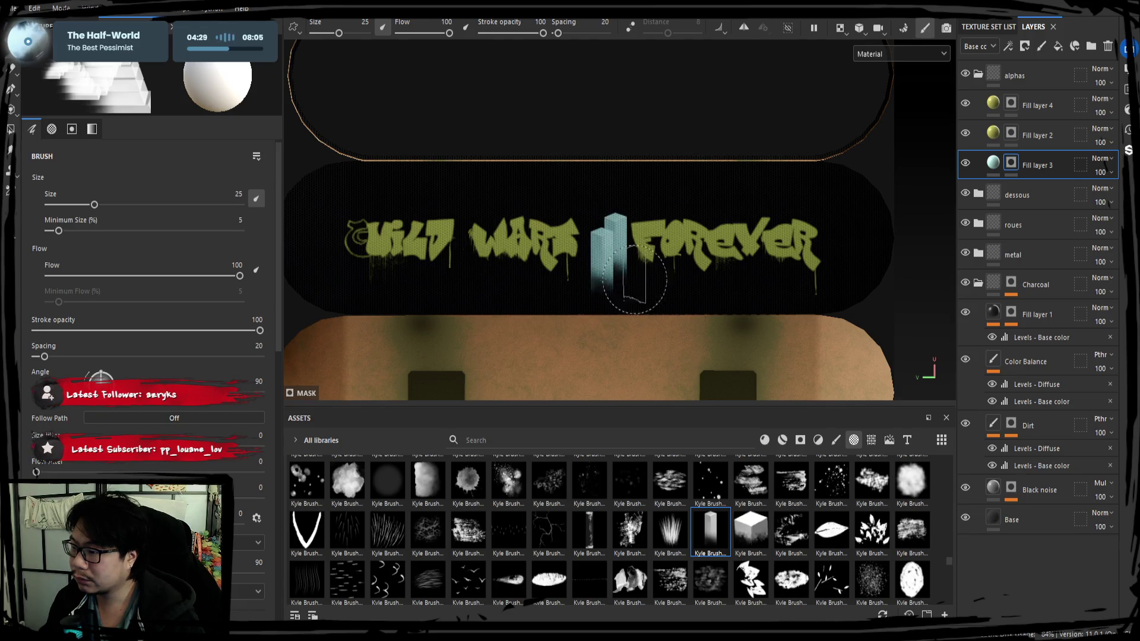
pyautogui.hotkey('ctrl', 'z')
pyautogui.hotkey('ctrl', 'z')
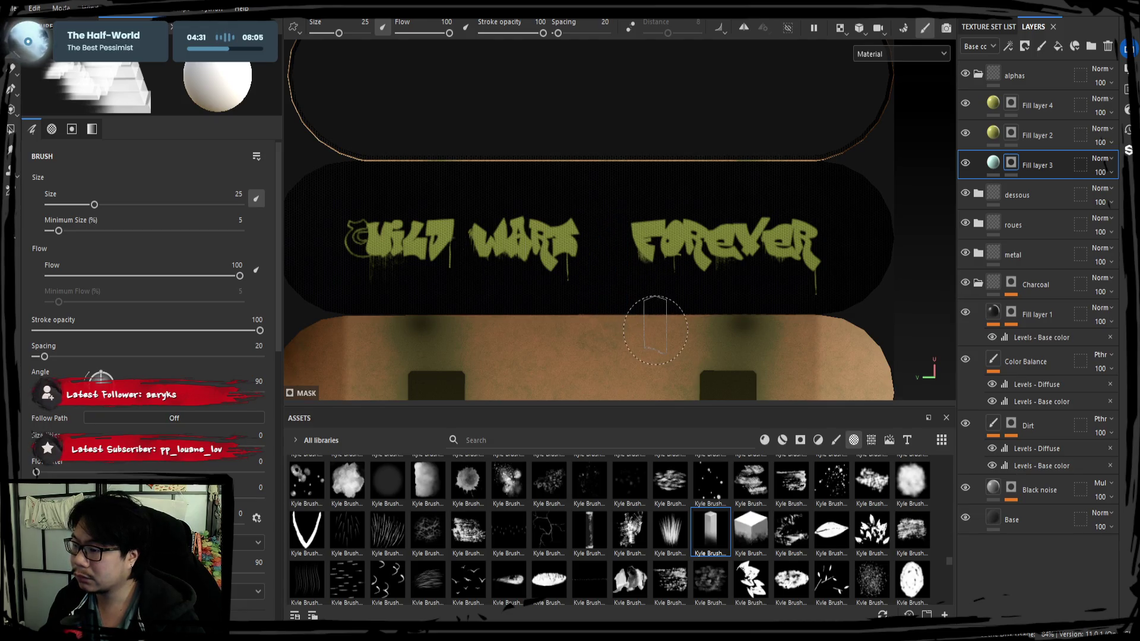
pyautogui.scroll(2, 581, 503)
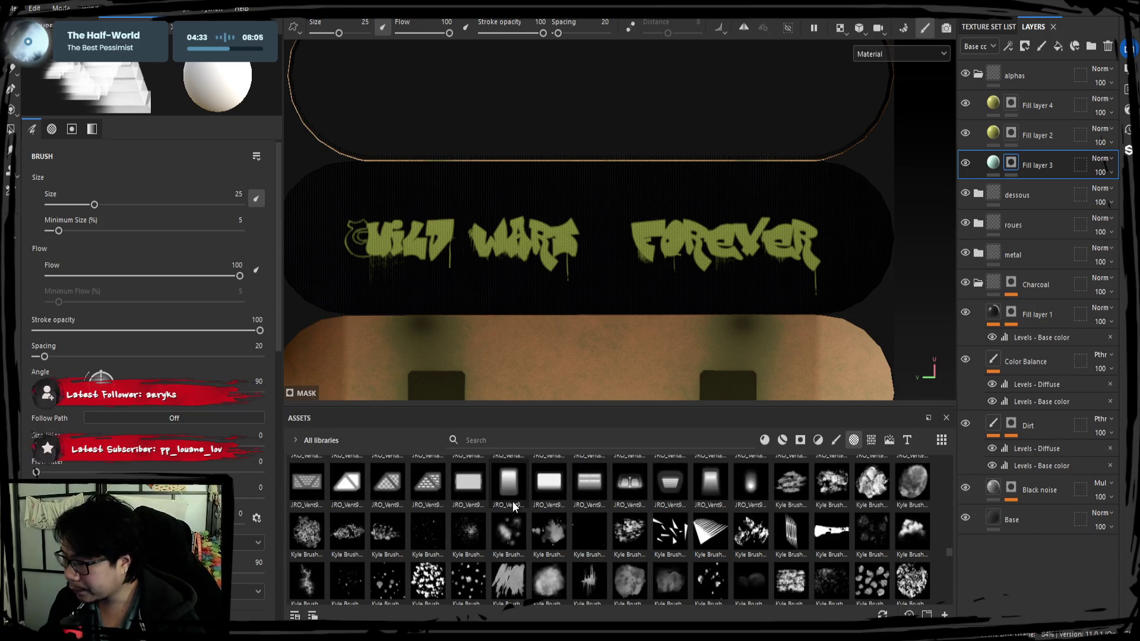
pyautogui.scroll(10, 512, 501)
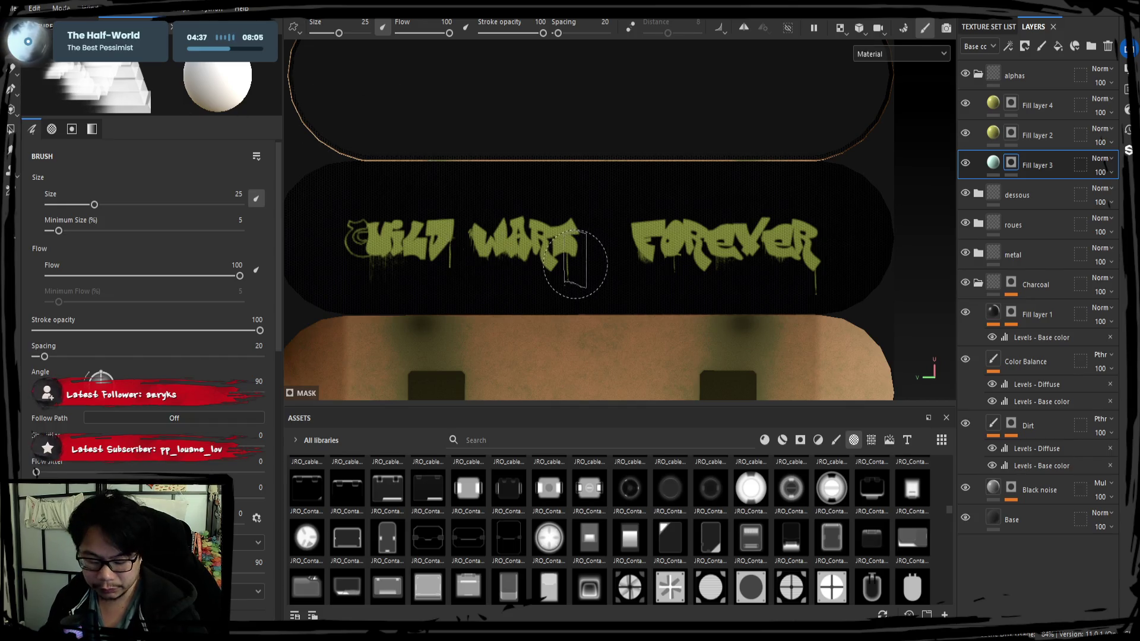
pyautogui.press('F2')
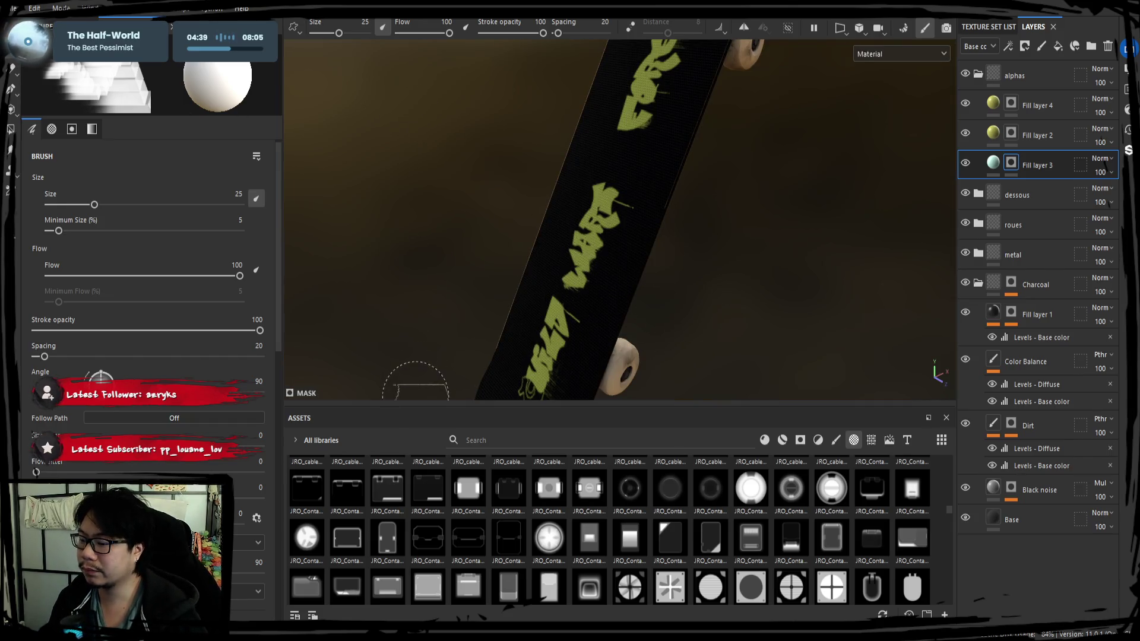
# Step: Enlarge the viewport, collapse the alphas folder, and orbit to a side view of the skateboard
pyautogui.moveTo(412, 406); pyautogui.dragTo(416, 485)
pyautogui.moveTo(502, 397)
pyautogui.keyDown('alt'); pyautogui.mouseDown()
pyautogui.moveTo(579, 263)
pyautogui.moveTo(509, 318)
pyautogui.moveTo(402, 364)
pyautogui.moveTo(687, 359)
pyautogui.moveTo(680, 267)
pyautogui.moveTo(720, 293)
pyautogui.moveTo(611, 311)
pyautogui.moveTo(683, 319)
pyautogui.mouseUp(); pyautogui.keyUp('alt')
pyautogui.click(978, 74)
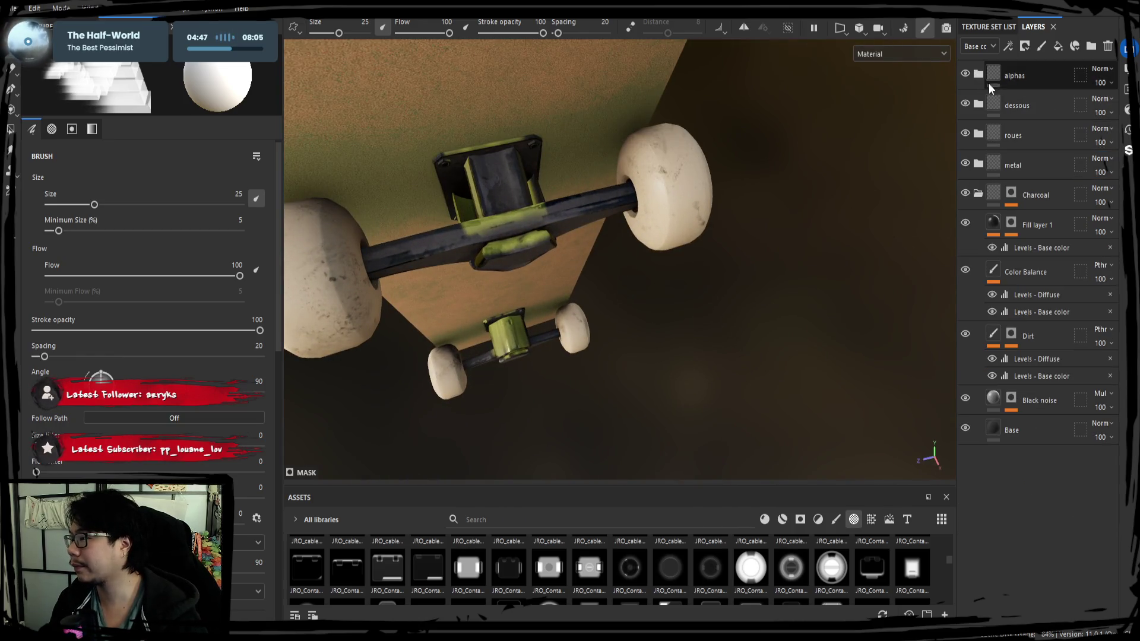
pyautogui.keyDown('alt'); pyautogui.moveTo(766, 178); pyautogui.dragTo(827, 204); pyautogui.keyUp('alt')
pyautogui.moveTo(850, 199)
pyautogui.keyDown('alt'); pyautogui.mouseDown()
pyautogui.moveTo(776, 230)
pyautogui.moveTo(926, 149)
pyautogui.mouseUp(); pyautogui.keyUp('alt')
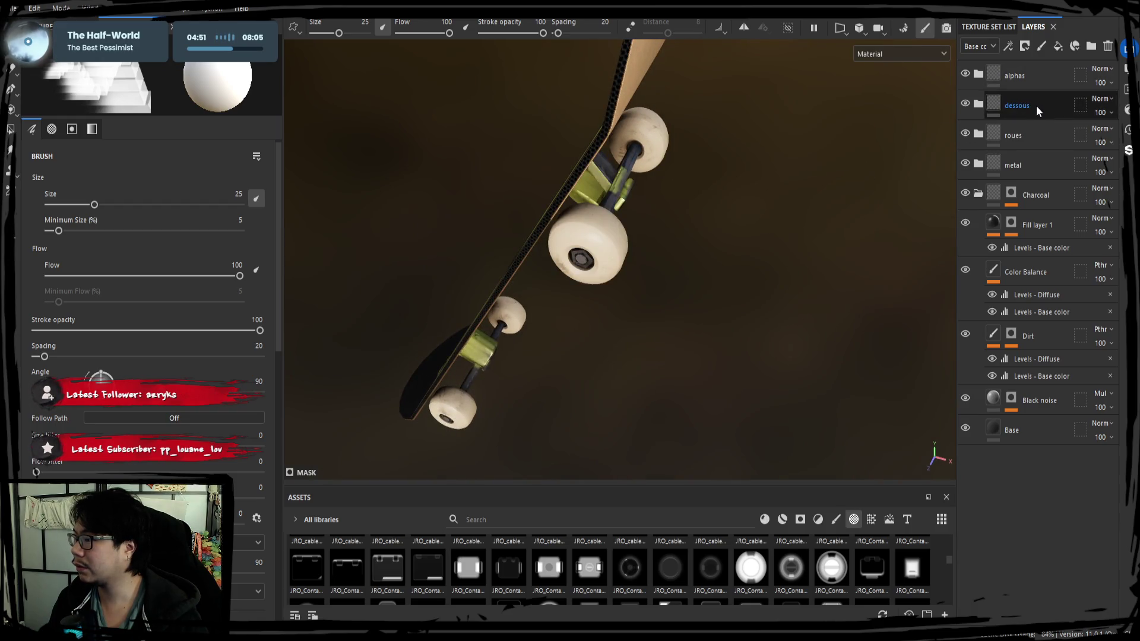
# Step: Drag the alphas folder into the metal group, beneath its Steel Paint layer
pyautogui.moveTo(1031, 79); pyautogui.dragTo(1028, 173)
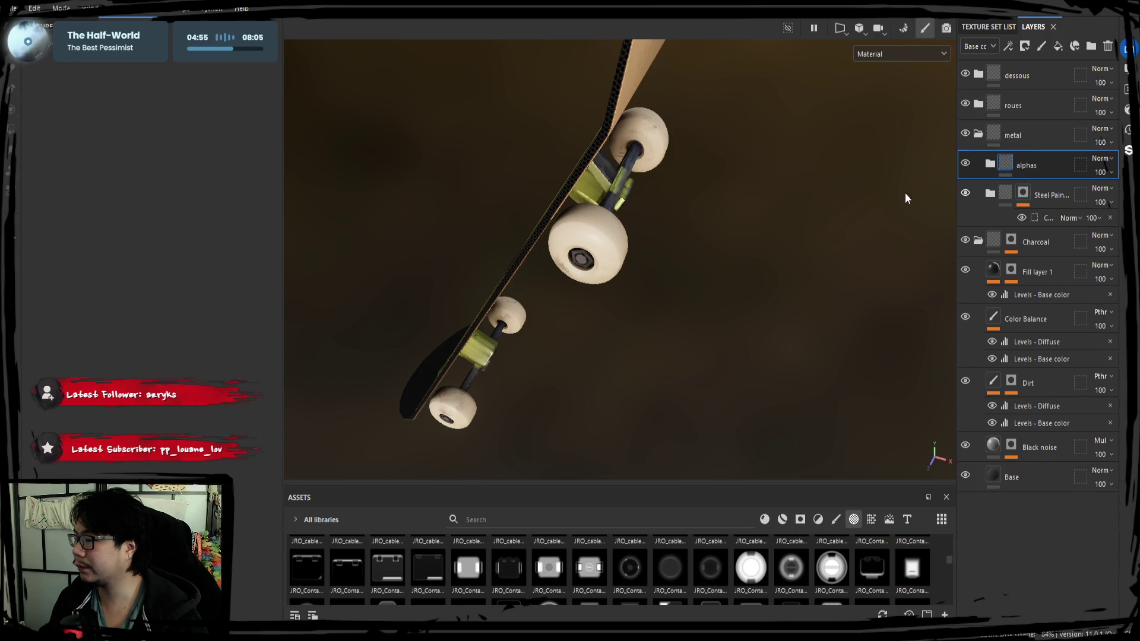
pyautogui.moveTo(906, 196)
pyautogui.keyDown('alt'); pyautogui.mouseDown()
pyautogui.moveTo(768, 162)
pyautogui.moveTo(926, 181)
pyautogui.mouseUp(); pyautogui.keyUp('alt')
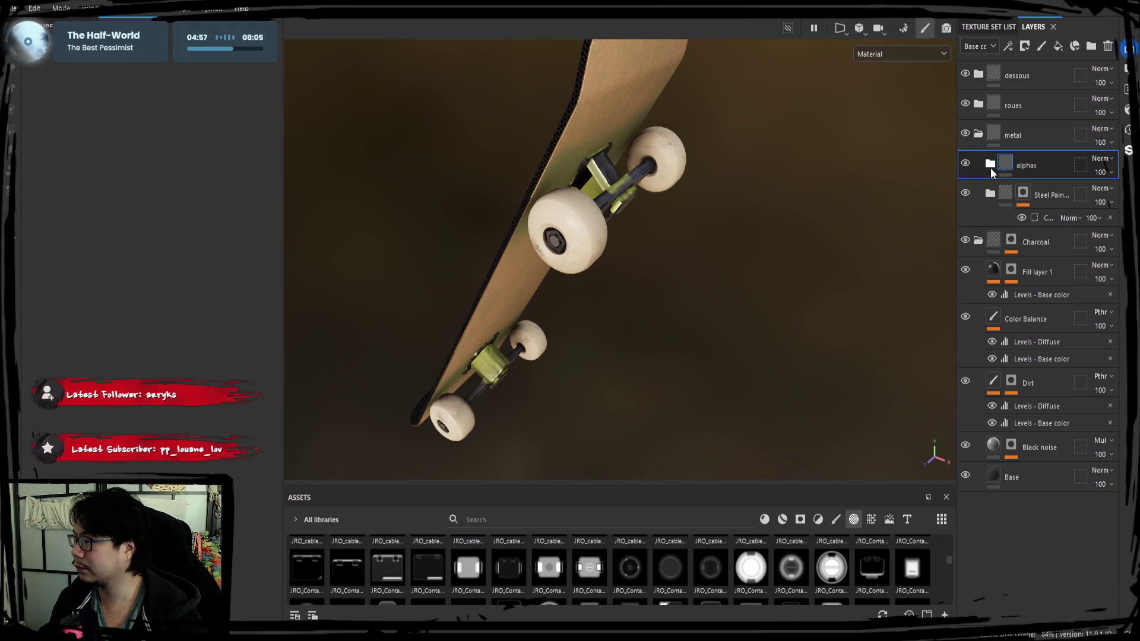
pyautogui.click(990, 168)
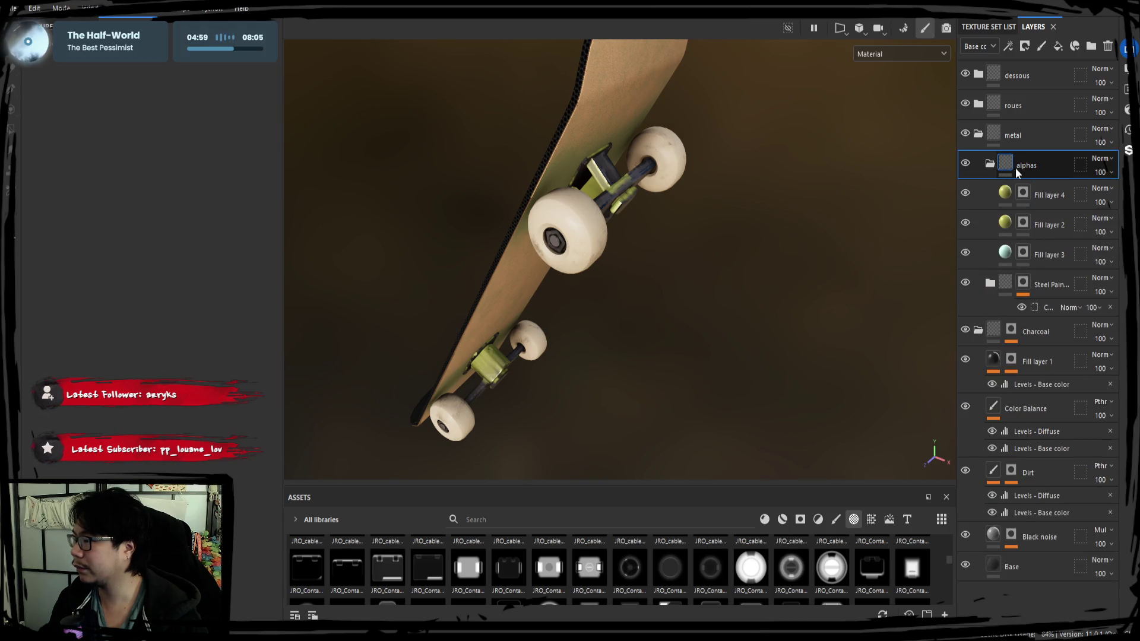
pyautogui.click(990, 165)
pyautogui.moveTo(1049, 166); pyautogui.dragTo(1024, 223)
pyautogui.moveTo(831, 239)
pyautogui.keyDown('alt'); pyautogui.mouseDown()
pyautogui.moveTo(882, 213)
pyautogui.moveTo(657, 224)
pyautogui.moveTo(647, 252)
pyautogui.moveTo(657, 256)
pyautogui.mouseUp(); pyautogui.keyUp('alt')
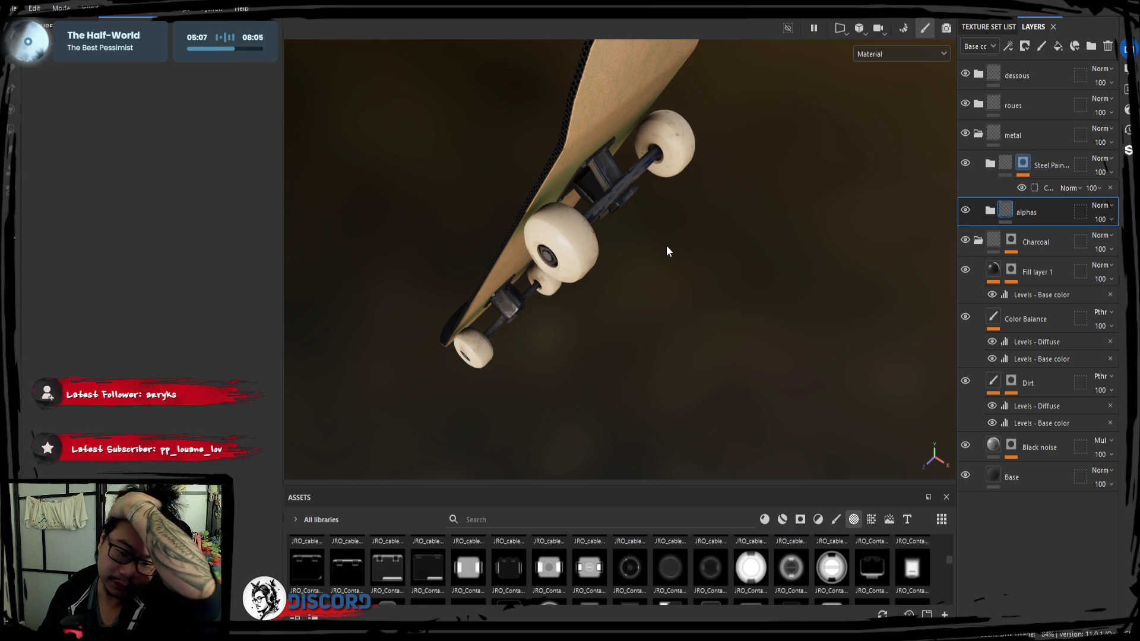
pyautogui.press('ctrl')
pyautogui.click(632, 241)
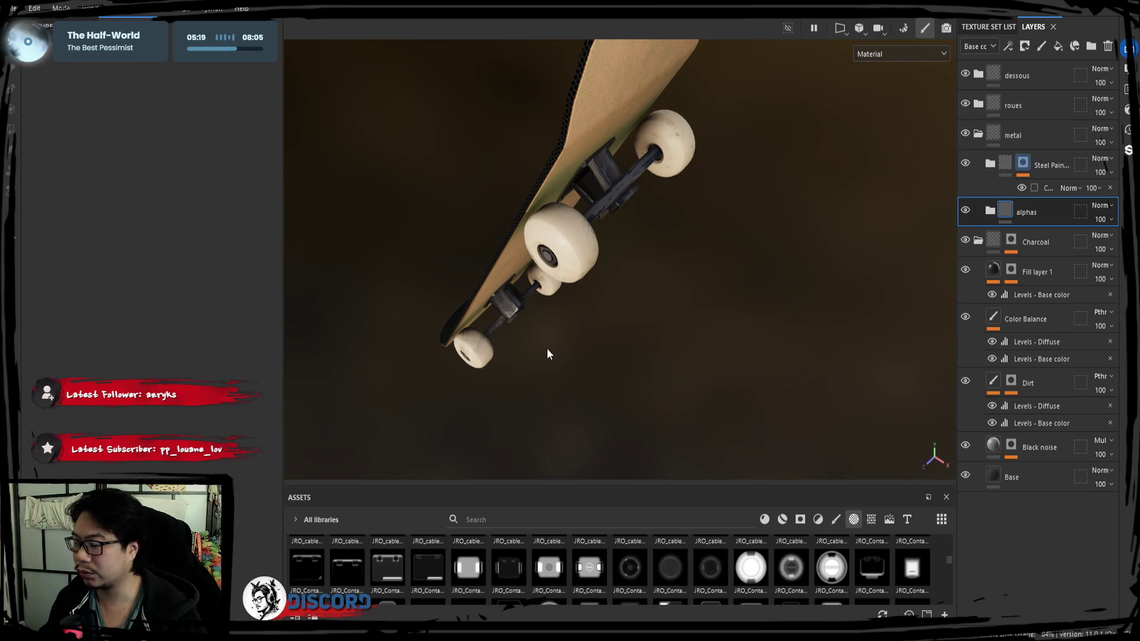
# Step: Orbit and zoom to check the graffiti on the board's printed top
pyautogui.moveTo(547, 351)
pyautogui.keyDown('alt'); pyautogui.mouseDown()
pyautogui.moveTo(667, 369)
pyautogui.moveTo(618, 305)
pyautogui.mouseUp(); pyautogui.keyUp('alt')
pyautogui.scroll(3, 592, 288)
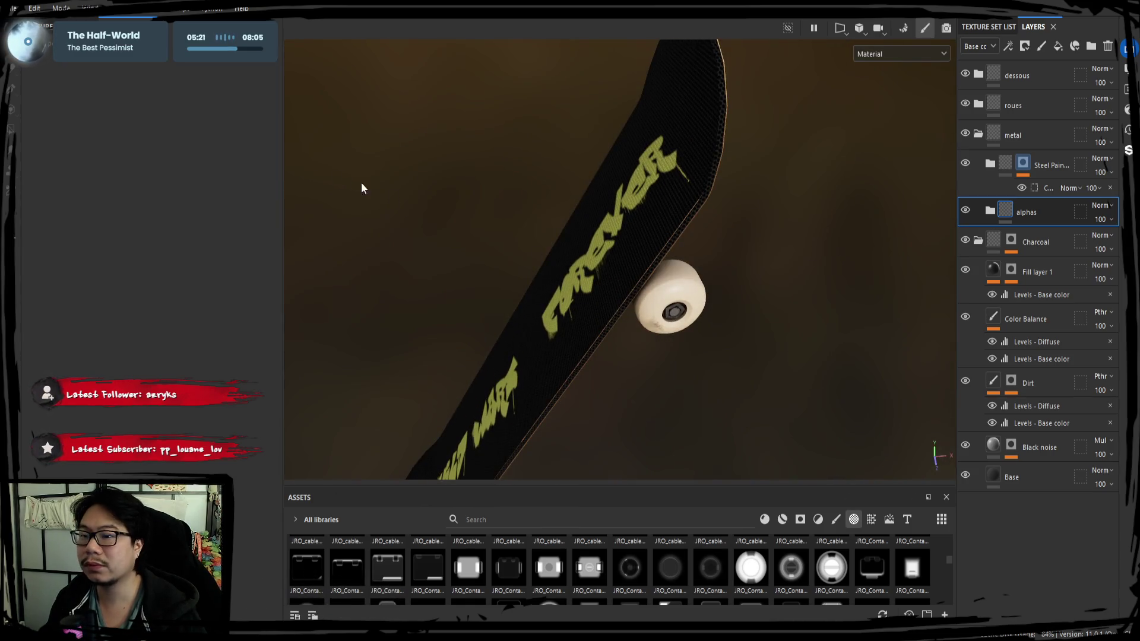
pyautogui.moveTo(362, 183)
pyautogui.keyDown('alt'); pyautogui.mouseDown()
pyautogui.moveTo(158, 173)
pyautogui.moveTo(544, 213)
pyautogui.moveTo(534, 224)
pyautogui.mouseUp(); pyautogui.keyUp('alt')
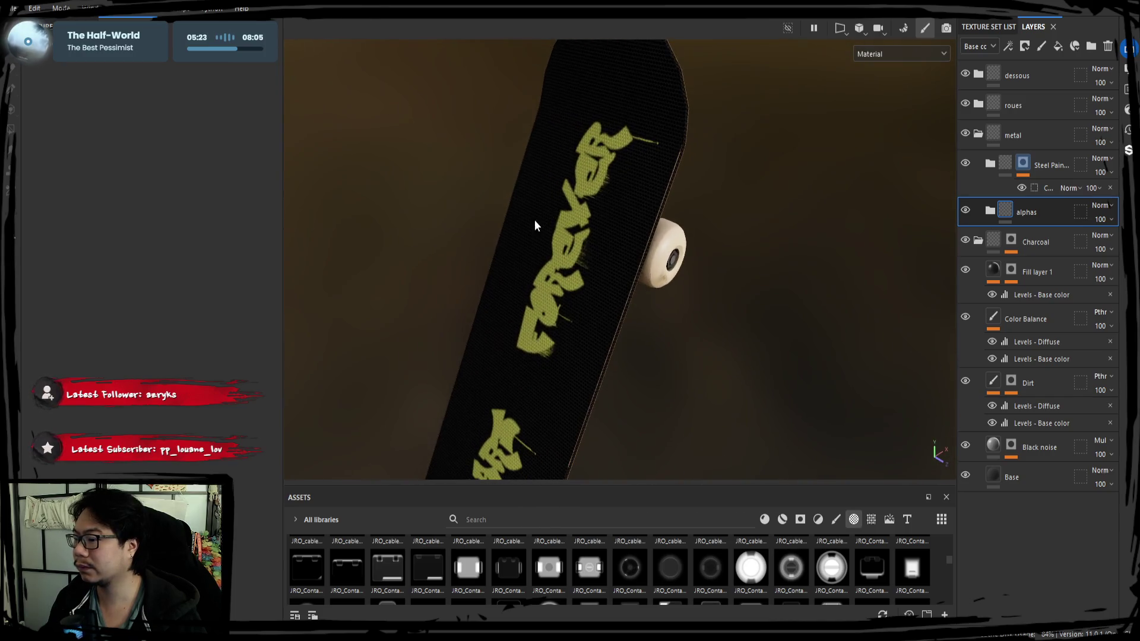
pyautogui.scroll(2, 534, 223)
pyautogui.scroll(2, 633, 287)
pyautogui.moveTo(633, 287)
pyautogui.keyDown('alt'); pyautogui.mouseDown()
pyautogui.moveTo(817, 255)
pyautogui.moveTo(649, 178)
pyautogui.moveTo(697, 264)
pyautogui.moveTo(557, 252)
pyautogui.moveTo(554, 228)
pyautogui.moveTo(618, 247)
pyautogui.moveTo(486, 196)
pyautogui.moveTo(790, 286)
pyautogui.moveTo(699, 237)
pyautogui.moveTo(613, 284)
pyautogui.moveTo(613, 321)
pyautogui.moveTo(761, 308)
pyautogui.moveTo(554, 330)
pyautogui.moveTo(606, 224)
pyautogui.moveTo(244, 135)
pyautogui.mouseUp(); pyautogui.keyUp('alt')
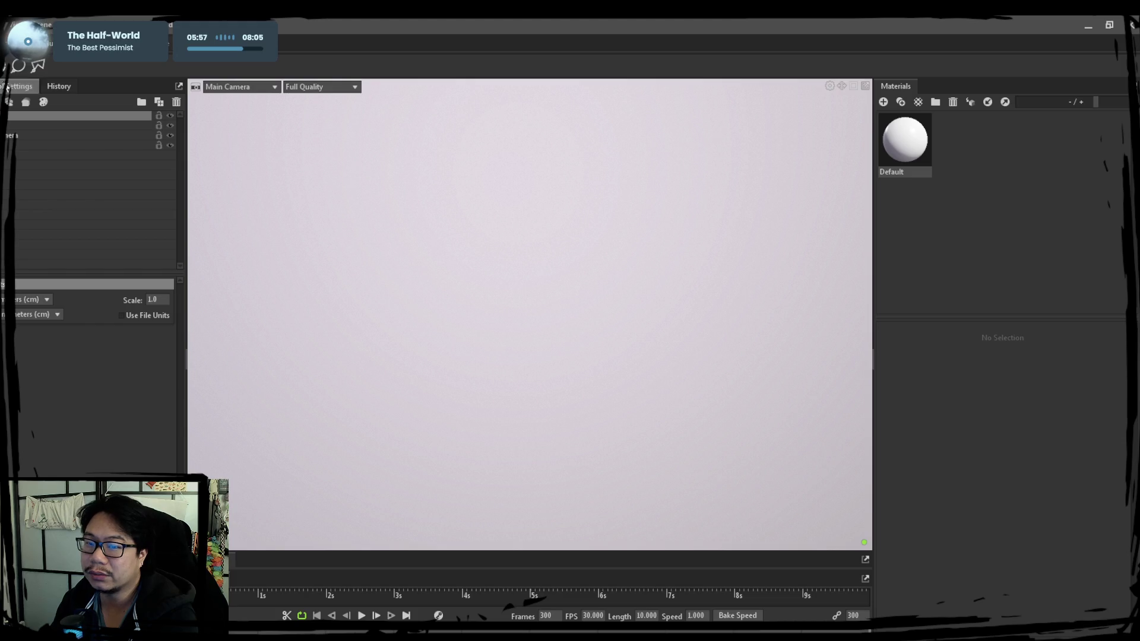
# Step: Clear the scene selection and open the Default material's settings for the skateboard
pyautogui.click(461, 284)
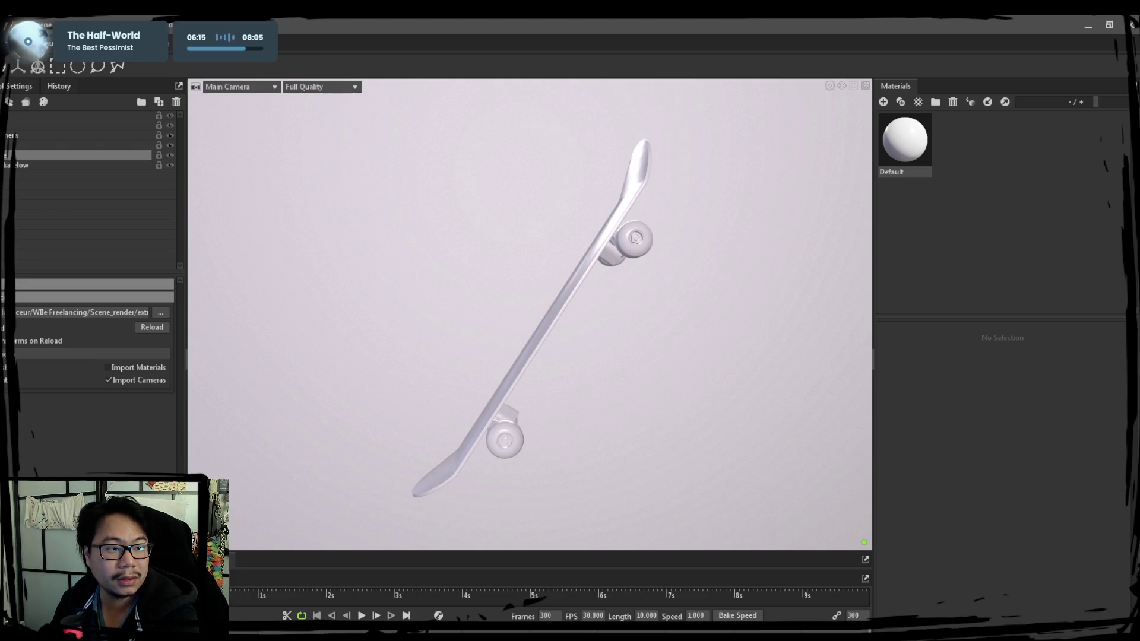
pyautogui.click(905, 139)
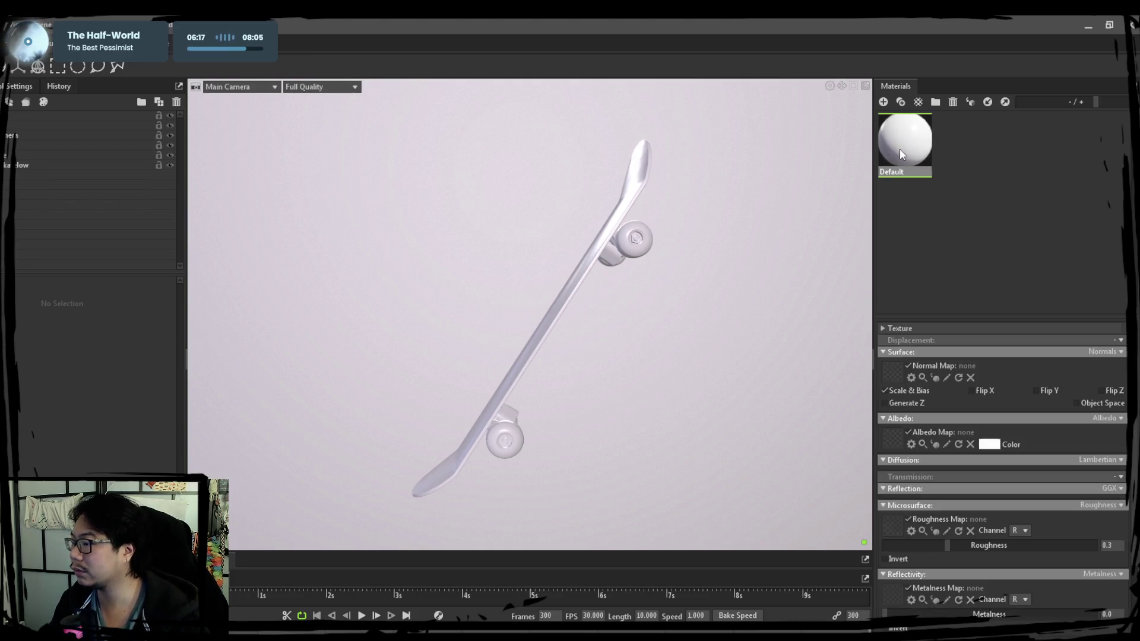
# Step: Assign the exported Normal texture to the Default material's normal map slot
pyautogui.moveTo(795, 373); pyautogui.dragTo(750, 409)
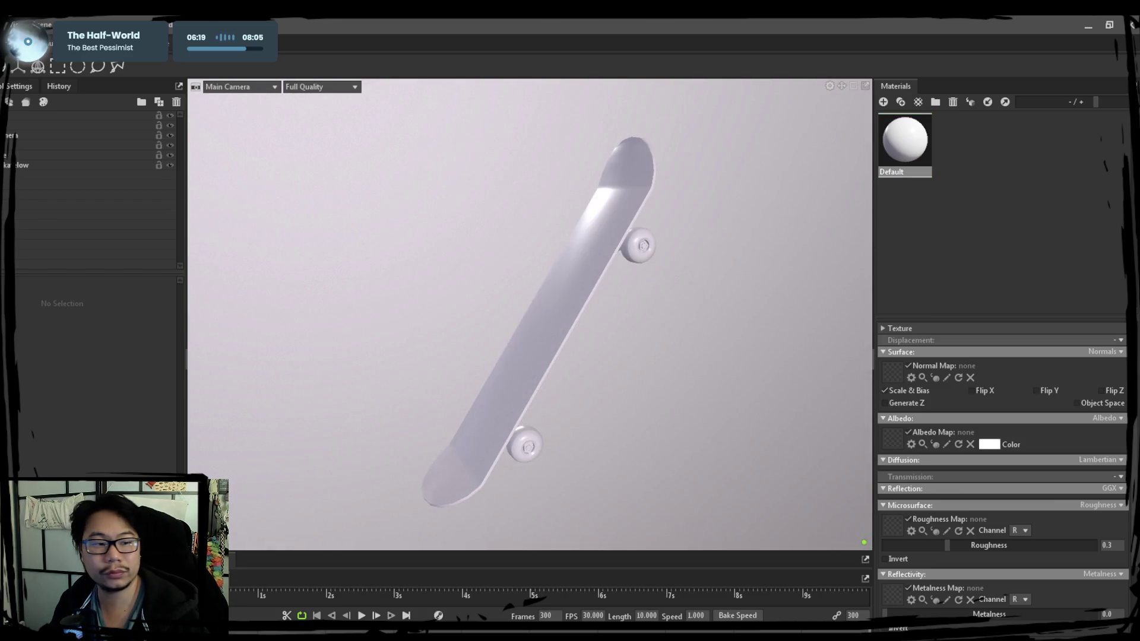
pyautogui.moveTo(56, 382)
pyautogui.mouseDown()
pyautogui.moveTo(931, 387)
pyautogui.moveTo(892, 373)
pyautogui.mouseUp()
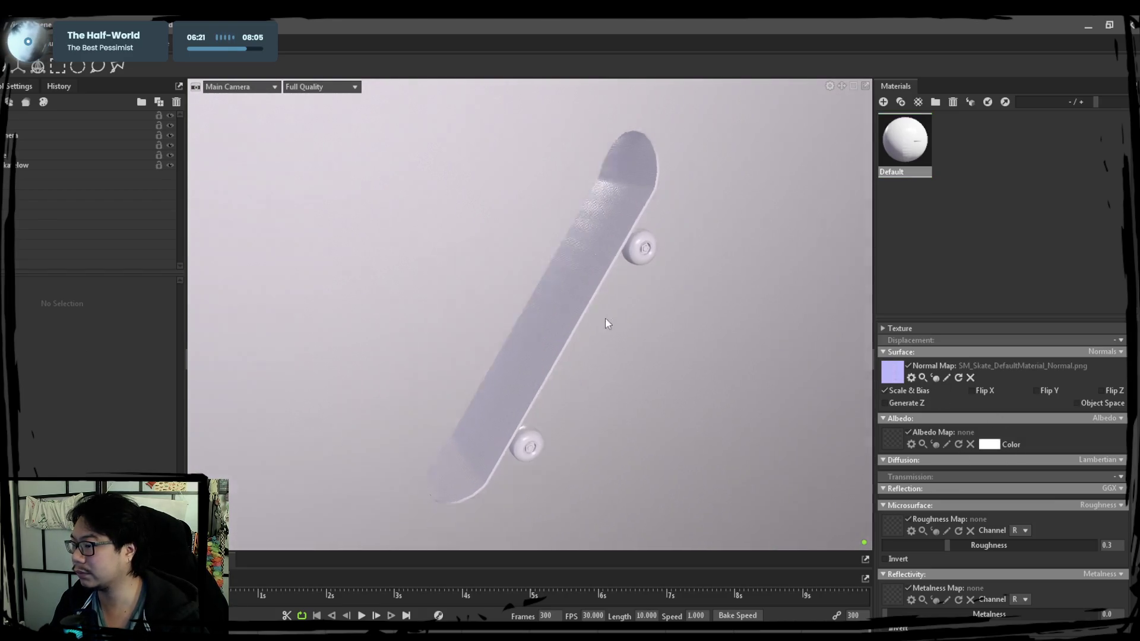
pyautogui.moveTo(605, 323)
pyautogui.mouseDown()
pyautogui.moveTo(593, 351)
pyautogui.moveTo(674, 400)
pyautogui.moveTo(615, 344)
pyautogui.mouseUp()
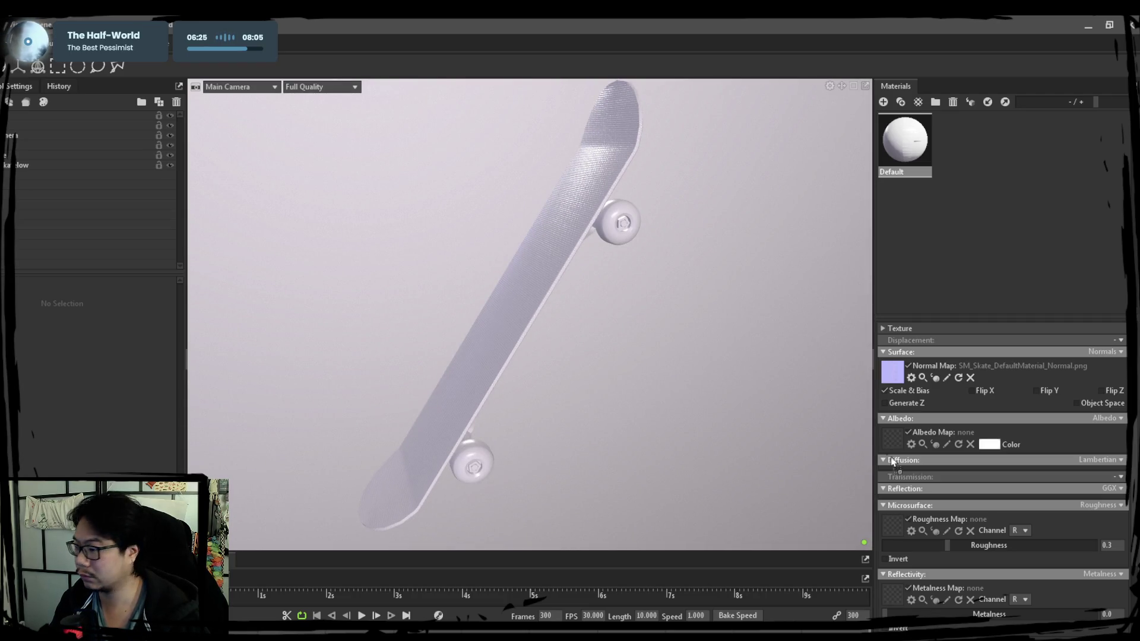
pyautogui.moveTo(892, 461); pyautogui.dragTo(893, 526)
pyautogui.scroll(-3, 950, 475)
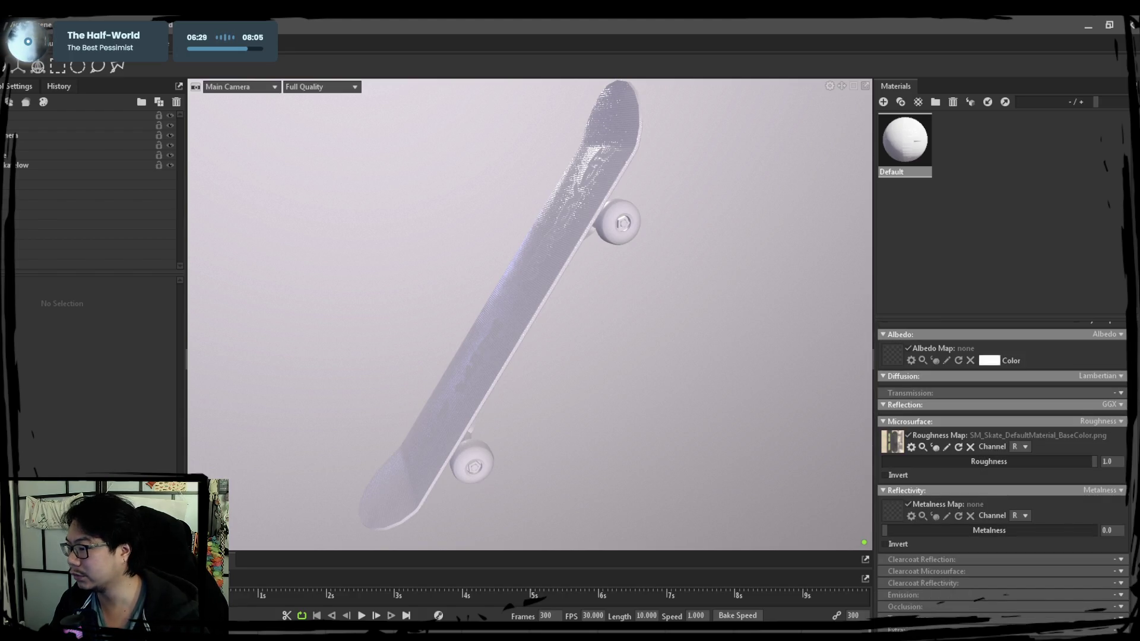
pyautogui.scroll(3, 1000, 421)
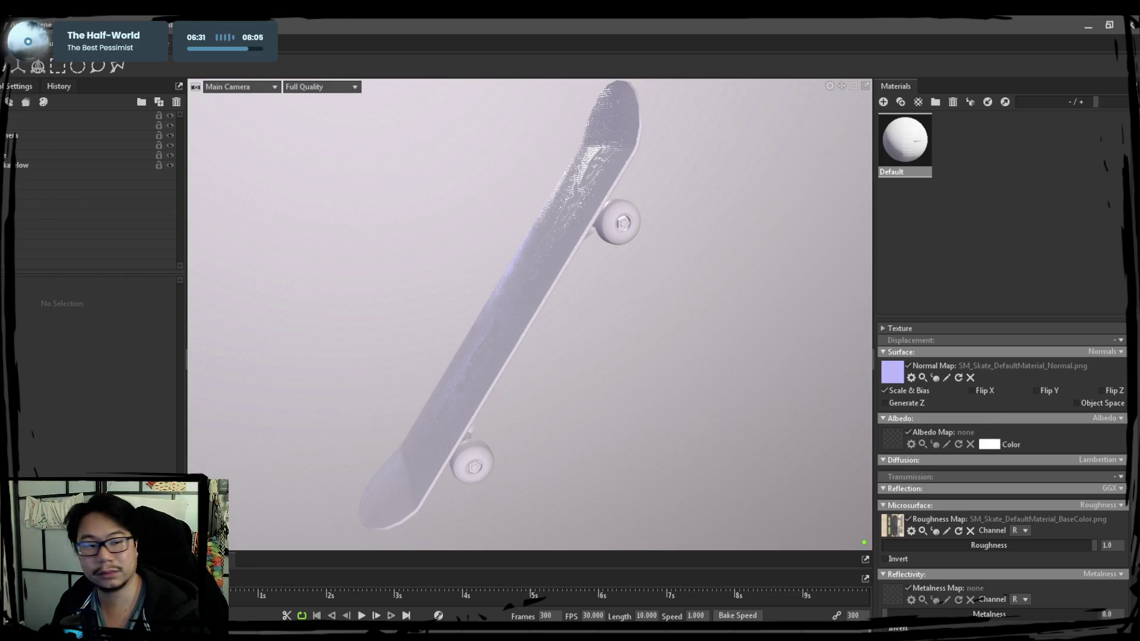
# Step: Use BaseColor as albedo and the packed OcclusionRoughnessMetal texture for roughness and metalness
pyautogui.moveTo(1076, 528)
pyautogui.mouseDown()
pyautogui.moveTo(1091, 495)
pyautogui.moveTo(907, 459)
pyautogui.moveTo(902, 441)
pyautogui.mouseUp()
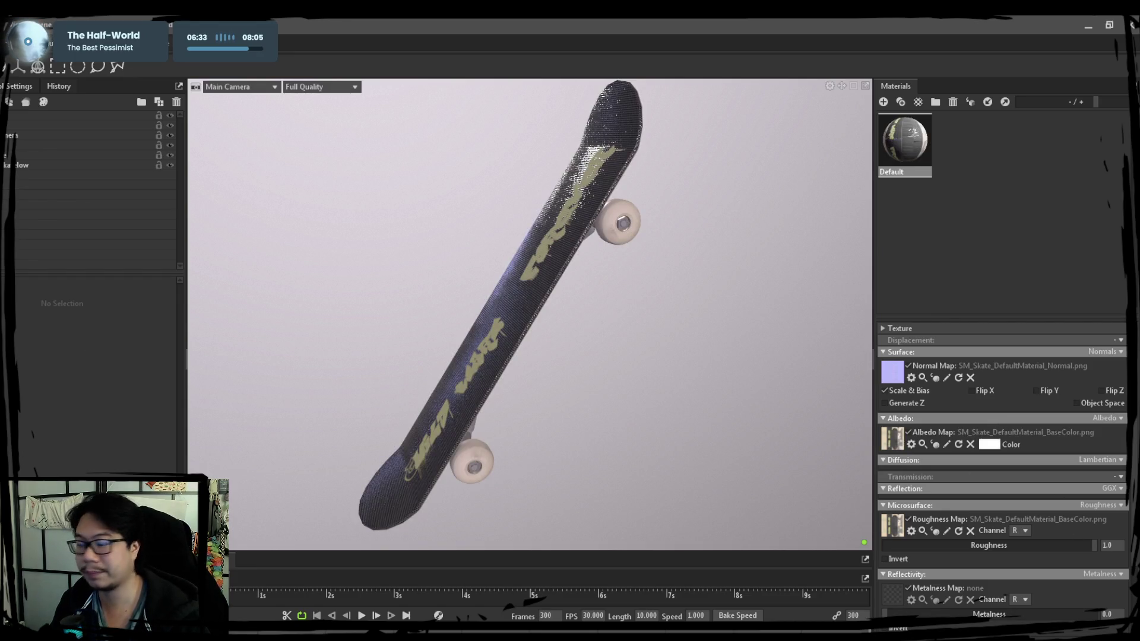
pyautogui.moveTo(311, 425)
pyautogui.mouseDown()
pyautogui.moveTo(853, 530)
pyautogui.moveTo(895, 527)
pyautogui.mouseUp()
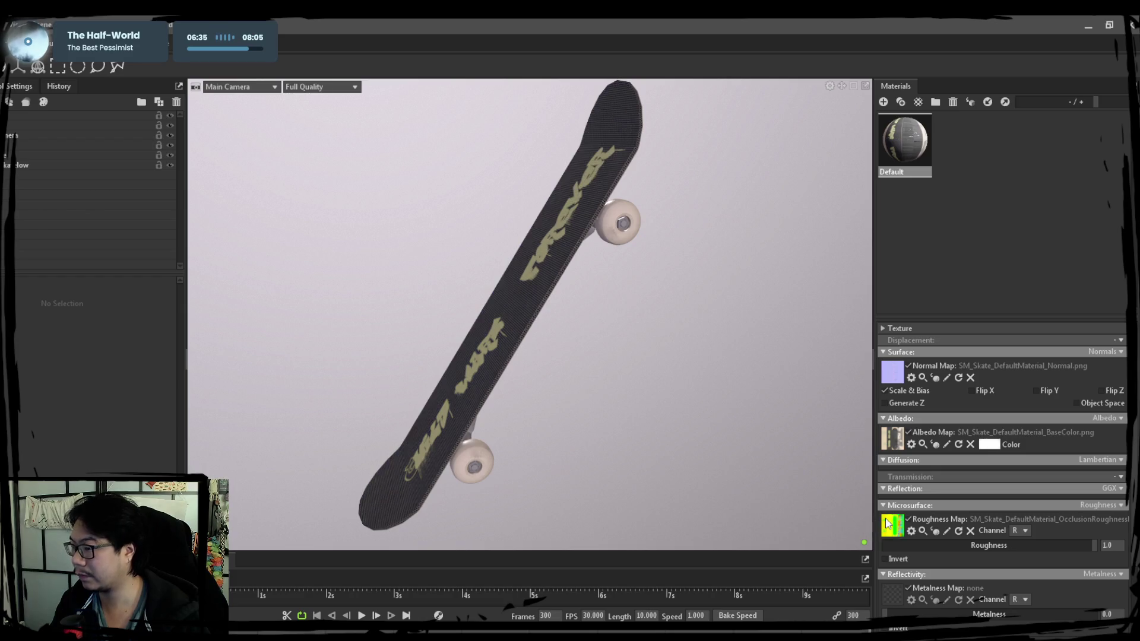
pyautogui.scroll(-3, 942, 521)
pyautogui.moveTo(405, 444)
pyautogui.mouseDown()
pyautogui.moveTo(1035, 567)
pyautogui.moveTo(898, 515)
pyautogui.mouseUp()
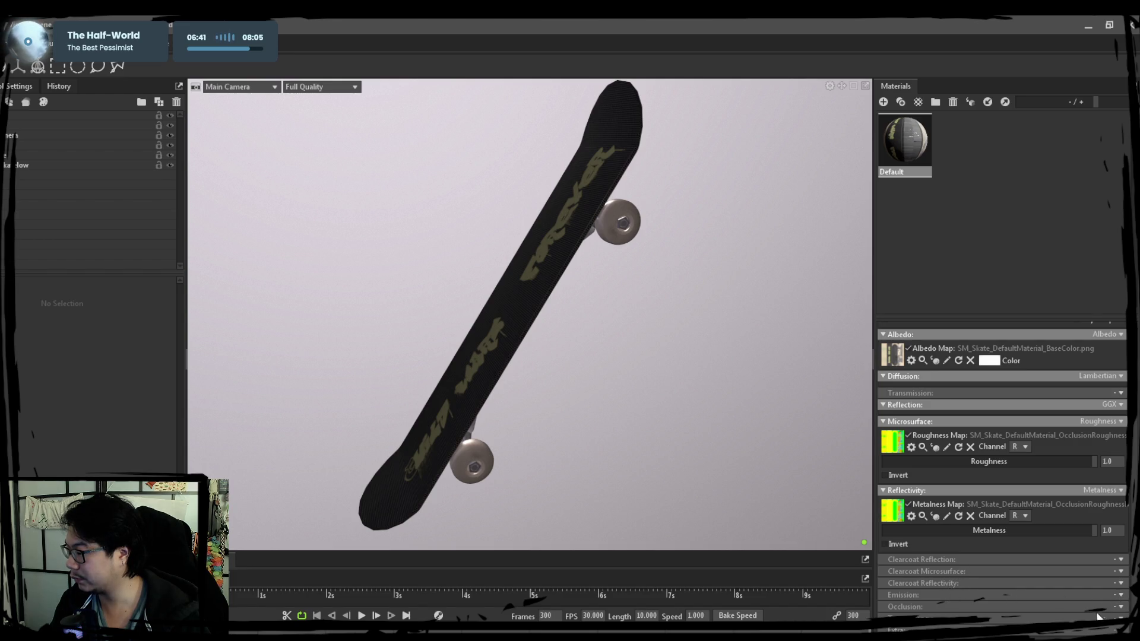
# Step: Leave emission off and set the Occlusion mode to Occlusion
pyautogui.click(1003, 595)
pyautogui.scroll(-1, 997, 586)
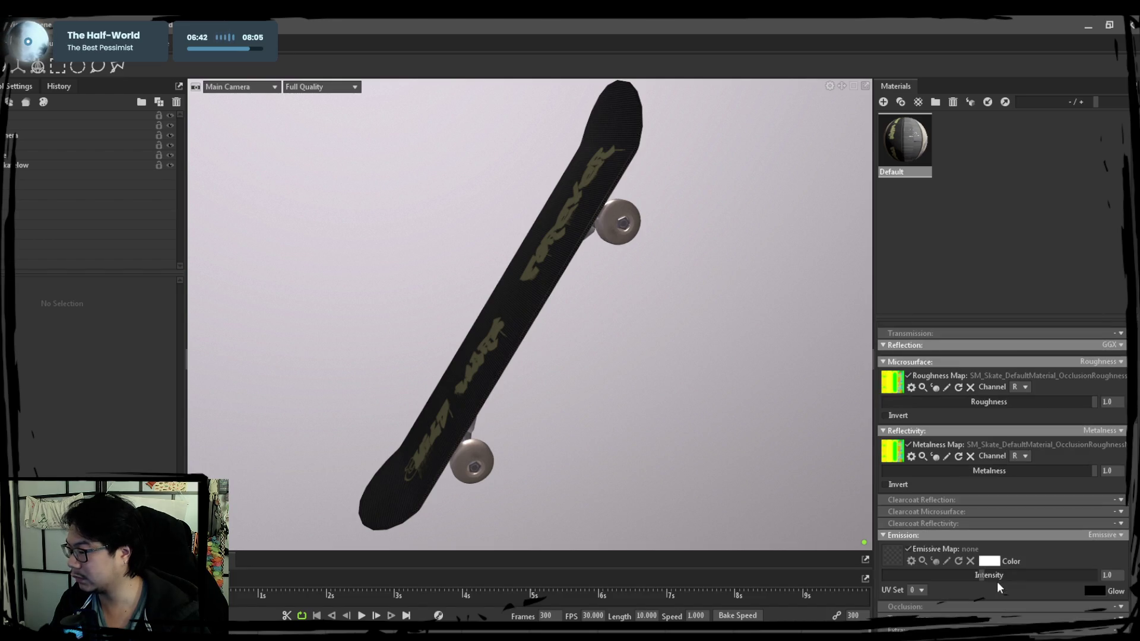
pyautogui.click(1121, 536)
pyautogui.click(1107, 547)
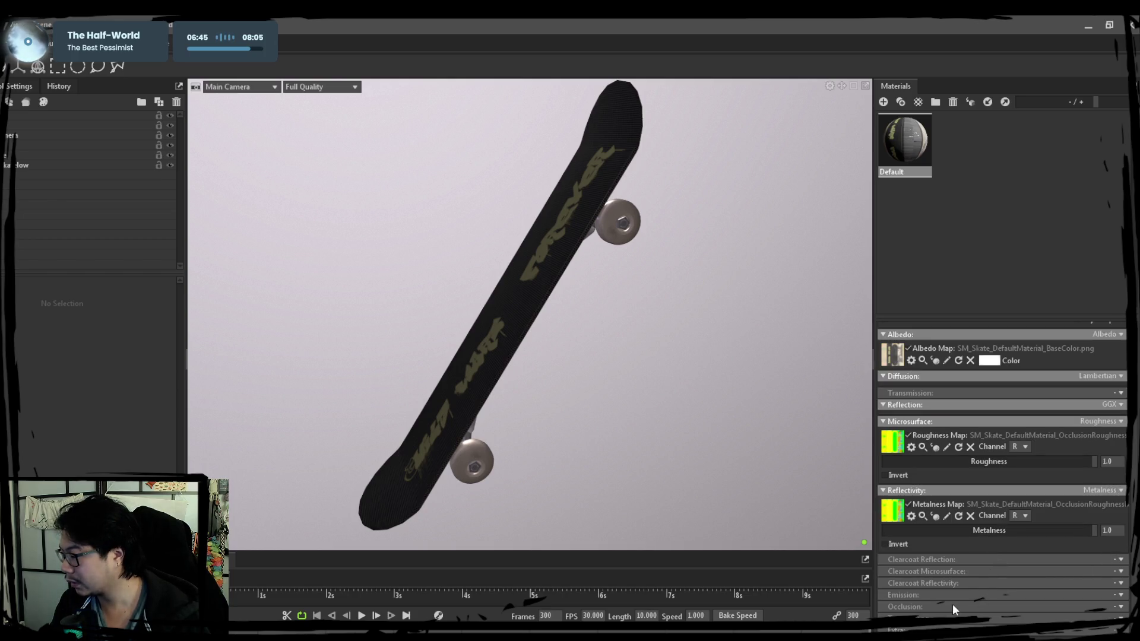
pyautogui.click(1114, 608)
pyautogui.click(1109, 618)
pyautogui.scroll(-2, 1044, 604)
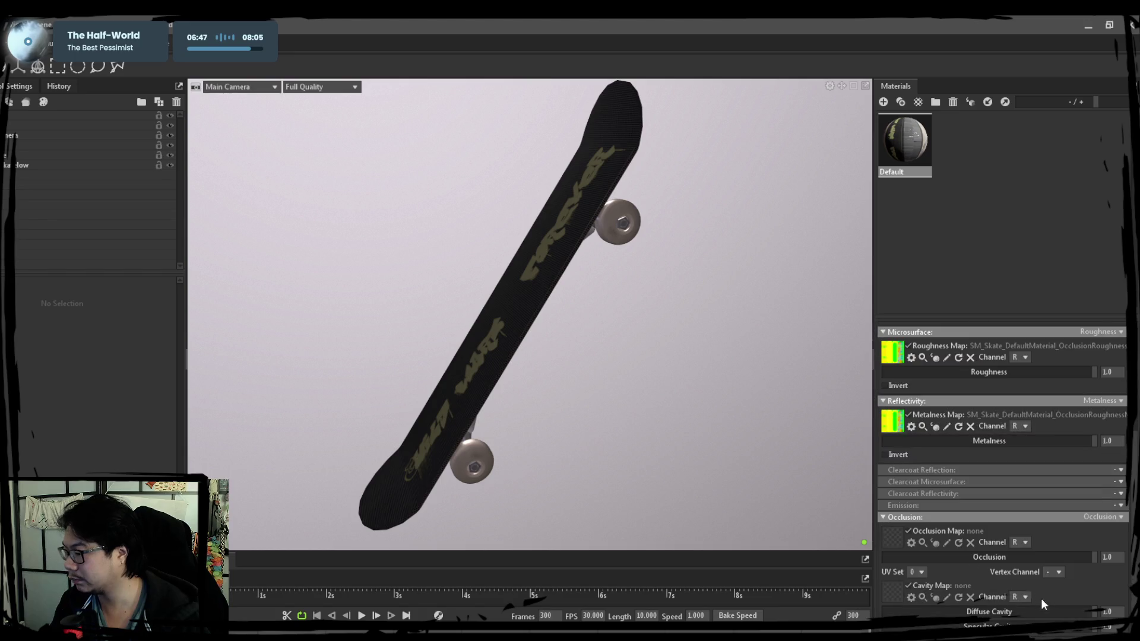
# Step: Drop the OcclusionRoughnessMetal texture into the occlusion slot and read roughness from channel G
pyautogui.click(891, 540)
pyautogui.moveTo(729, 427)
pyautogui.mouseDown()
pyautogui.moveTo(655, 343)
pyautogui.moveTo(900, 505)
pyautogui.mouseUp()
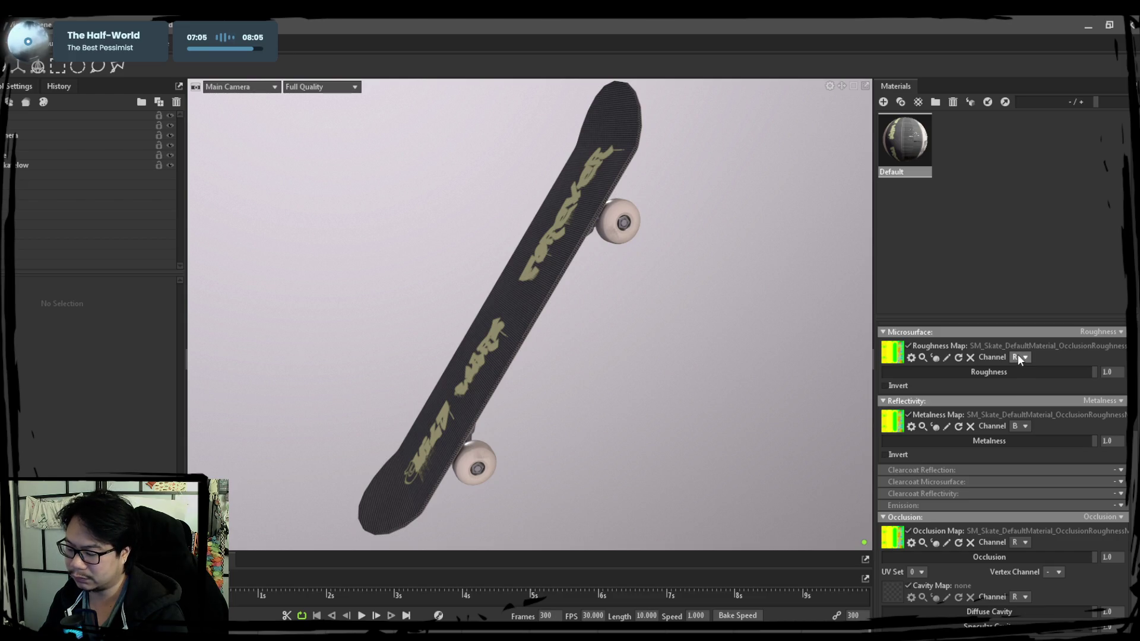
pyautogui.click(1019, 382)
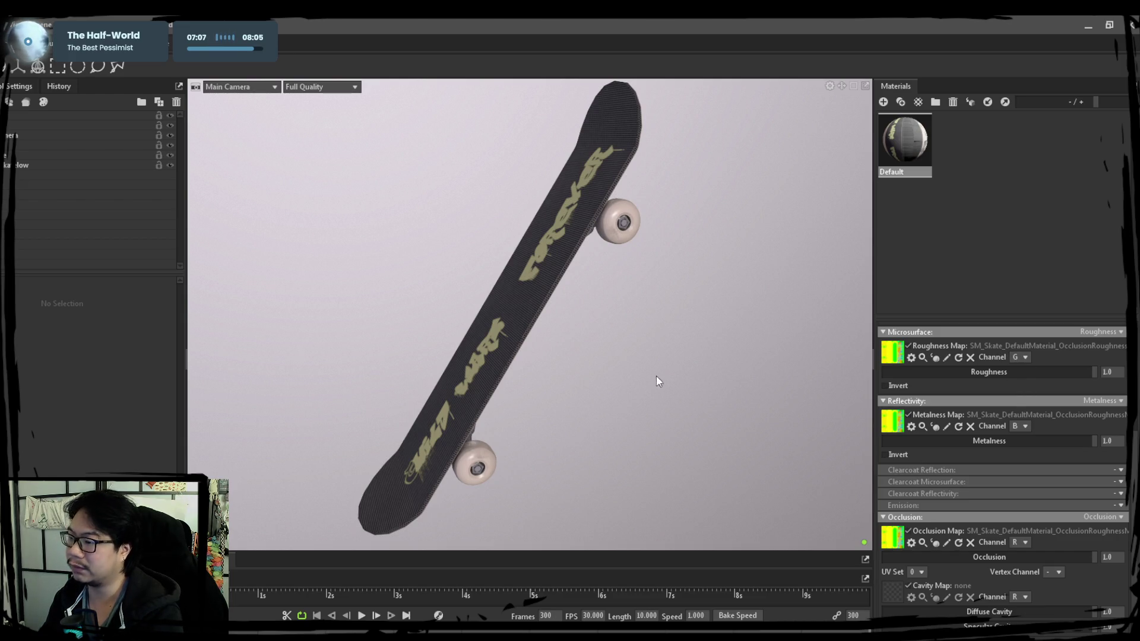
pyautogui.moveTo(611, 387)
pyautogui.mouseDown()
pyautogui.moveTo(644, 413)
pyautogui.moveTo(527, 332)
pyautogui.moveTo(609, 397)
pyautogui.moveTo(631, 371)
pyautogui.moveTo(509, 215)
pyautogui.moveTo(684, 281)
pyautogui.moveTo(448, 304)
pyautogui.moveTo(385, 327)
pyautogui.moveTo(629, 358)
pyautogui.moveTo(654, 404)
pyautogui.moveTo(564, 414)
pyautogui.moveTo(736, 375)
pyautogui.mouseUp()
pyautogui.scroll(5, 520, 307)
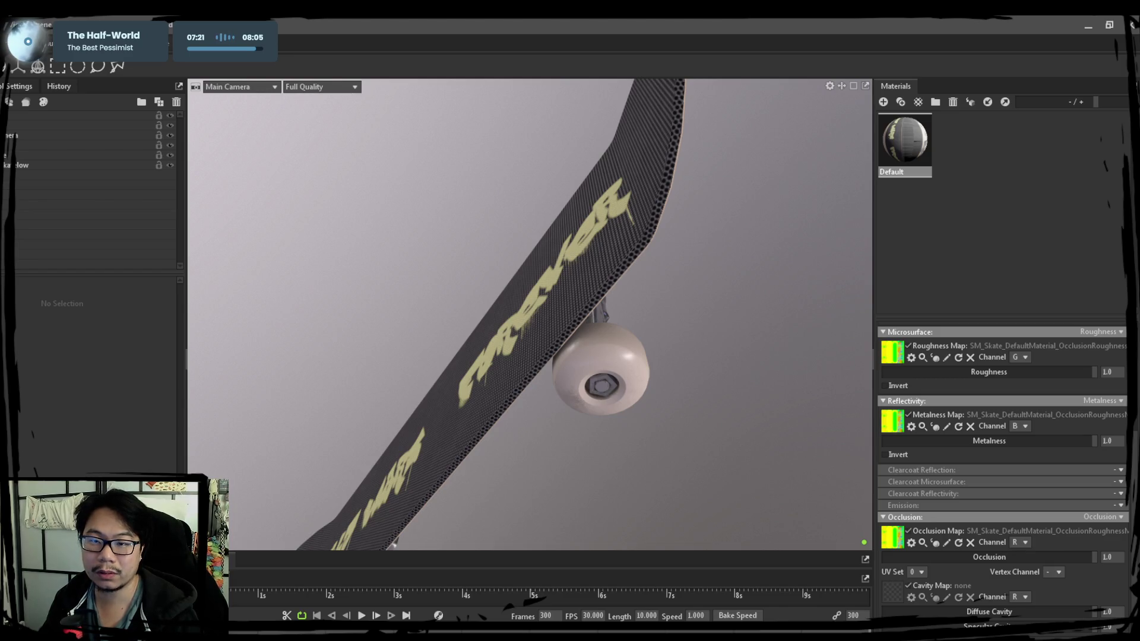
pyautogui.moveTo(206, 351)
pyautogui.mouseDown()
pyautogui.moveTo(494, 344)
pyautogui.moveTo(585, 361)
pyautogui.moveTo(369, 342)
pyautogui.moveTo(624, 362)
pyautogui.moveTo(498, 380)
pyautogui.moveTo(683, 365)
pyautogui.moveTo(546, 354)
pyautogui.moveTo(599, 326)
pyautogui.moveTo(579, 336)
pyautogui.moveTo(689, 394)
pyautogui.moveTo(597, 396)
pyautogui.moveTo(593, 354)
pyautogui.moveTo(614, 394)
pyautogui.mouseUp()
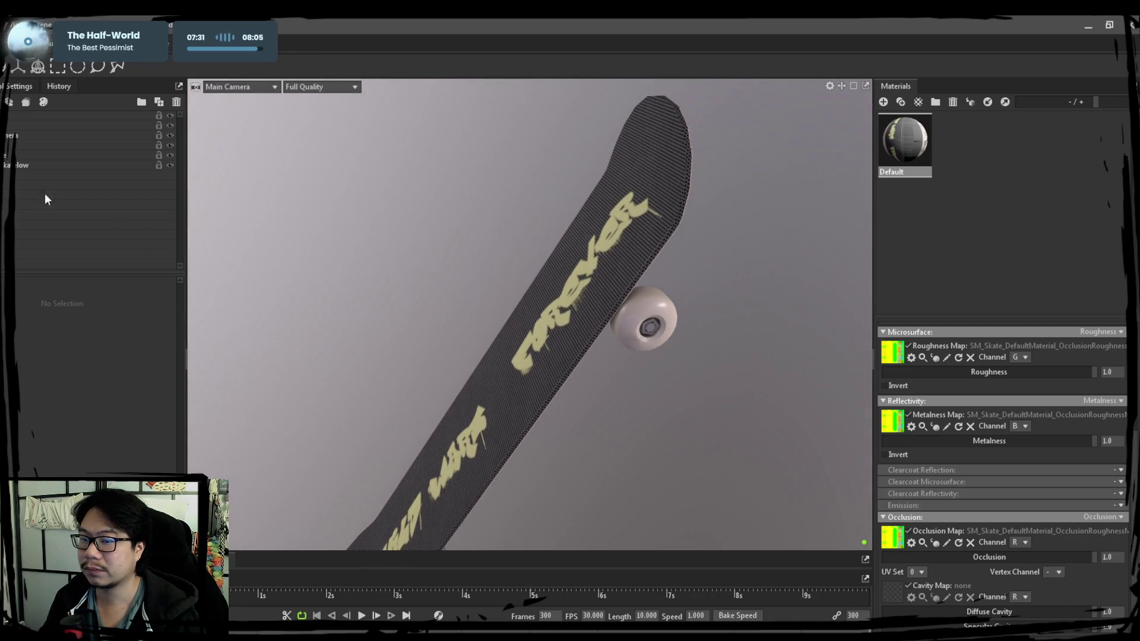